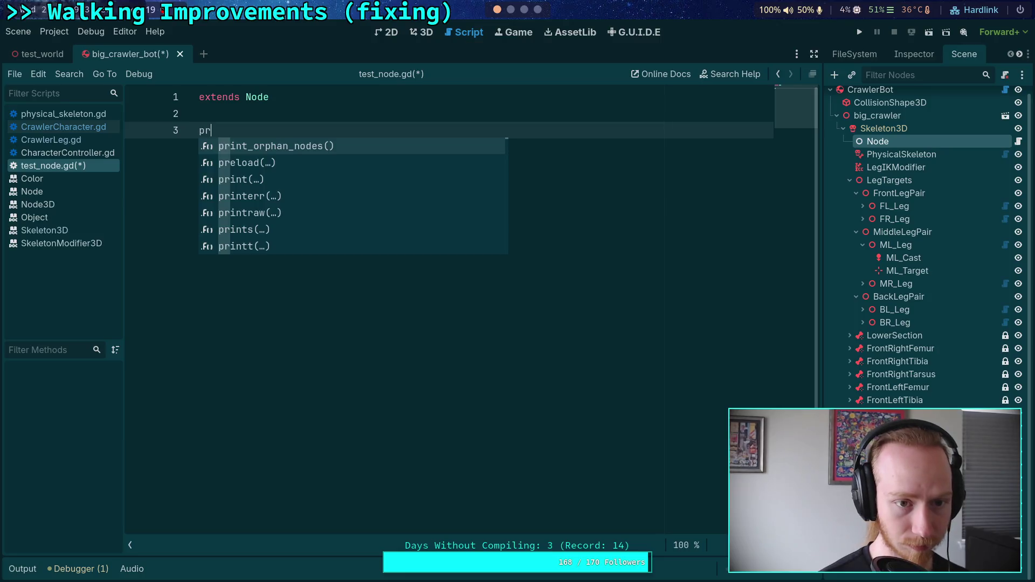
- Add a _physics_process function to test_node.gd with its parameter named _delta
key(BackSpace)
key(BackSpace)
text(func _pr)
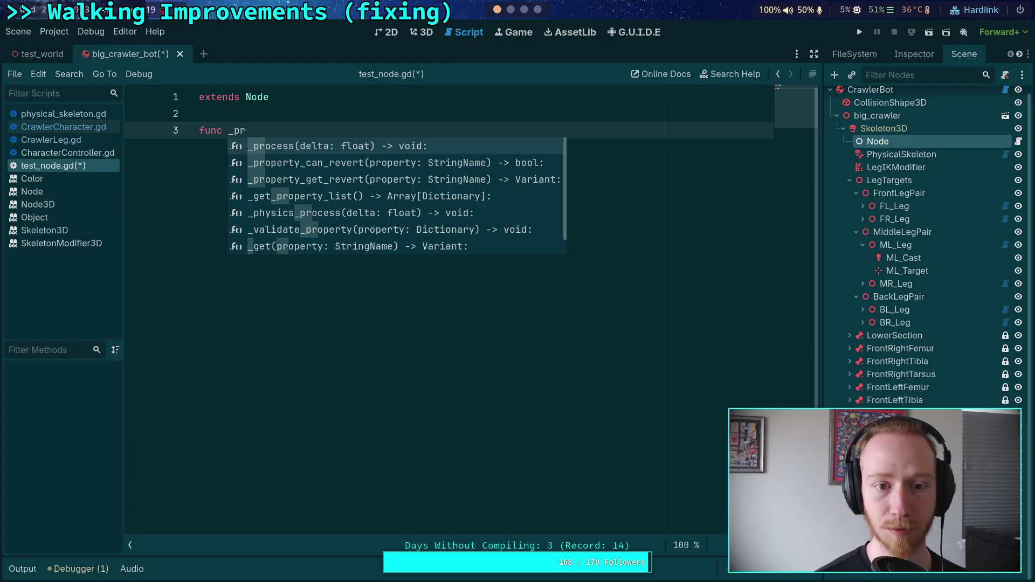
key(BackSpace)
text(hy)
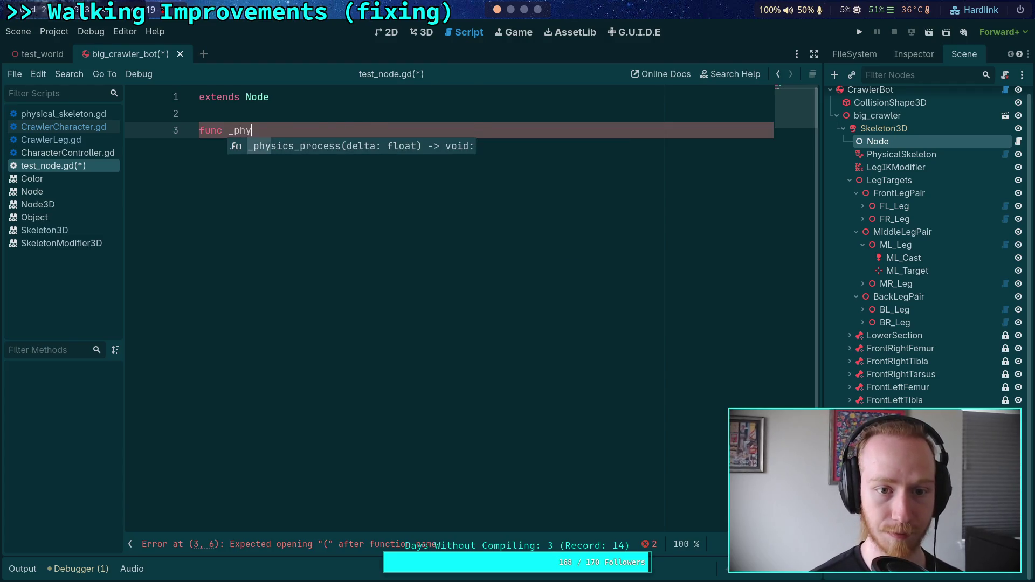
key(Return)
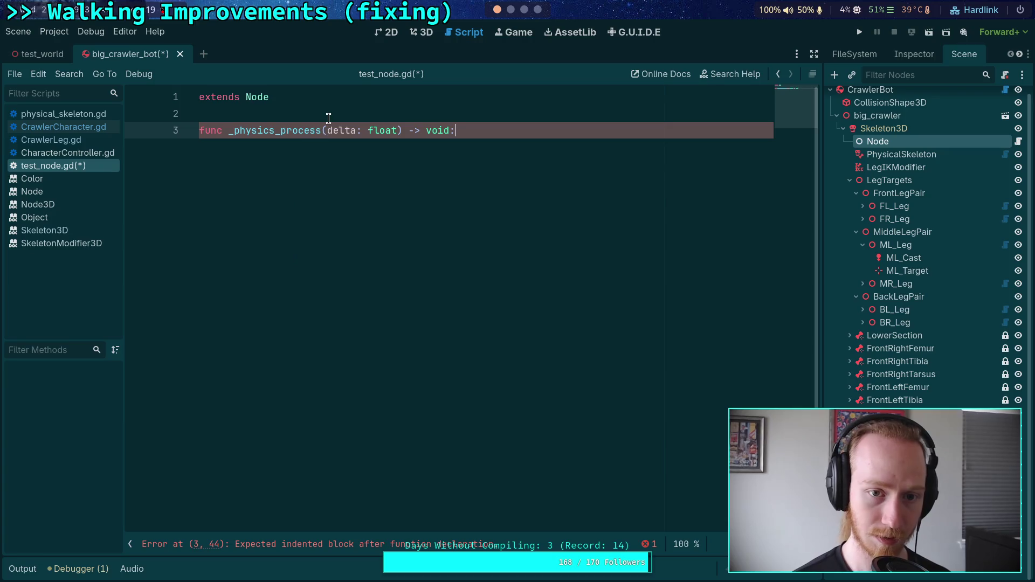
double_click(333, 130)
click(326, 130)
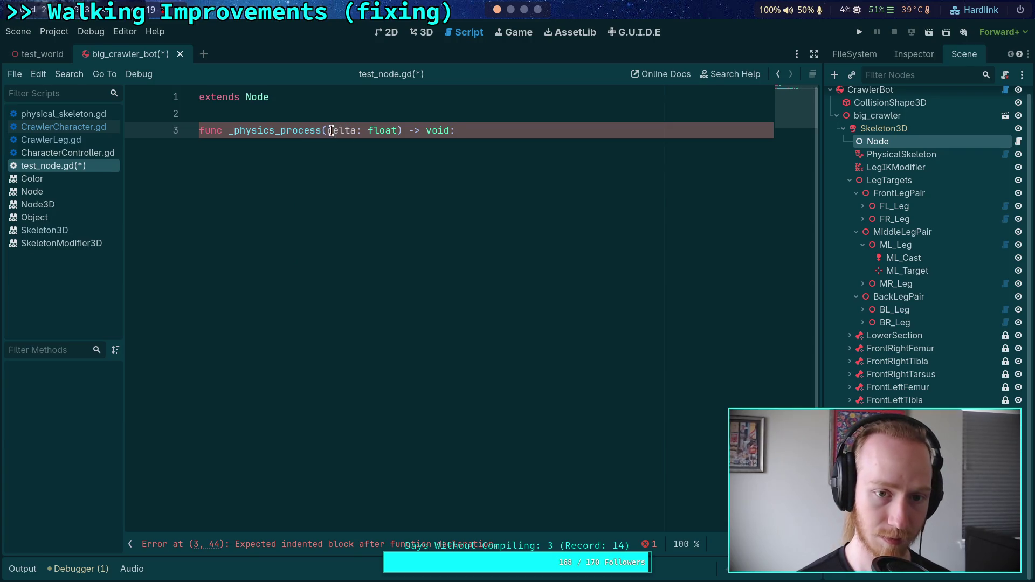
text(S)
click(493, 135)
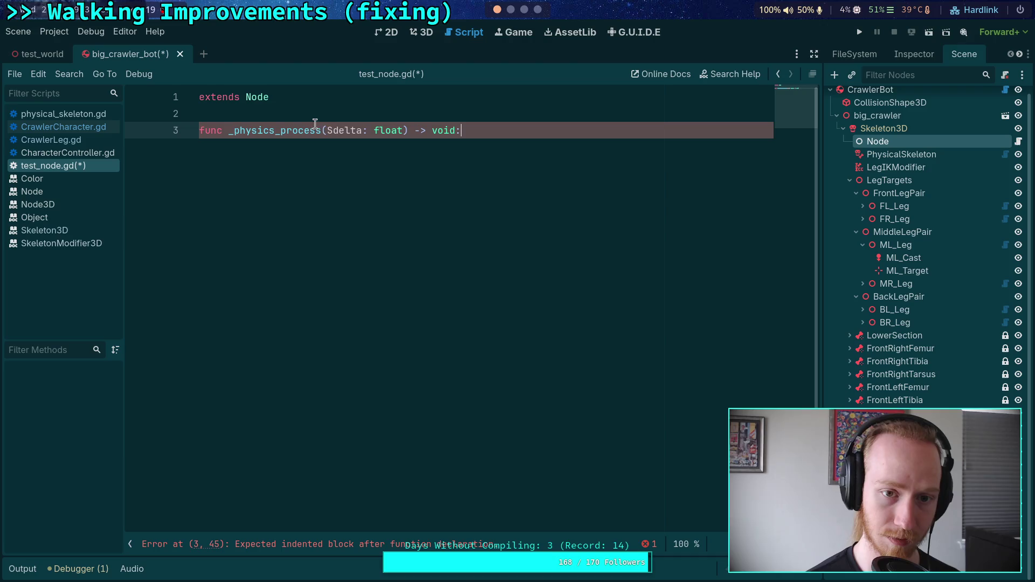
click(333, 129)
key(BackSpace)
text(_)
click(497, 127)
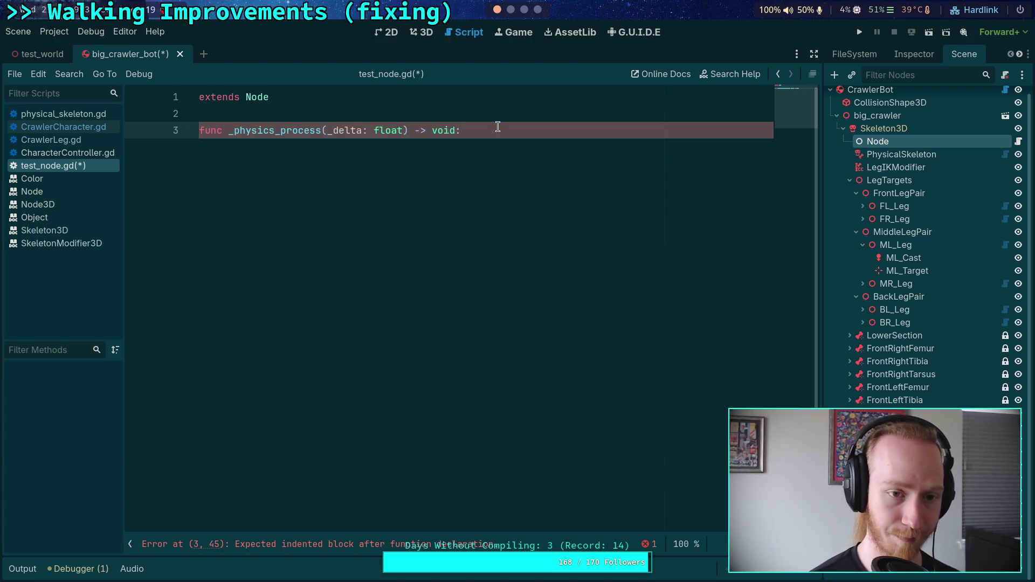
- Add print('child skeleton node') to the function body and save the script
key(Return)
text(print)
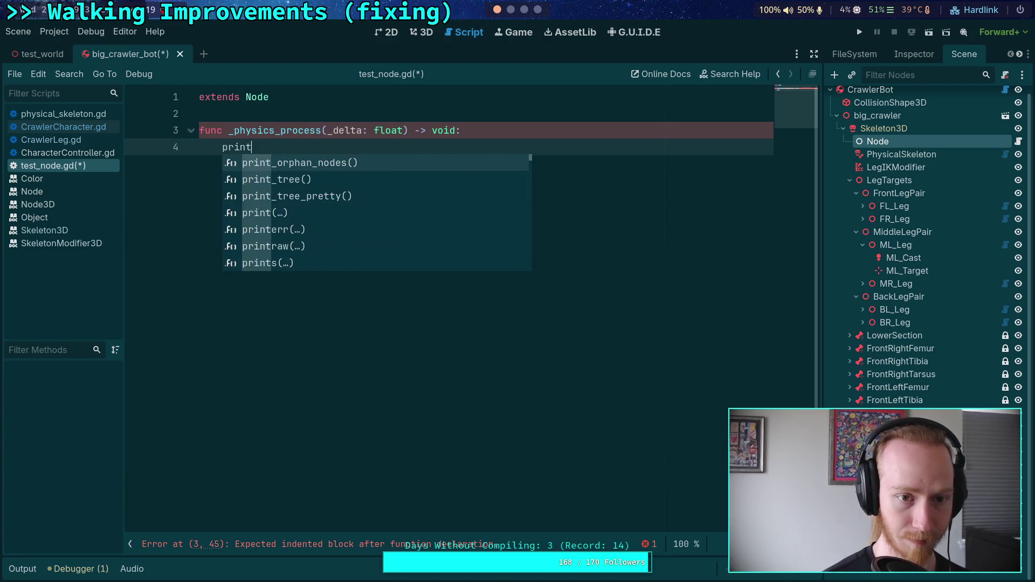
text(('child )
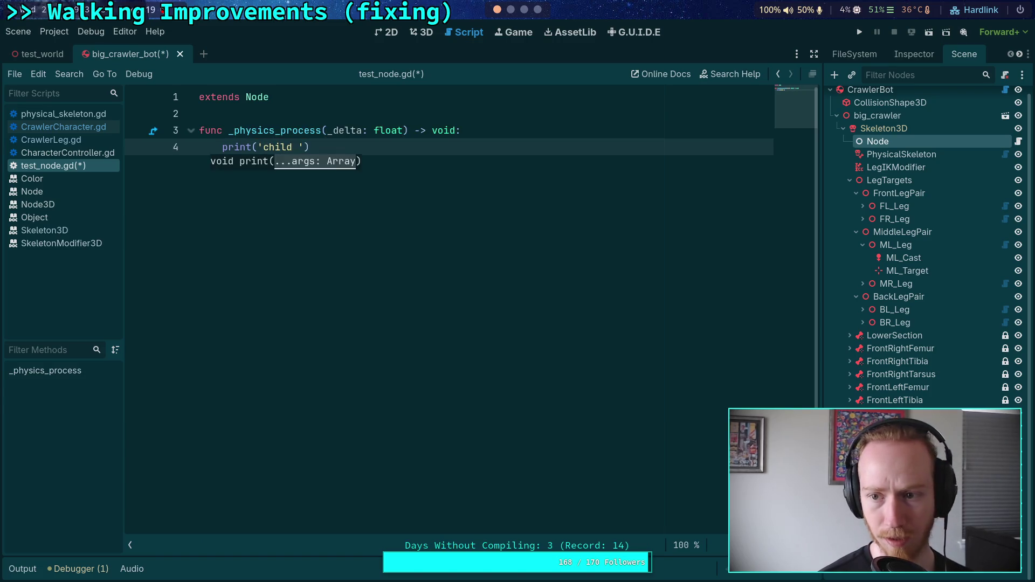
text(skeleton node)
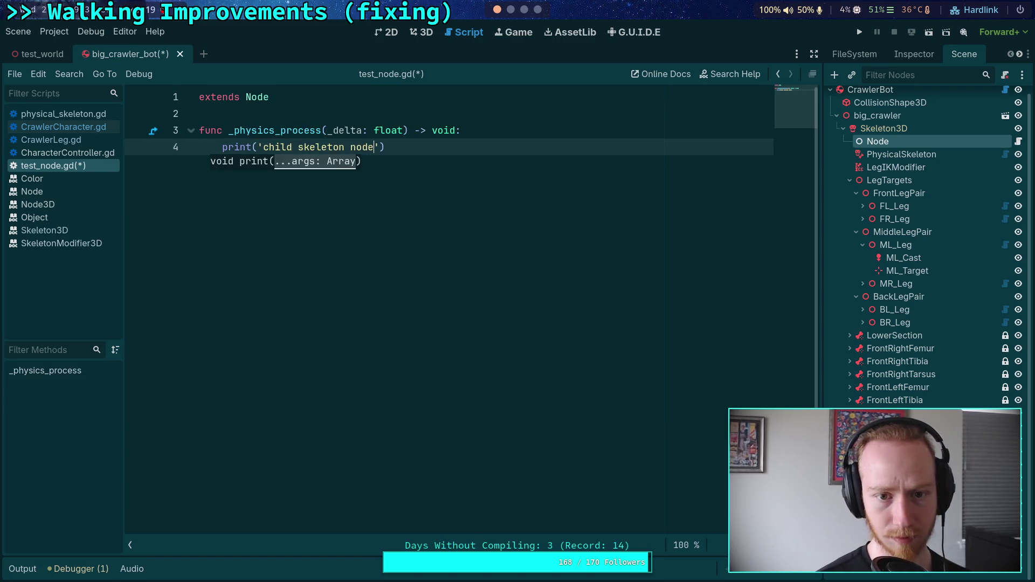
key(ctrl+s)
key(End)
key(Return)
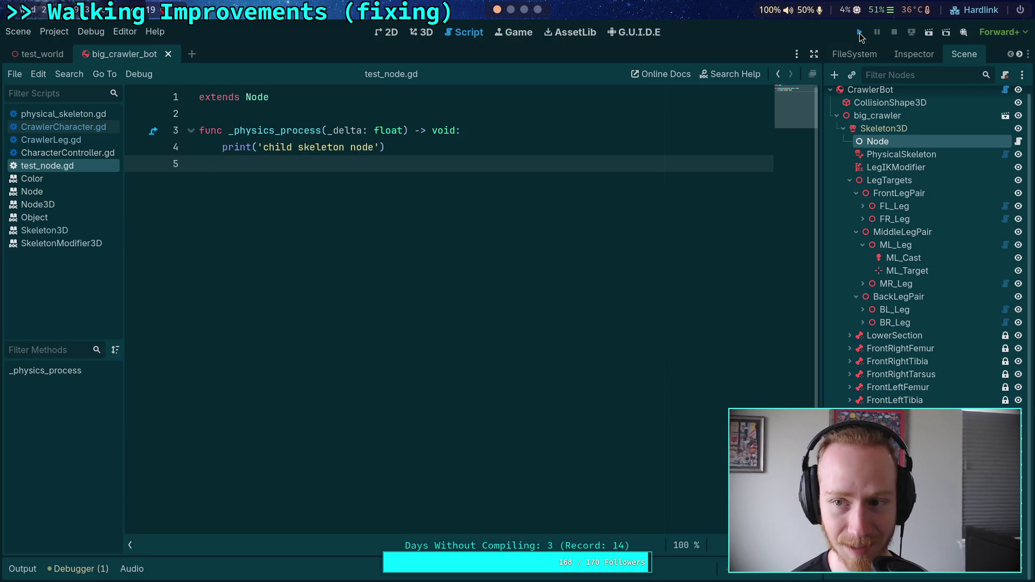
- Run the project, step two physics ticks to check the print order, then stop it
click(859, 32)
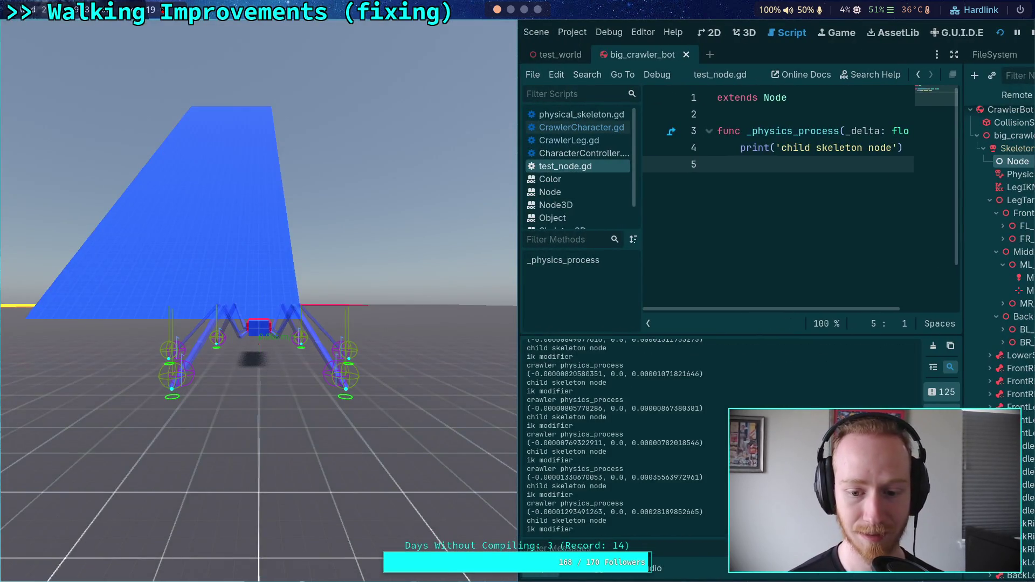
key(n)
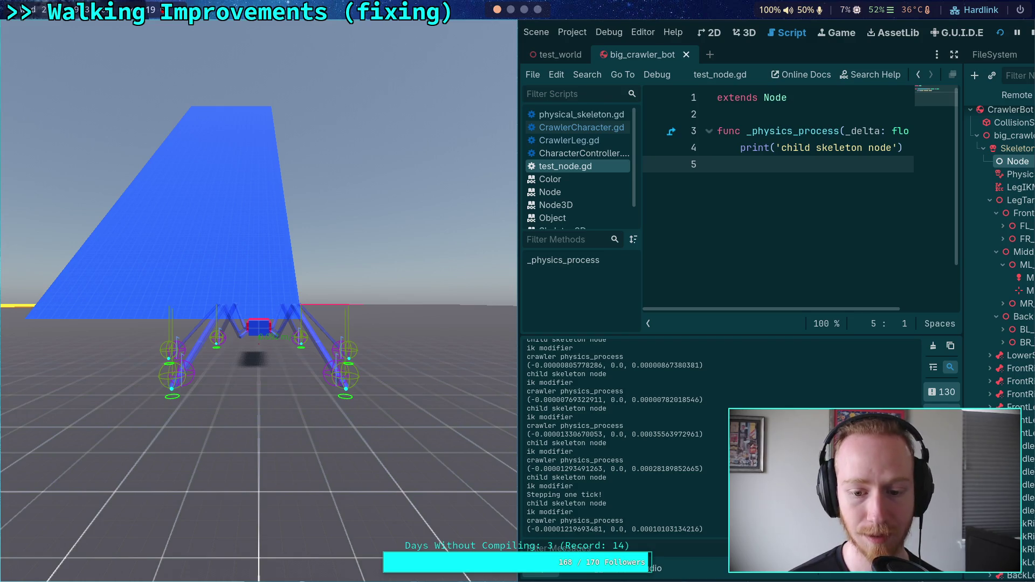
key(n)
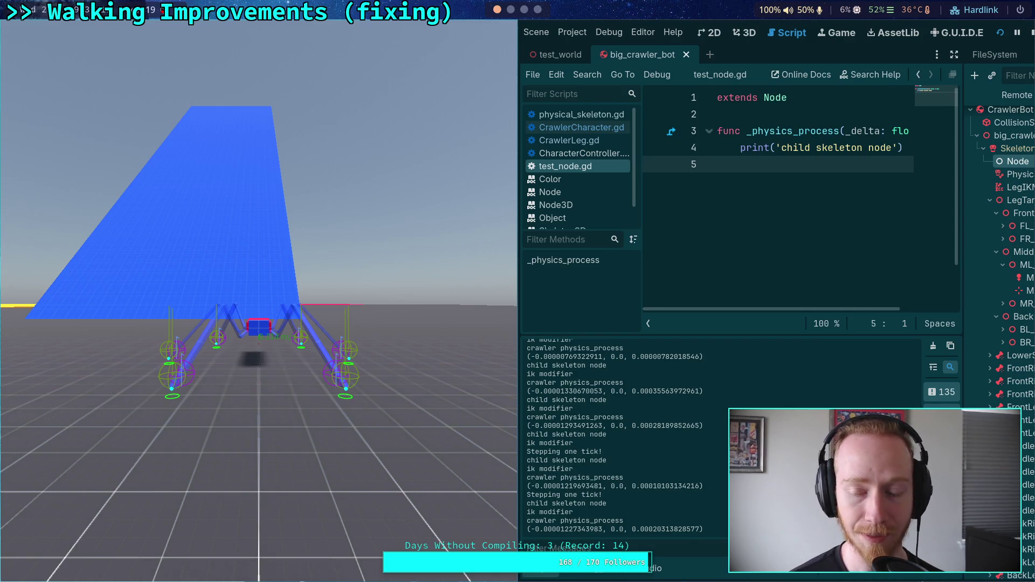
click(1030, 32)
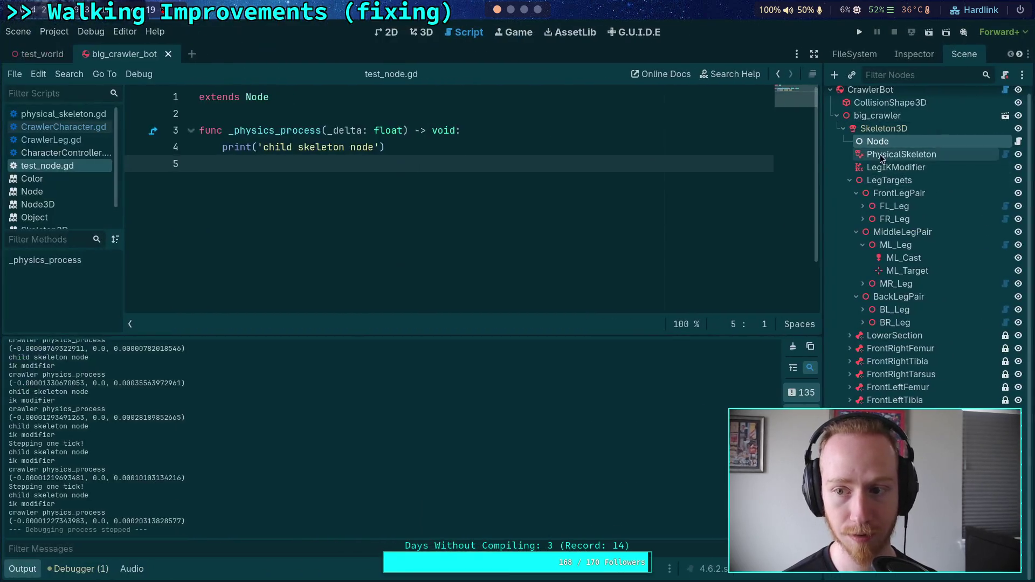
- Move the test Node below LegIKModifier, save, then rerun and step two ticks before stopping
drag(879, 158, 878, 176)
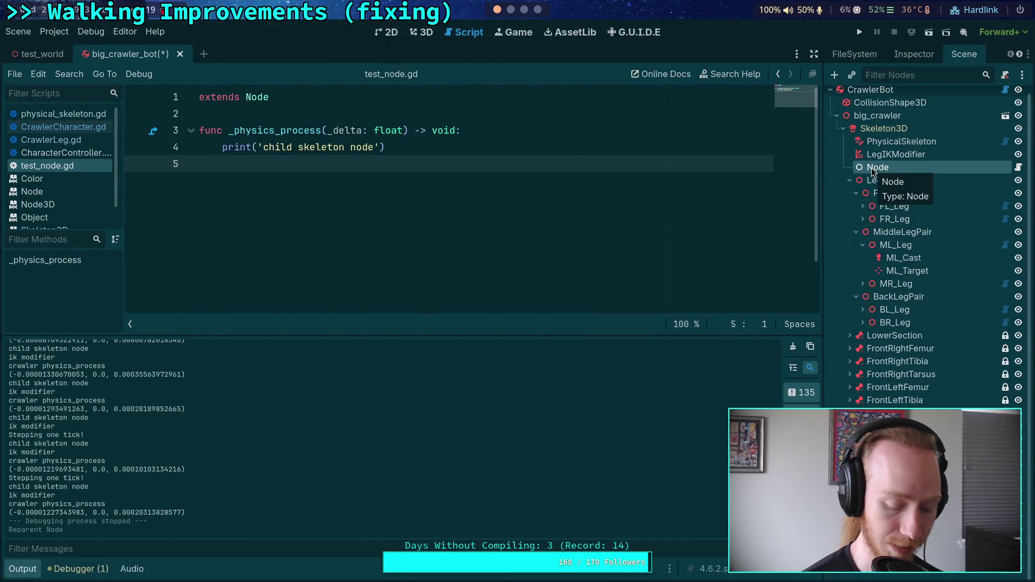
key(ctrl+s)
click(859, 33)
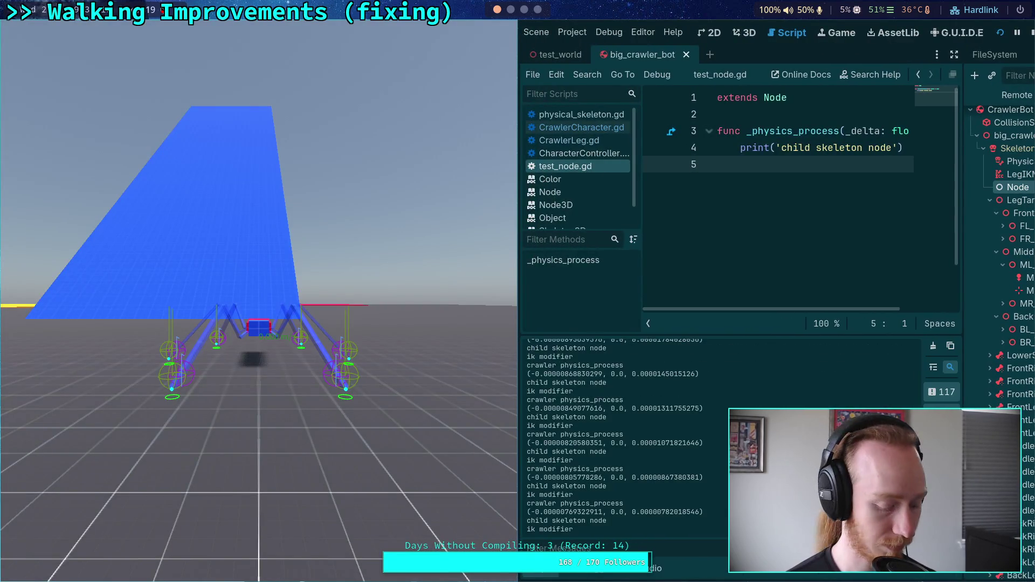
key(period)
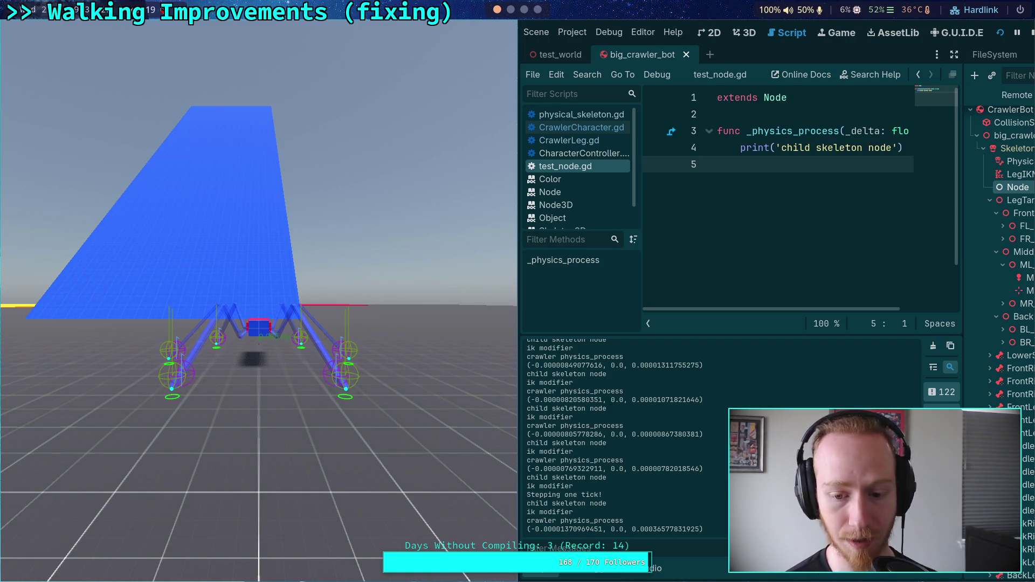
key(period)
click(1030, 32)
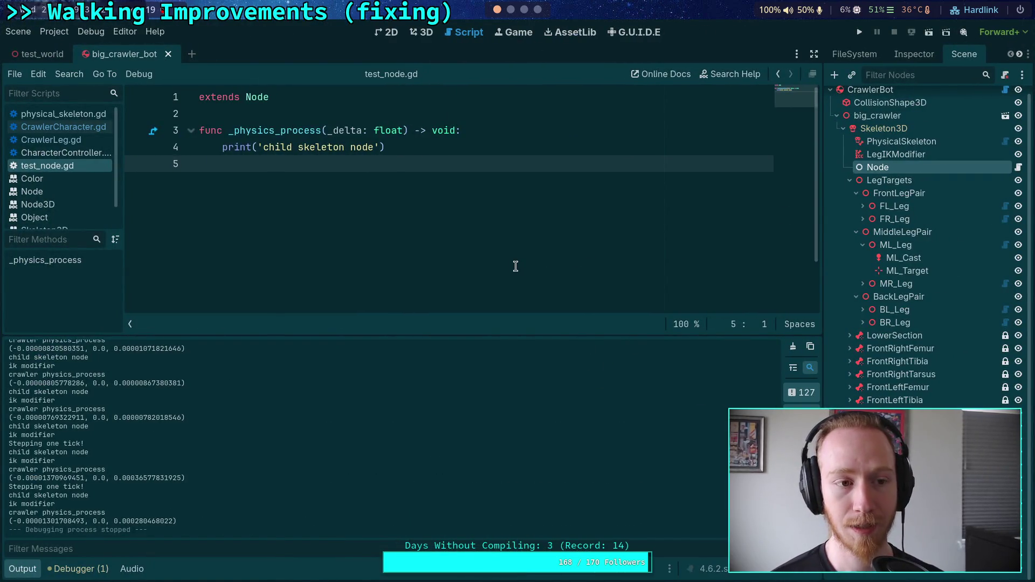
- Open CrawlerLeg.gd and fold setup, update_leg_transform, pre_update, _update_grounded, _update_step_transform, _update_comfort_distance
click(23, 569)
click(51, 140)
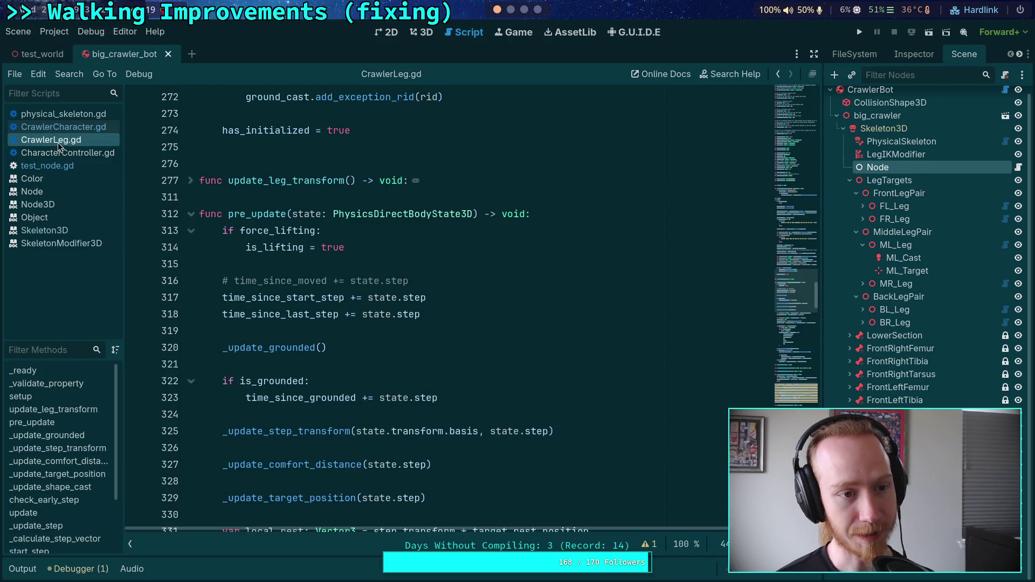
scroll(362, 369, up, 15)
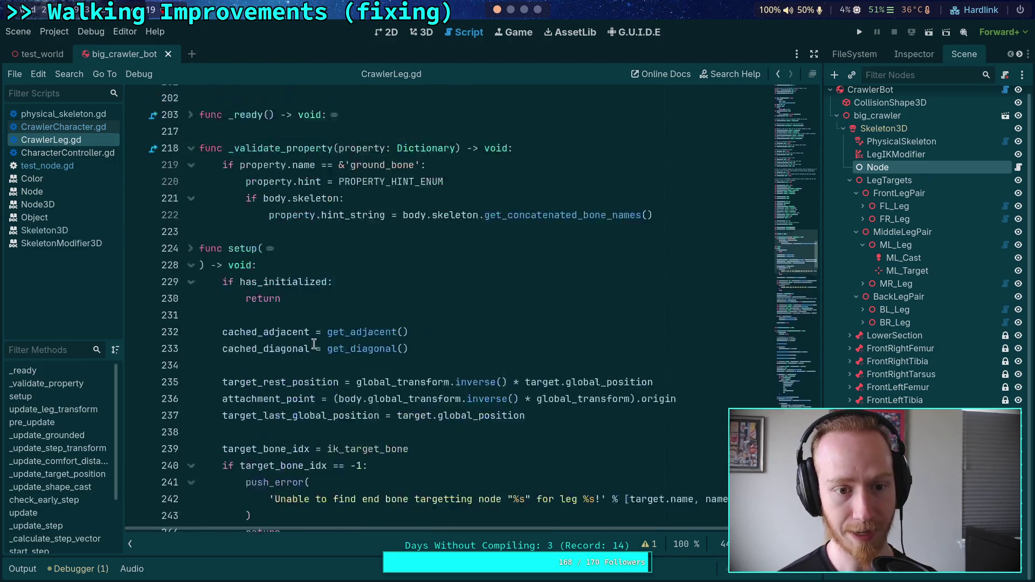
click(191, 464)
scroll(192, 431, down, 3)
click(190, 380)
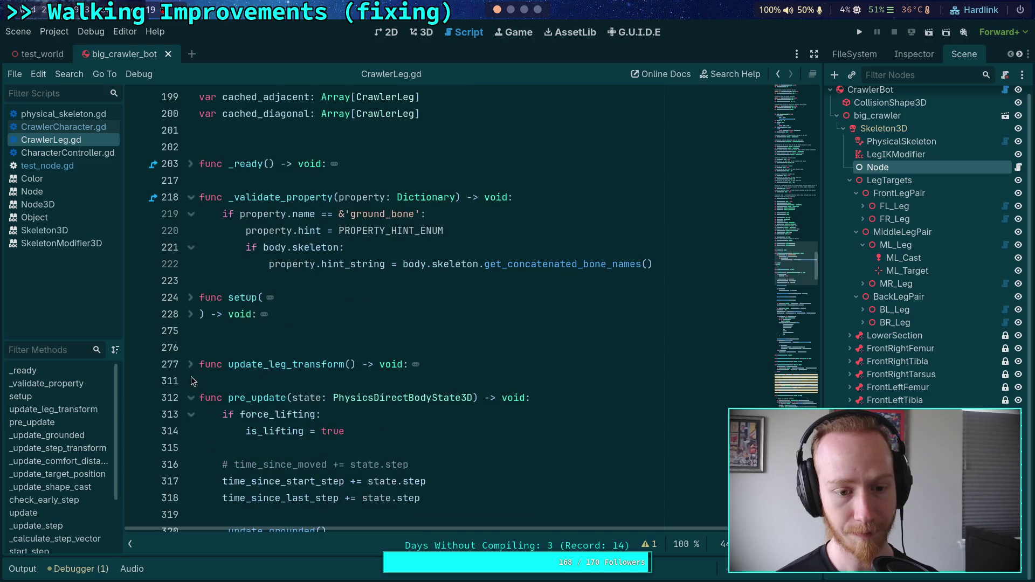
click(191, 403)
click(191, 434)
click(191, 467)
click(191, 499)
- Fold _update_target_position, check_early_step, update and _update_step, then scroll back up
scroll(209, 384, down, 4)
click(191, 330)
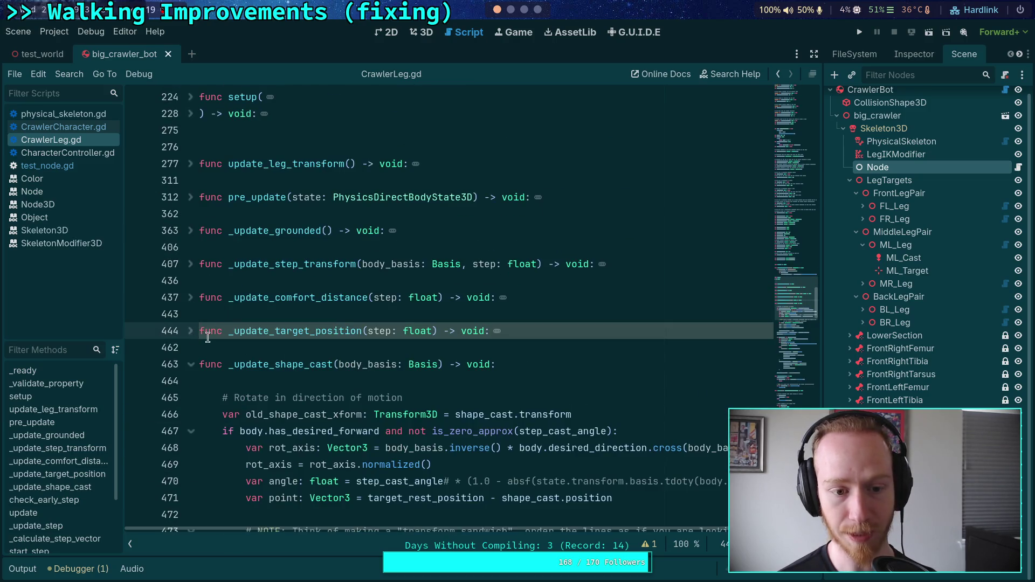
scroll(205, 334, down, 2)
click(191, 297)
click(190, 331)
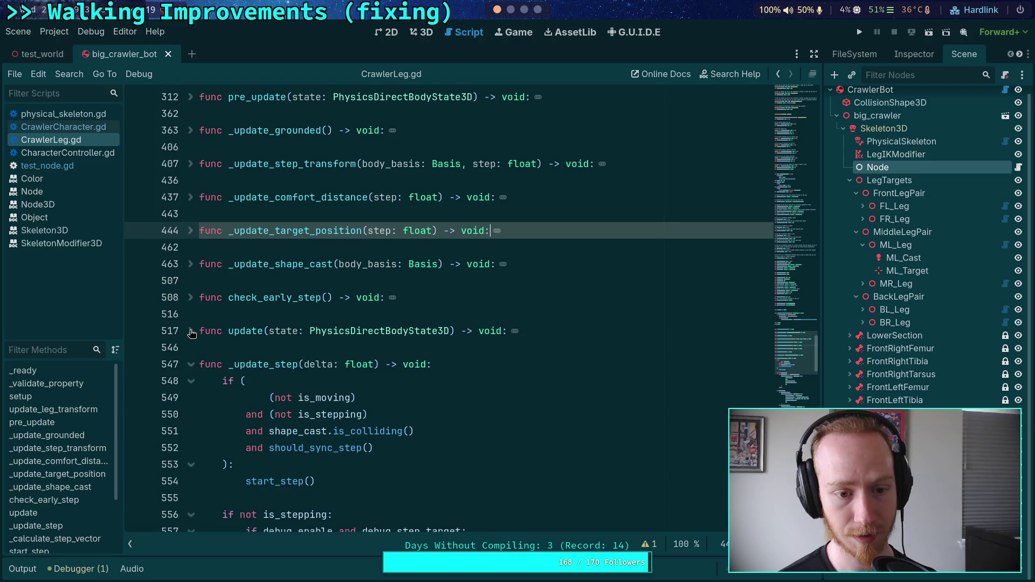
click(191, 365)
scroll(199, 418, down, 6)
scroll(326, 374, up, 15)
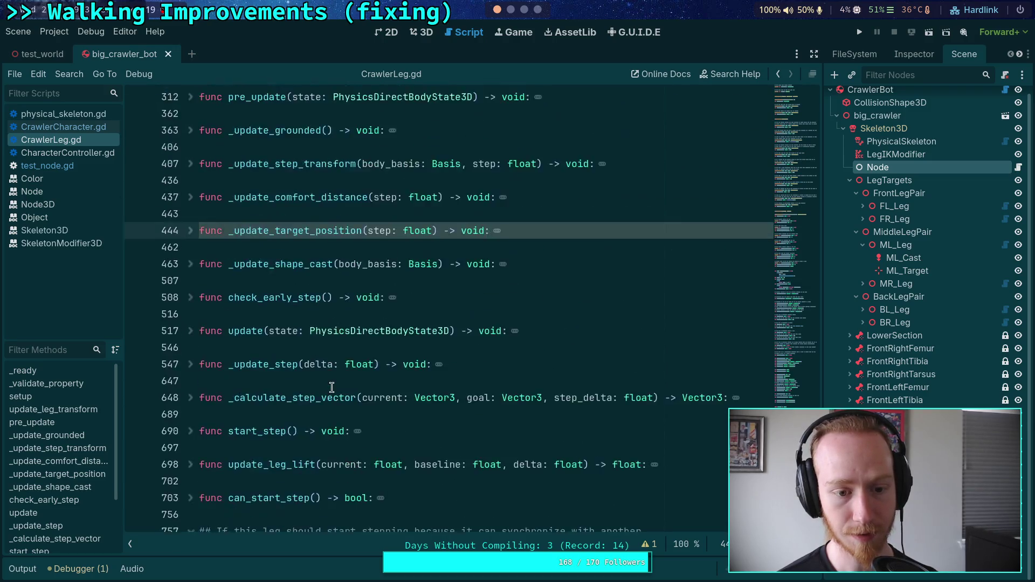
scroll(326, 373, up, 3)
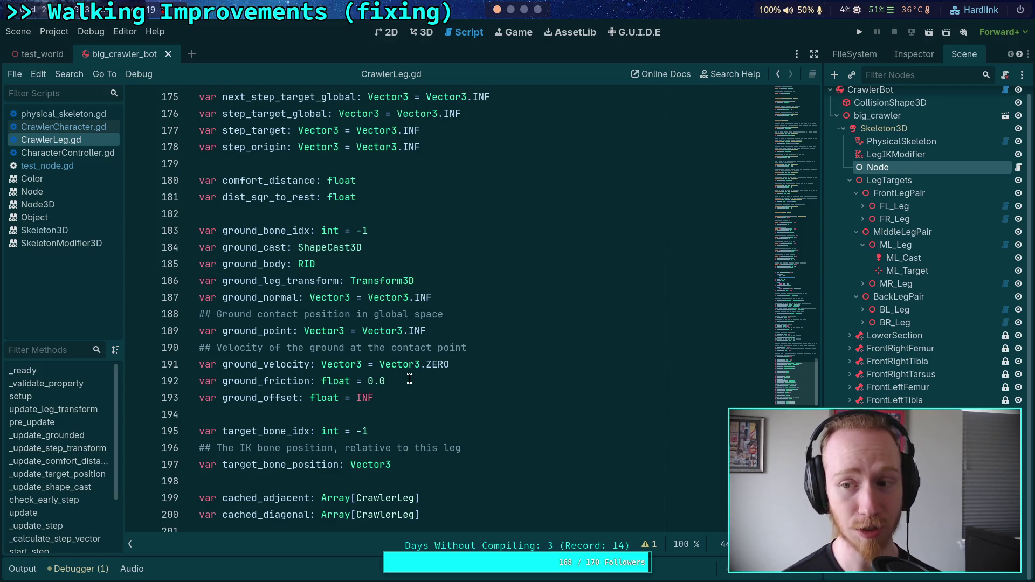
- Delete the test Node from the big_crawler_bot scene tree
right_click(914, 169)
click(895, 474)
click(560, 313)
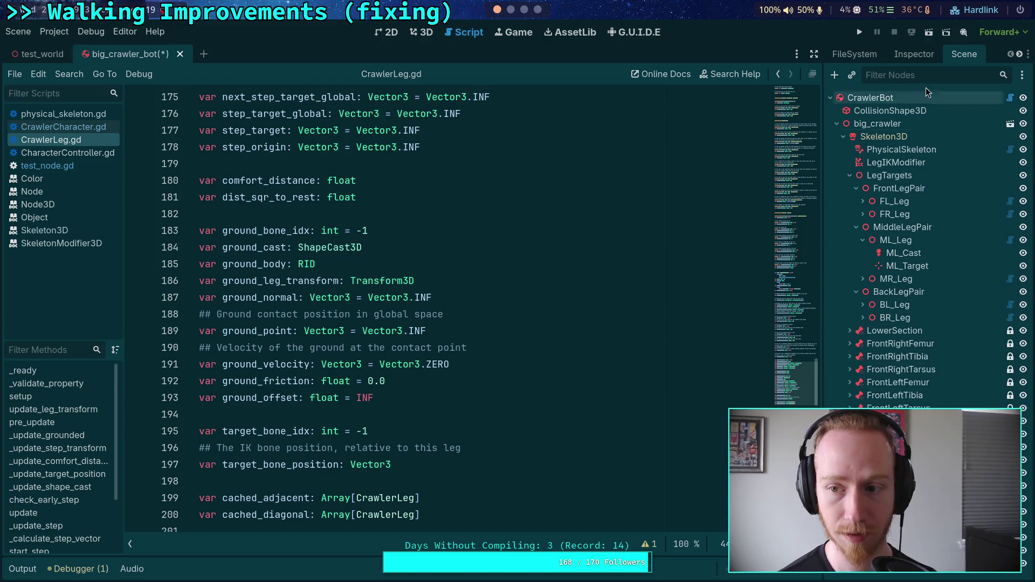
click(914, 60)
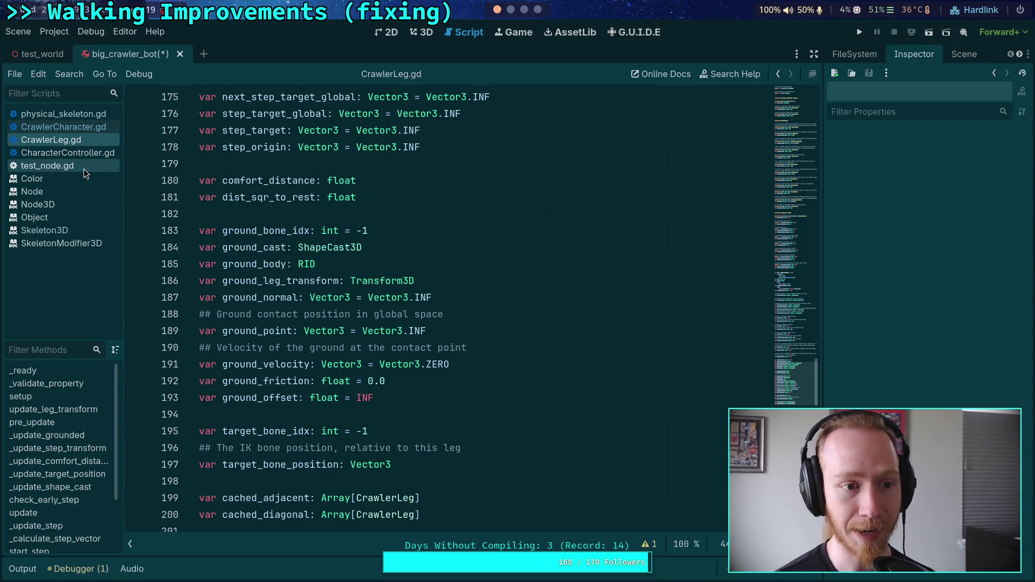
click(956, 54)
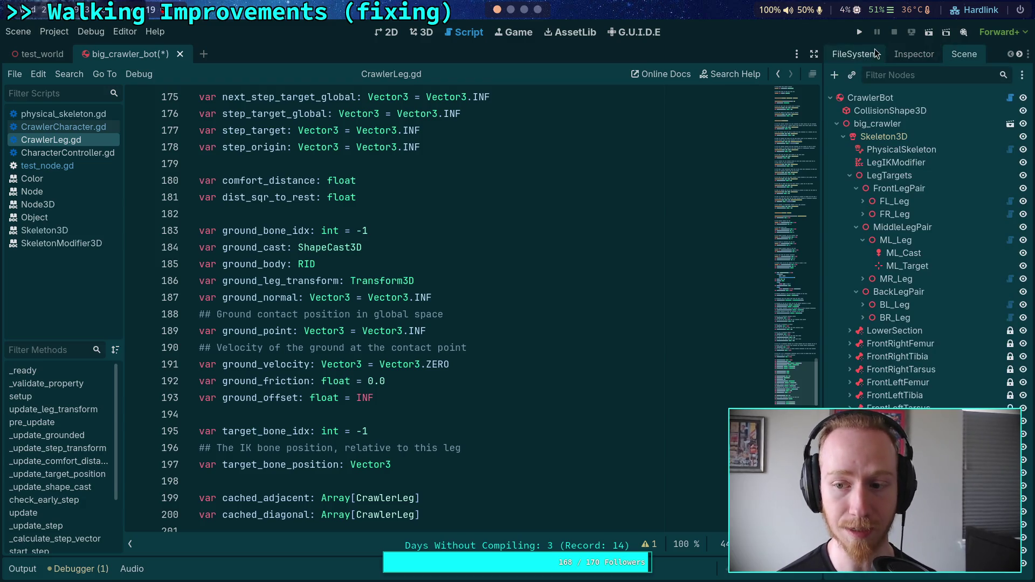
- Delete test_node.gd from the crawler_bot folder in the FileSystem dock
click(855, 54)
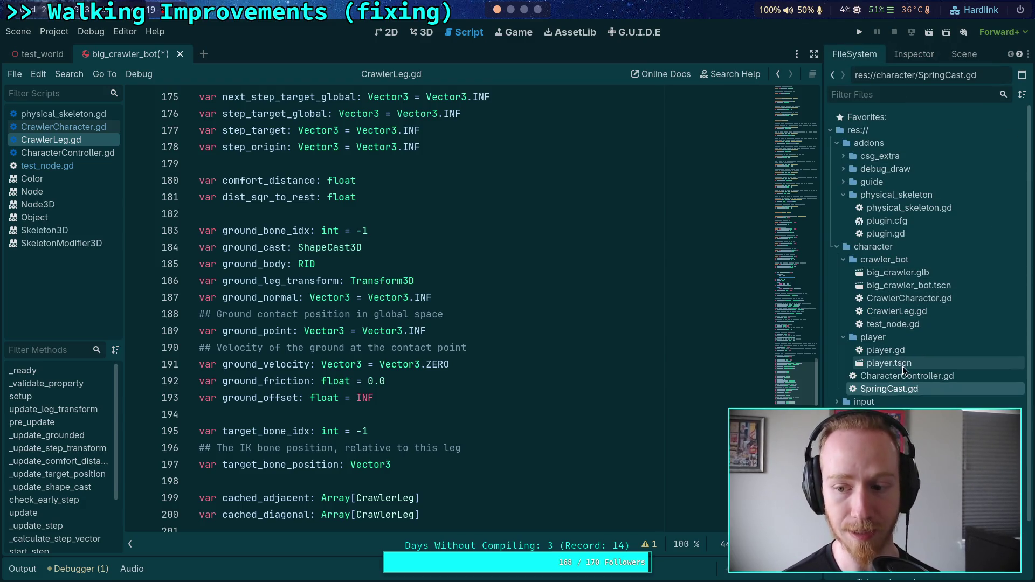
click(908, 325)
key(Delete)
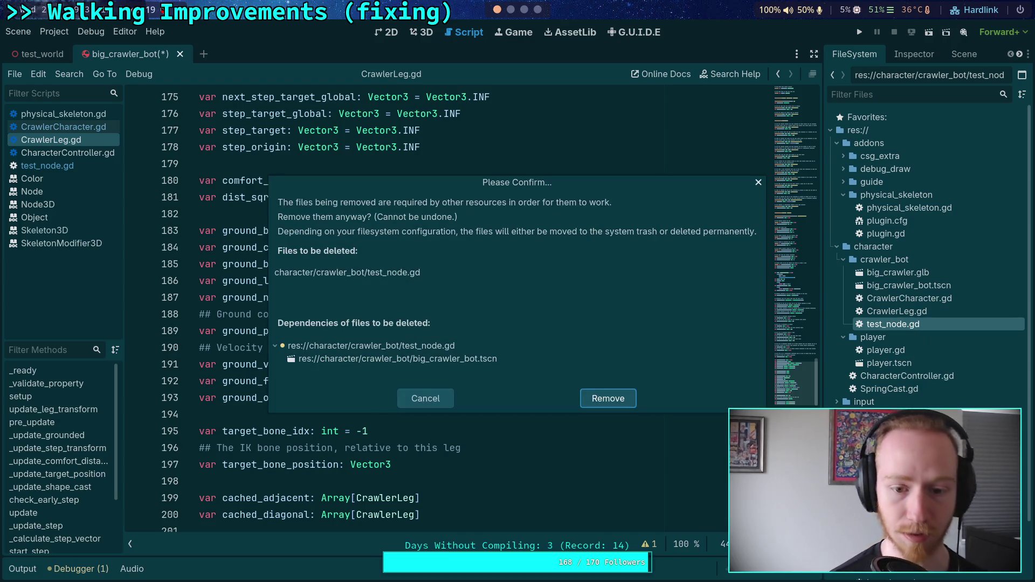
click(607, 399)
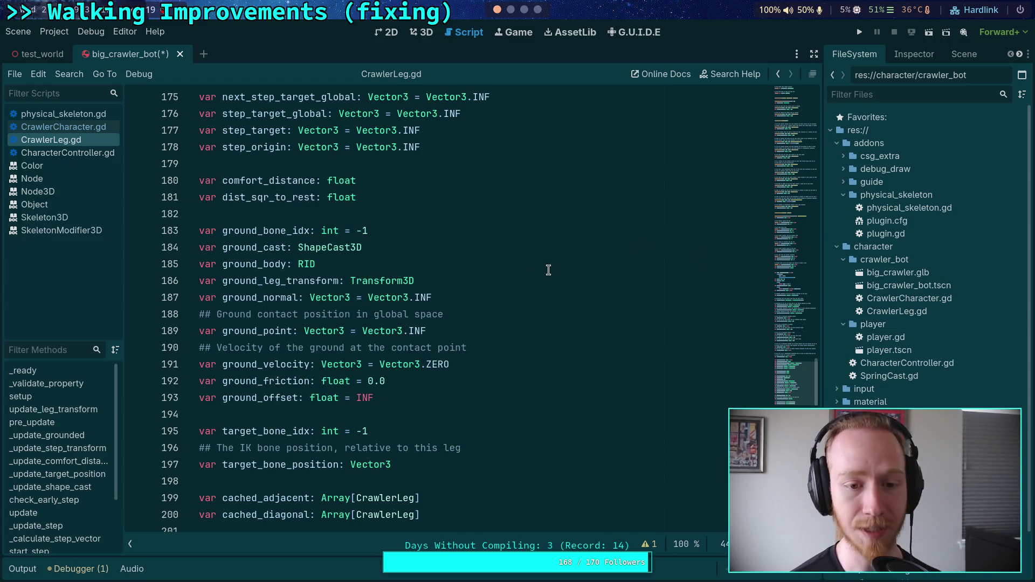
- Add an empty _physics_process(_delta: float) function above setup in CrawlerLeg.gd
scroll(526, 260, down, 8)
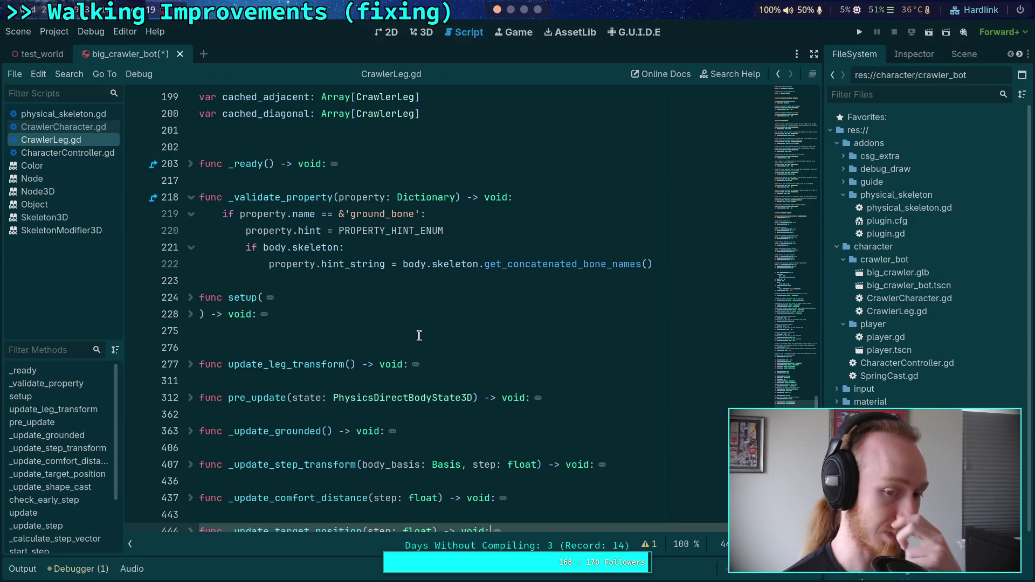
scroll(419, 335, down, 1)
click(330, 296)
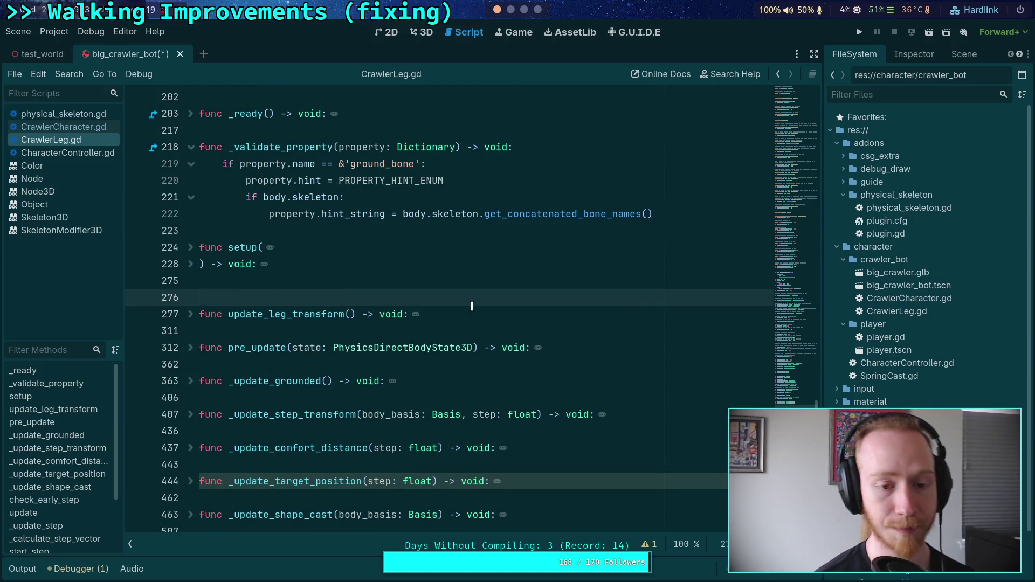
key(Up)
key(Up)
key(Up)
key(Return)
key(Return)
key(Up)
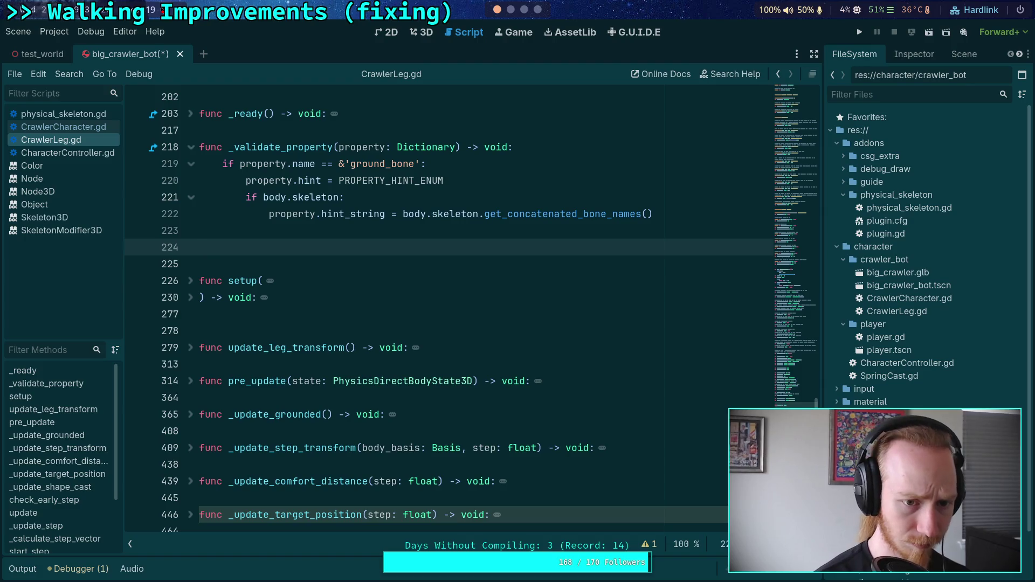
text(func _ph)
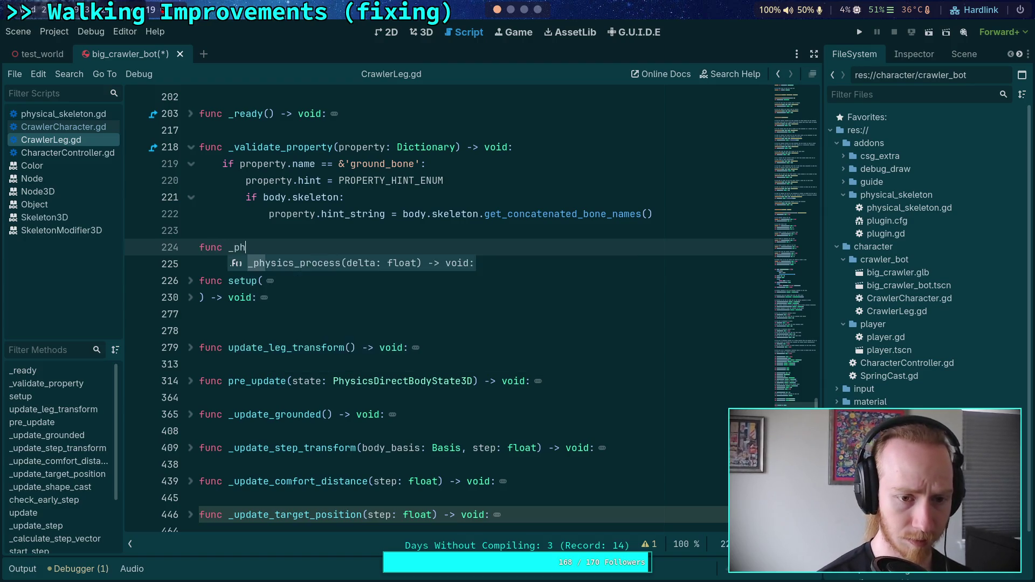
key(Return)
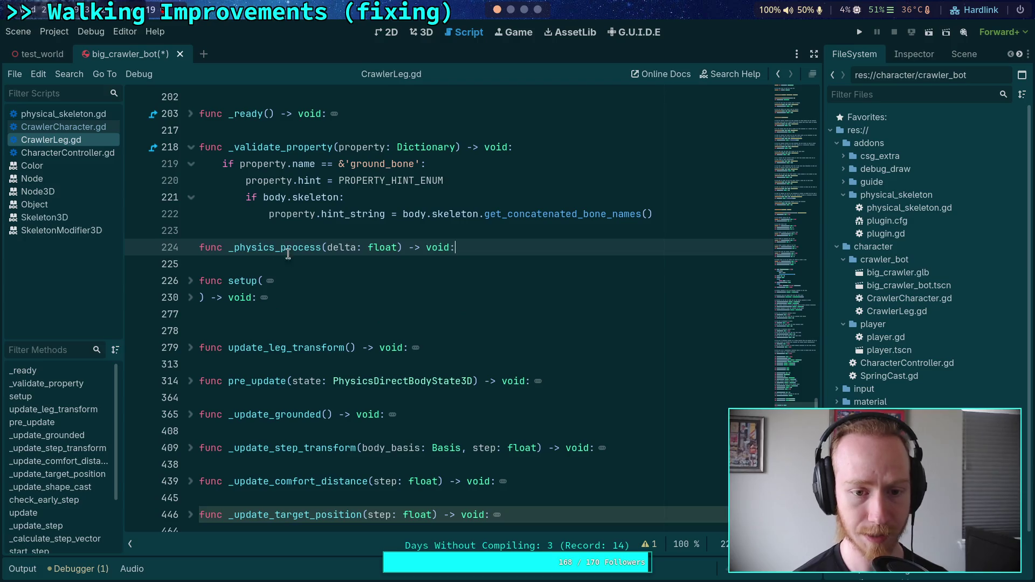
text(_)
- Comment above it: teleport targets to last ground location when grounded, before any IK
click(200, 230)
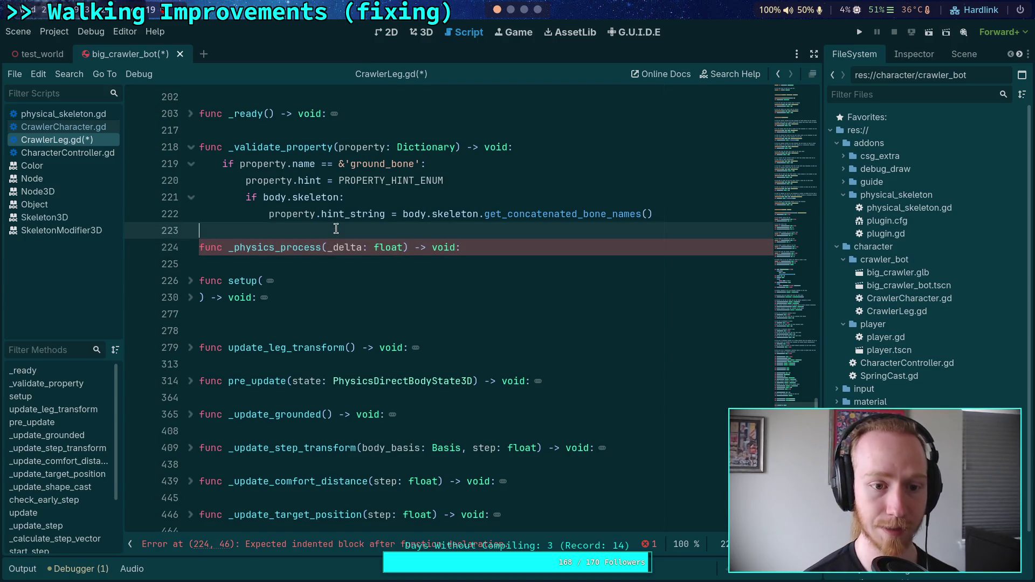
key(Return)
text(# S)
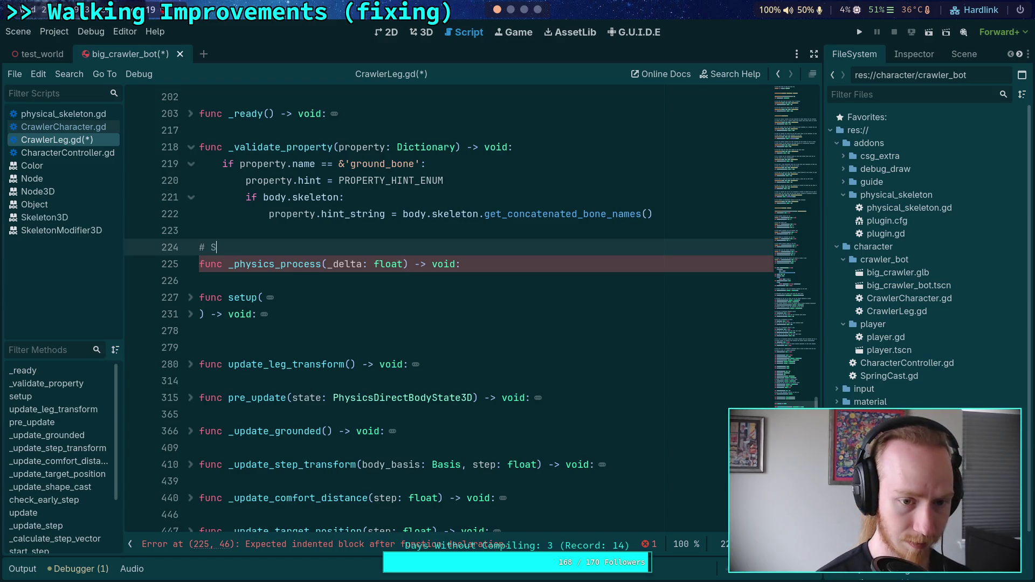
text(pecial )
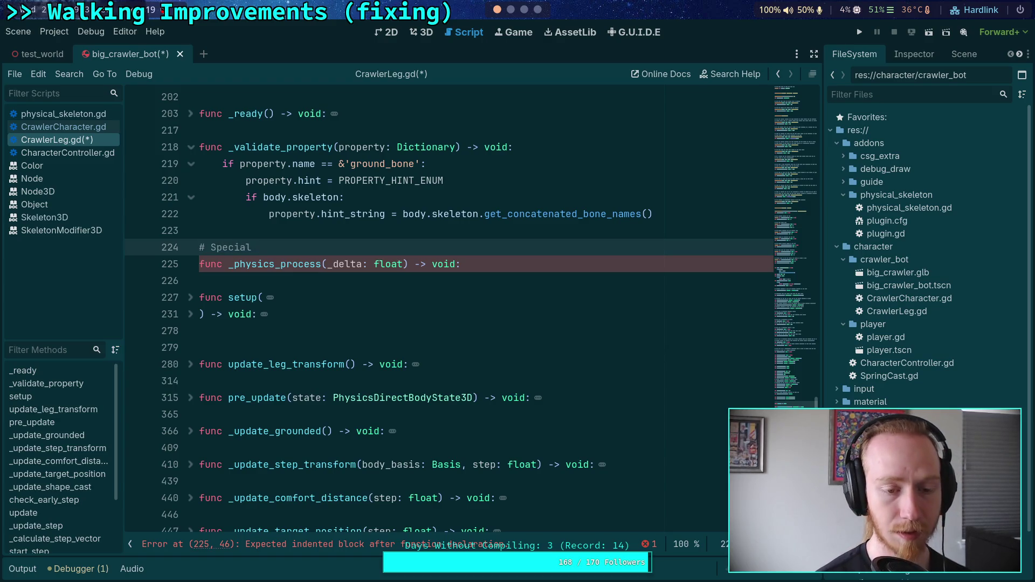
text(ordering )
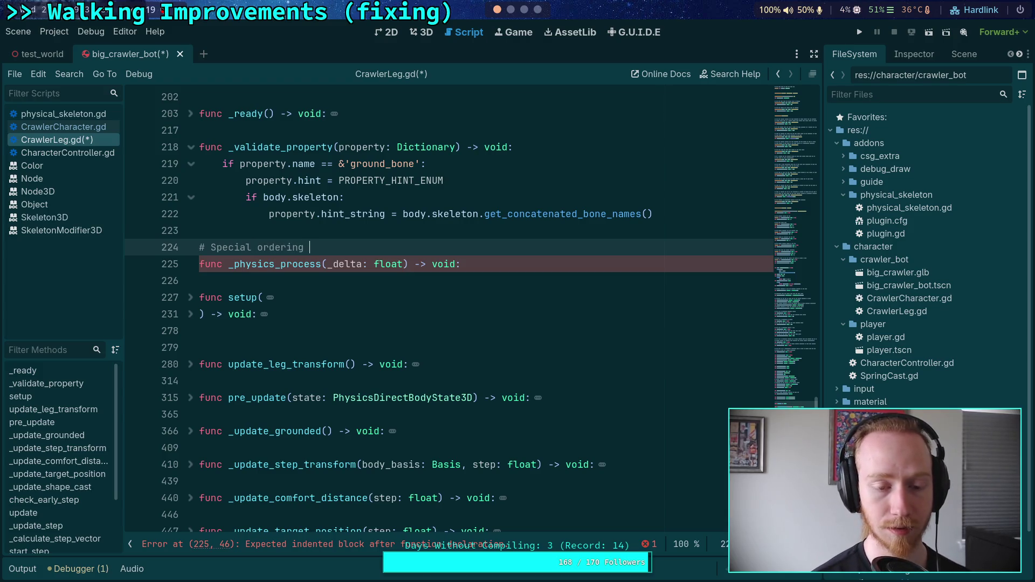
text(to)
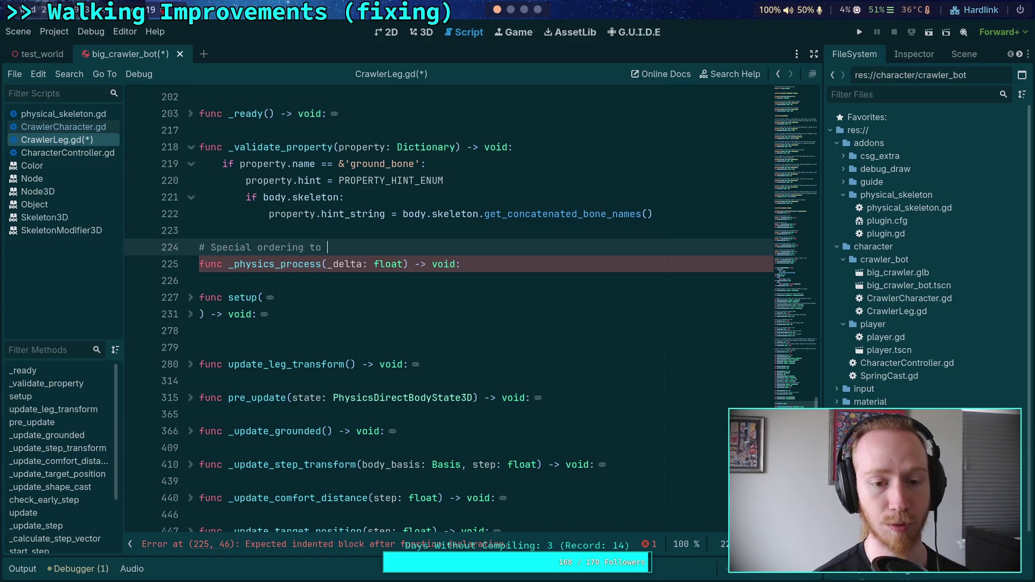
text( teleport )
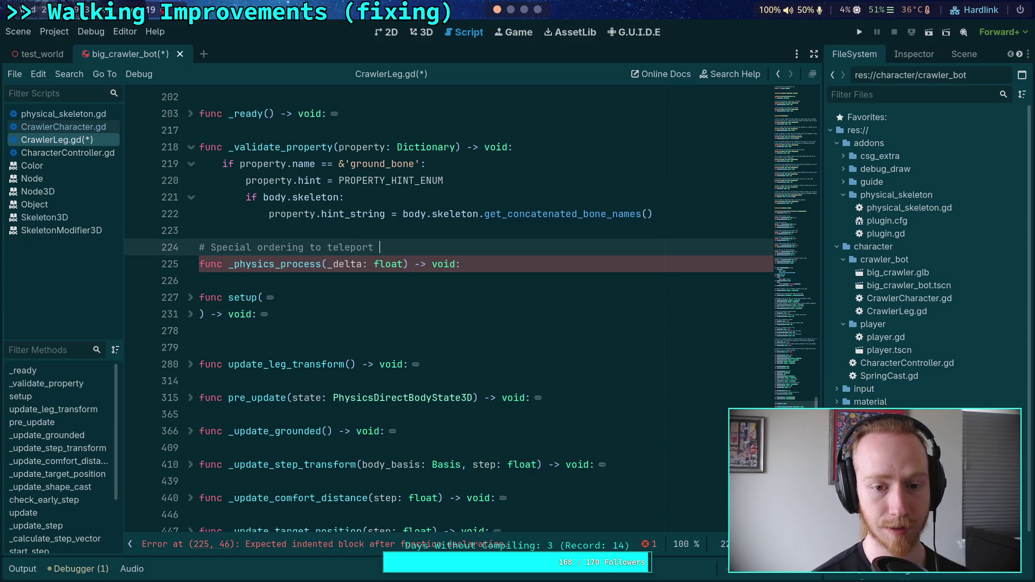
text(targets to )
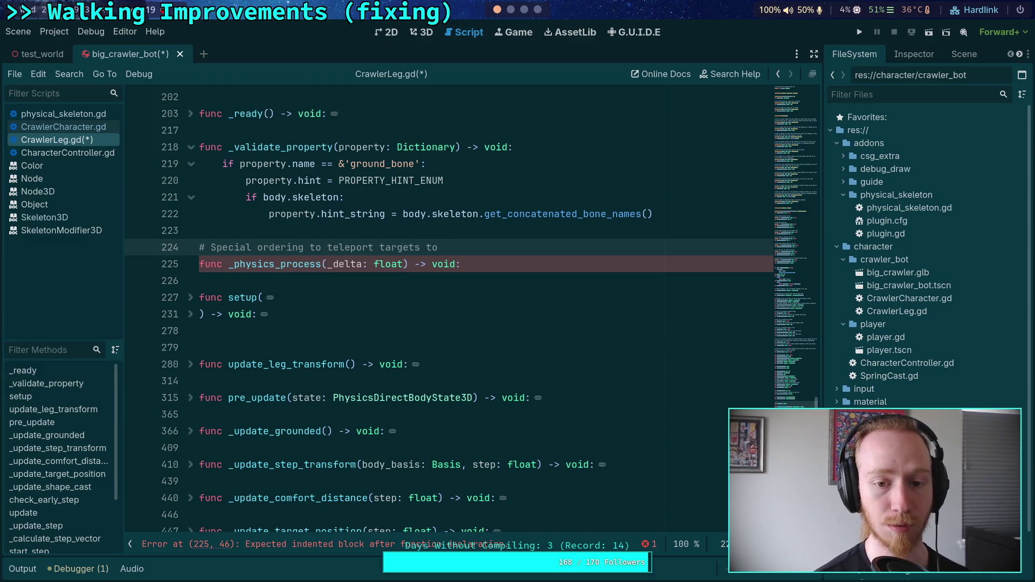
text(last gro)
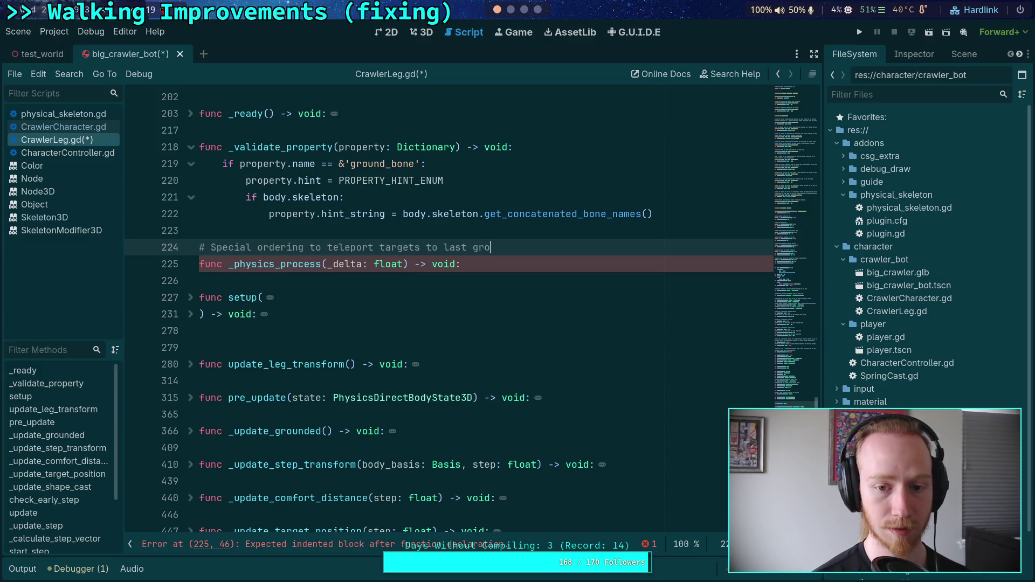
text(und location)
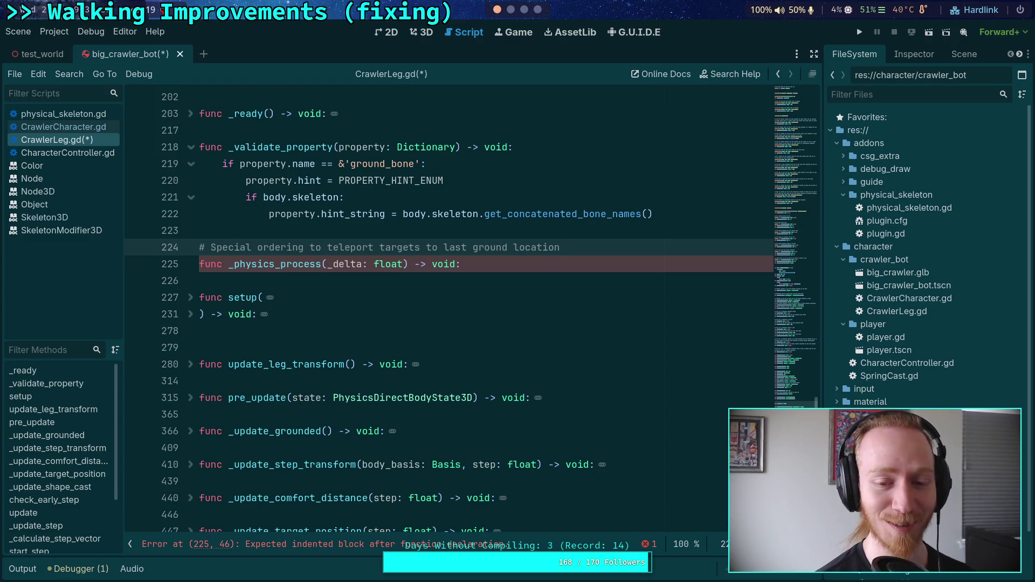
text( when )
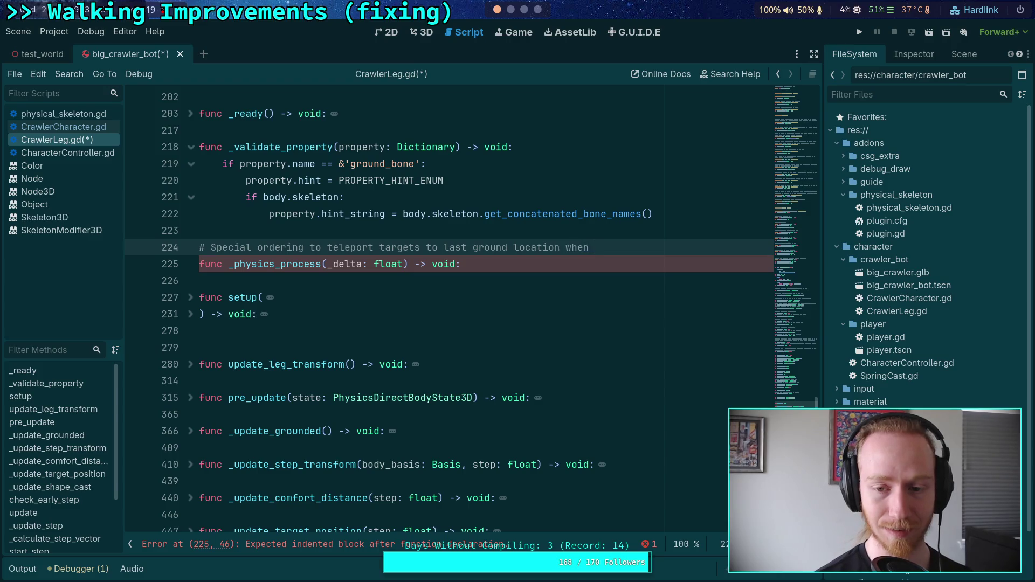
text(grounded,)
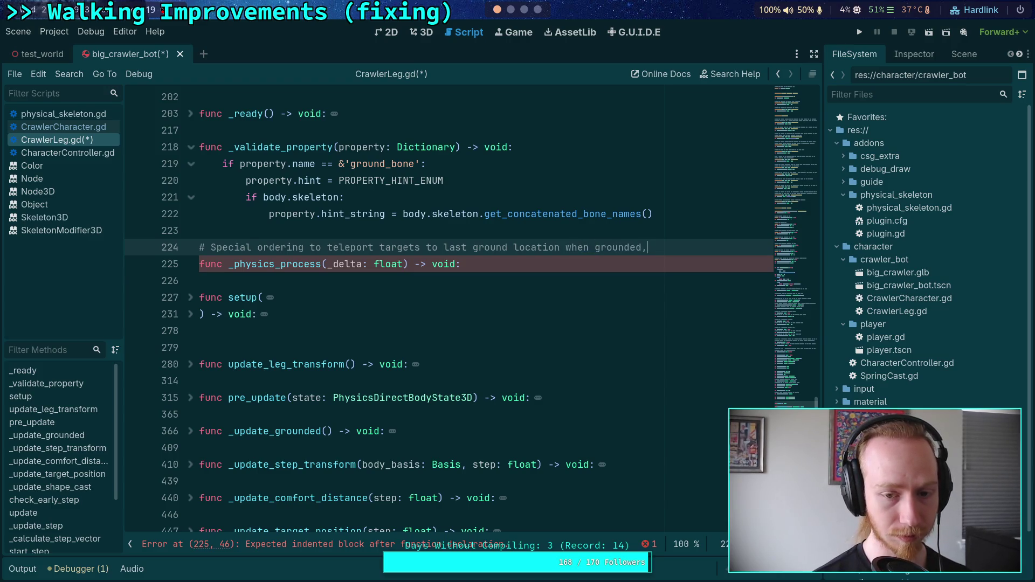
key(Return)
text(# b)
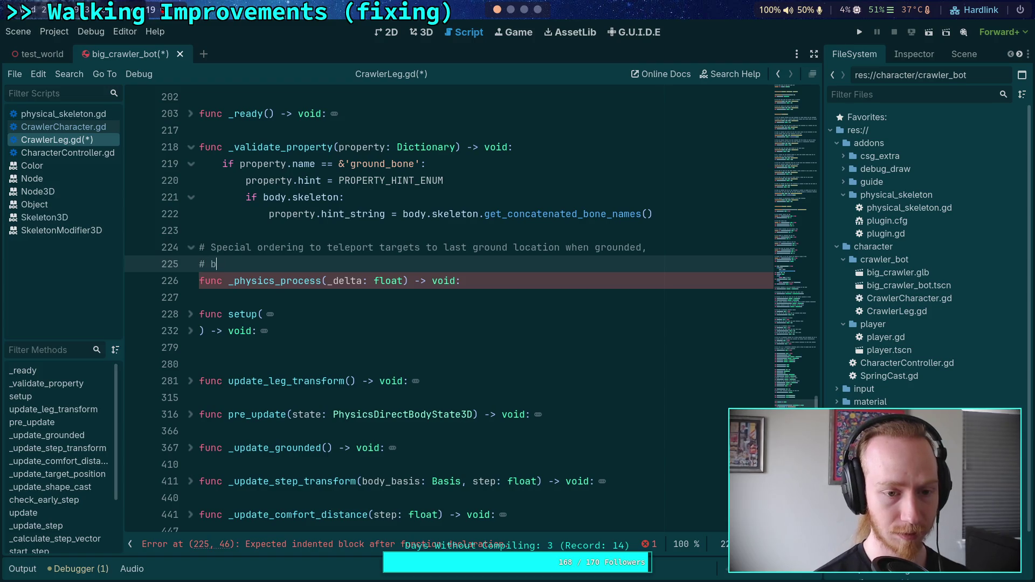
text(efore )
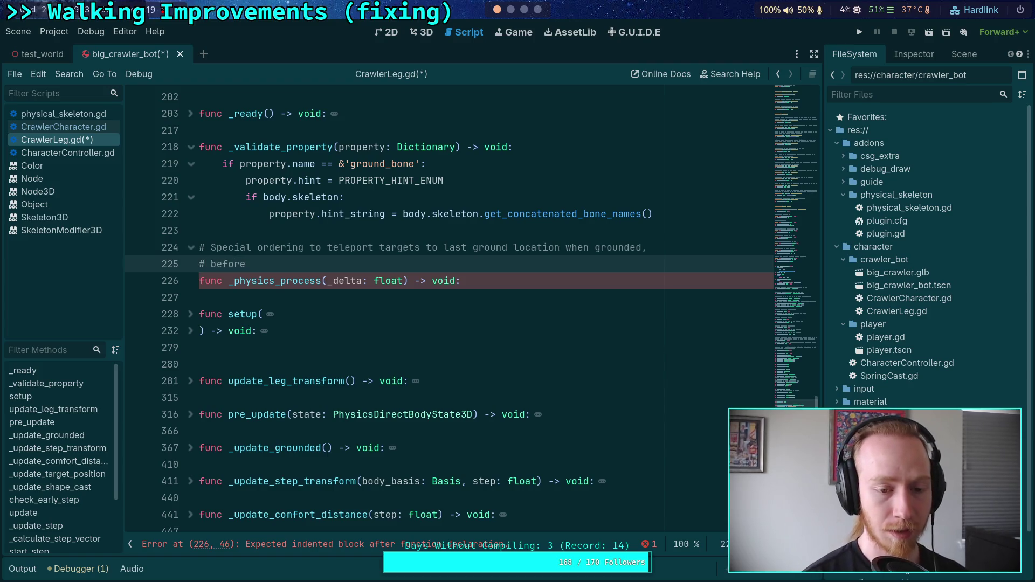
text(any IK h)
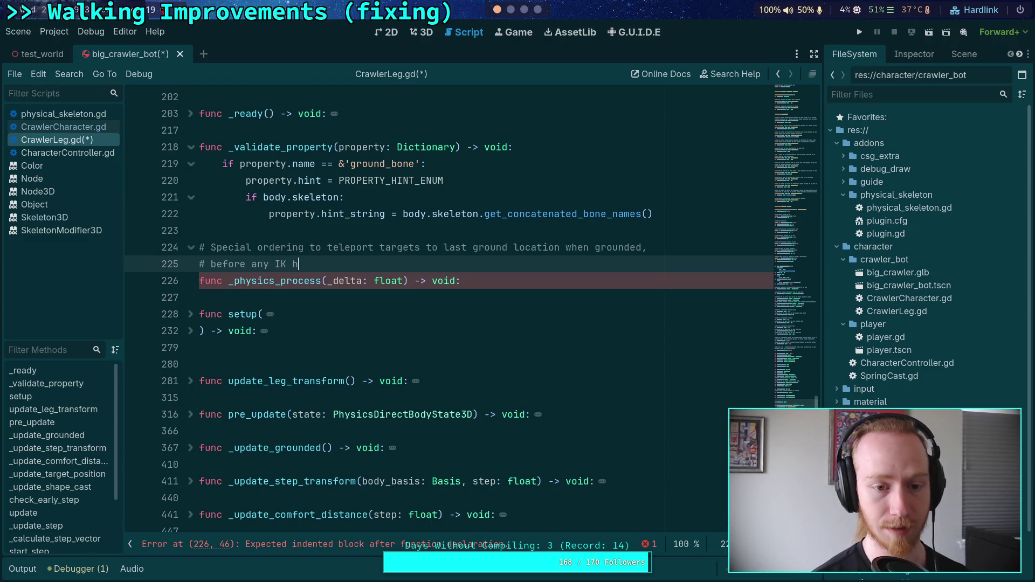
key(BackSpace)
text(can t)
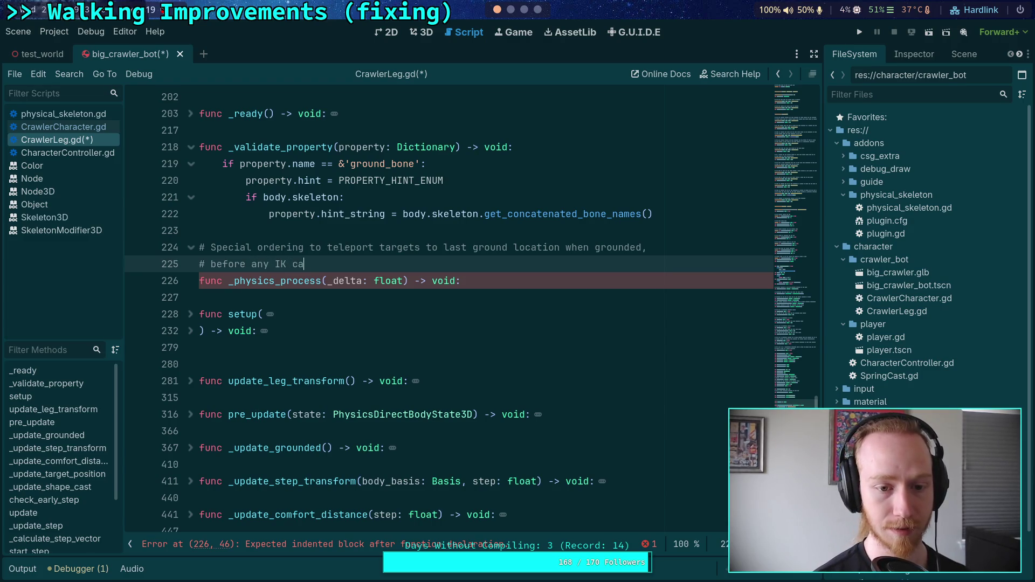
text(ake place)
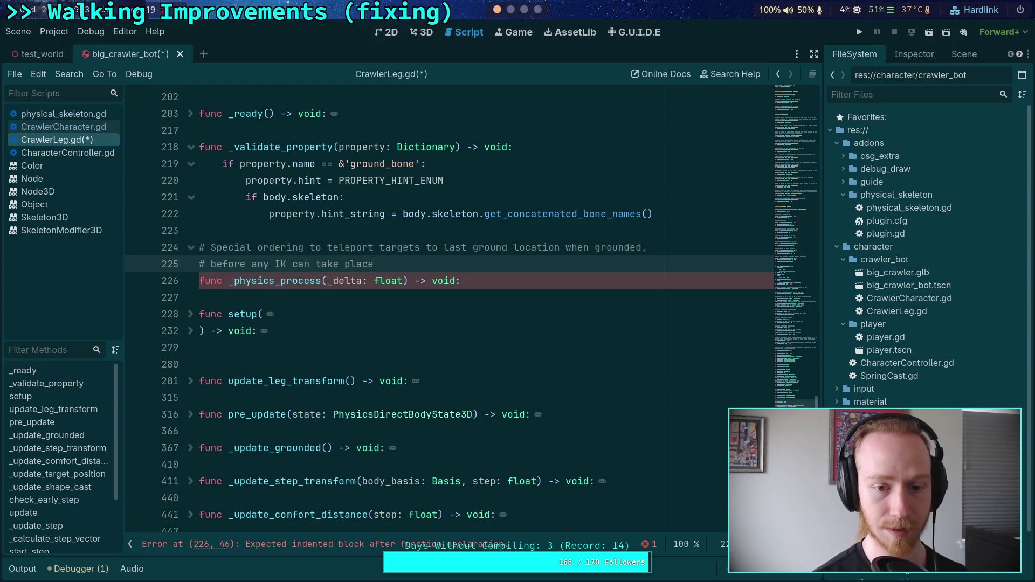
- Inspect the bodies of update_leg_transform and _update_target_position
click(486, 278)
scroll(329, 402, down, 2)
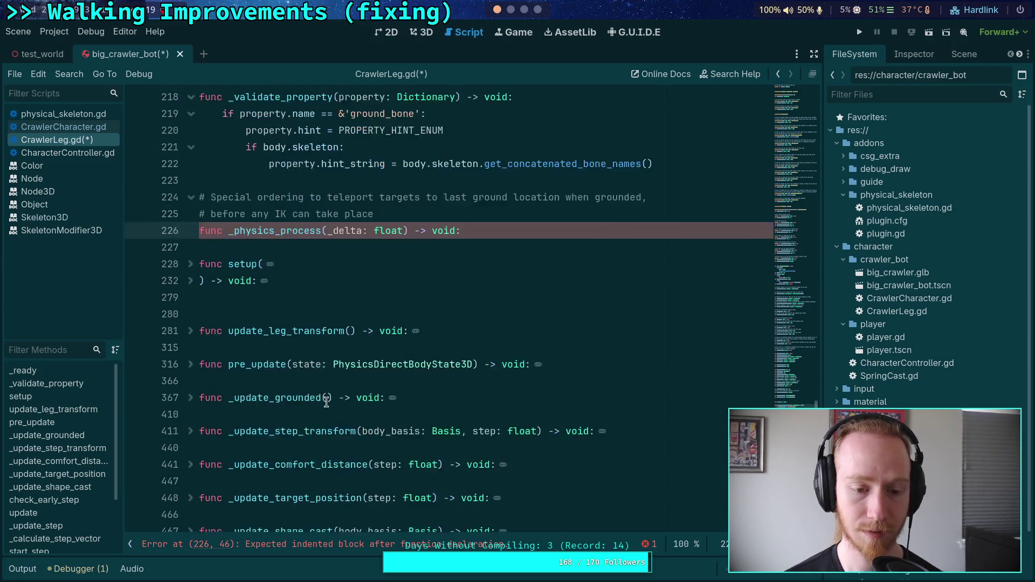
click(191, 281)
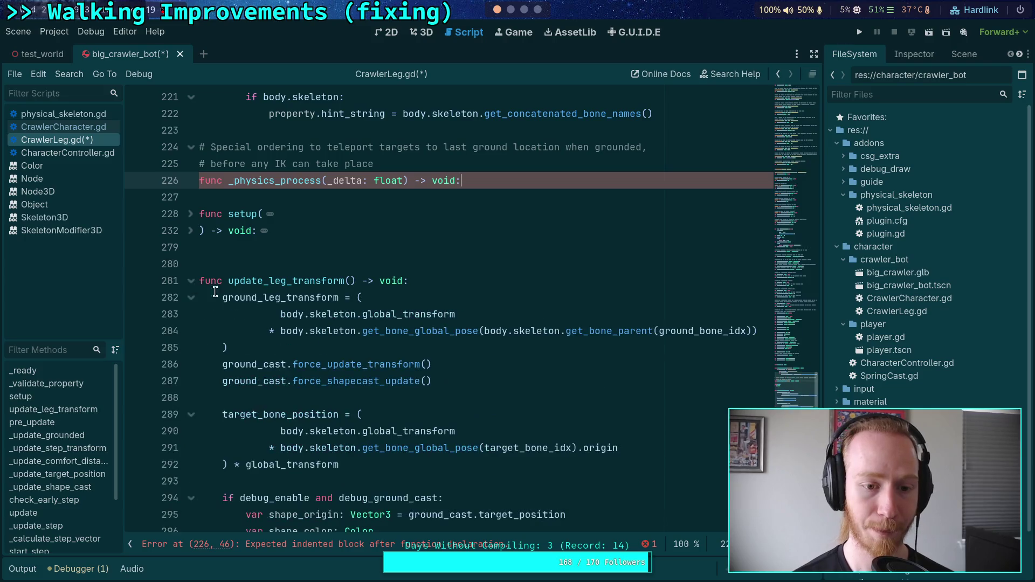
scroll(255, 316, down, 3)
click(191, 130)
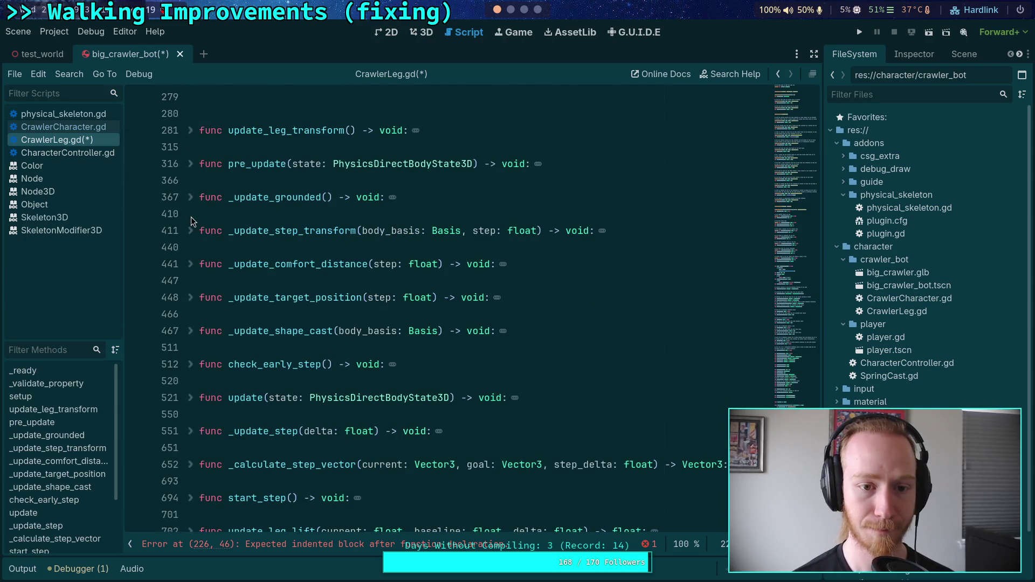
click(192, 299)
scroll(200, 305, down, 2)
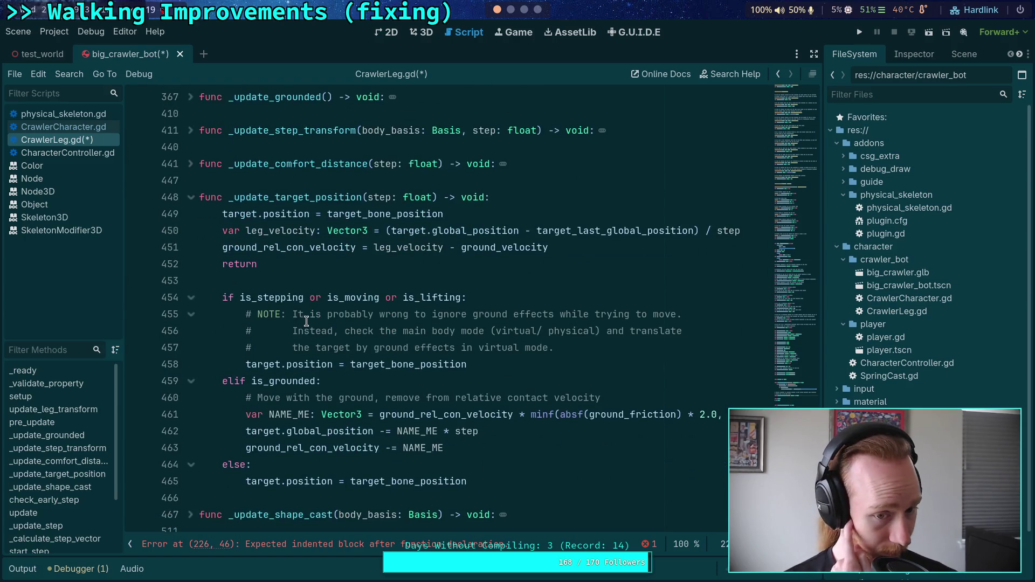
scroll(307, 321, up, 7)
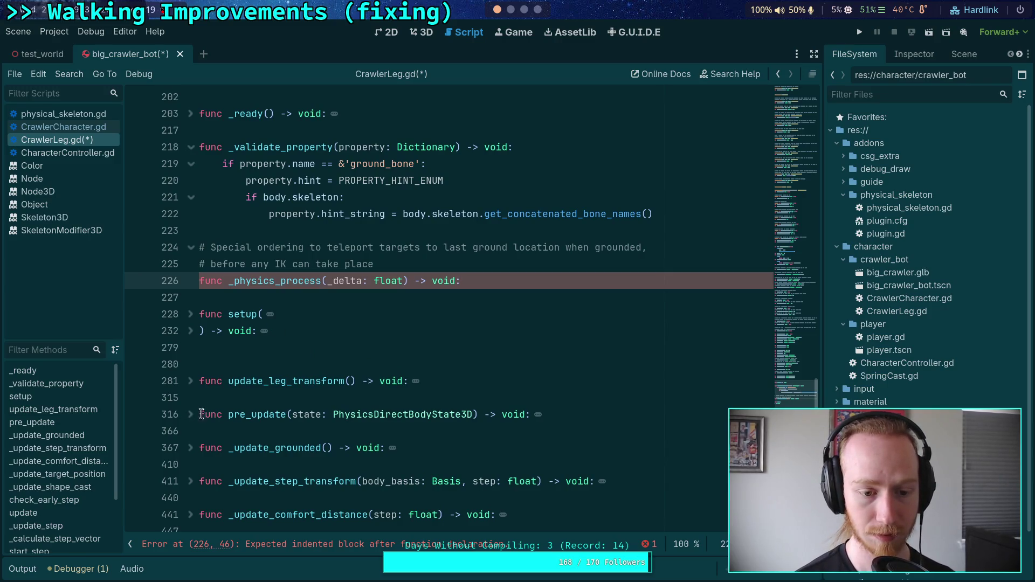
scroll(326, 378, up, 1)
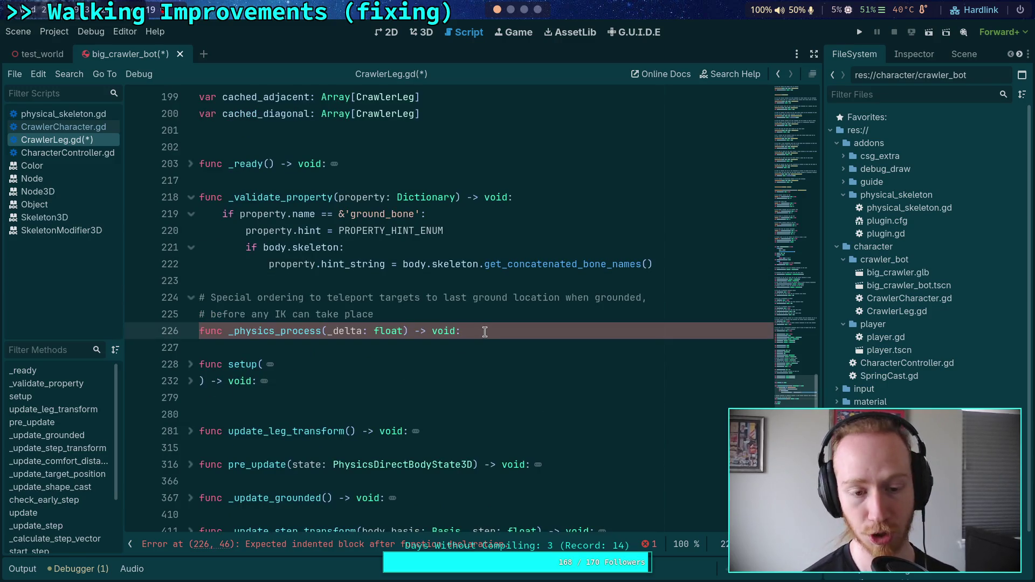
- Add an if is_grounded: check inside _physics_process
key(Return)
text(if is_gr)
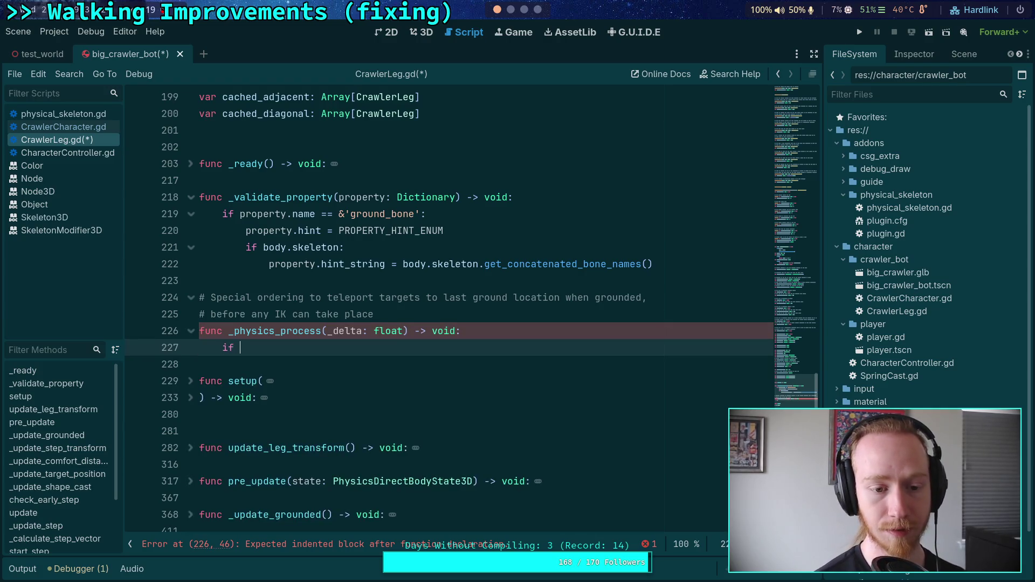
key(Return)
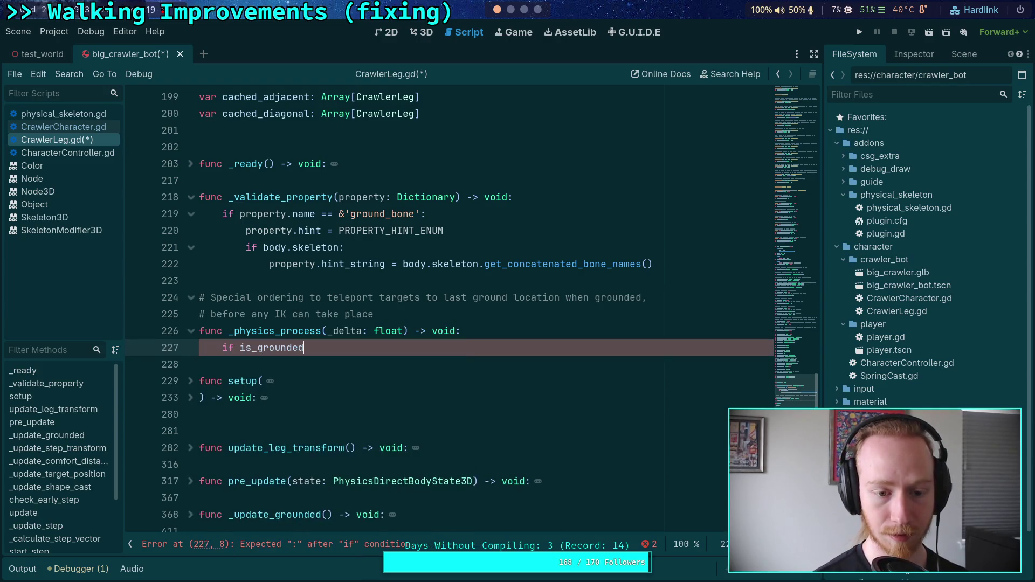
scroll(527, 359, down, 10)
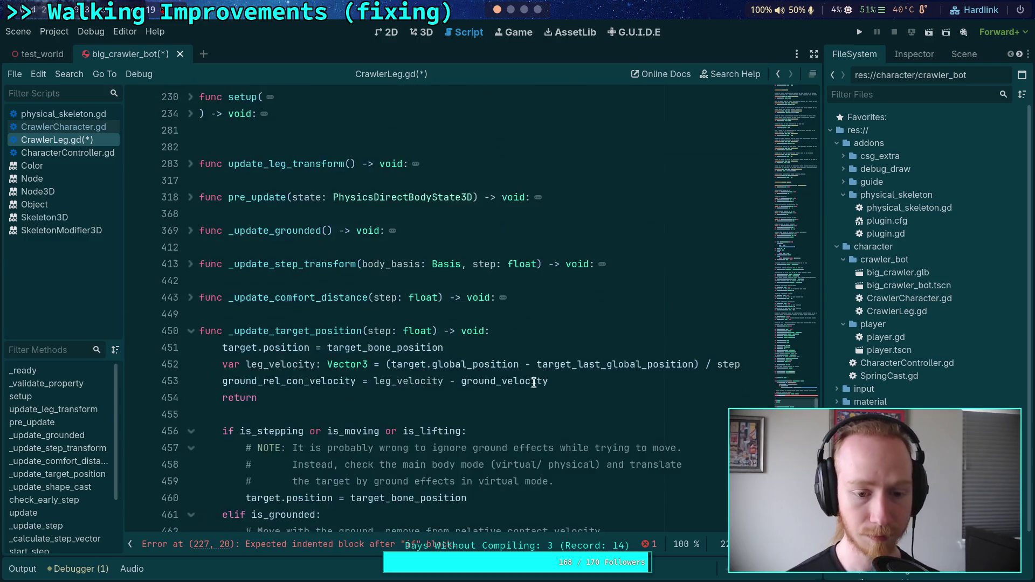
scroll(536, 384, up, 6)
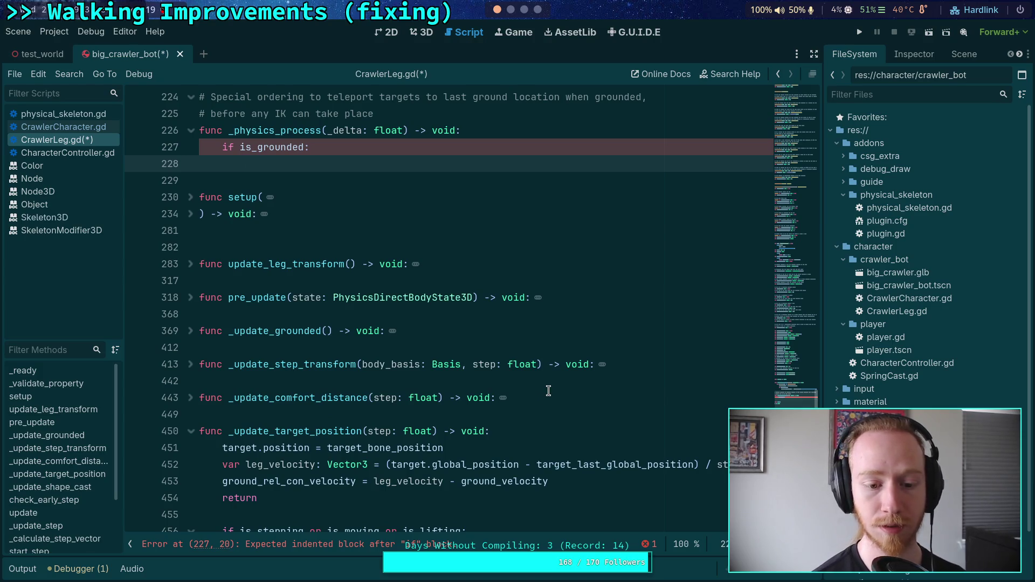
scroll(548, 390, down, 6)
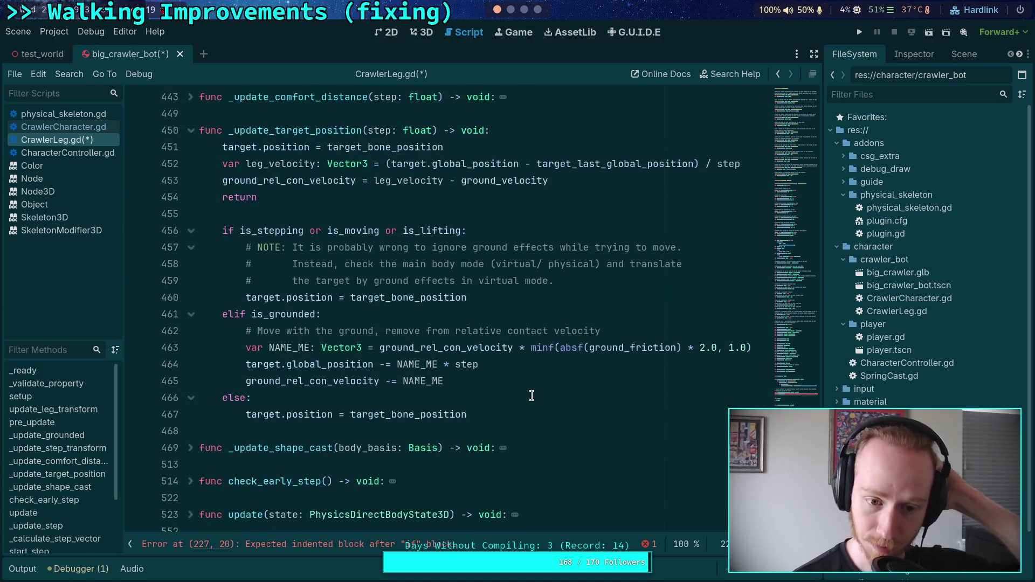
scroll(531, 396, up, 3)
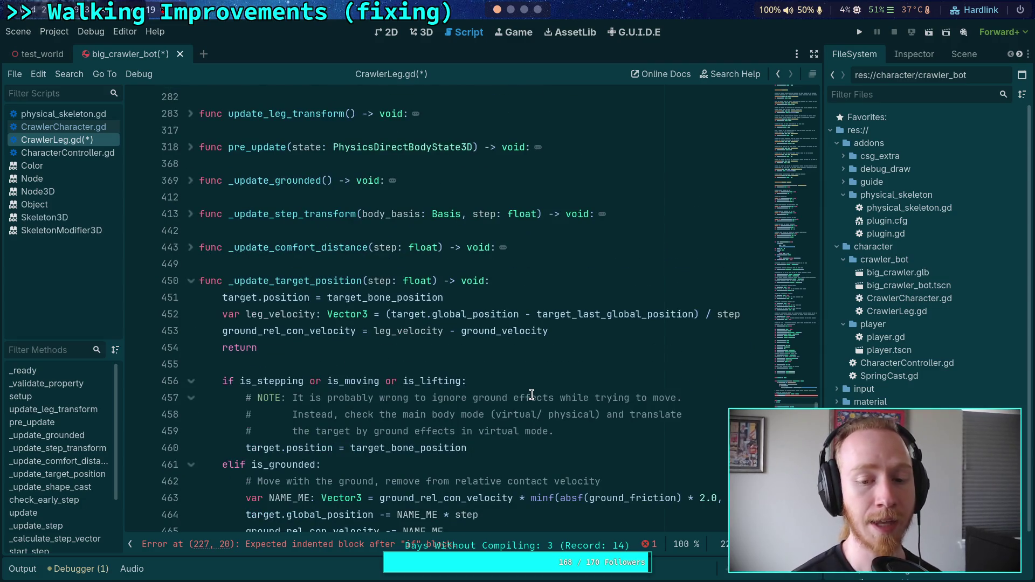
scroll(532, 394, up, 3)
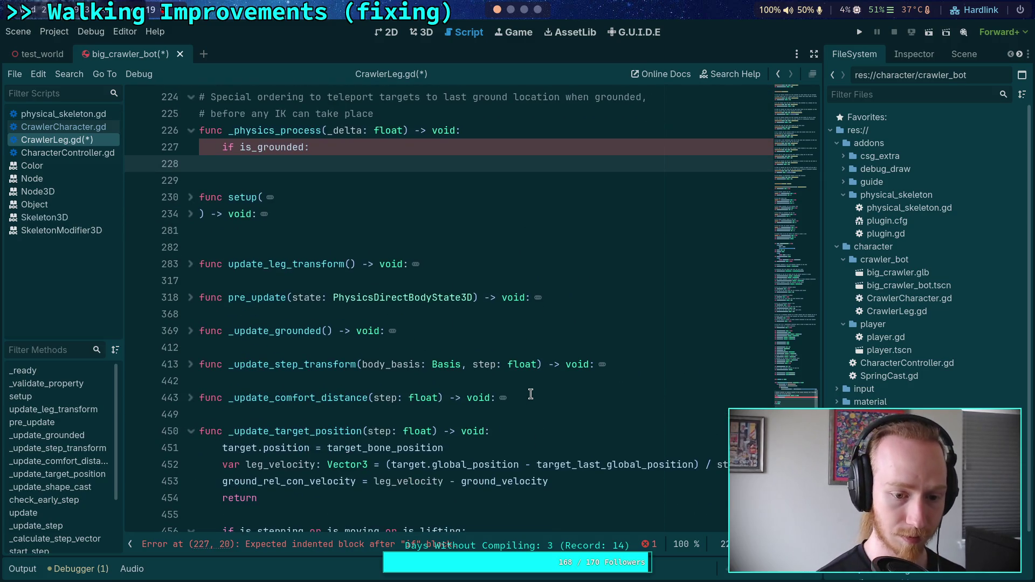
- Set target.position to target_last_global_position plus ground_velocity * delta under the check
text(target.positio)
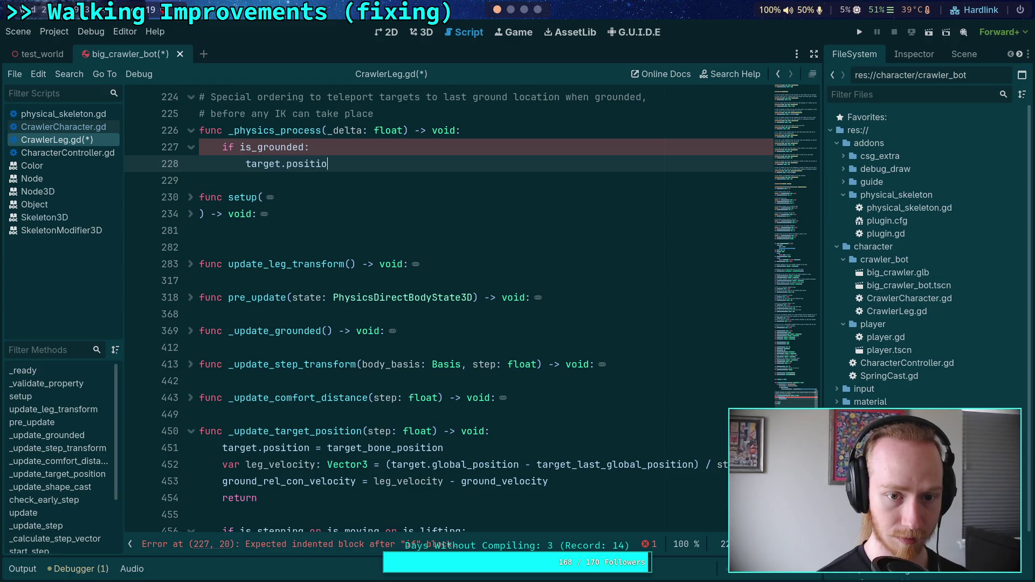
text(n = )
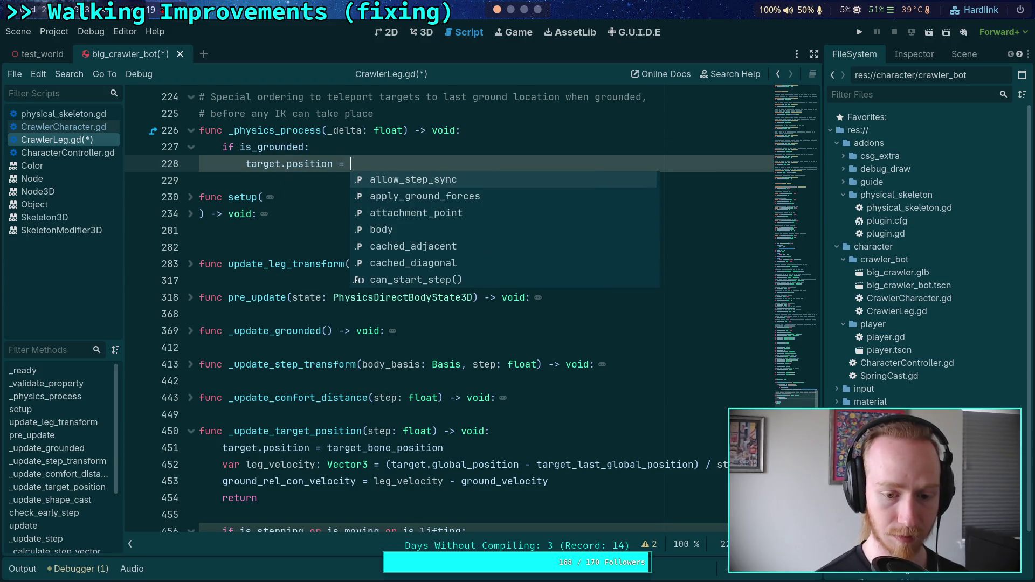
text(targ)
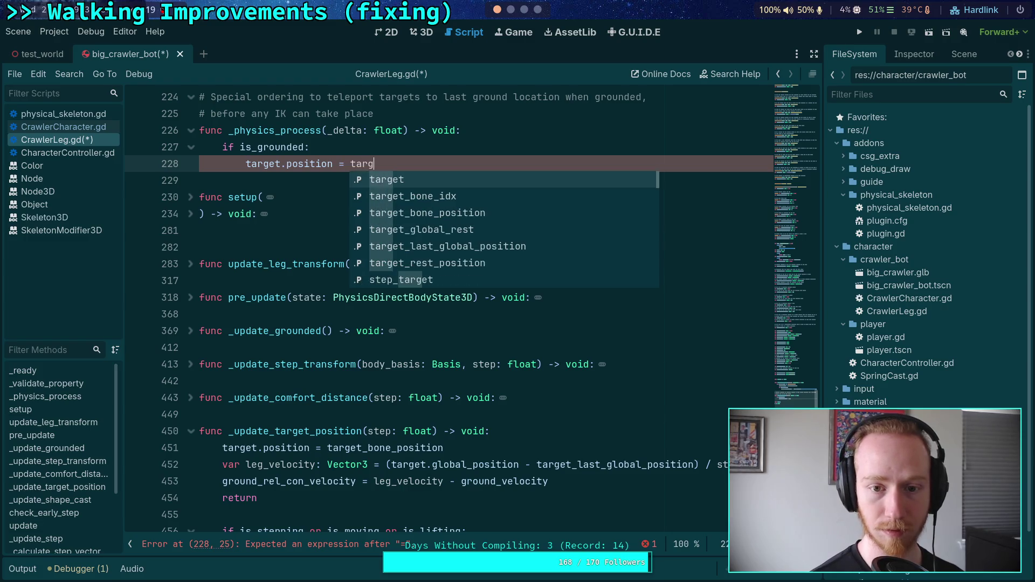
key(Down)
key(Down)
key(Down)
key(Return)
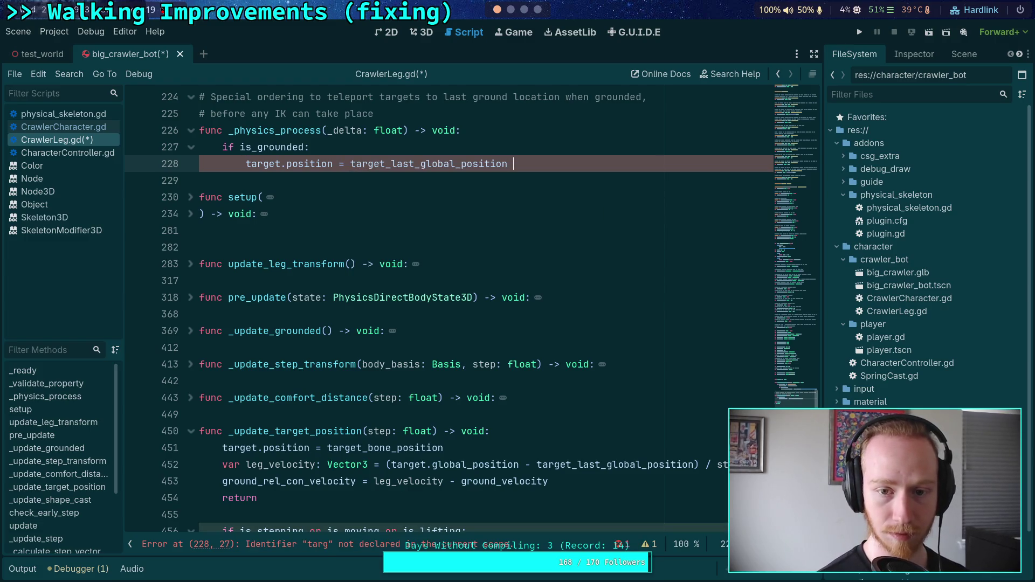
text(+ ground_v)
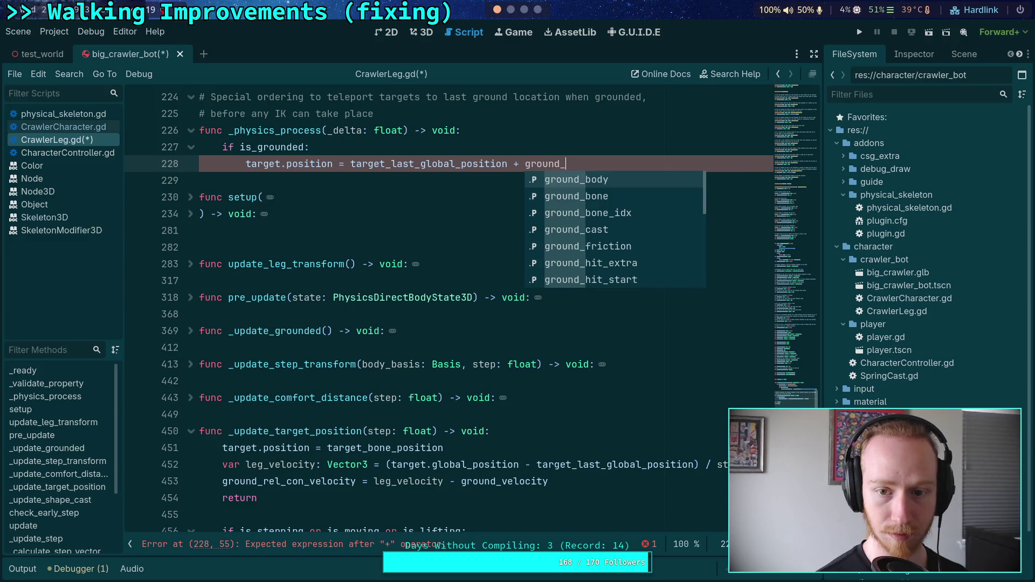
key(Return)
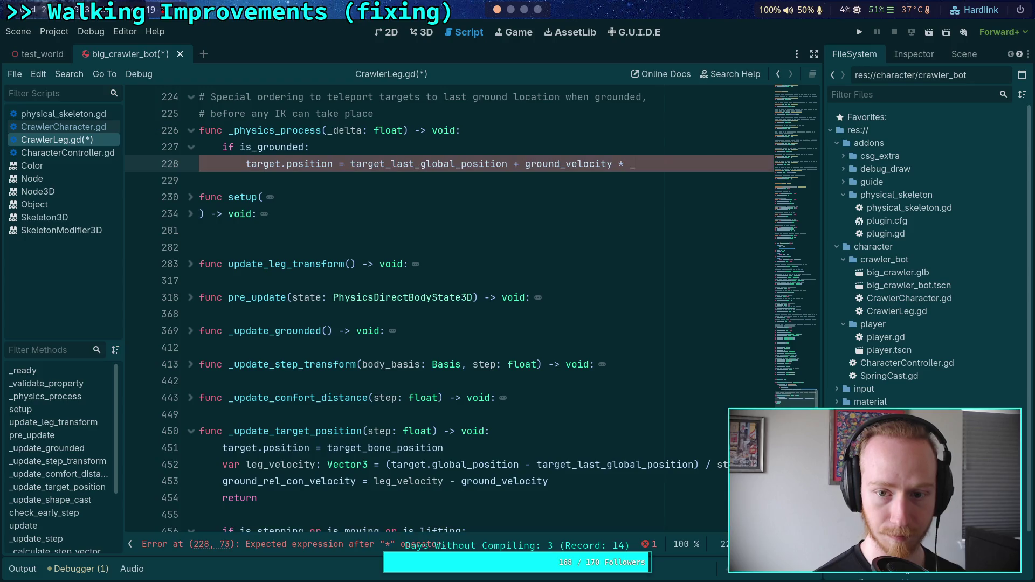
text(delta)
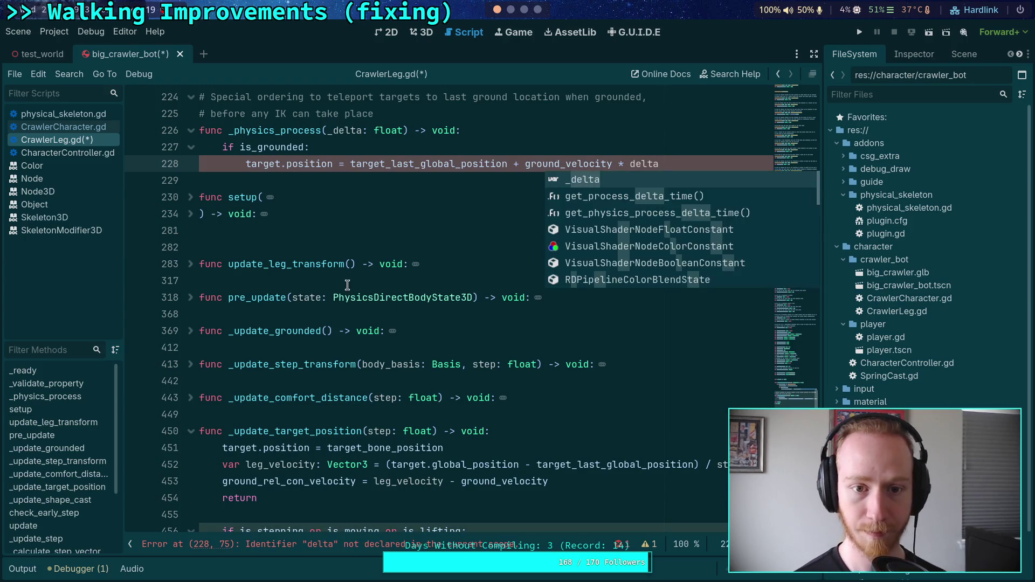
- Rename the _physics_process parameter from _delta to delta
click(332, 130)
key(BackSpace)
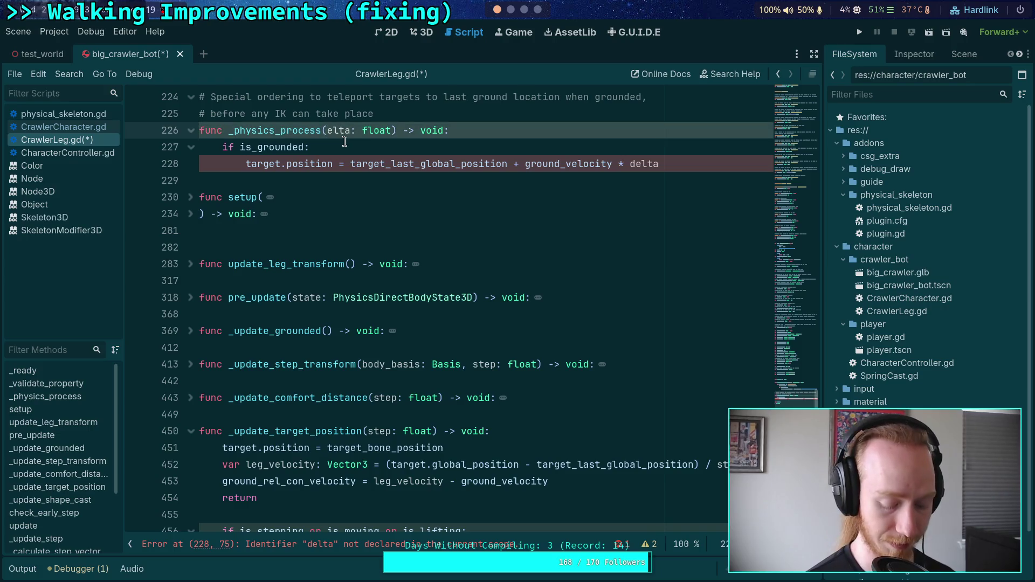
text(d)
click(637, 114)
- Parenthesize (ground_velocity * delta) and change target.position to target.global_position
mouse_move(570, 165)
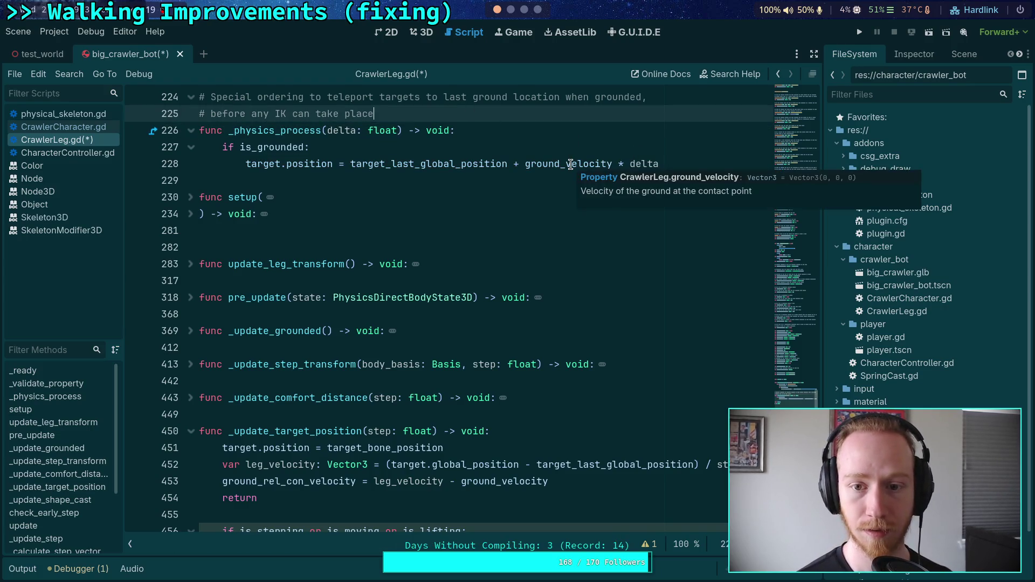
drag(526, 165, 661, 164)
key(ctrl+x)
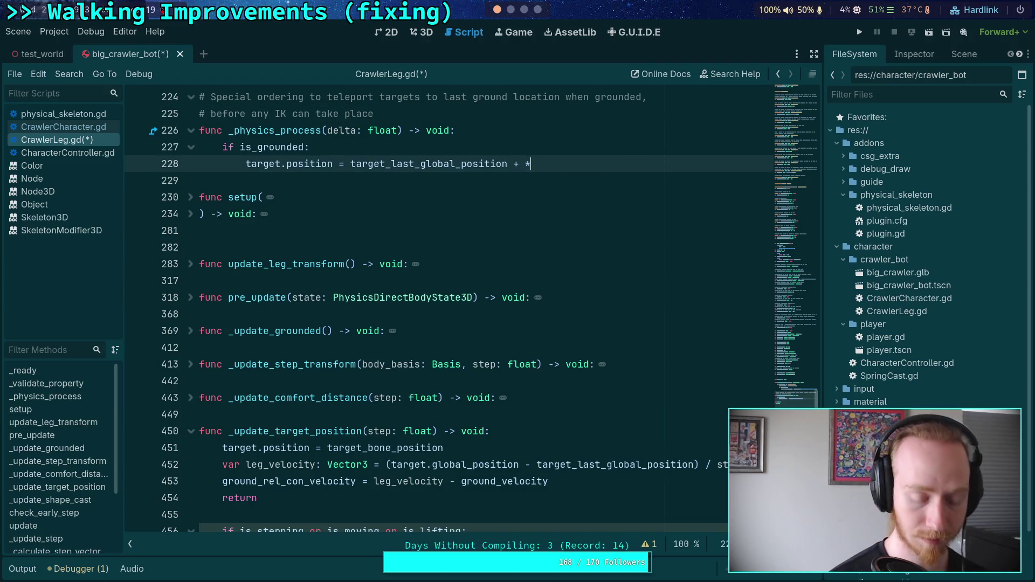
key(ctrl+z)
text((ground_velocity)
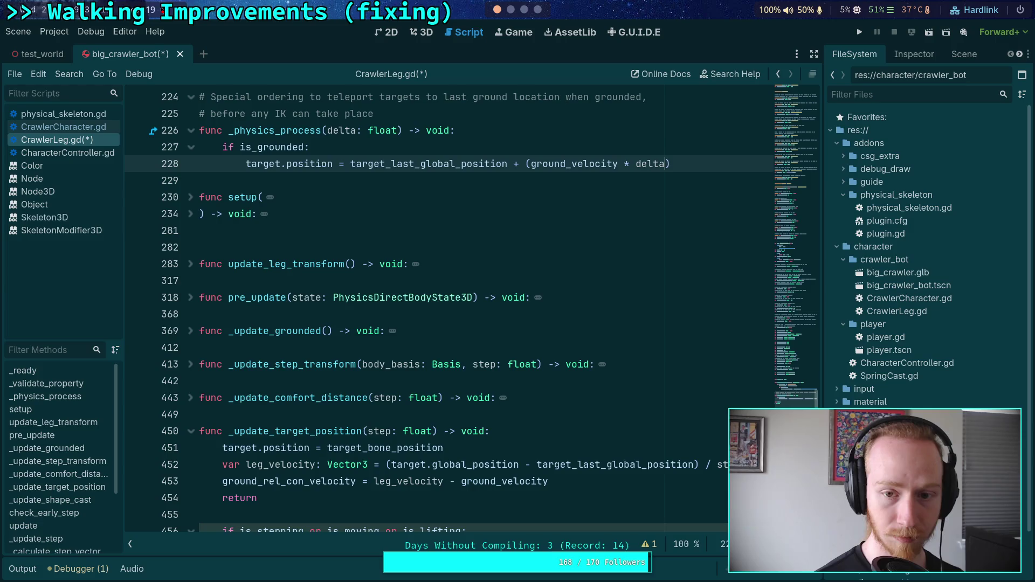
click(436, 176)
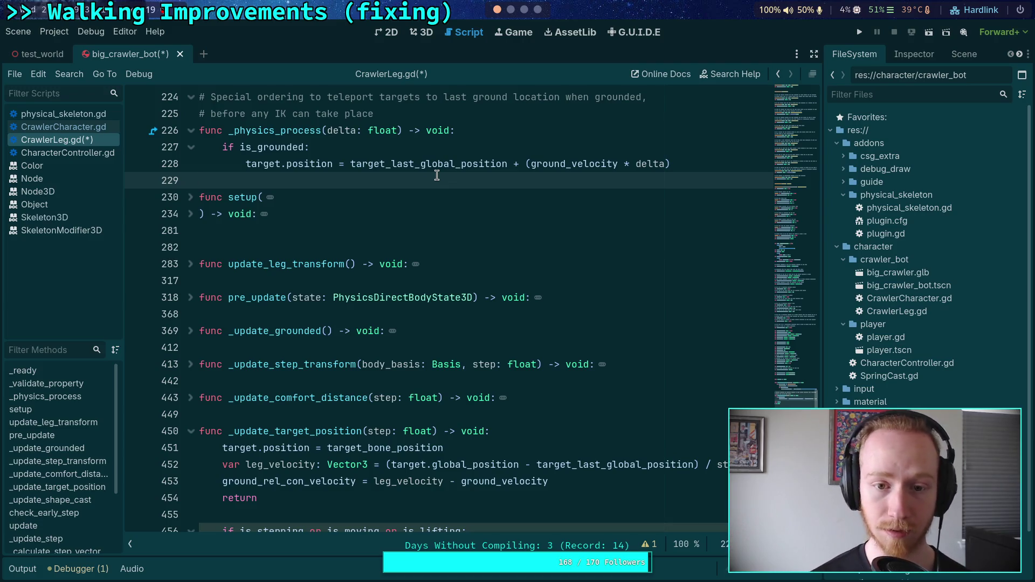
click(287, 165)
text(global_)
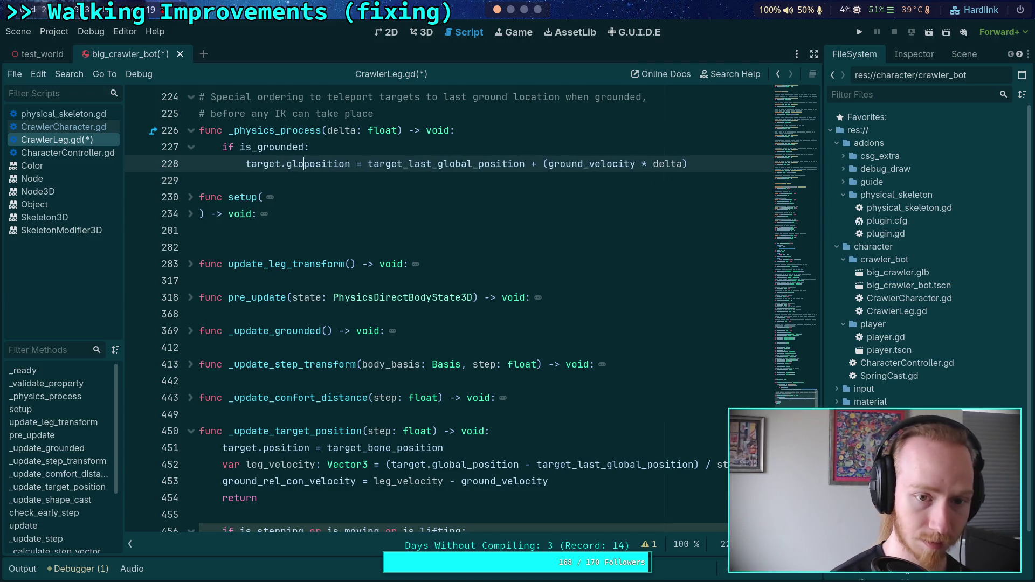
click(393, 152)
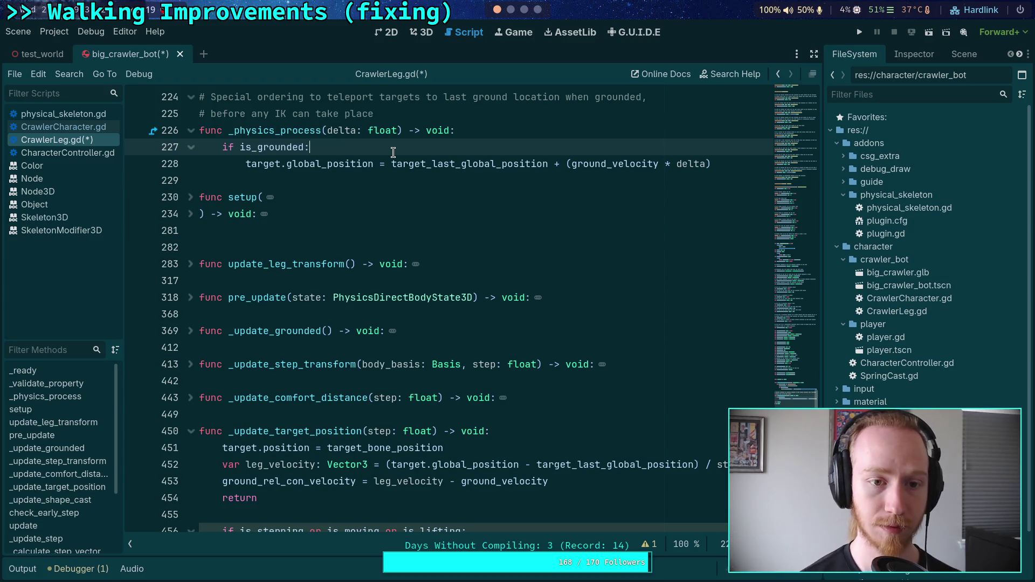
scroll(402, 212, up, 1)
scroll(394, 231, down, 1)
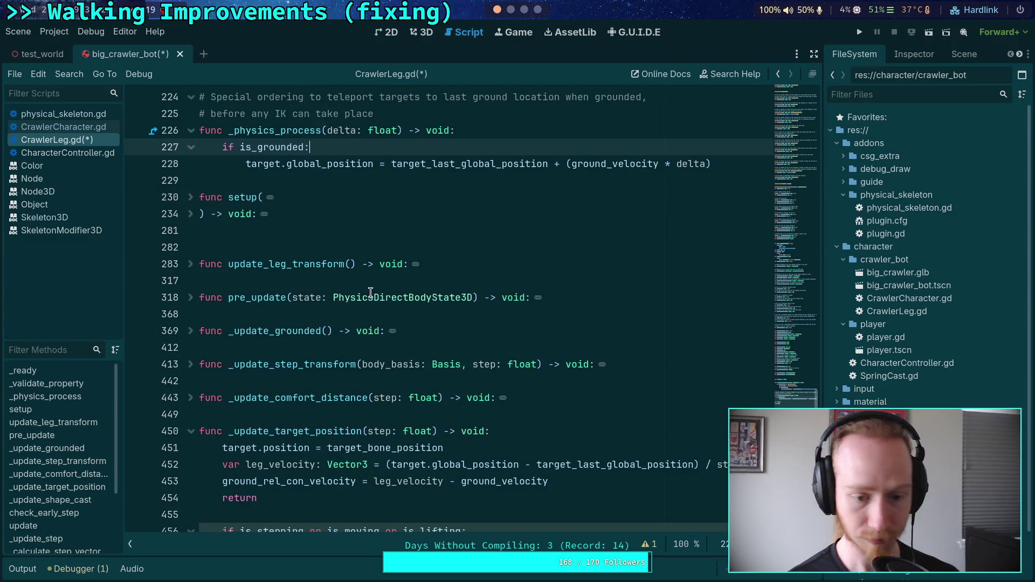
scroll(371, 292, down, 1)
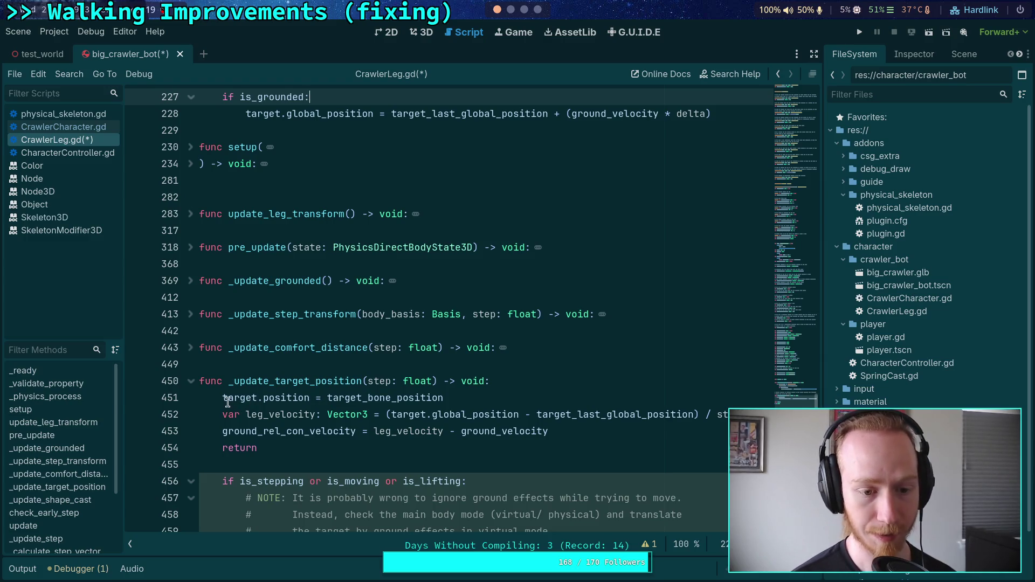
drag(223, 398, 432, 397)
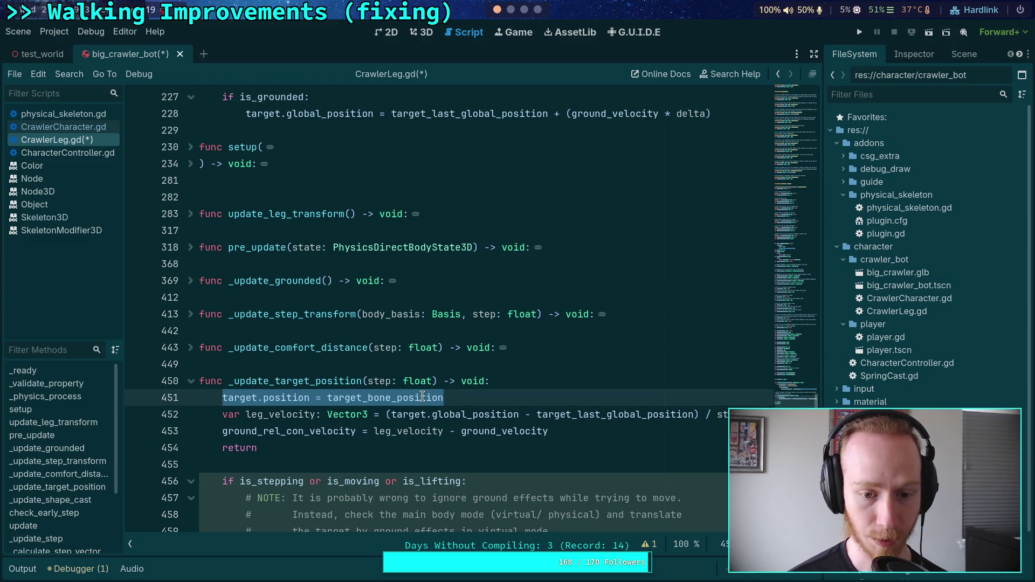
scroll(423, 397, up, 1)
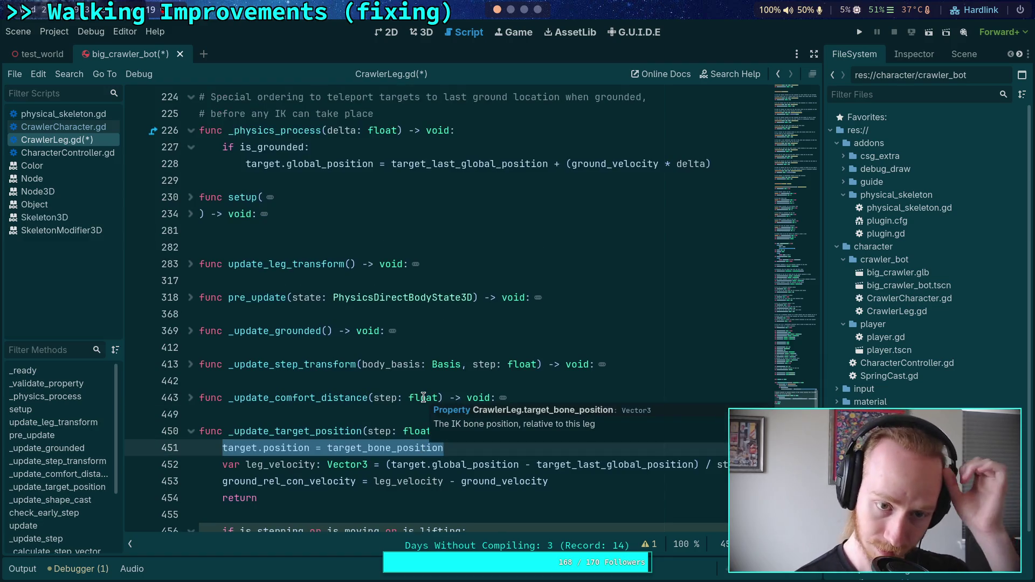
scroll(425, 396, down, 2)
scroll(453, 384, down, 1)
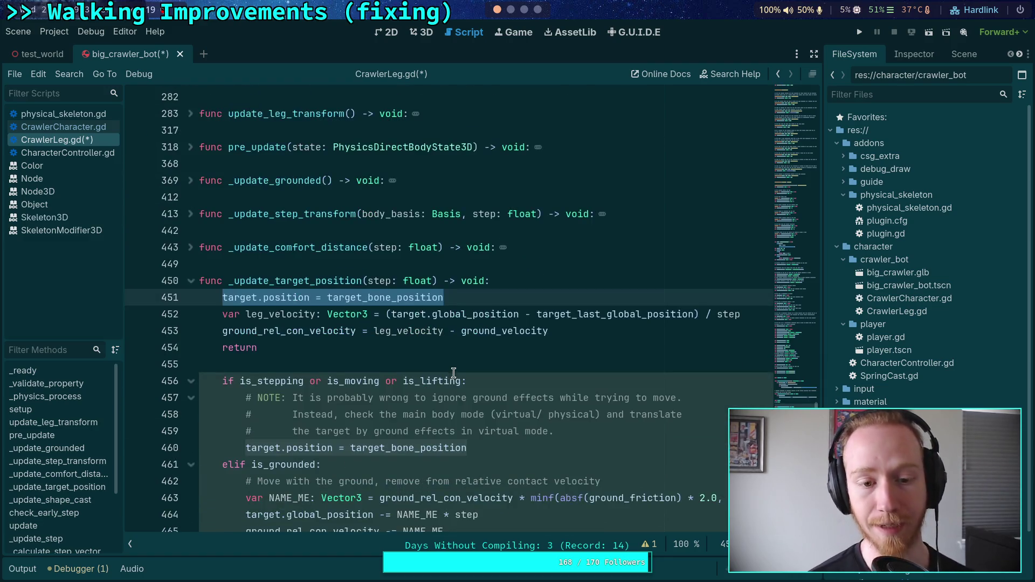
scroll(454, 372, up, 3)
scroll(454, 368, up, 2)
scroll(423, 341, down, 3)
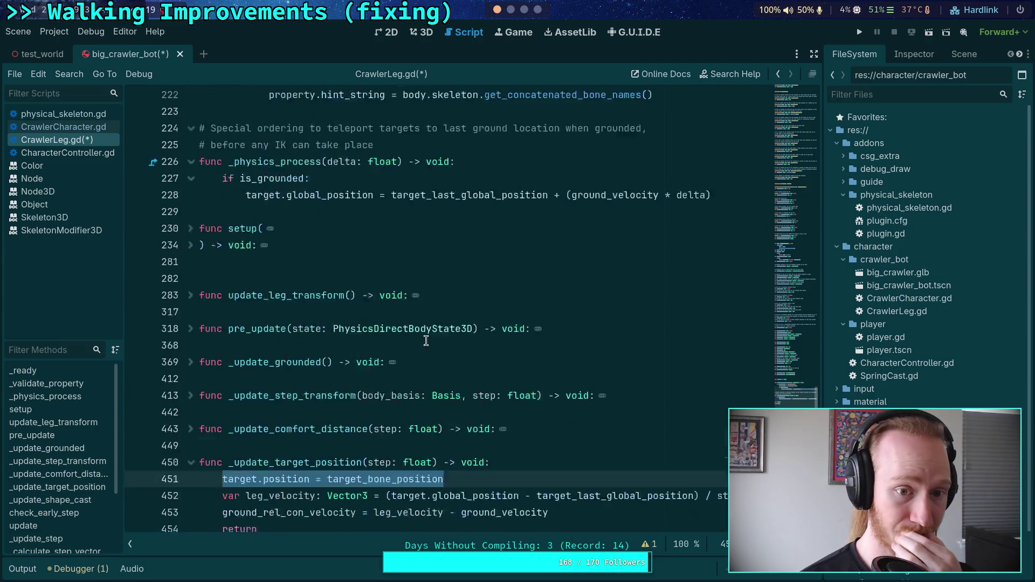
scroll(426, 340, down, 3)
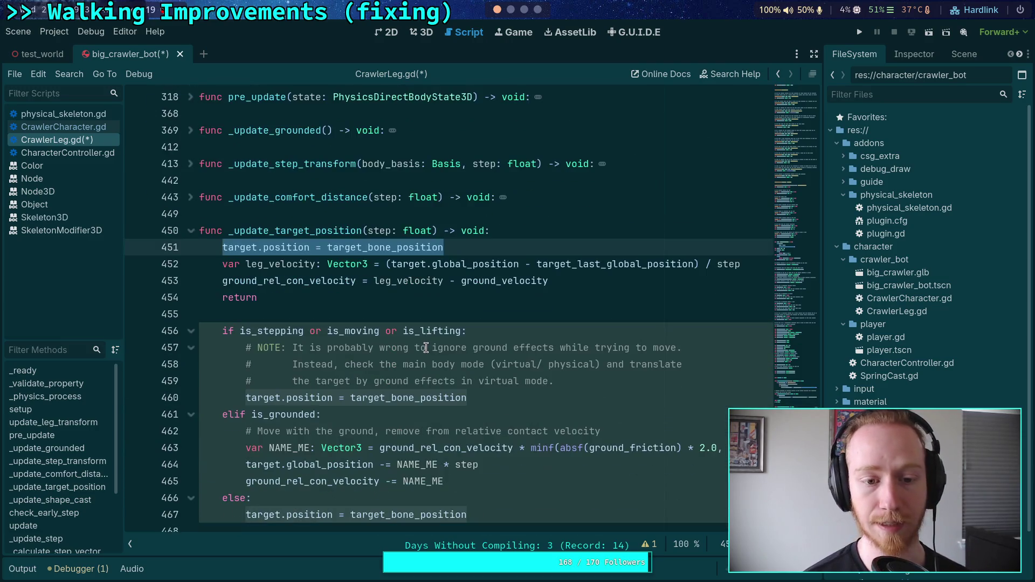
mouse_move(480, 285)
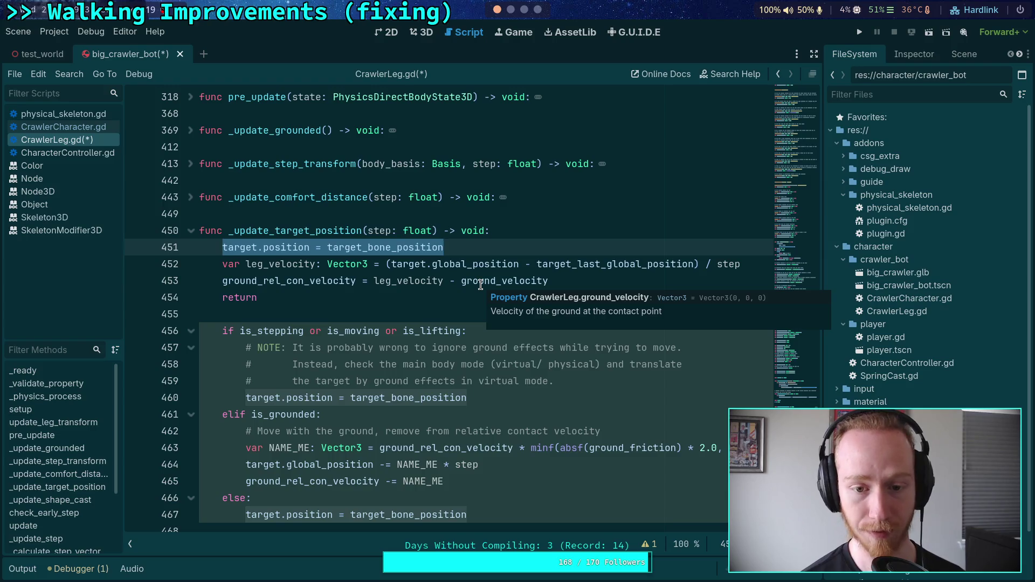
- Save CrawlerLeg.gd, run the project to test the legs, and stop it
key(ctrl+s)
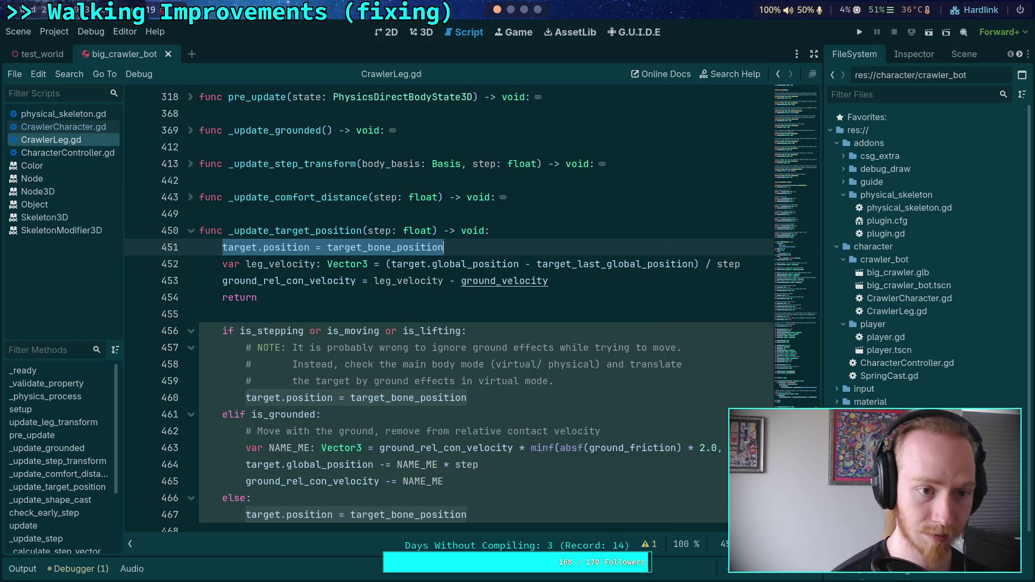
click(859, 32)
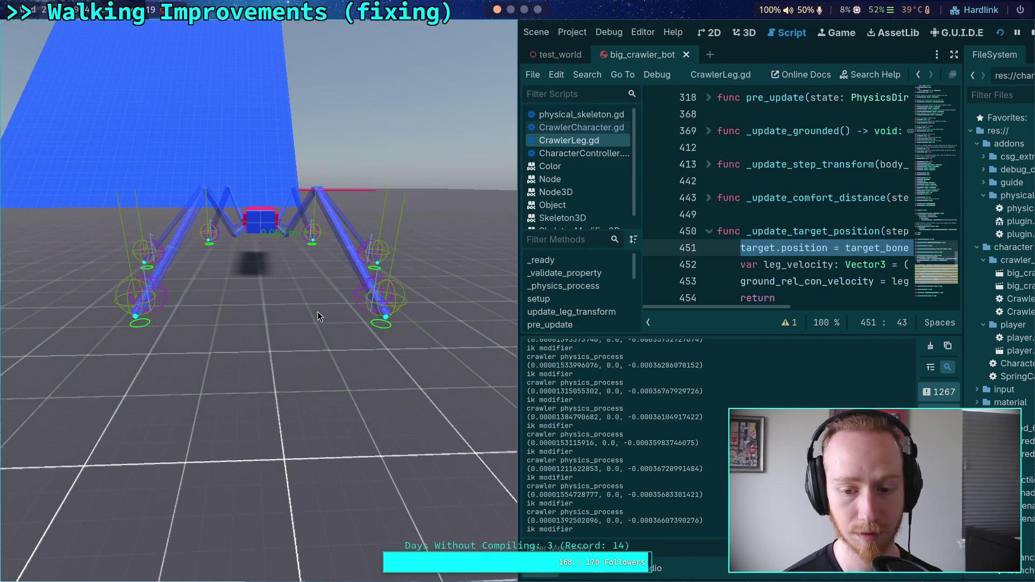
click(1031, 33)
- Return to the is_grounded check on line 227 in _physics_process
scroll(434, 233, up, 10)
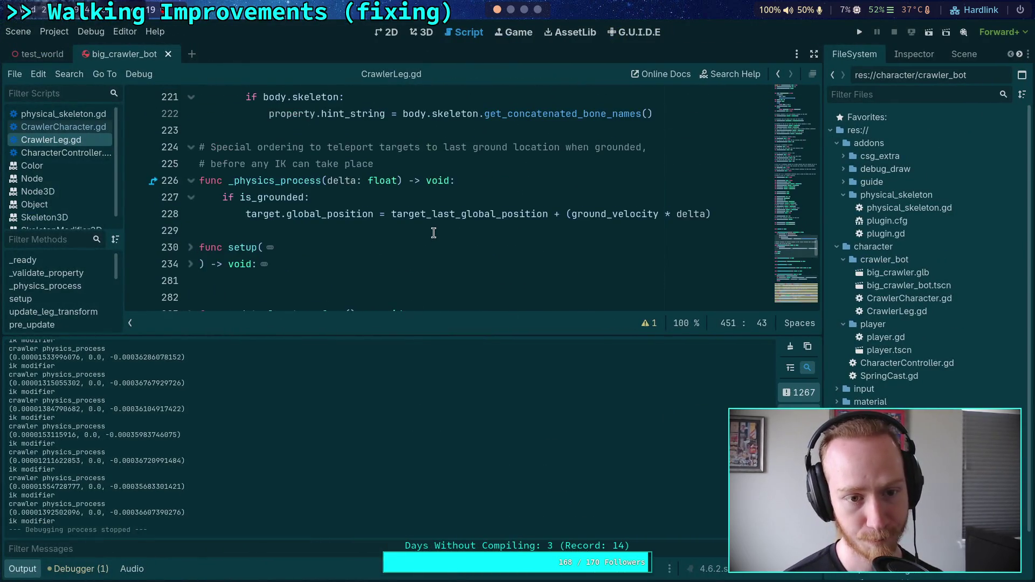
scroll(435, 240, up, 1)
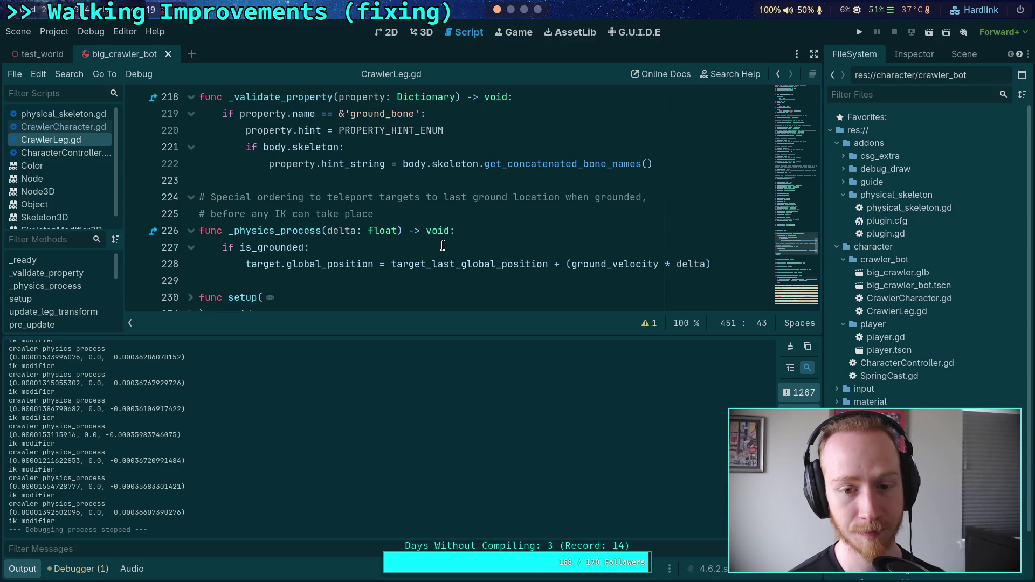
click(440, 248)
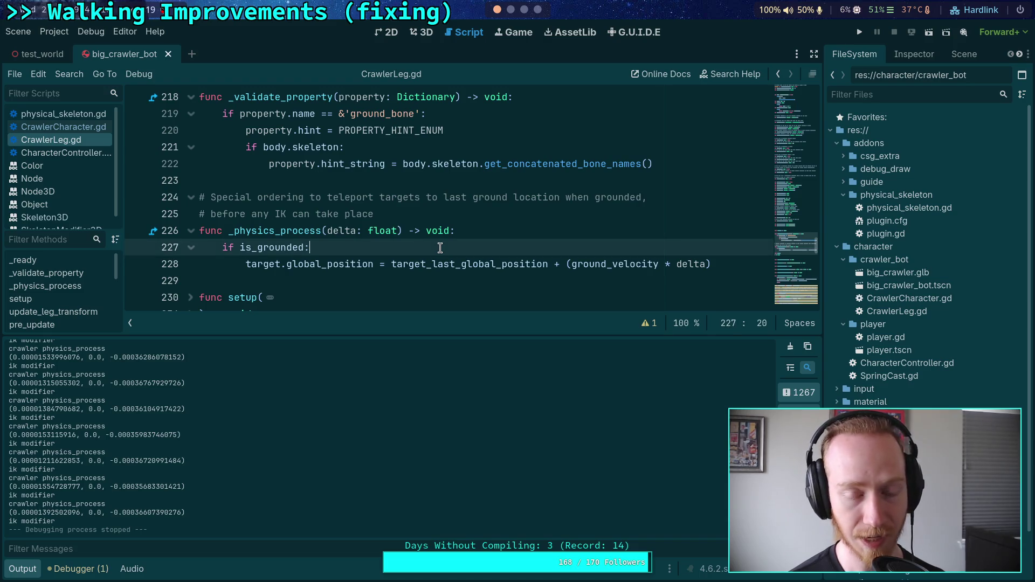
scroll(440, 248, down, 5)
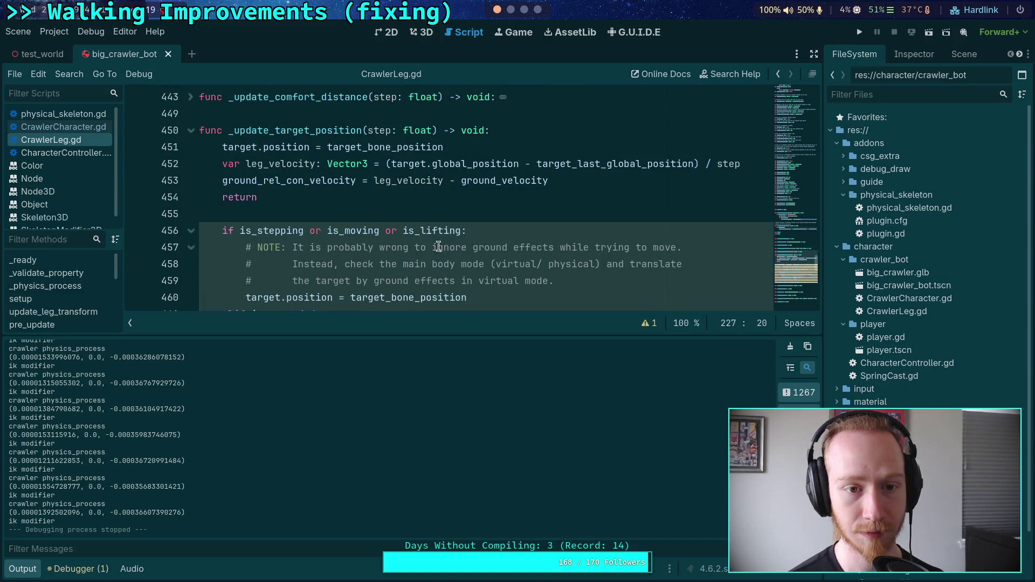
scroll(440, 247, up, 5)
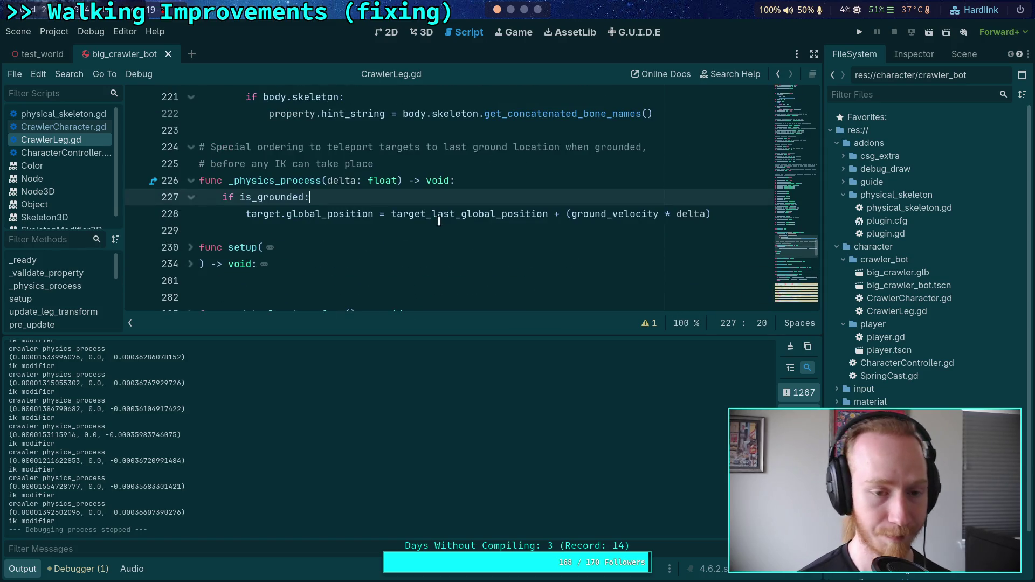
- Add print('leg ground snap') under the is_grounded check and save CrawlerLeg.gd
mouse_move(439, 221)
key(Return)
text(print()
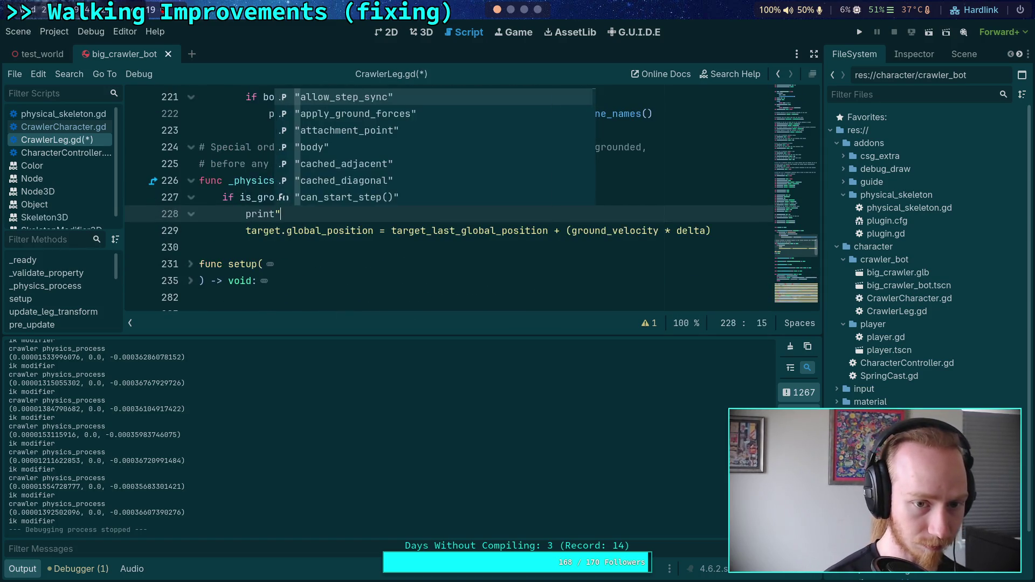
key(Escape)
text('leg )
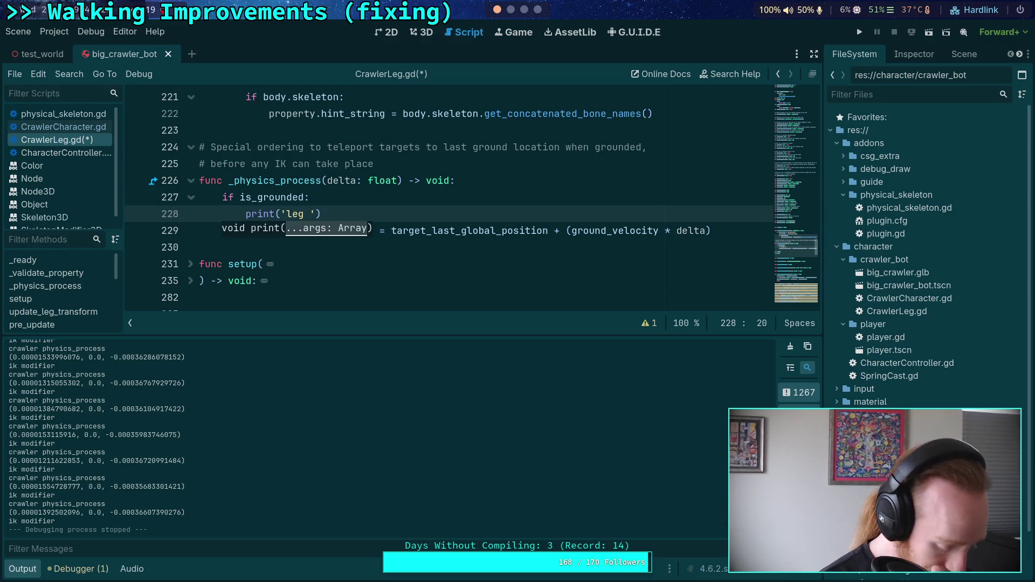
text(ground sn)
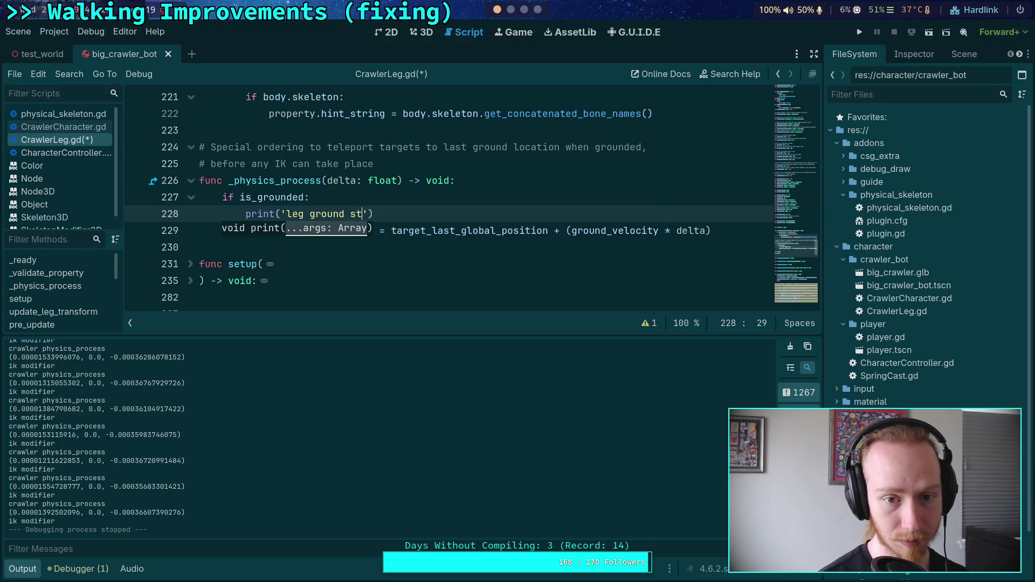
text(ap)
key(ctrl+s)
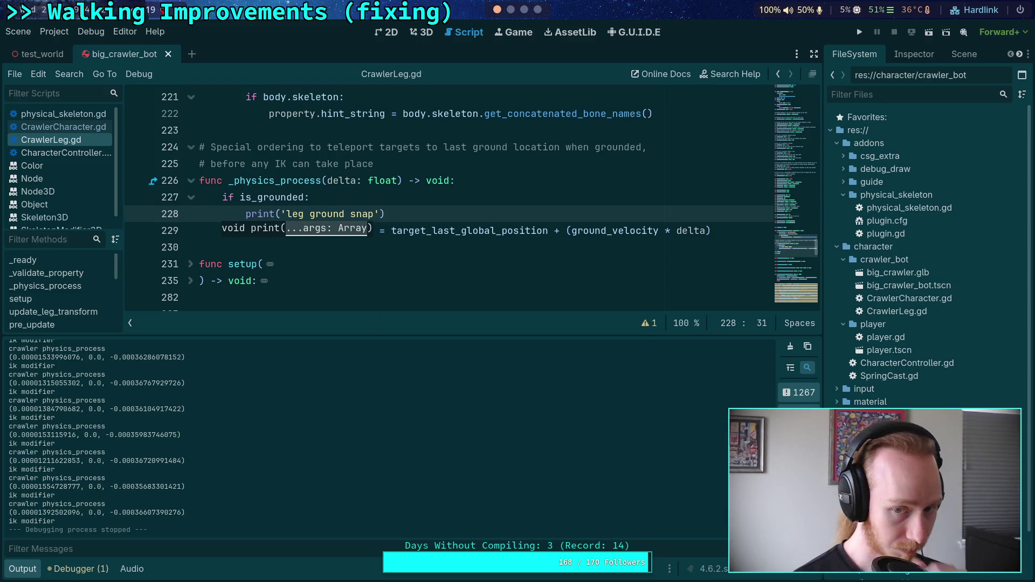
- Run the project, step two physics ticks to see 'leg ground snap' logged, then stop
click(862, 37)
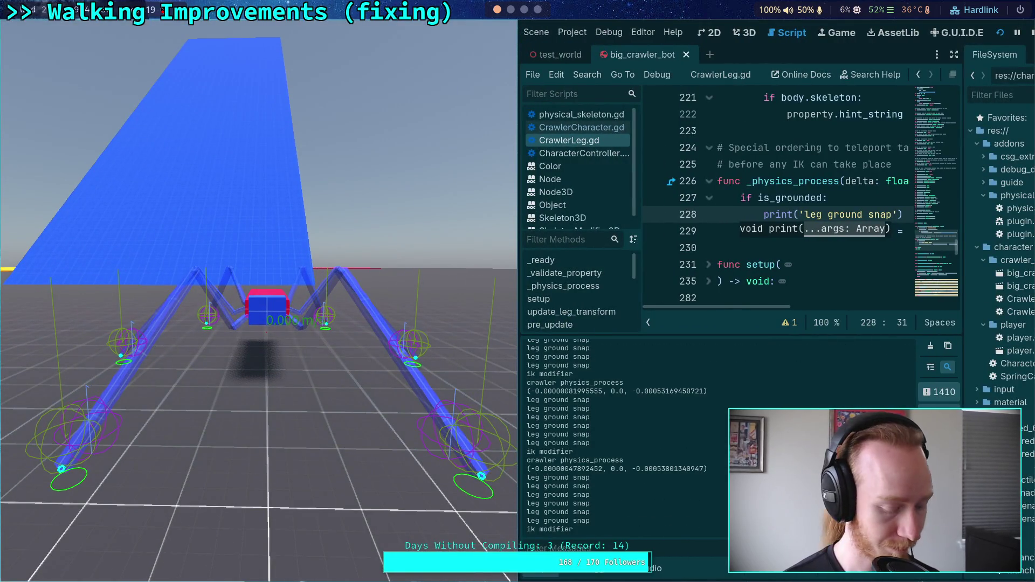
key(period)
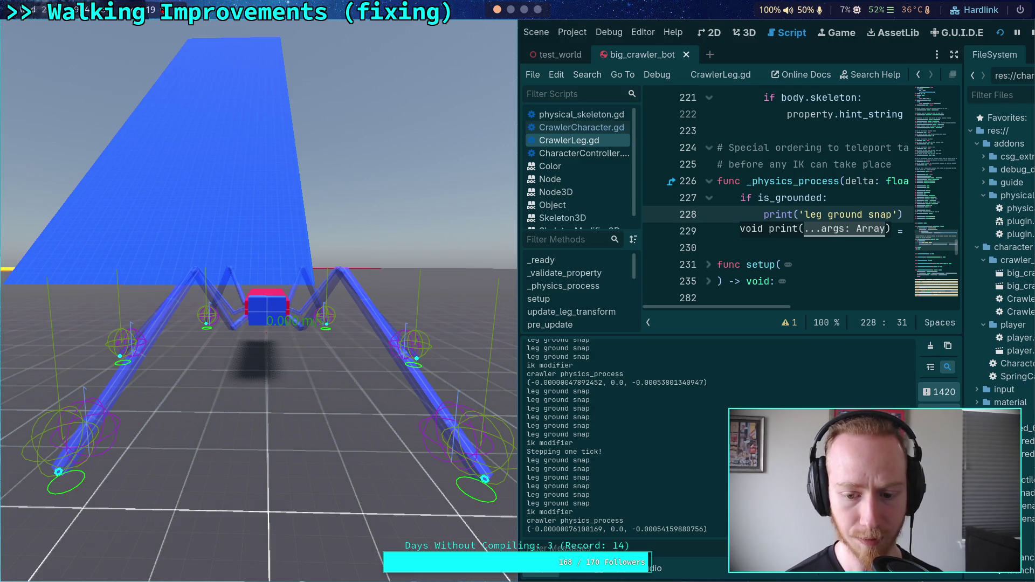
key(period)
key(period)
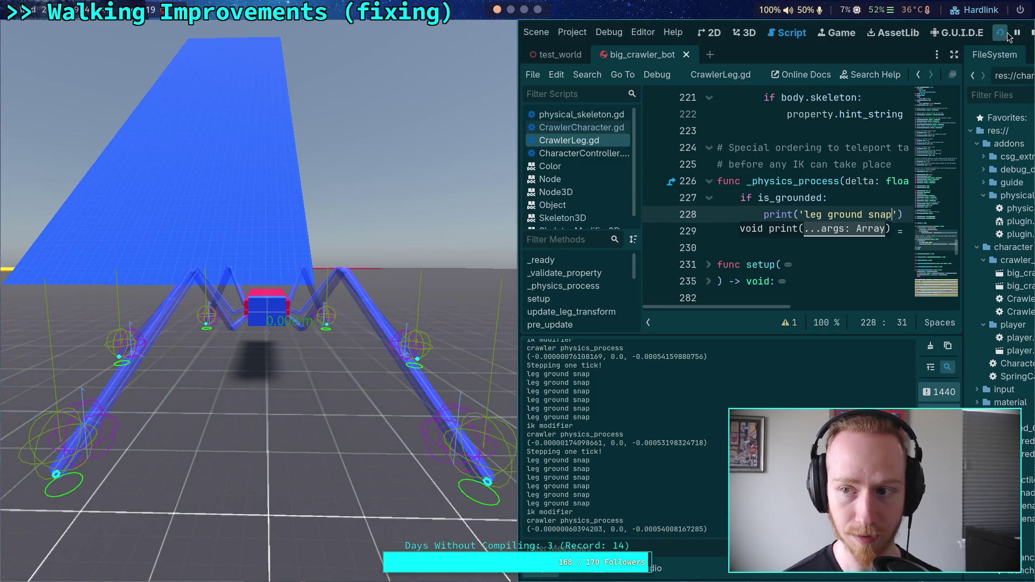
click(1030, 33)
click(504, 263)
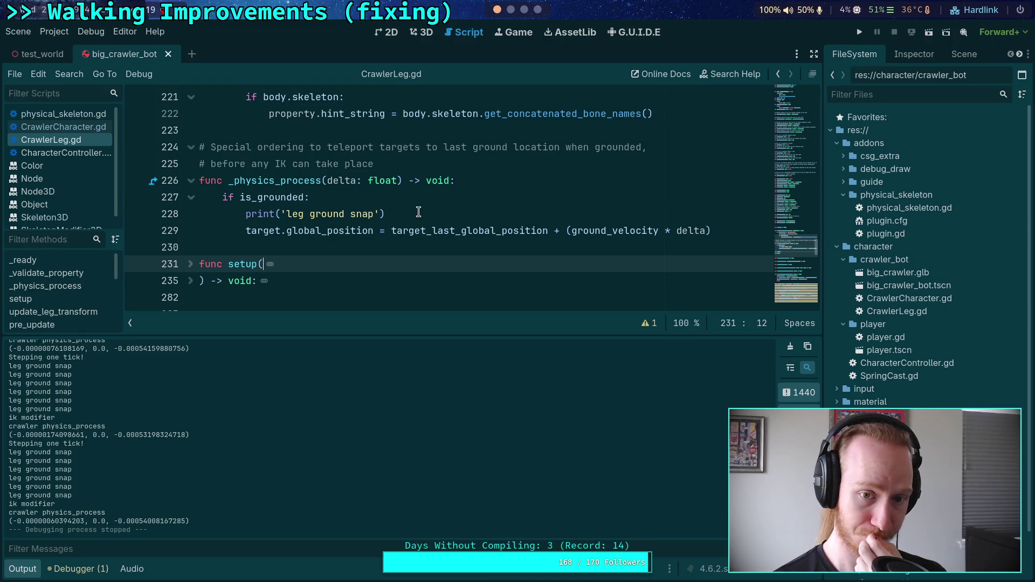
- Delete the 'leg ground snap' print line from CrawlerLeg.gd
drag(418, 213, 413, 197)
key(BackSpace)
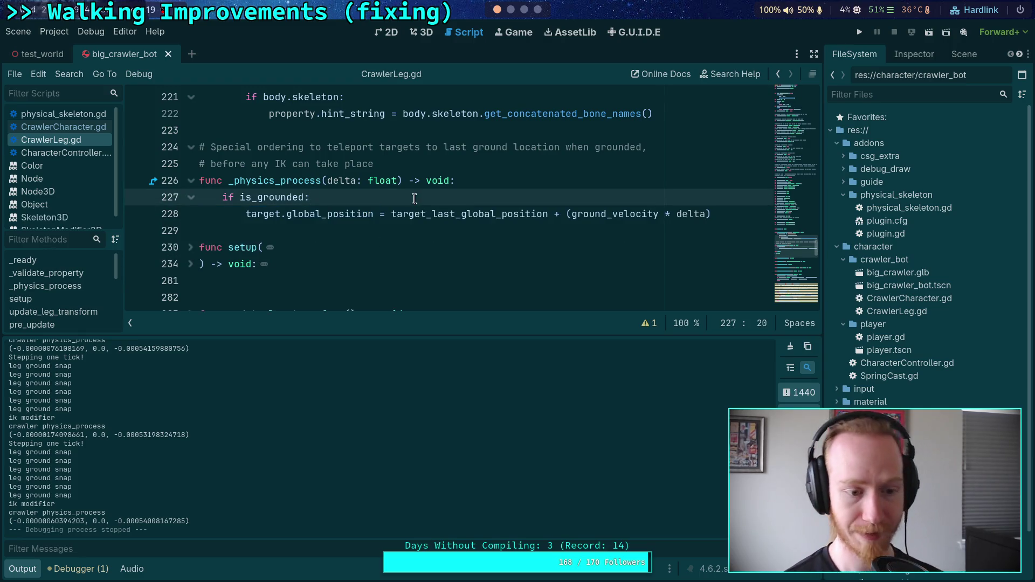
click(87, 127)
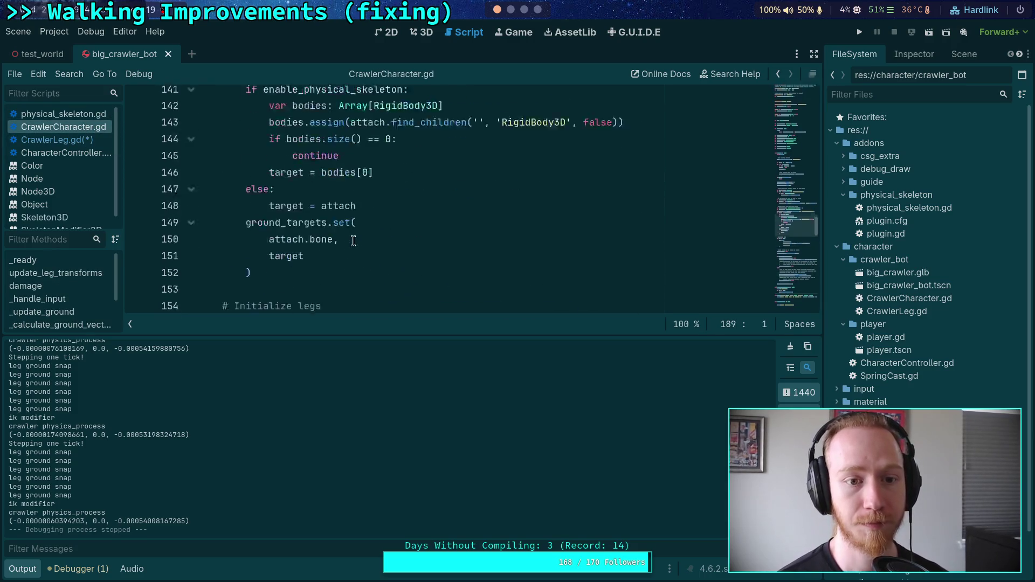
- Comment out the 'ik modifier' and 'crawler physics_process' prints in CrawlerCharacter.gd and save
scroll(353, 241, up, 15)
scroll(354, 238, down, 20)
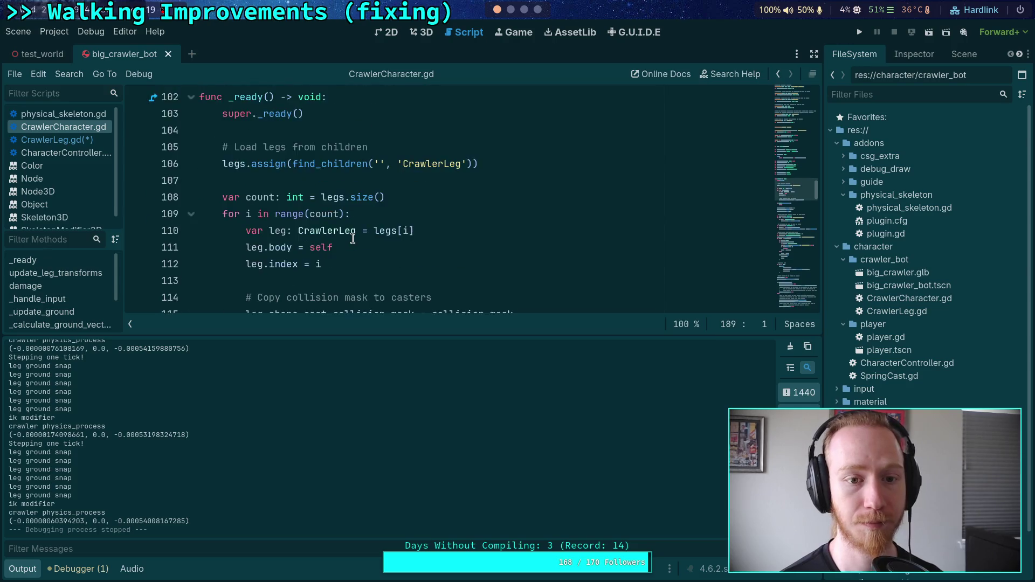
scroll(352, 238, down, 9)
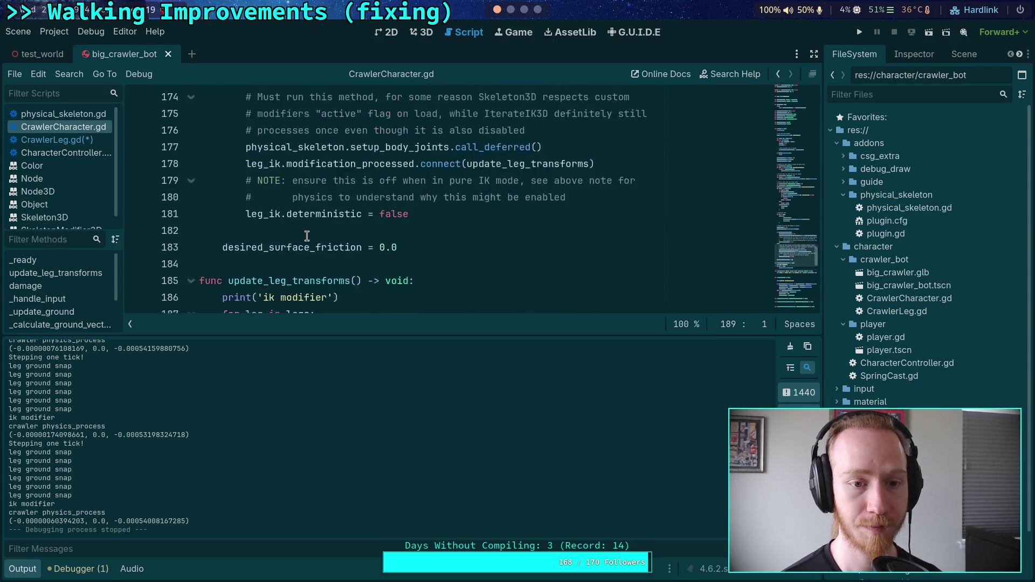
click(223, 196)
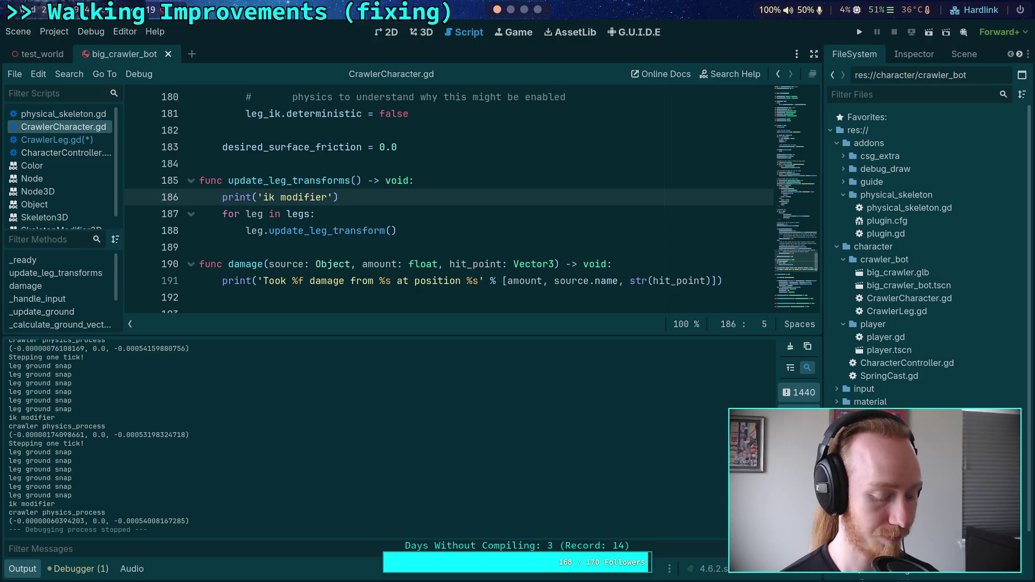
key(ctrl+k)
scroll(222, 205, down, 3)
click(221, 213)
key(ctrl+k)
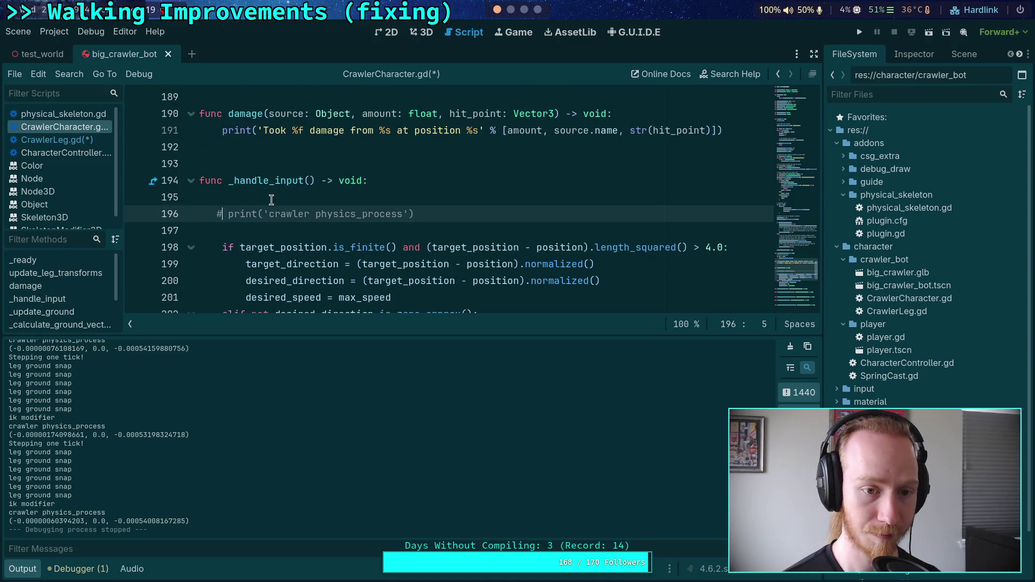
key(ctrl+s)
key(Tab)
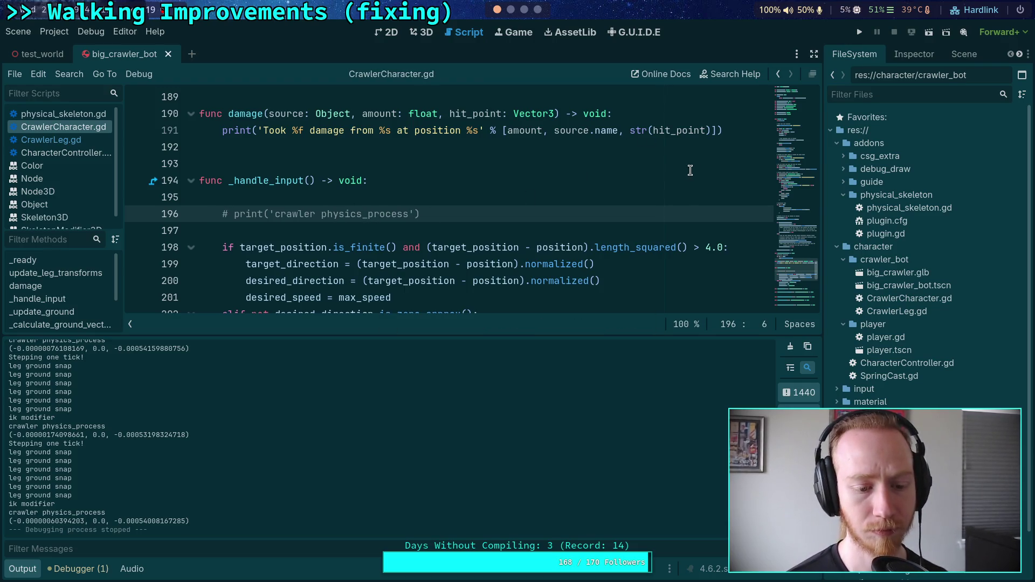
- Run the project, bring the camera near the crawler, and walk it toward the camera
click(859, 32)
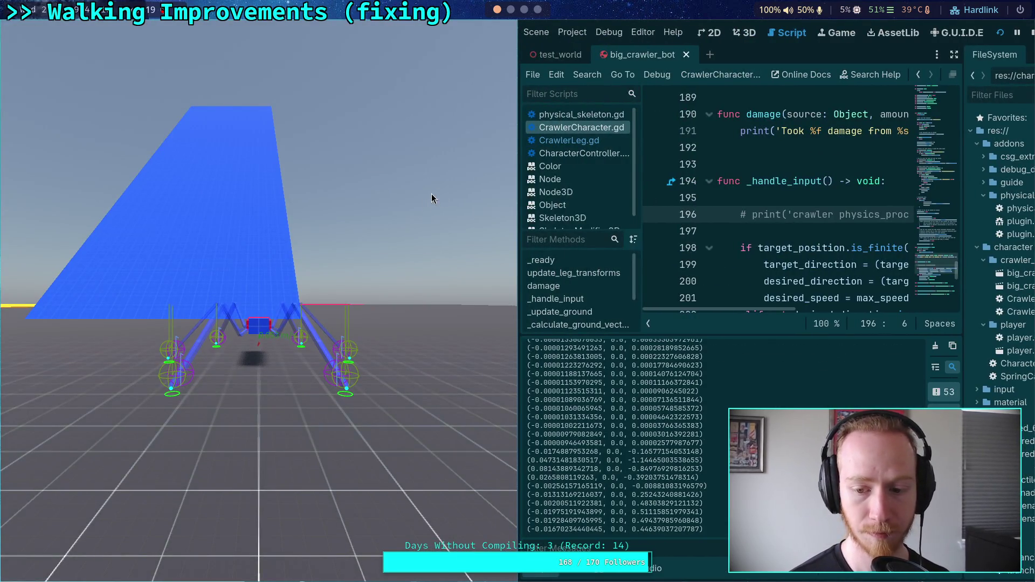
click(318, 266)
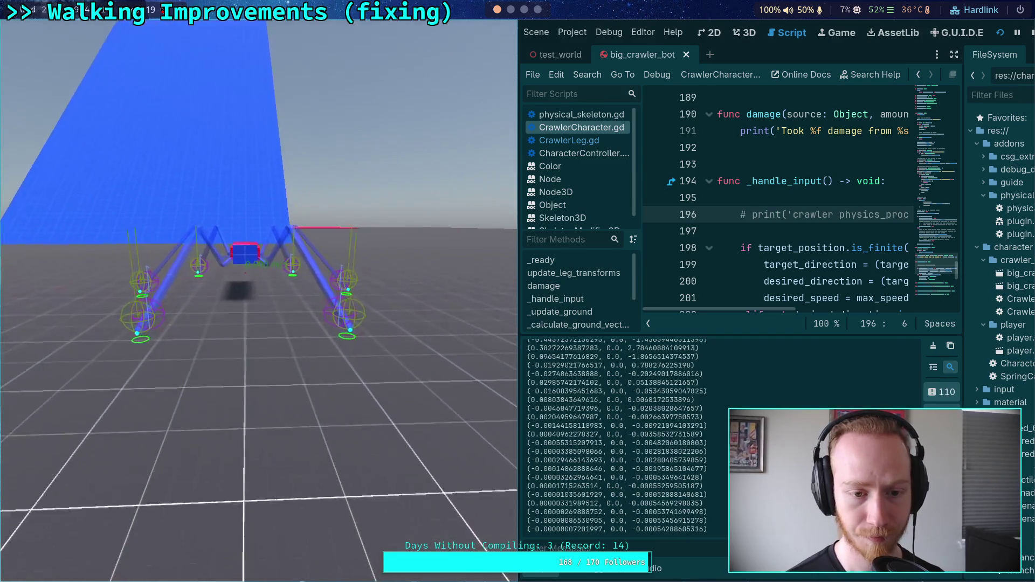
key(s)
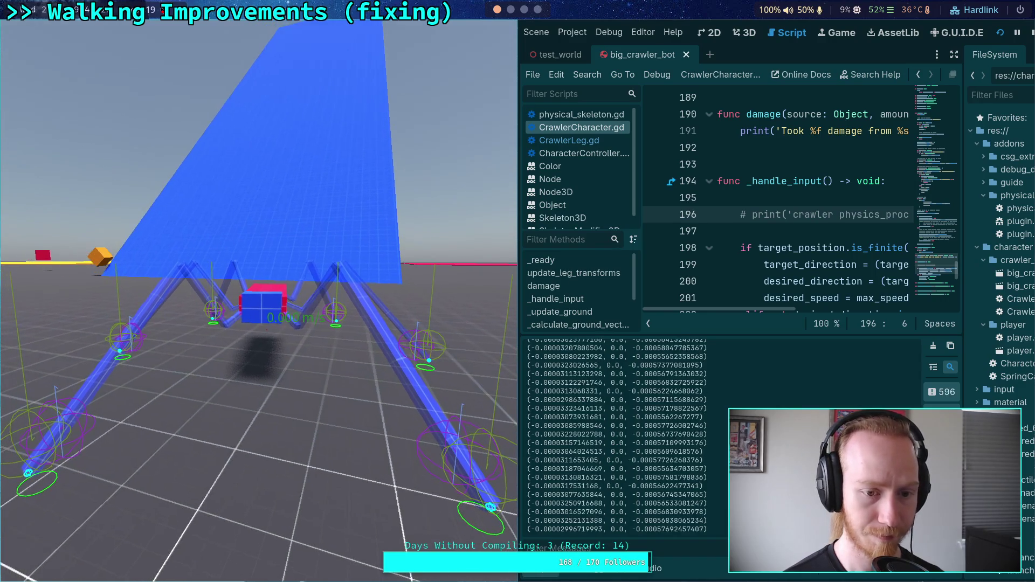
- Throw a grenade at the crawler and step physics ticks until it hits, logging large deltas
click(259, 307)
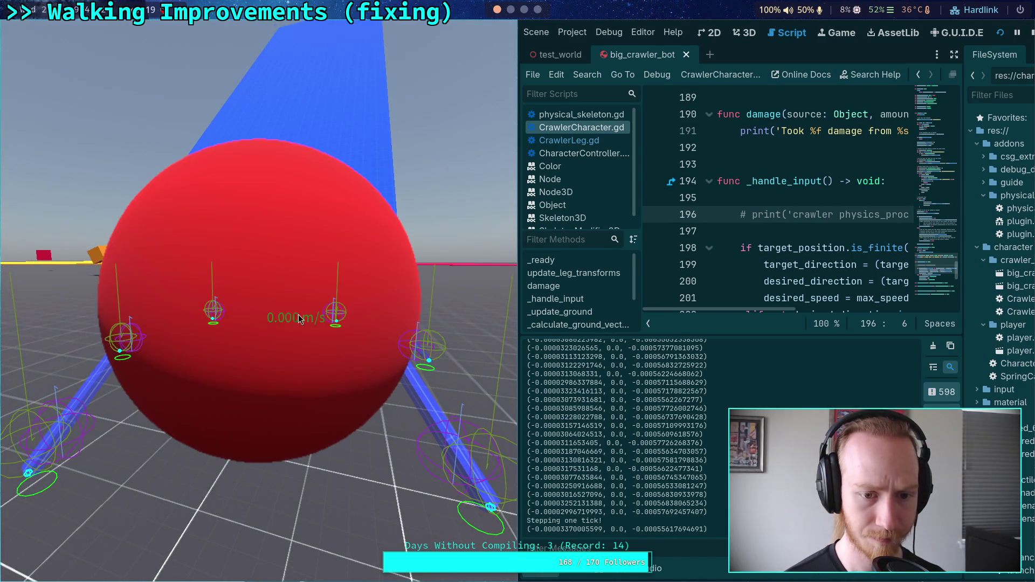
click(259, 306)
click(259, 306)
click(259, 306)
click(259, 306)
click(259, 306)
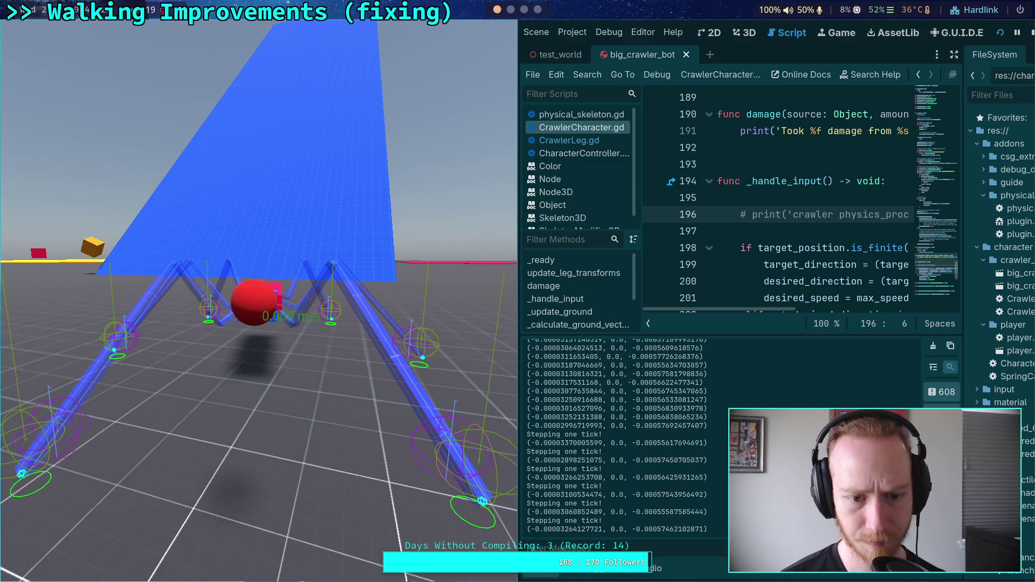
click(259, 306)
click(260, 306)
click(260, 306)
click(260, 306)
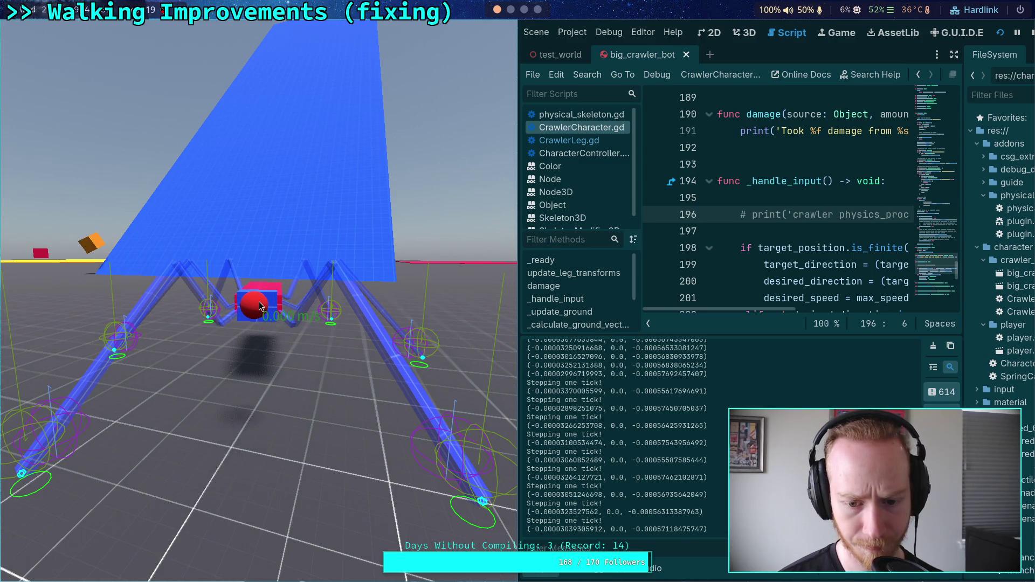
click(259, 306)
click(260, 306)
click(259, 306)
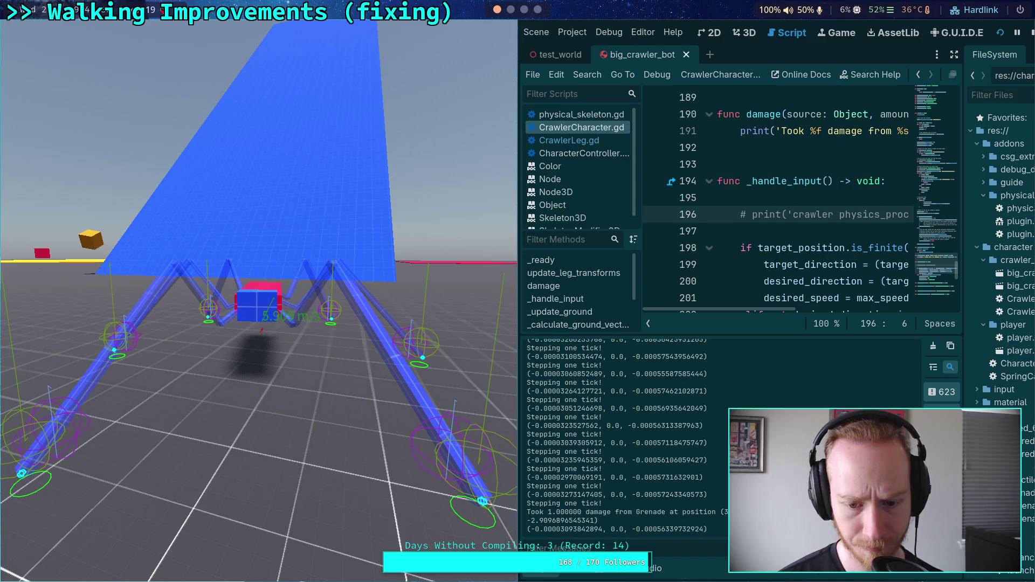
click(260, 307)
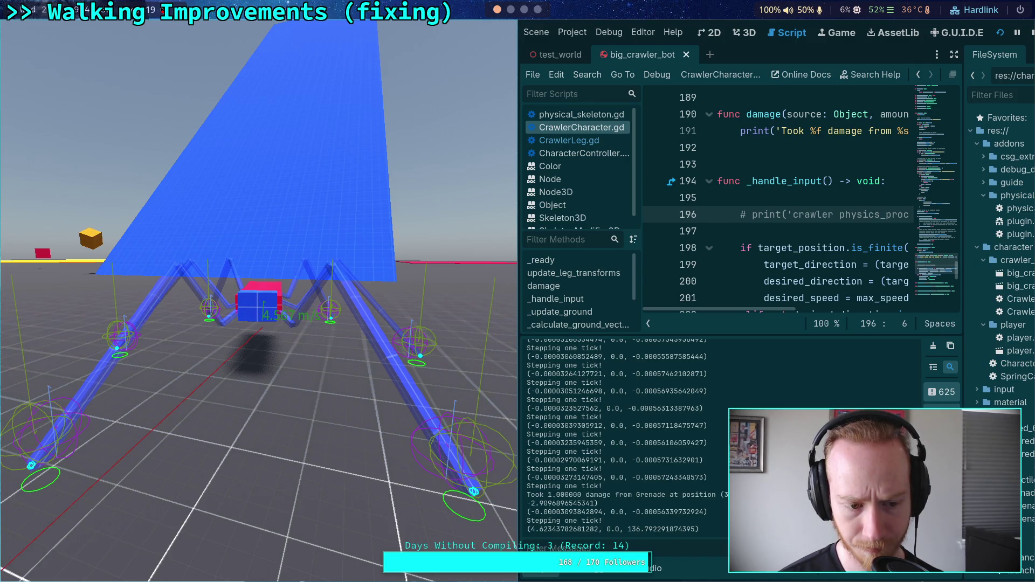
click(259, 306)
click(259, 306)
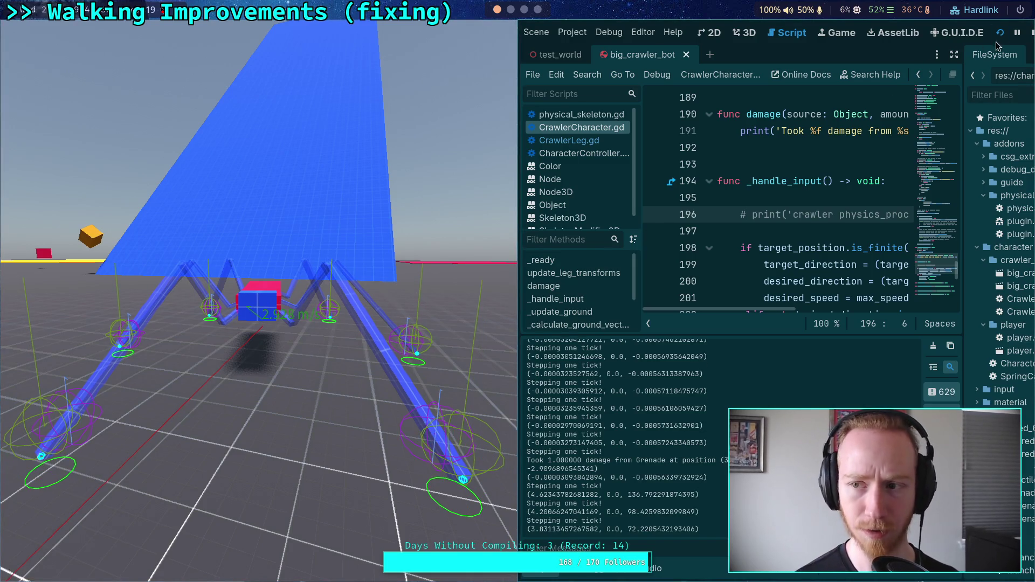
- Stop the running crawler test game
click(1029, 33)
scroll(415, 243, up, 7)
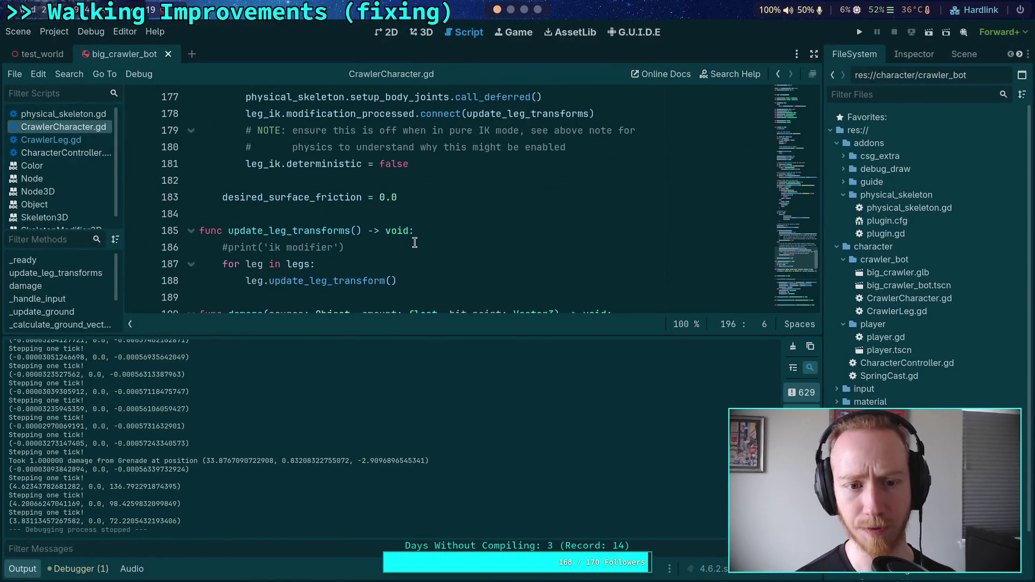
scroll(415, 243, up, 15)
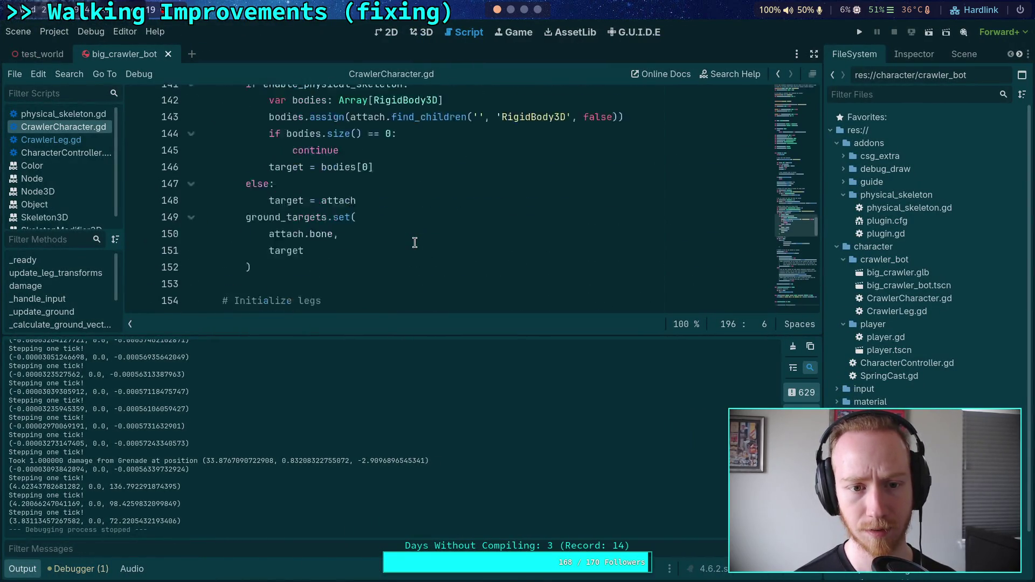
scroll(415, 243, up, 12)
- Return to CrawlerLeg.gd and scroll to the grounded snapping code near line 224
click(73, 140)
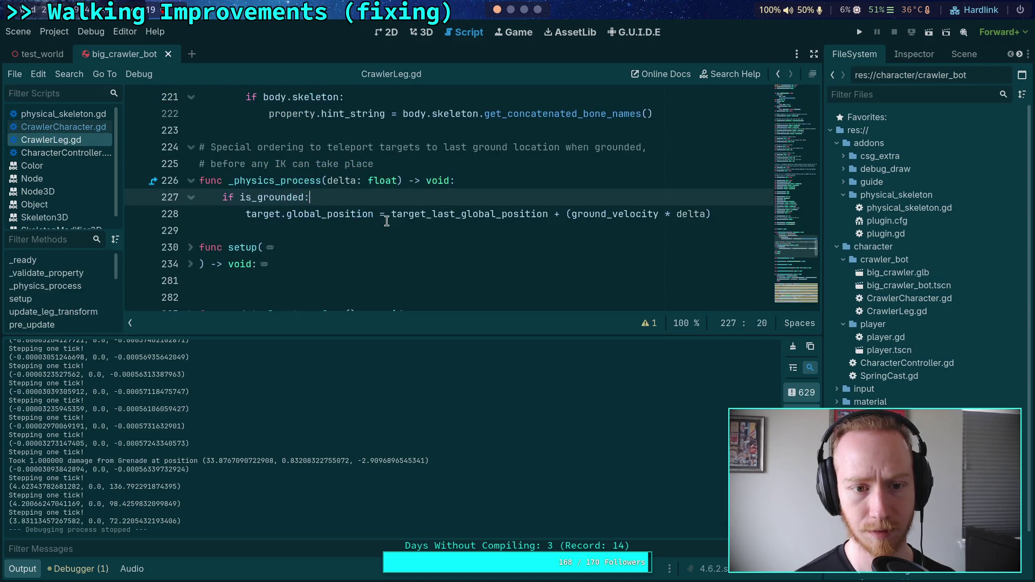
scroll(377, 231, down, 8)
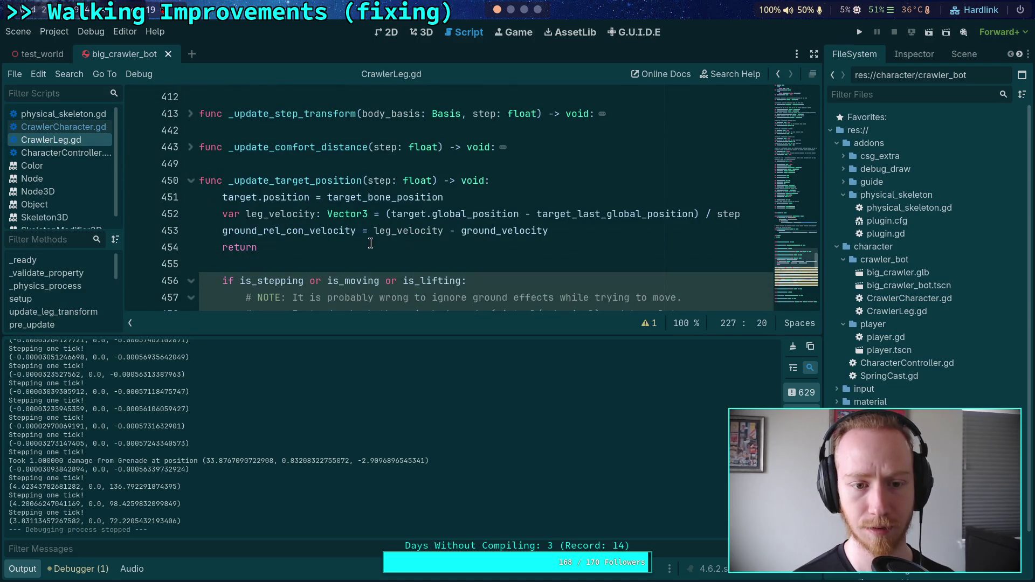
scroll(371, 243, down, 1)
scroll(366, 245, up, 3)
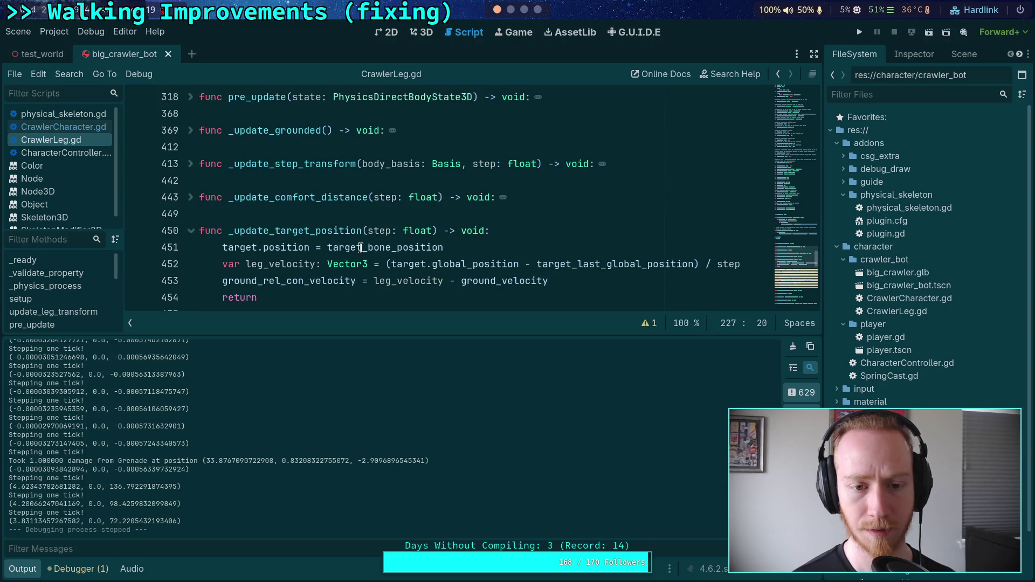
mouse_move(361, 248)
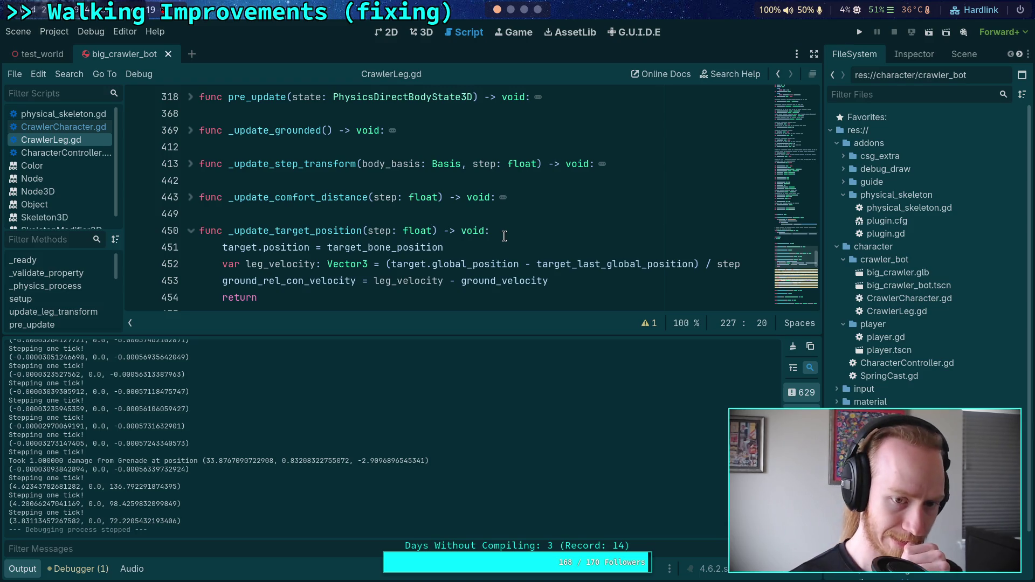
scroll(504, 236, up, 4)
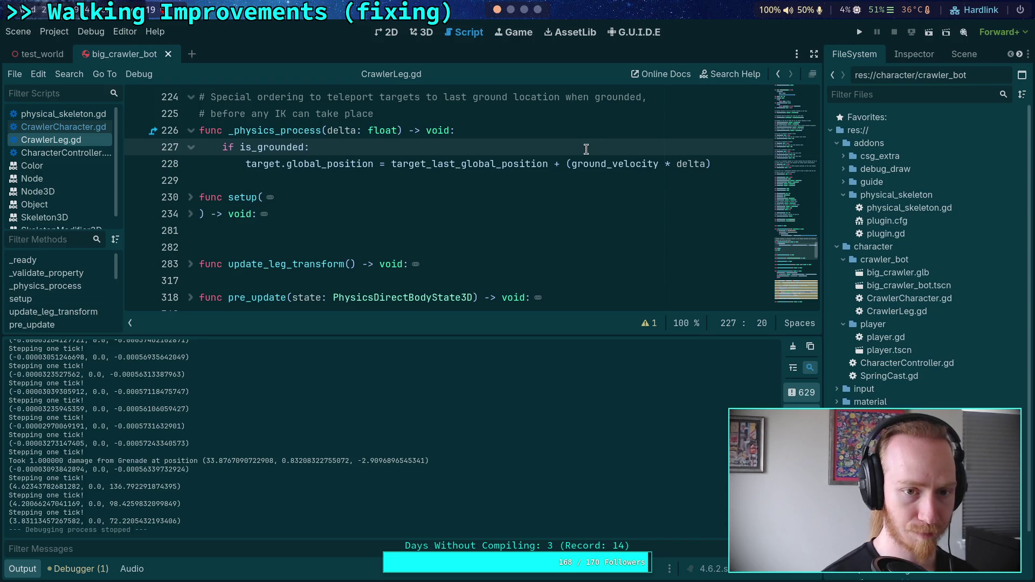
- Add 'var initial: Vector3 = target.global_position' just before the grounded snap line
key(Return)
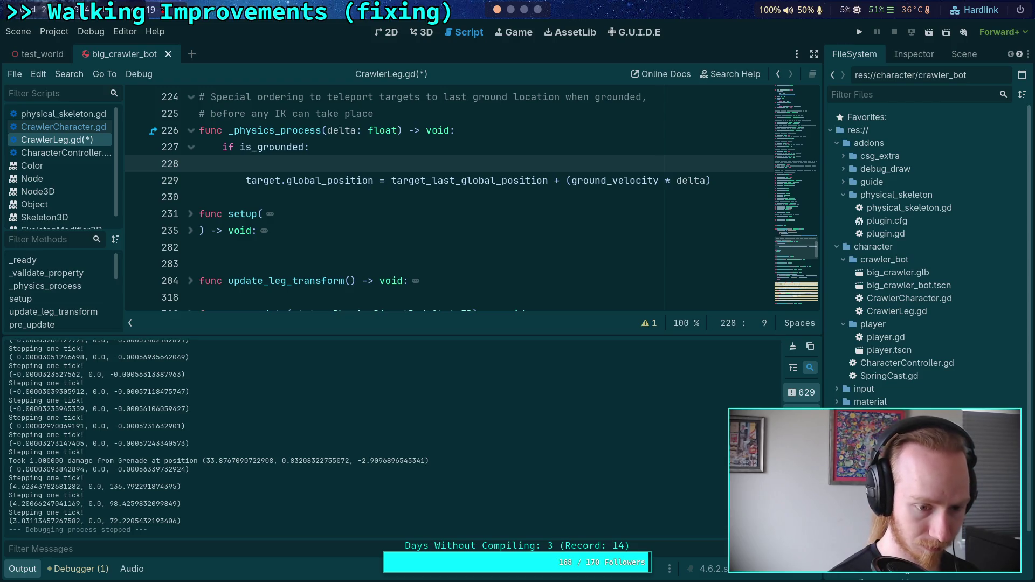
text(var ch)
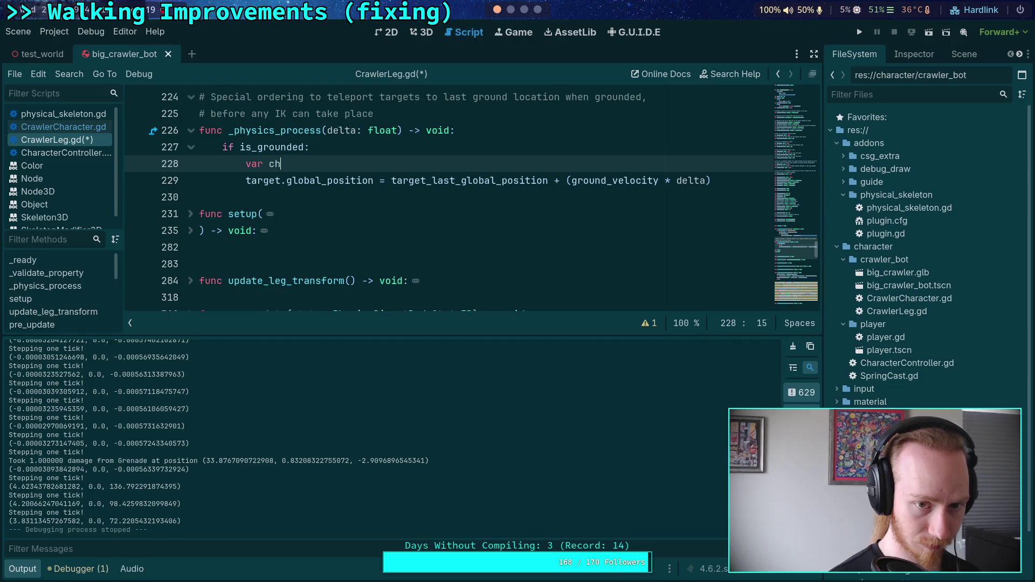
text(ange)
text(: vecto)
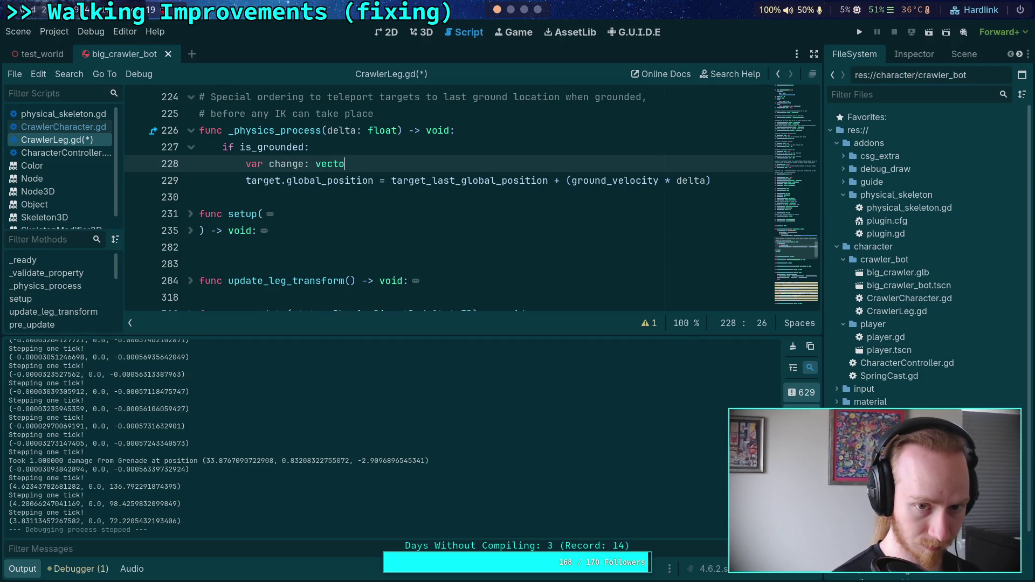
key(BackSpace)
key(BackSpace)
key(BackSpace)
text(Vector3 =)
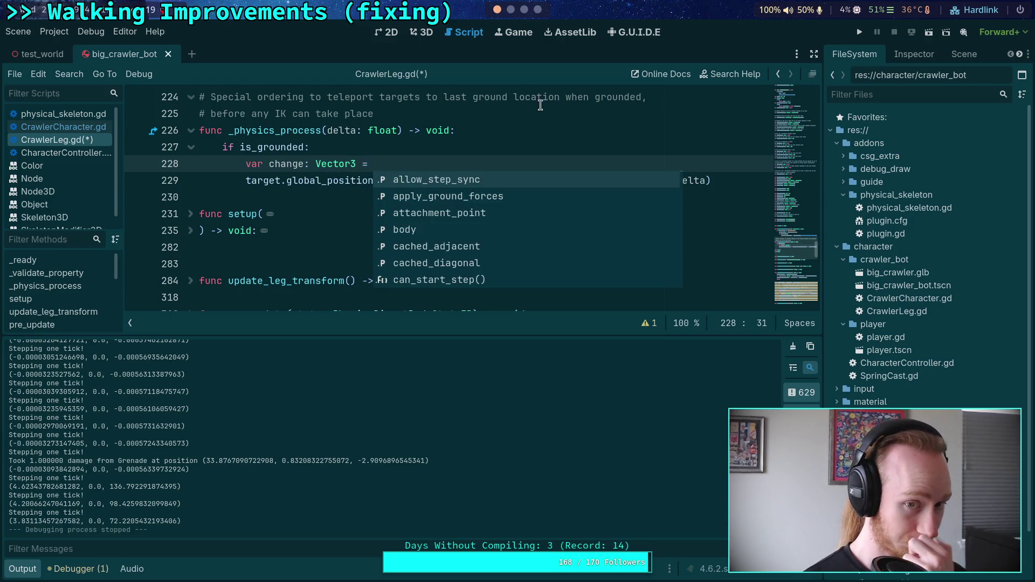
key(Escape)
drag(391, 181, 728, 173)
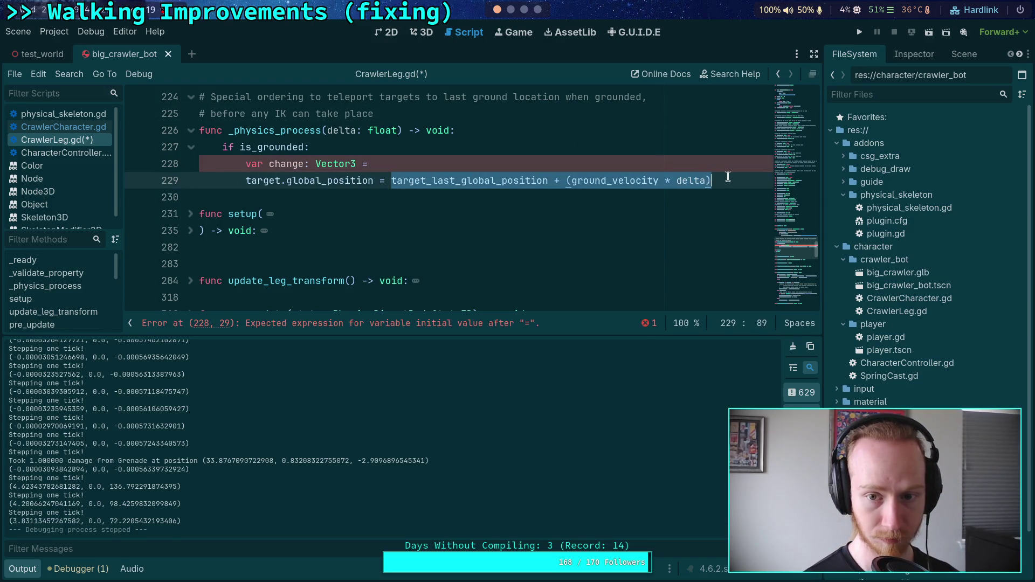
click(581, 169)
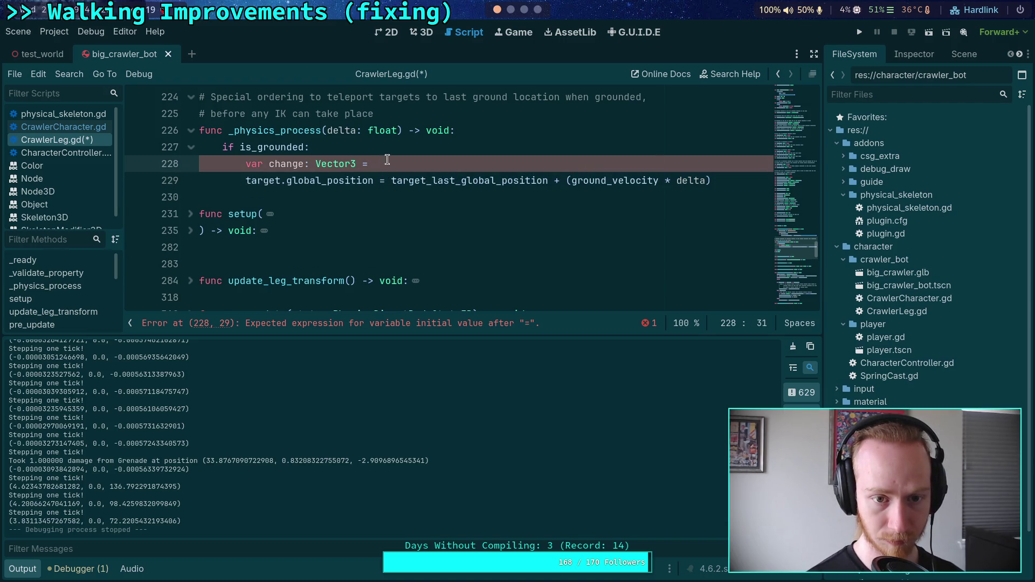
double_click(281, 166)
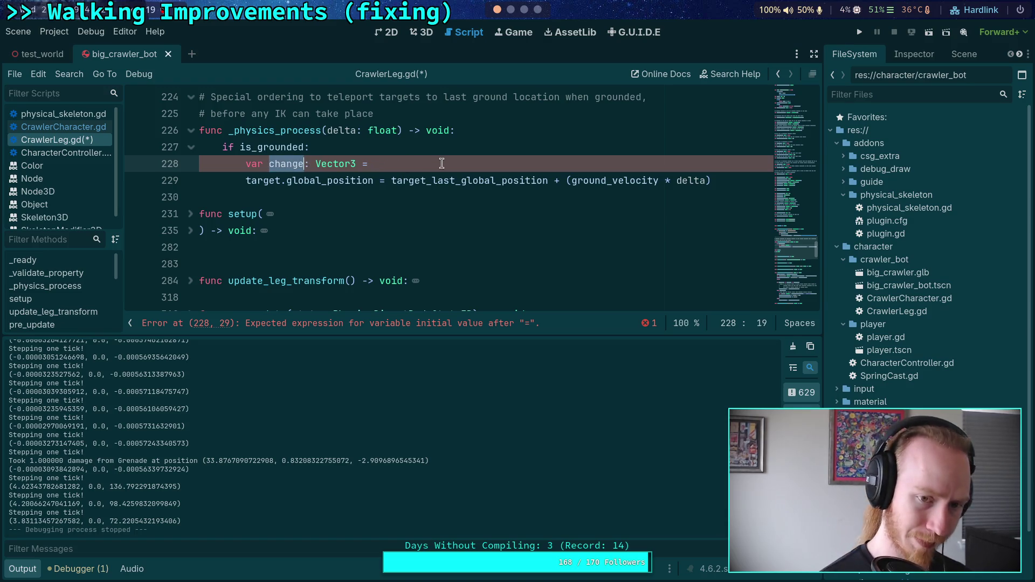
text(initial)
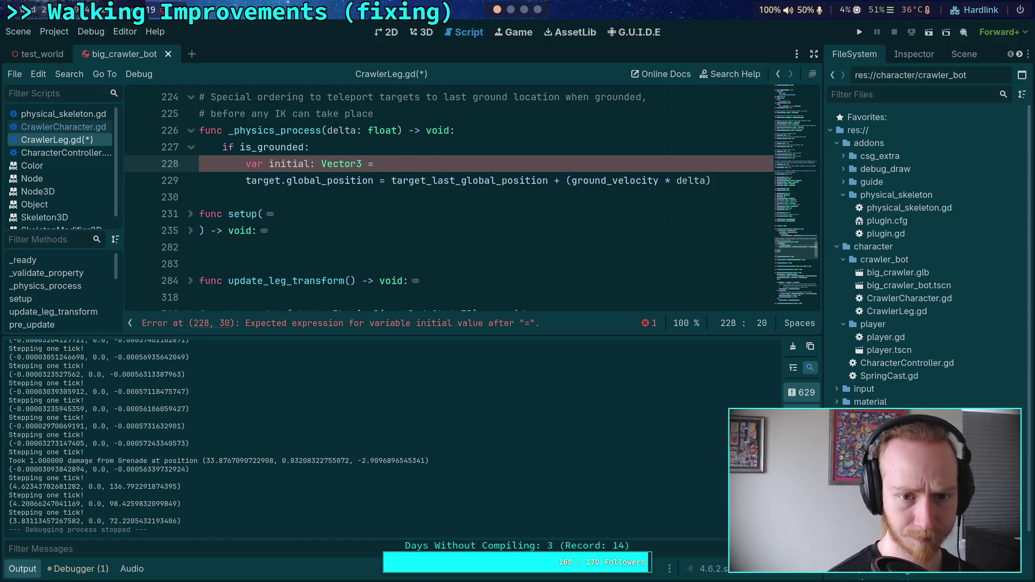
click(488, 158)
text(ta)
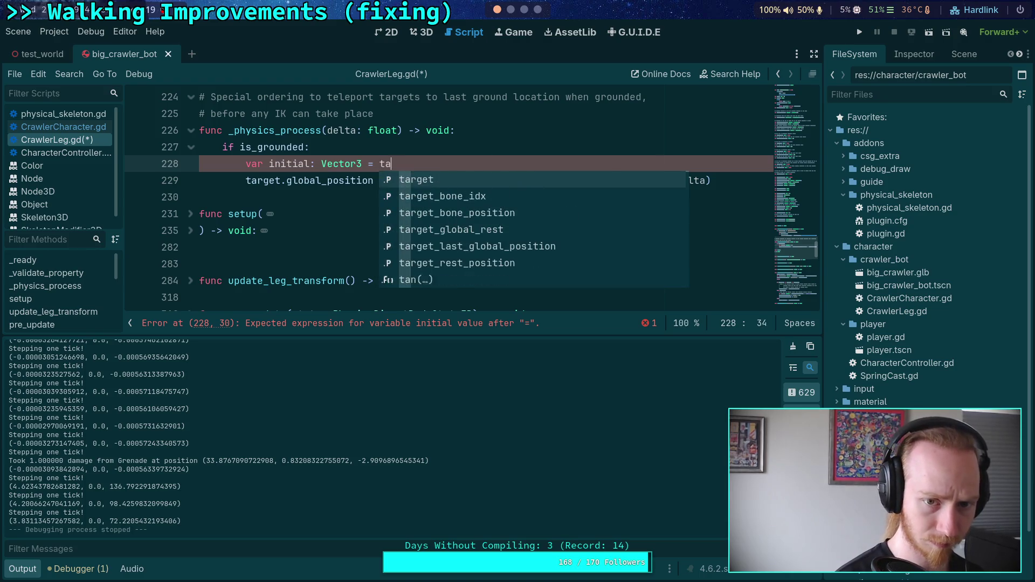
text(rget.p)
key(BackSpace)
text(glo)
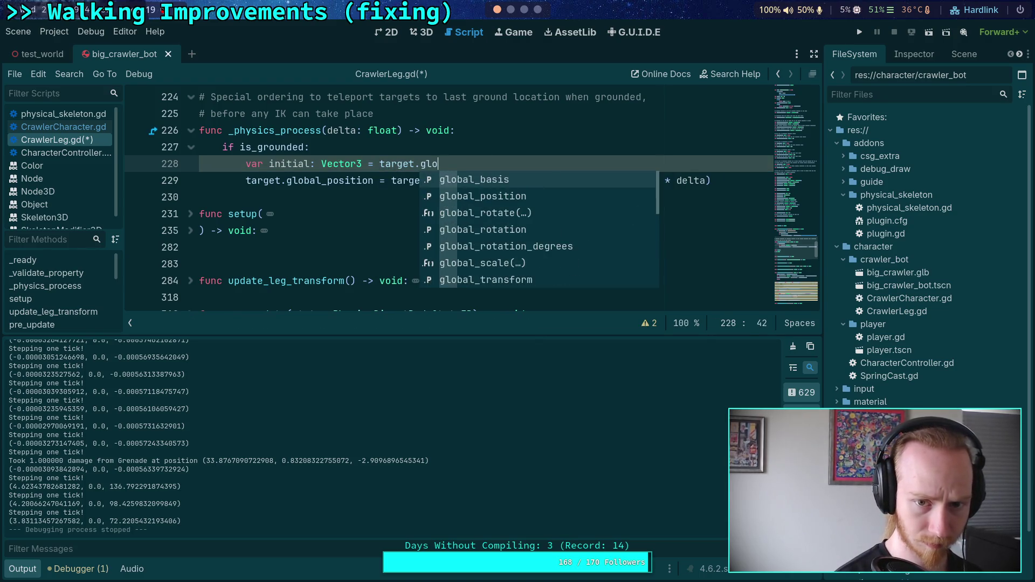
key(Down)
key(Return)
- Add 'print(target.global_position - initial)' after the snap line and save CrawlerLeg.gd
key(Down)
key(End)
key(Return)
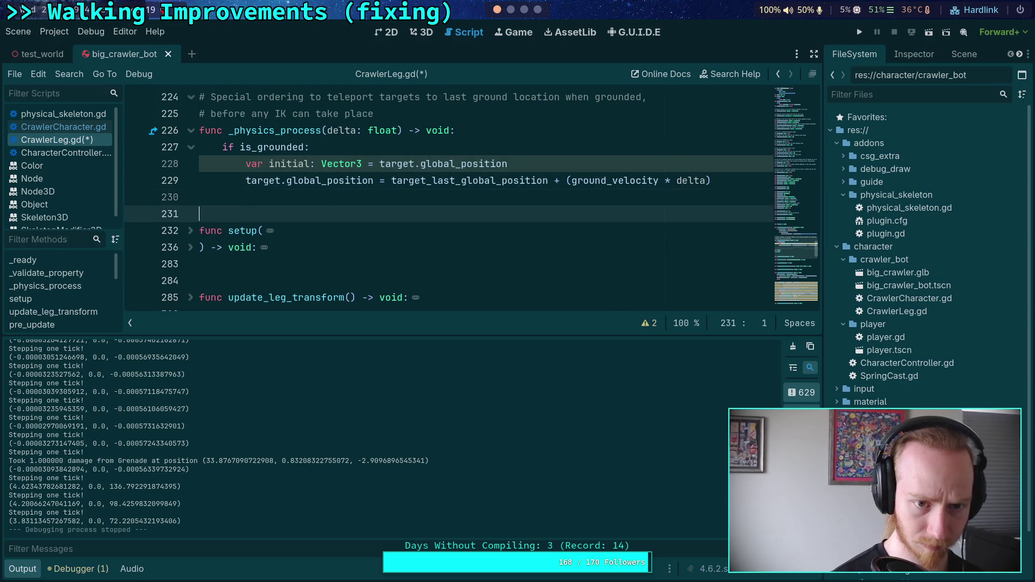
text(print()
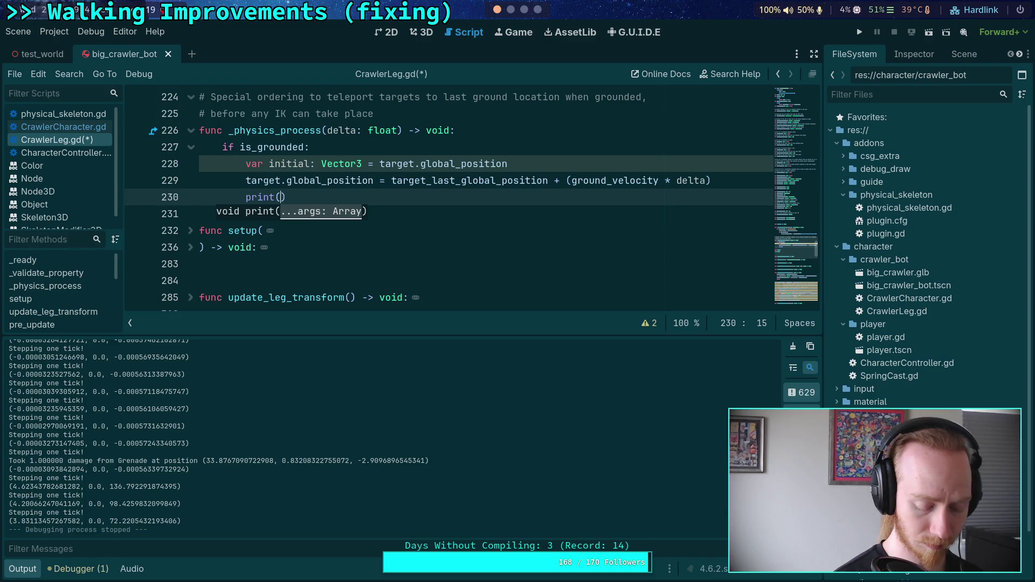
text(target.)
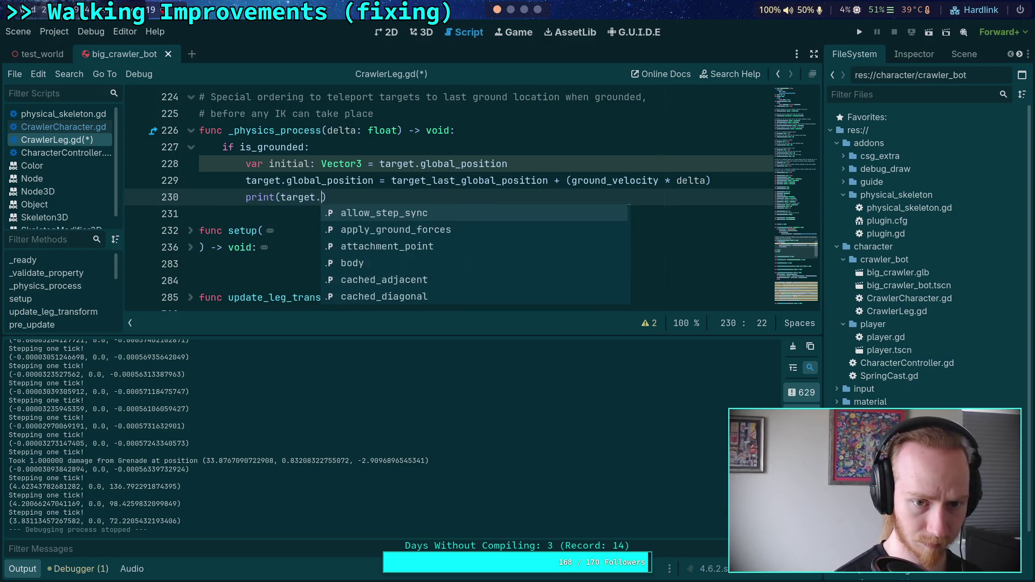
text(glo)
key(Down)
key(Return)
text(-)
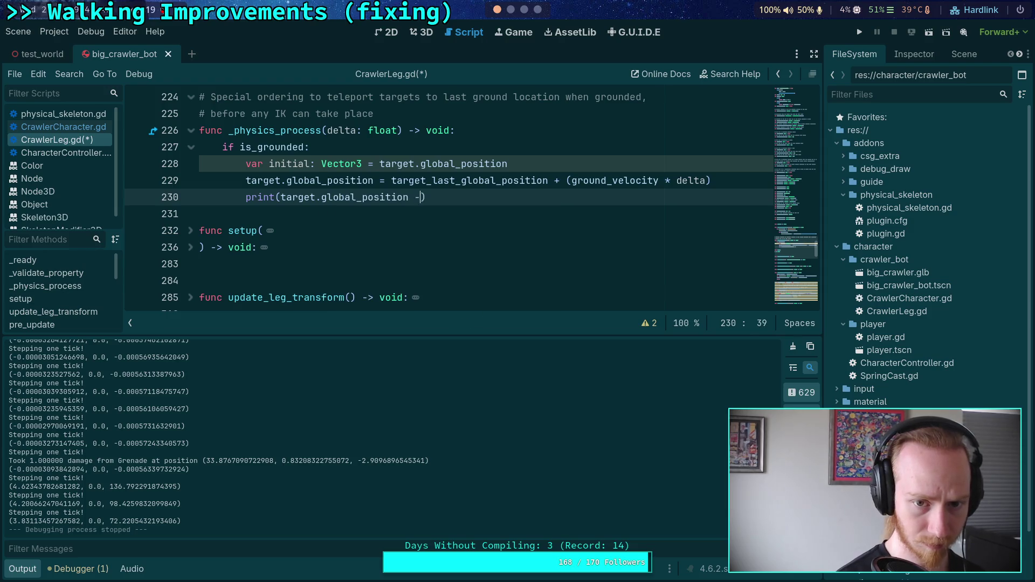
text( initial)
key(ctrl+s)
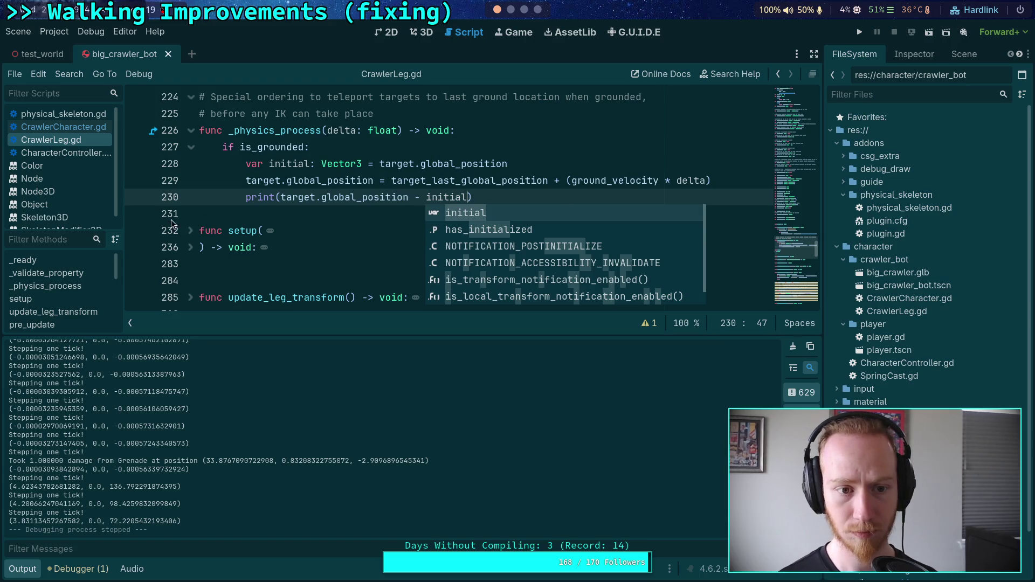
key(Home)
key(Escape)
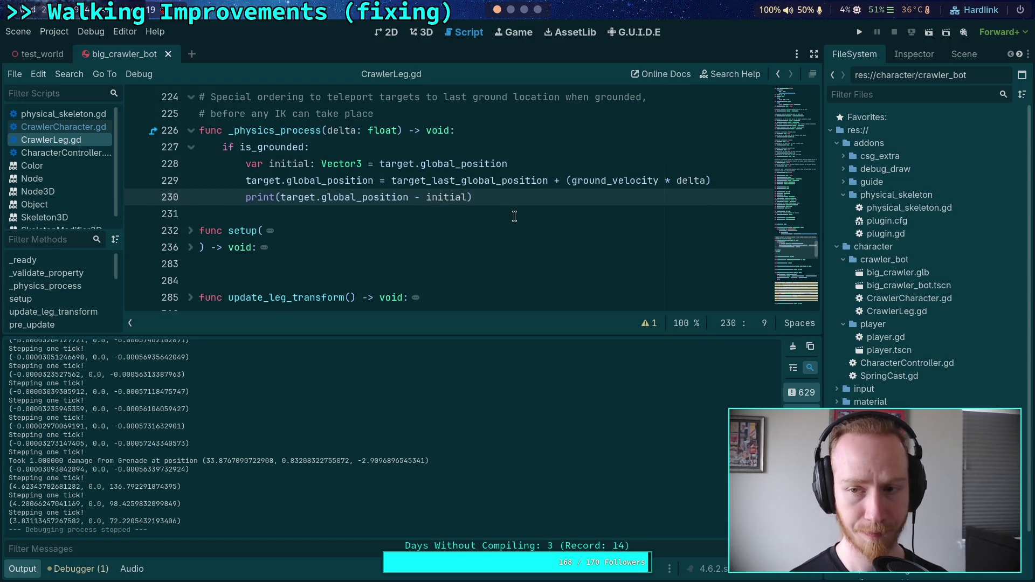
- Run the game, step one physics tick, stop with F8, and select the last logged offset
click(861, 33)
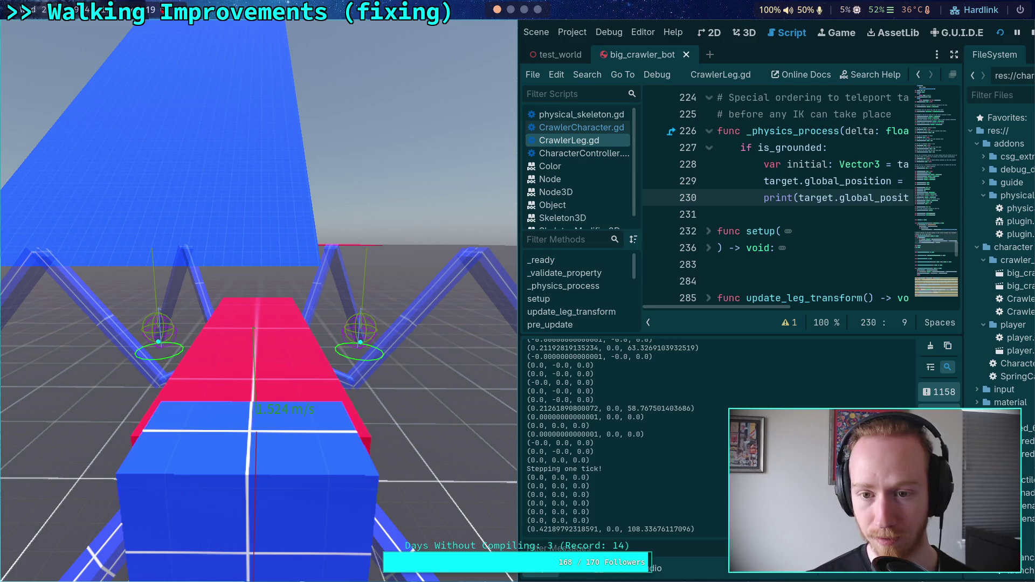
key(period)
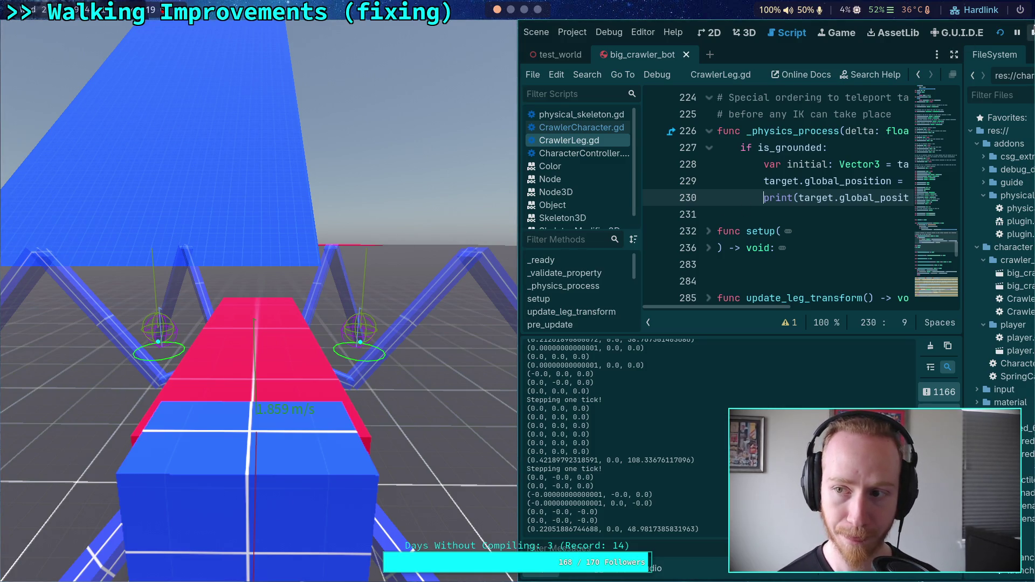
key(F8)
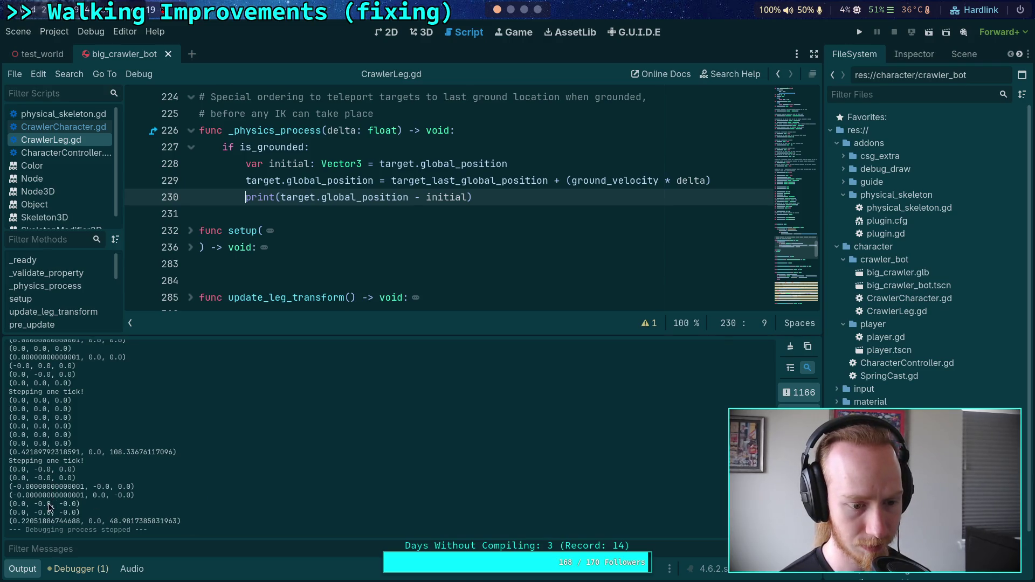
drag(54, 521, 189, 519)
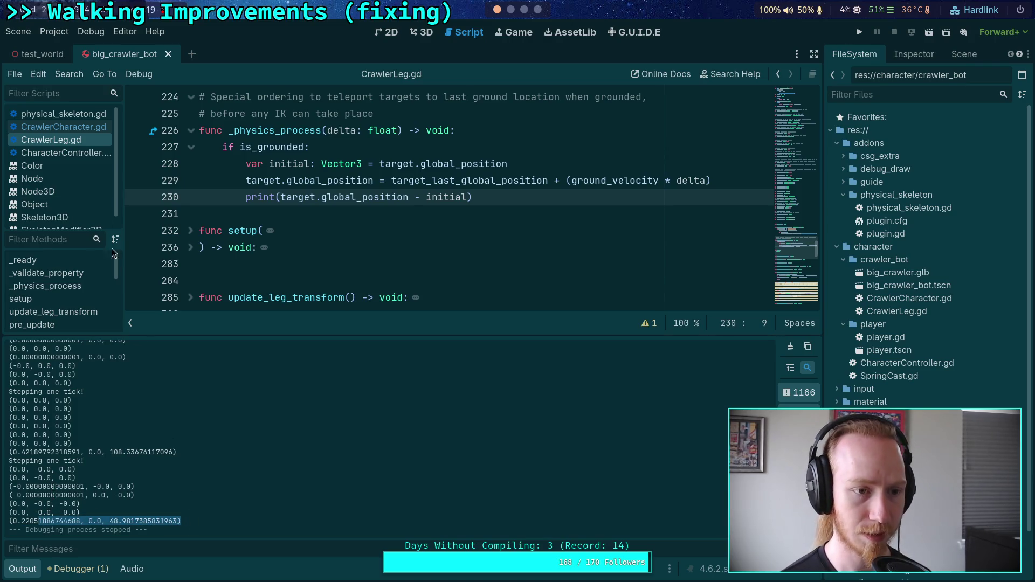
- Search CrawlerCharacter.gd for 'print' and locate the ground_friction print
click(64, 126)
key(ctrl+f)
text(p)
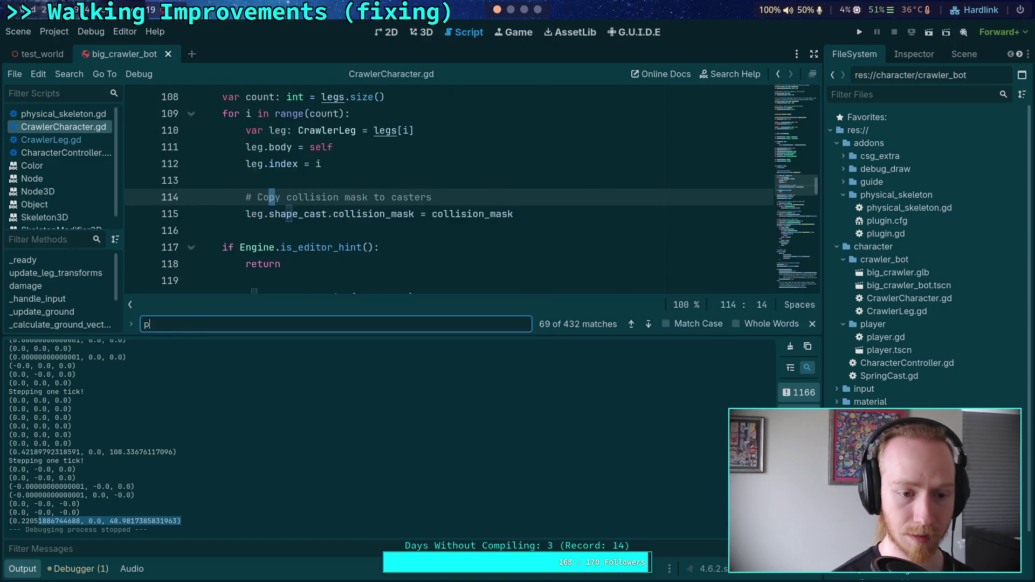
text(rint)
scroll(434, 143, down, 2)
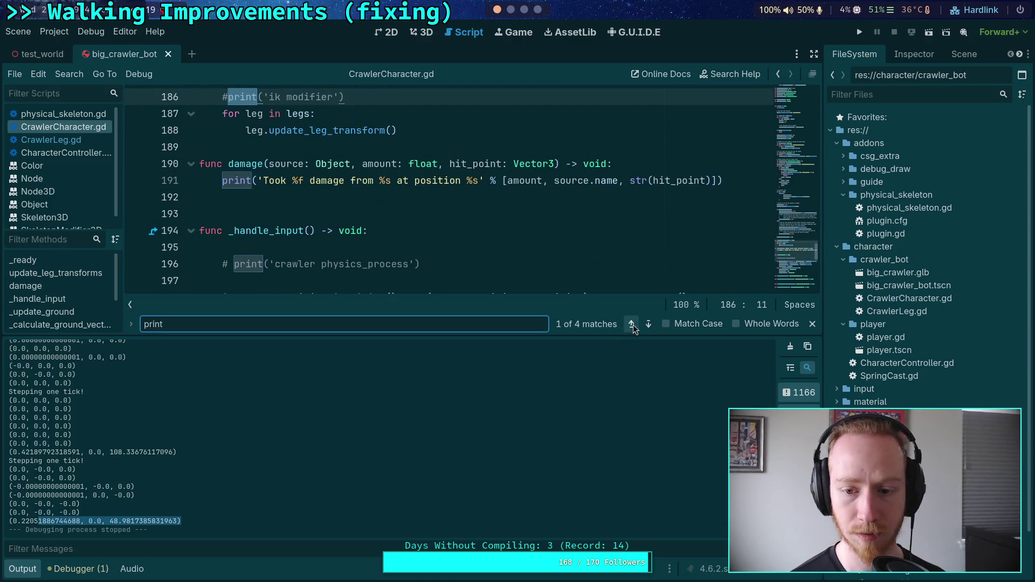
key(Return)
key(Return)
key(Return)
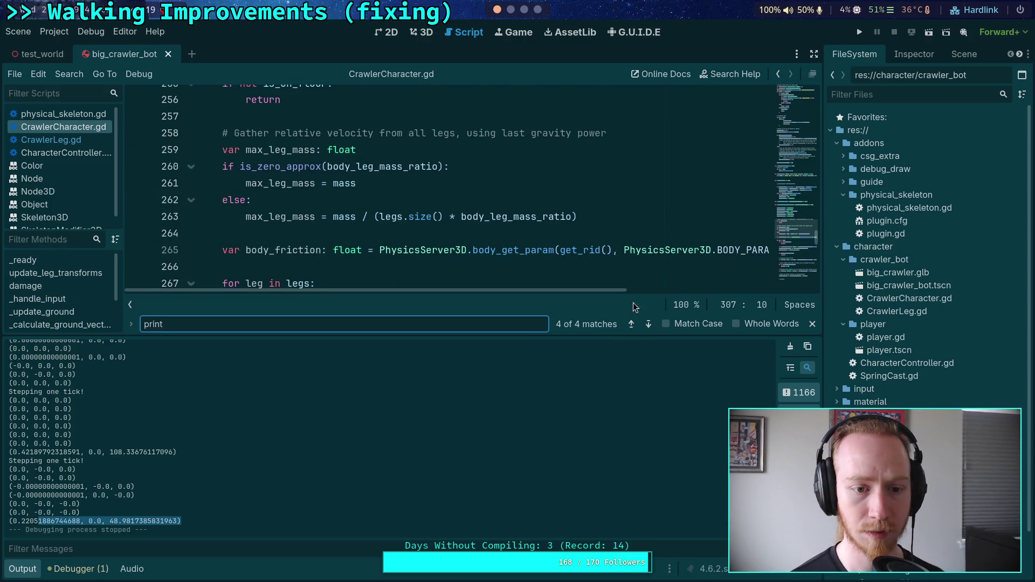
scroll(573, 243, down, 2)
scroll(485, 232, up, 5)
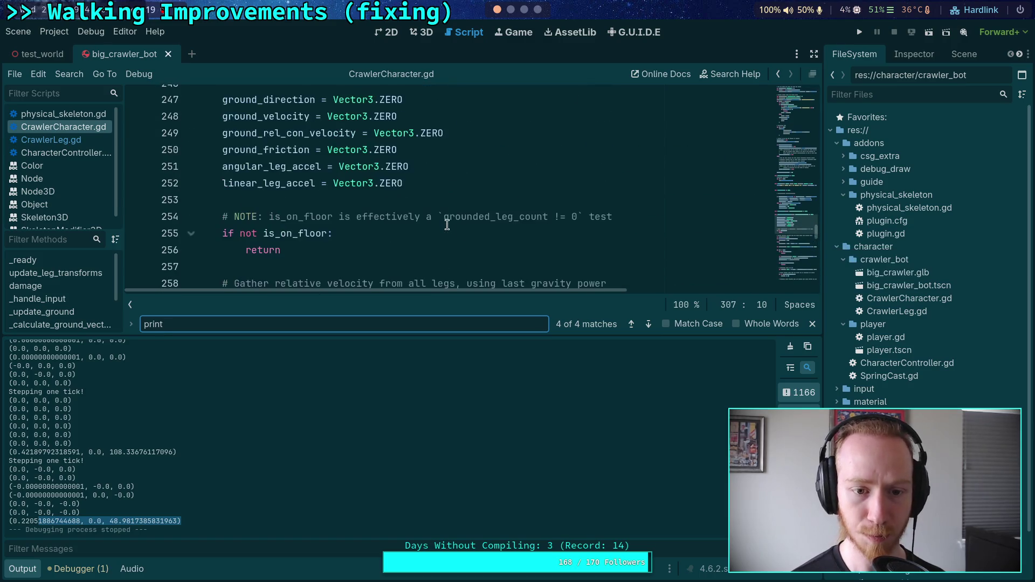
click(647, 324)
click(632, 324)
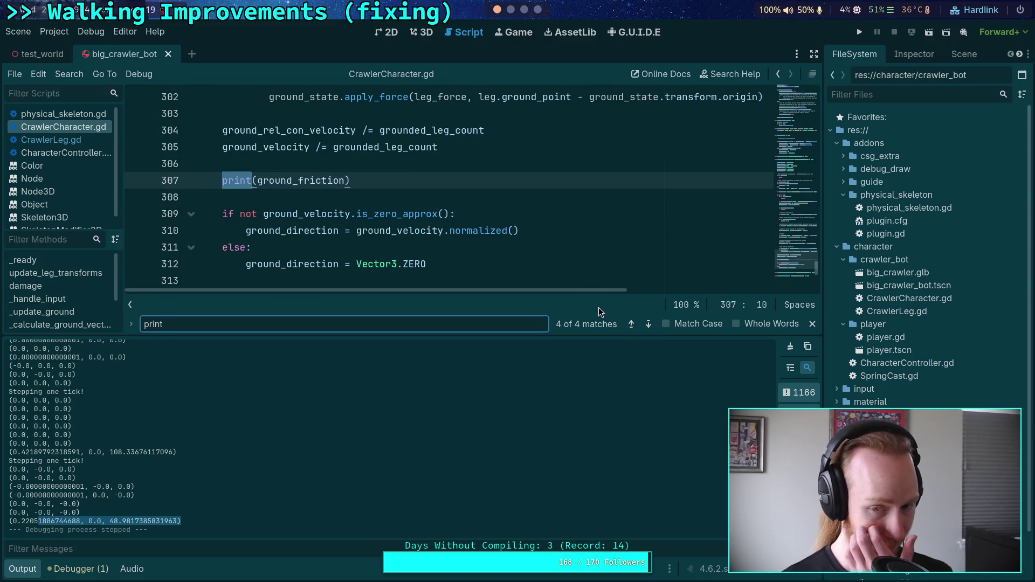
mouse_move(337, 233)
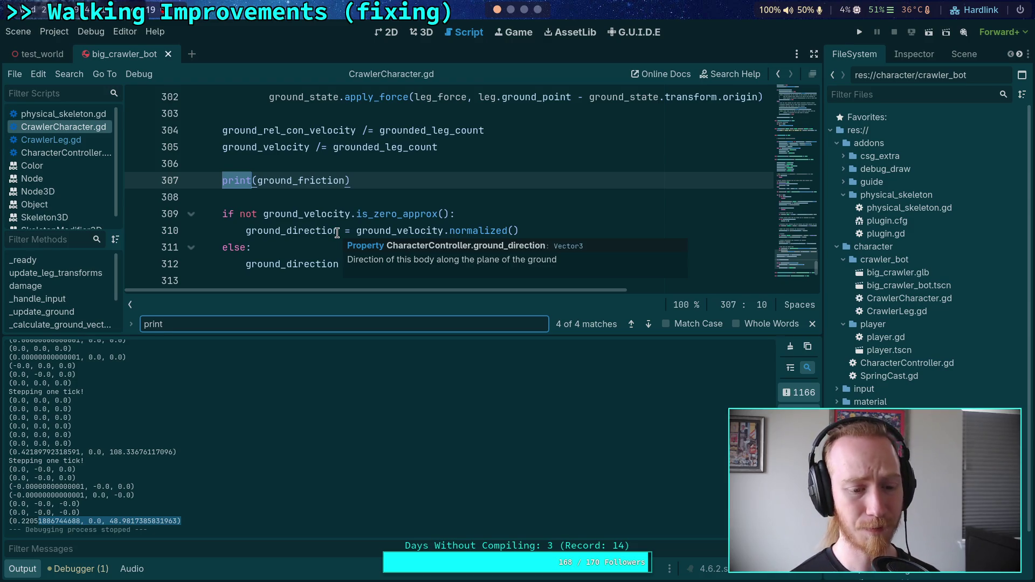
- Comment out print(ground_friction) with #, save, then run and stop the game
click(223, 182)
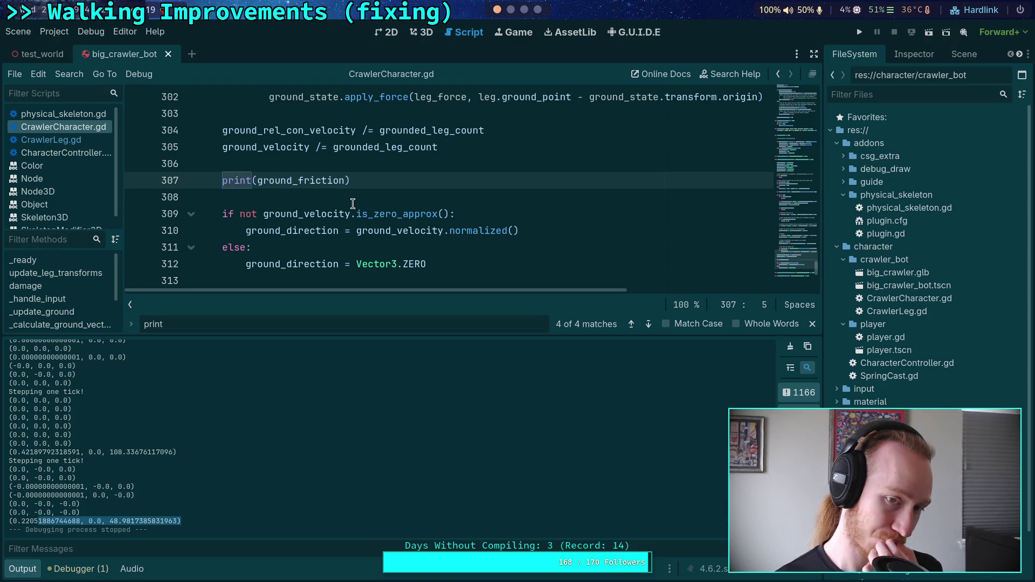
text(#)
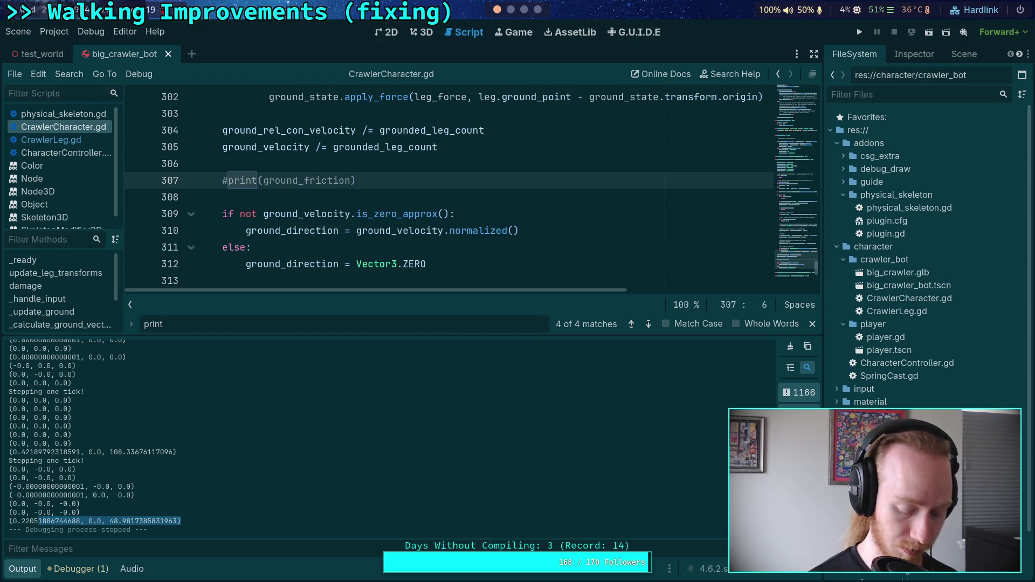
key(ctrl+s)
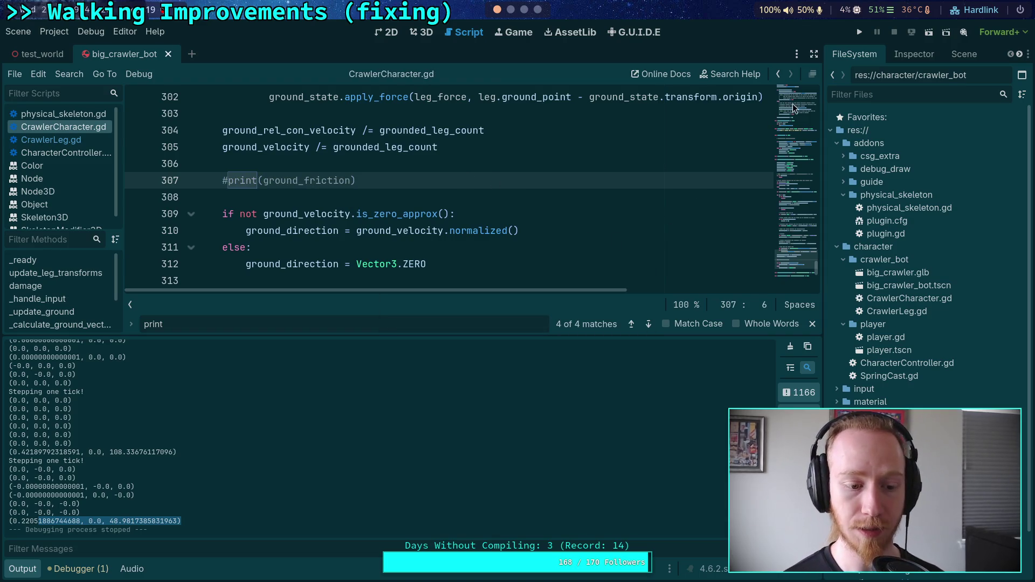
click(859, 31)
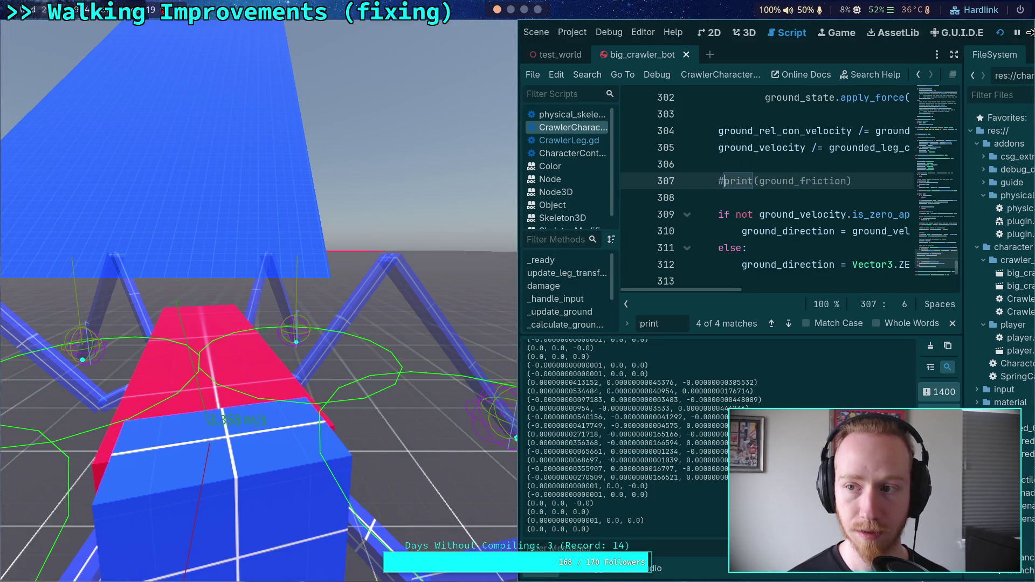
click(1031, 34)
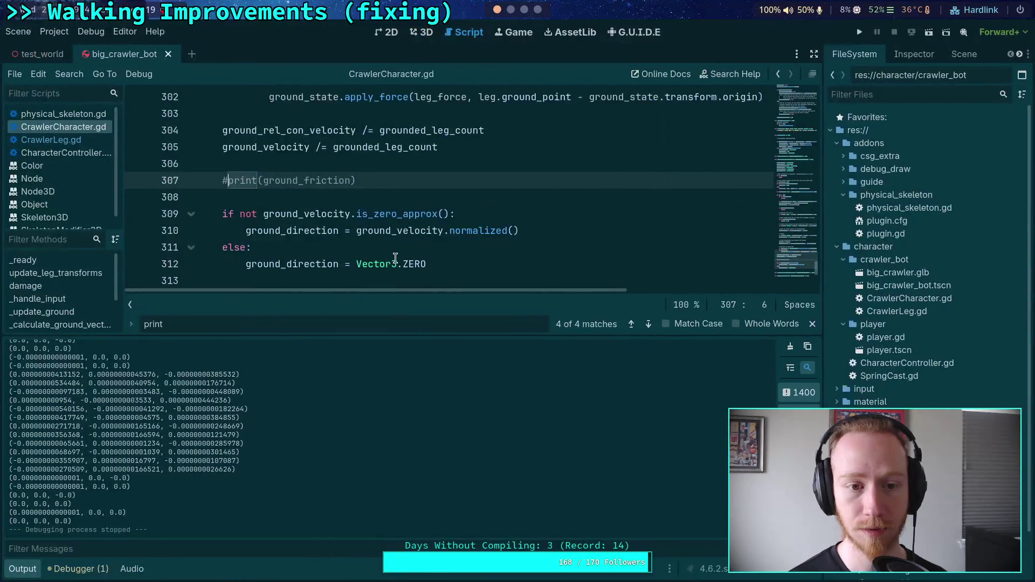
- In CrawlerLeg.gd, search target_last_global_position and step through its 5 matches to line 545
click(51, 140)
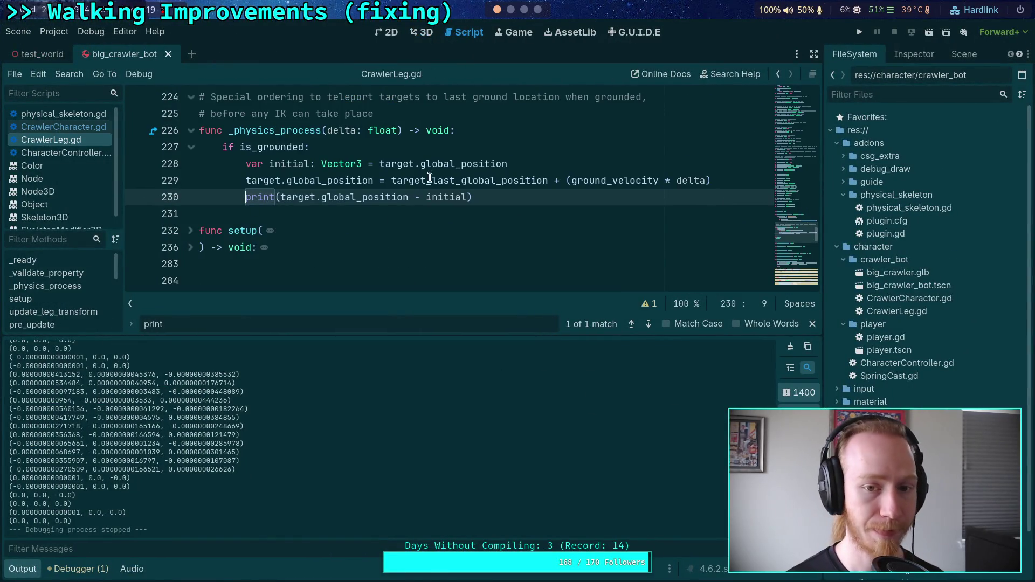
mouse_move(466, 180)
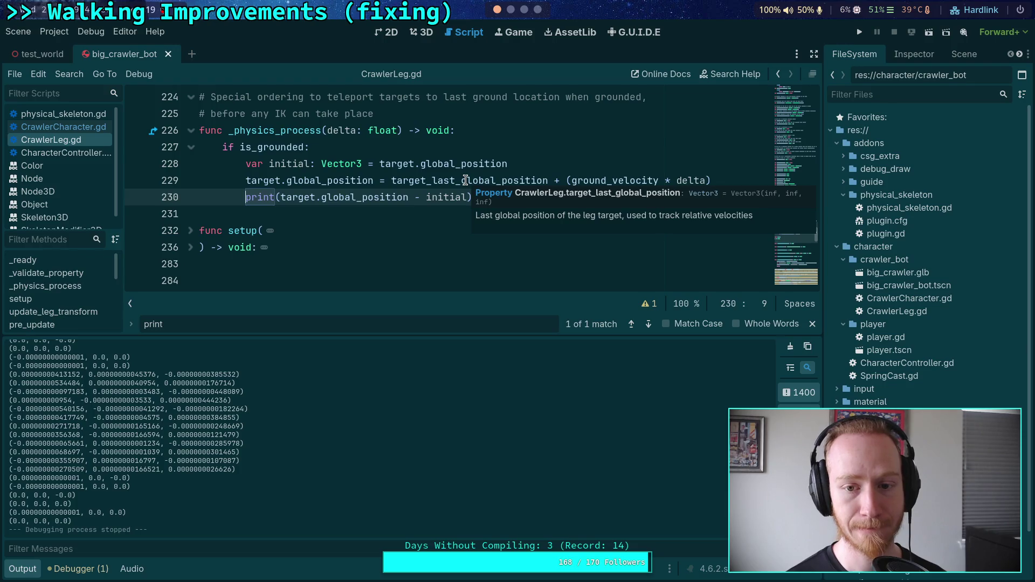
double_click(466, 181)
key(ctrl+f)
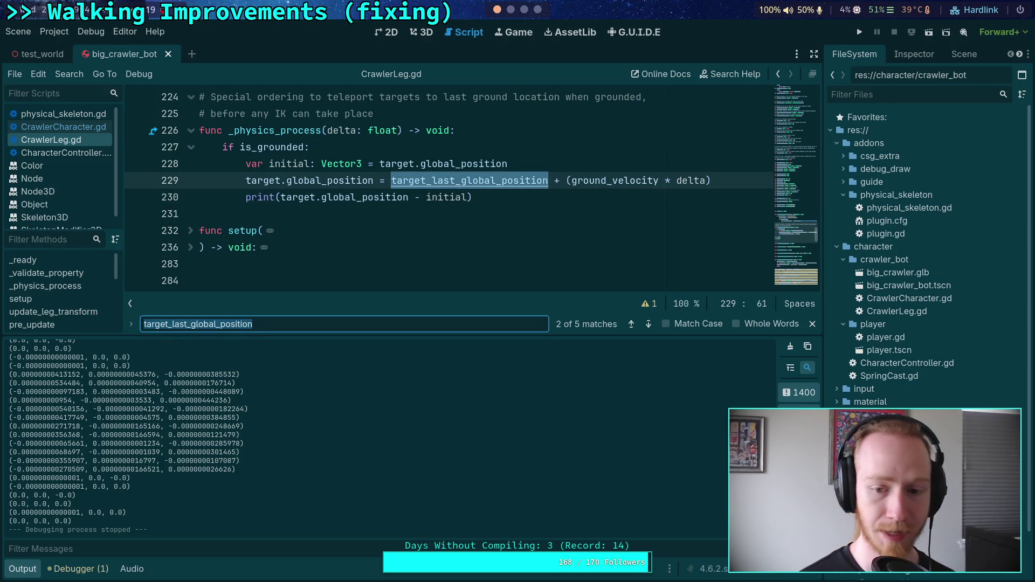
click(655, 328)
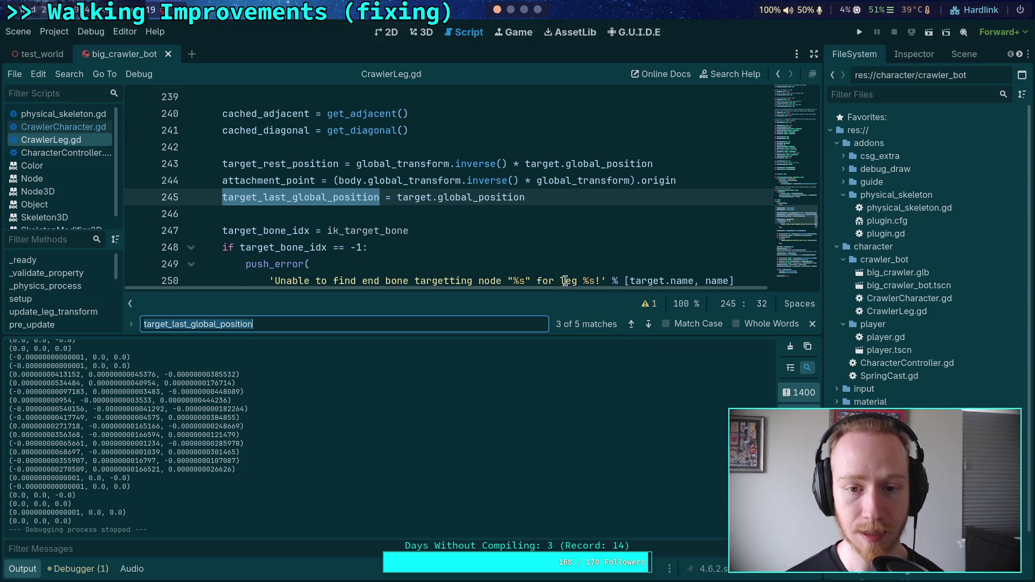
click(645, 328)
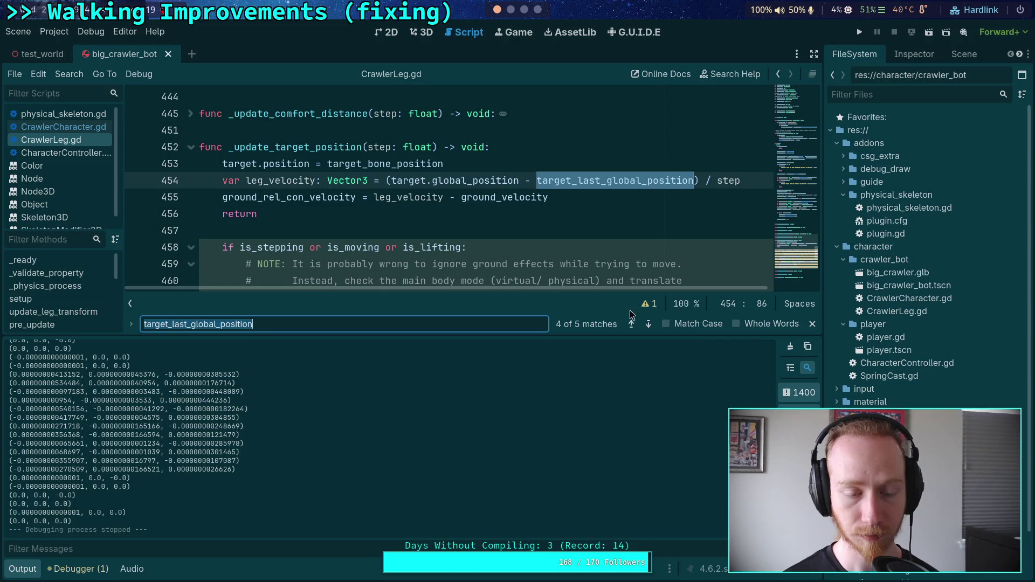
scroll(531, 267, down, 1)
scroll(524, 263, down, 3)
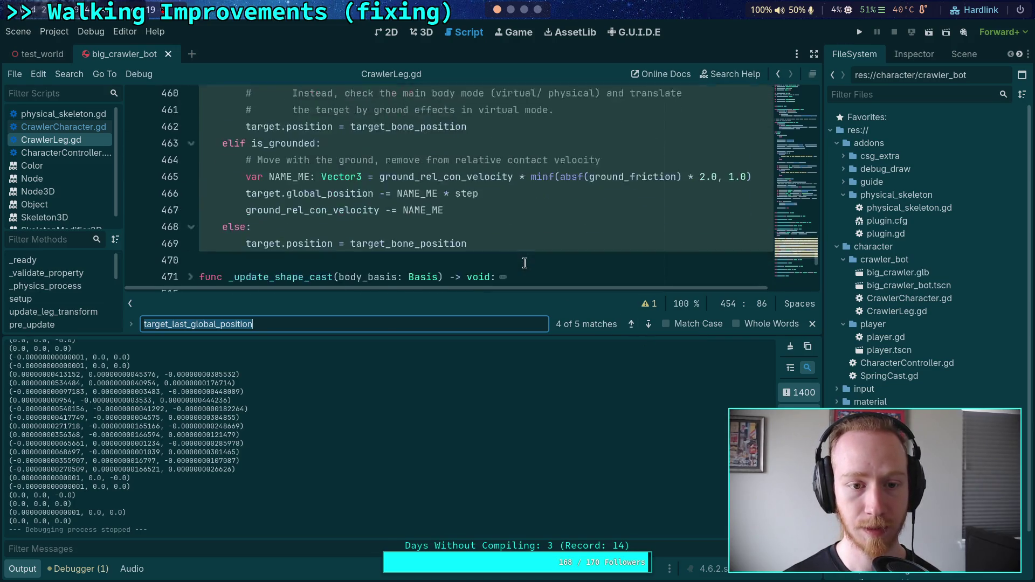
scroll(525, 263, up, 4)
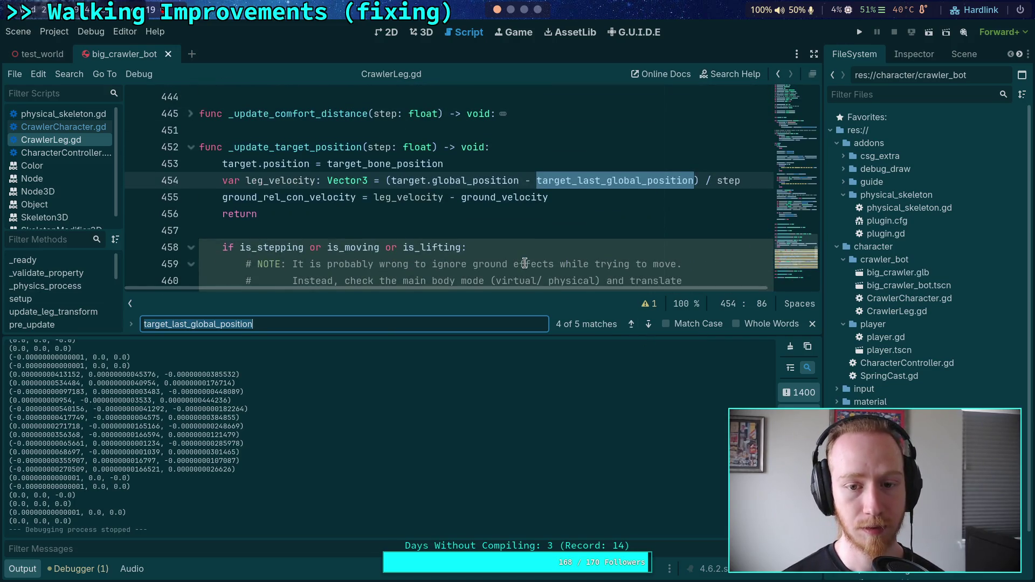
click(649, 325)
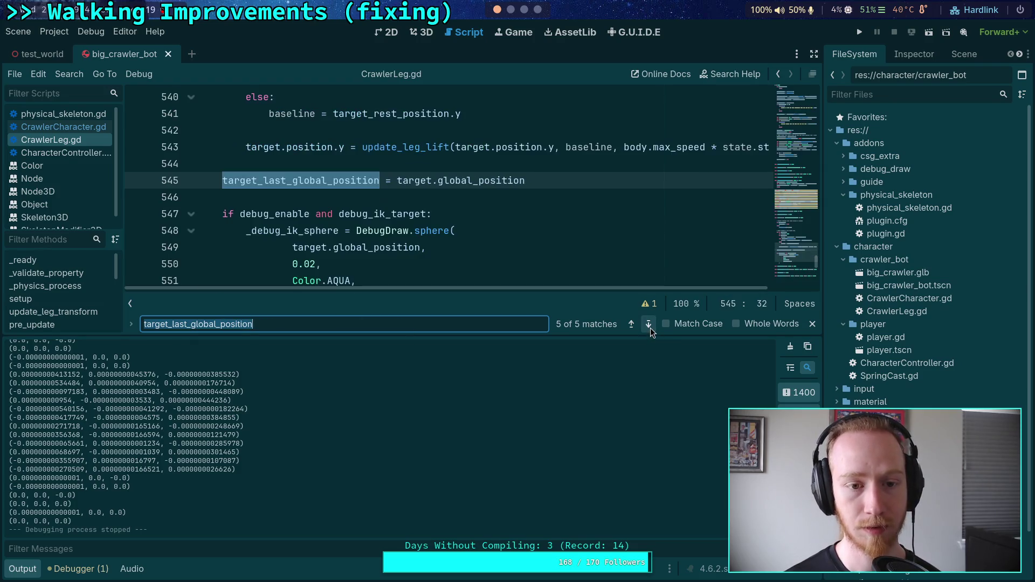
scroll(544, 256, up, 1)
scroll(475, 246, up, 1)
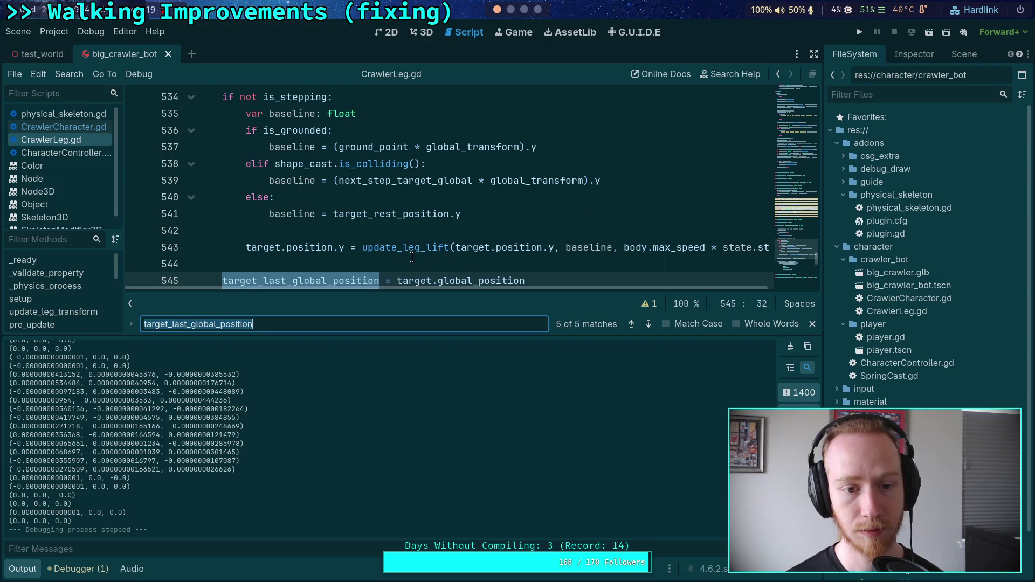
drag(165, 335, 167, 474)
scroll(297, 330, up, 1)
scroll(291, 331, up, 3)
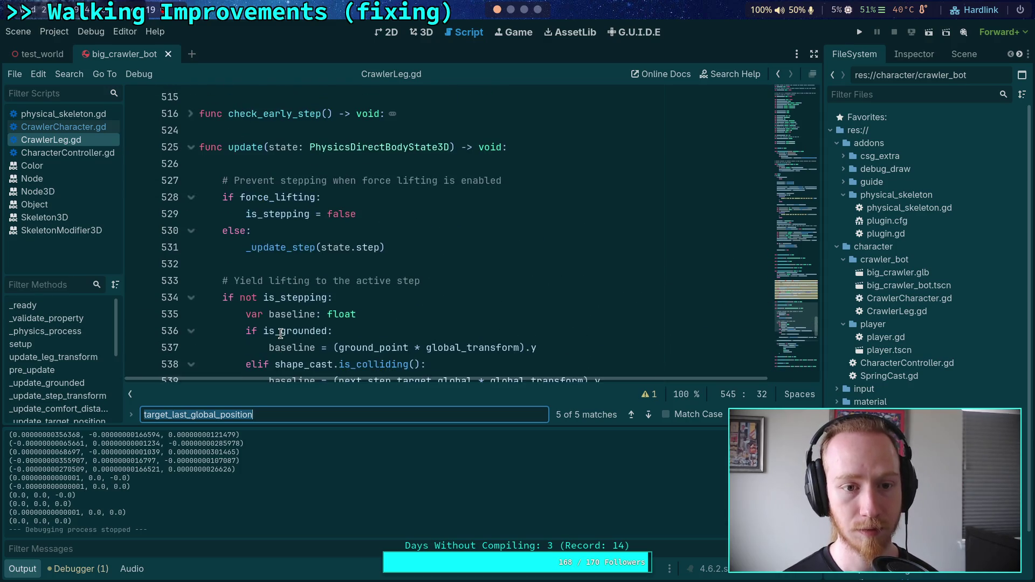
scroll(281, 332, down, 2)
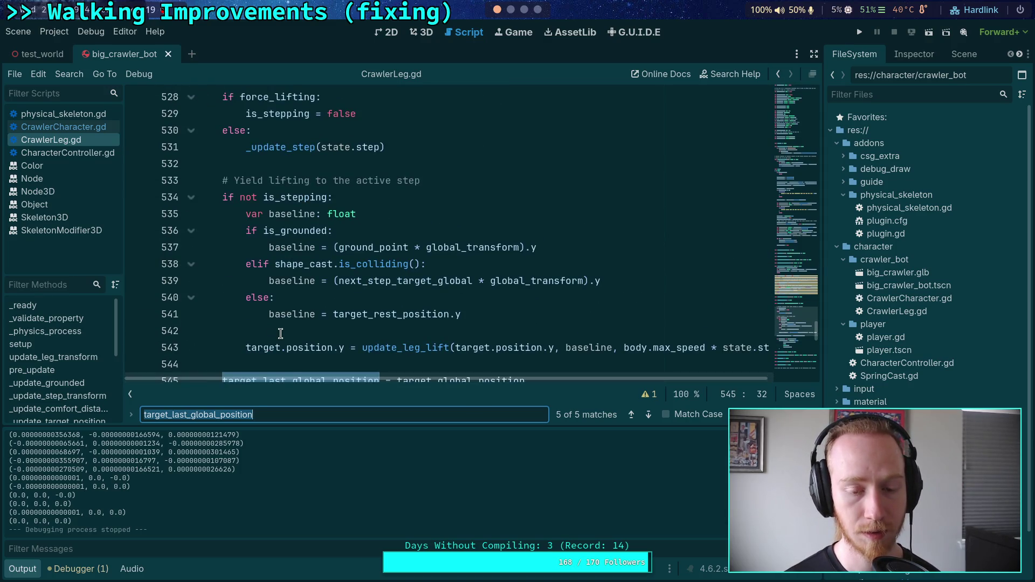
scroll(255, 345, down, 5)
scroll(258, 343, up, 3)
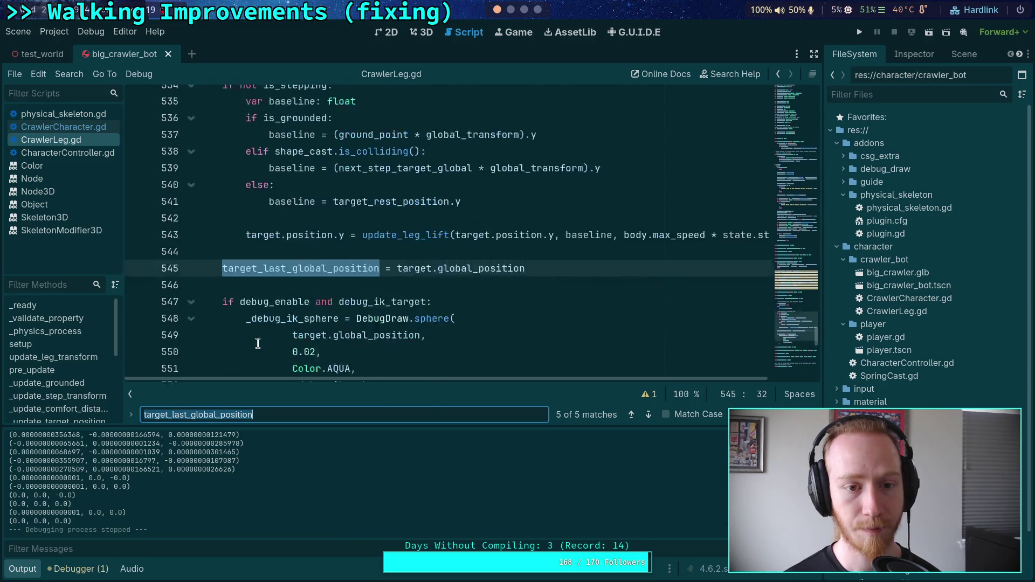
scroll(258, 343, up, 1)
scroll(258, 343, up, 1)
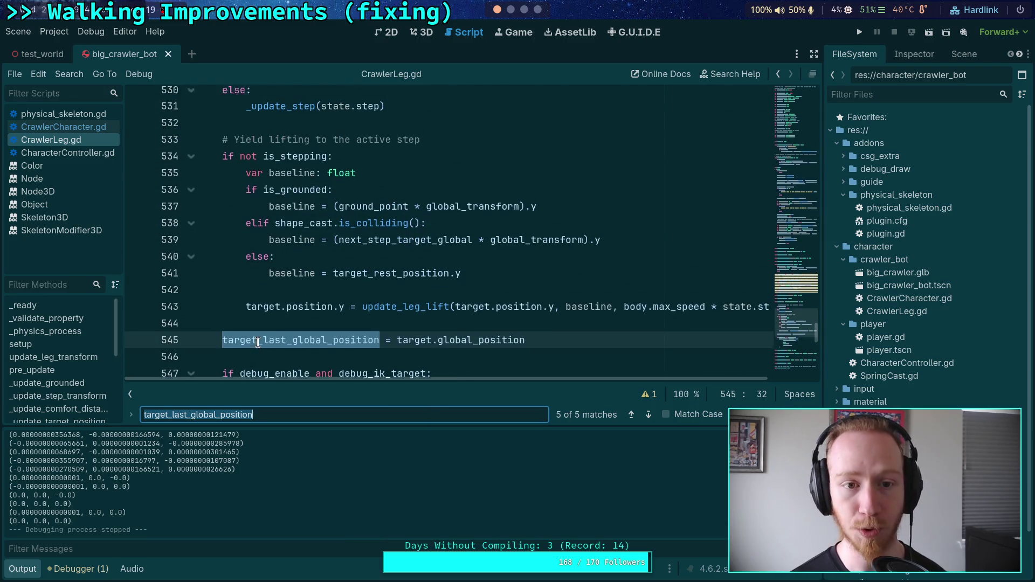
scroll(176, 217, down, 7)
click(190, 197)
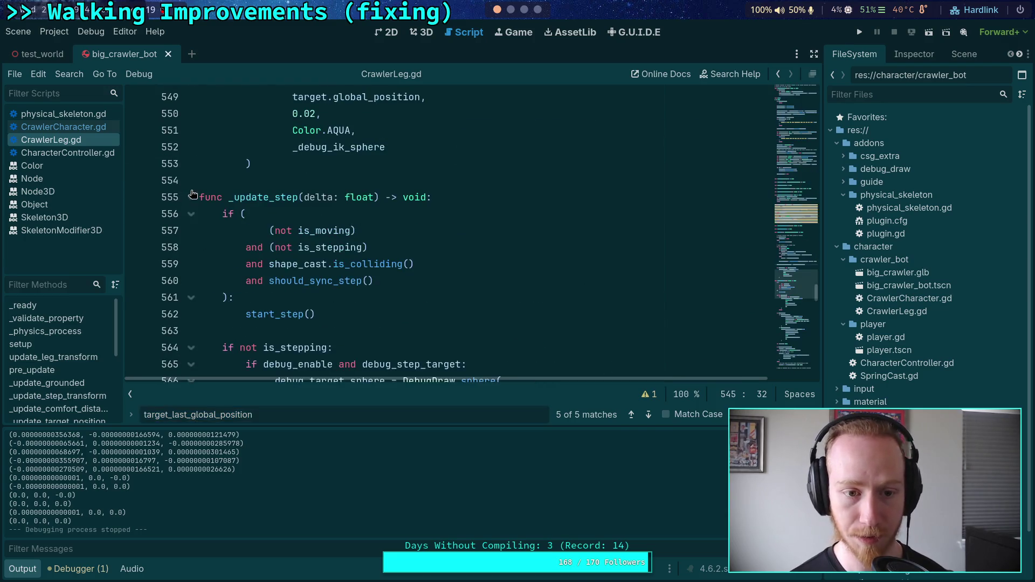
scroll(357, 290, down, 6)
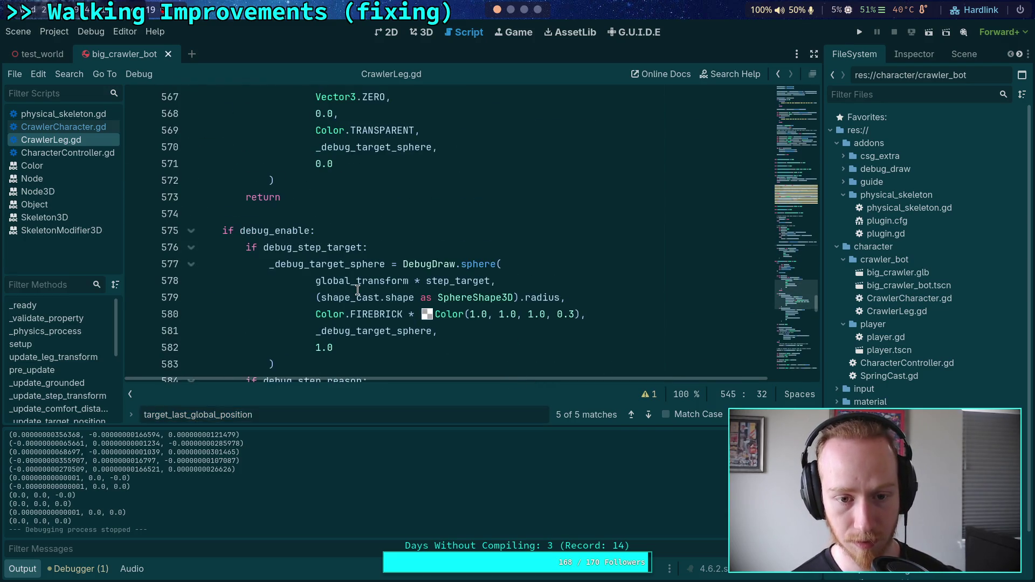
scroll(358, 290, down, 8)
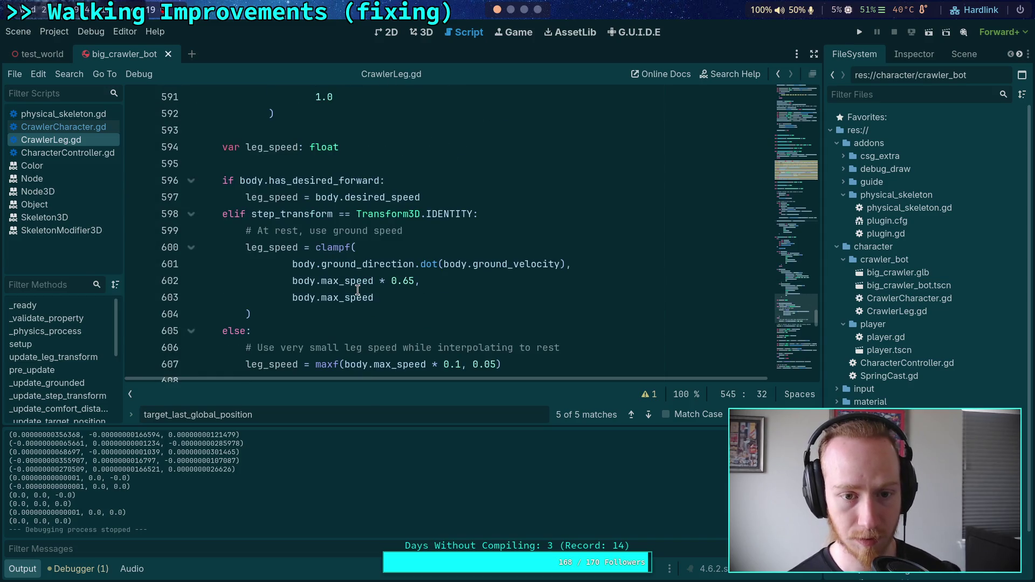
scroll(358, 290, down, 9)
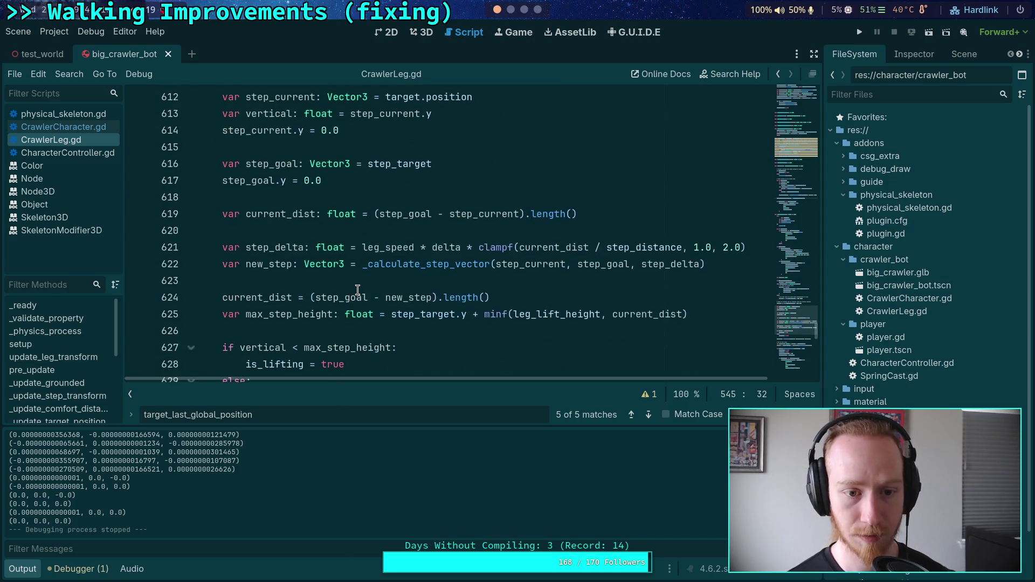
scroll(357, 290, down, 9)
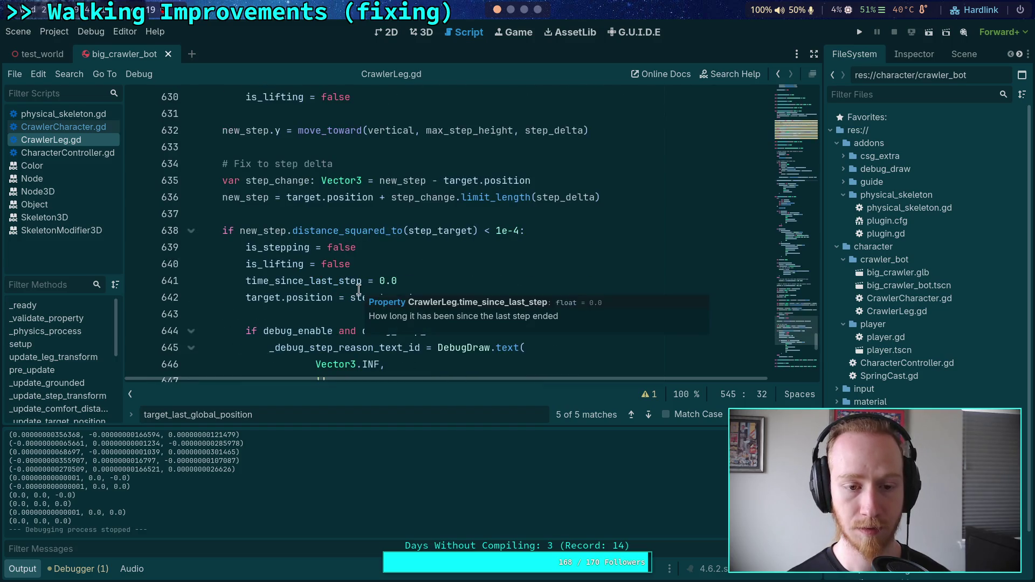
scroll(359, 290, up, 4)
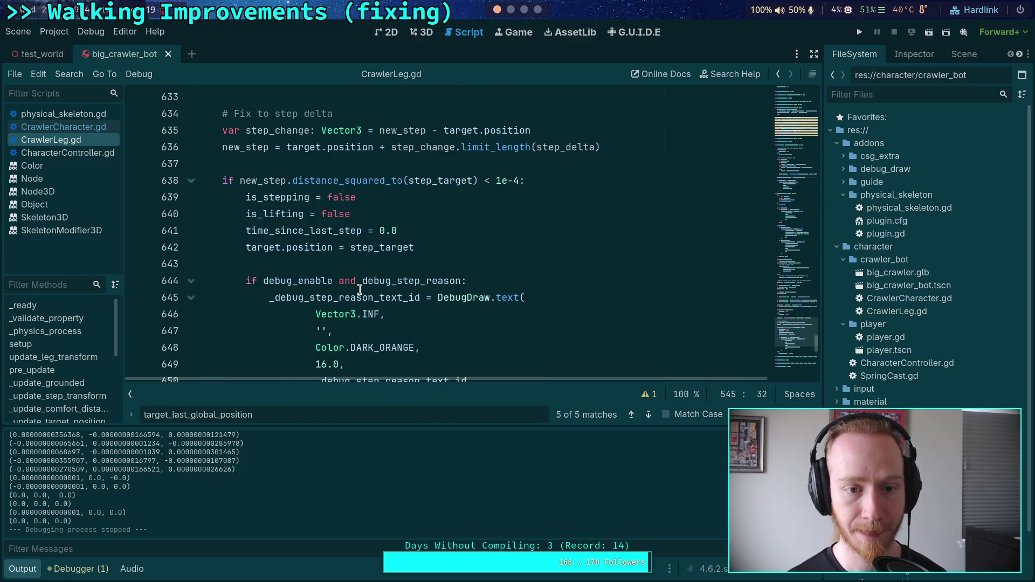
scroll(360, 290, down, 3)
click(360, 292)
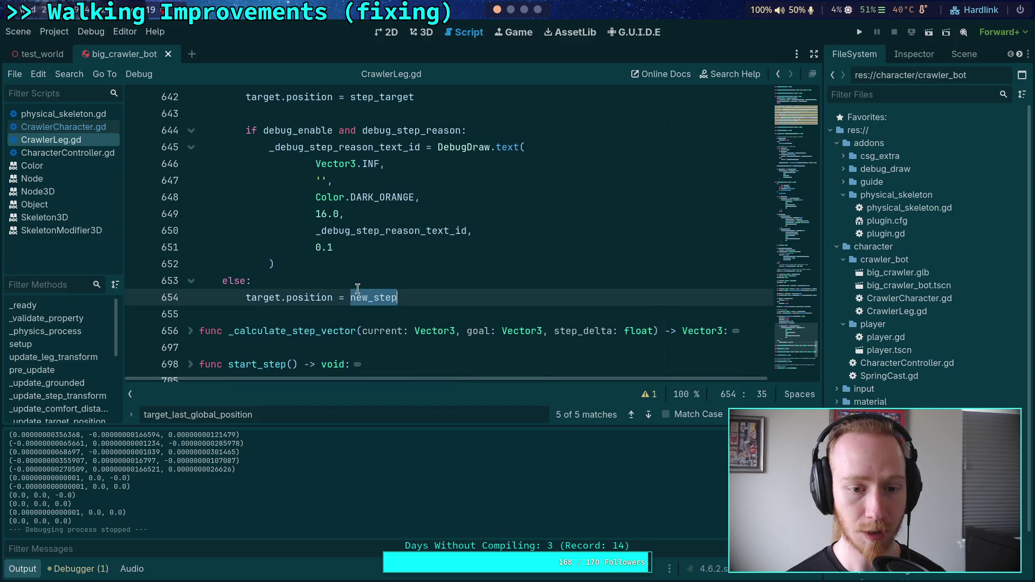
scroll(356, 289, up, 6)
scroll(351, 286, up, 2)
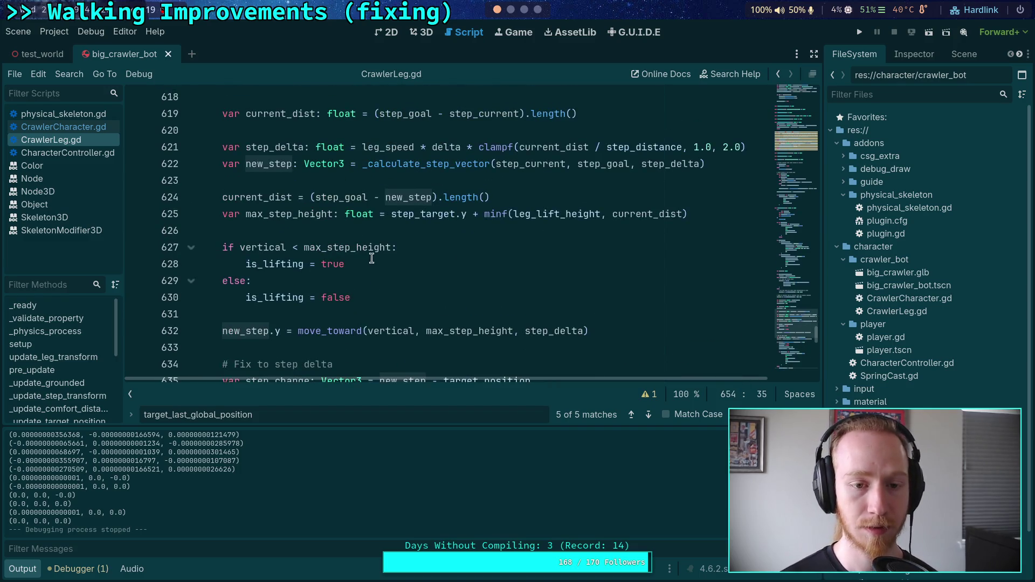
scroll(370, 277, up, 6)
scroll(367, 275, up, 13)
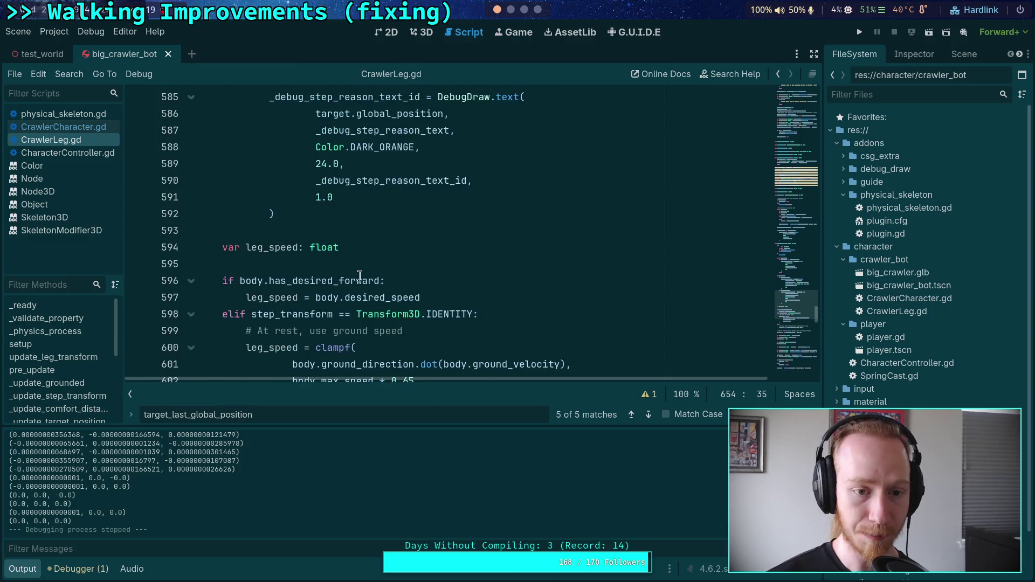
scroll(312, 258, up, 4)
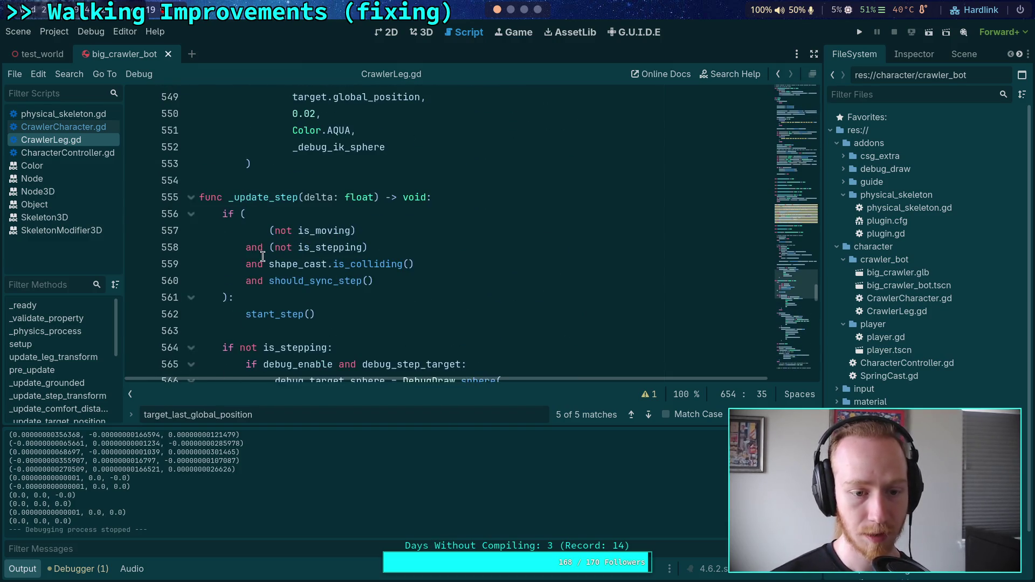
scroll(308, 256, down, 2)
scroll(345, 254, down, 2)
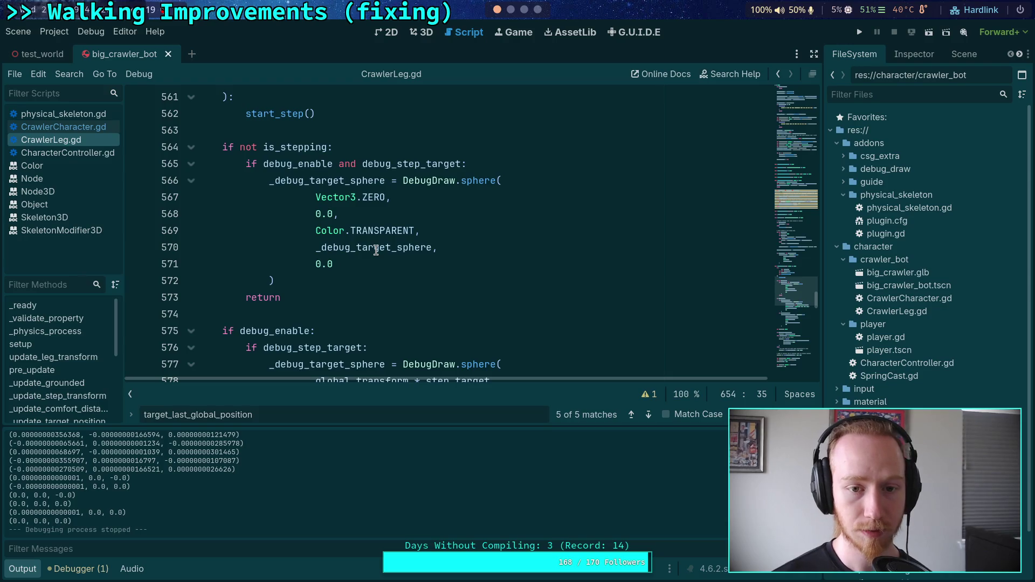
scroll(376, 249, up, 1)
scroll(208, 212, up, 3)
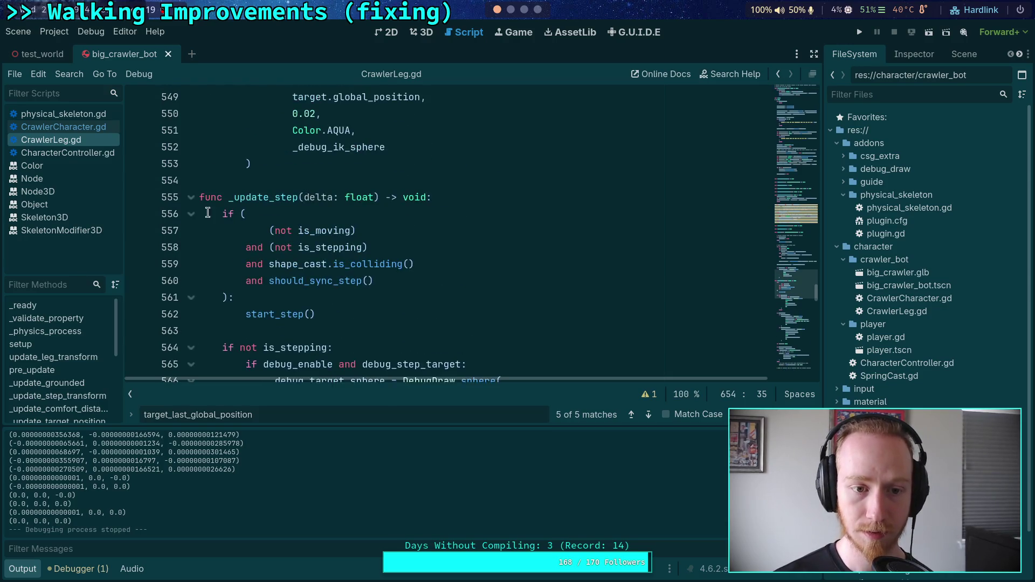
click(191, 198)
scroll(360, 230, up, 5)
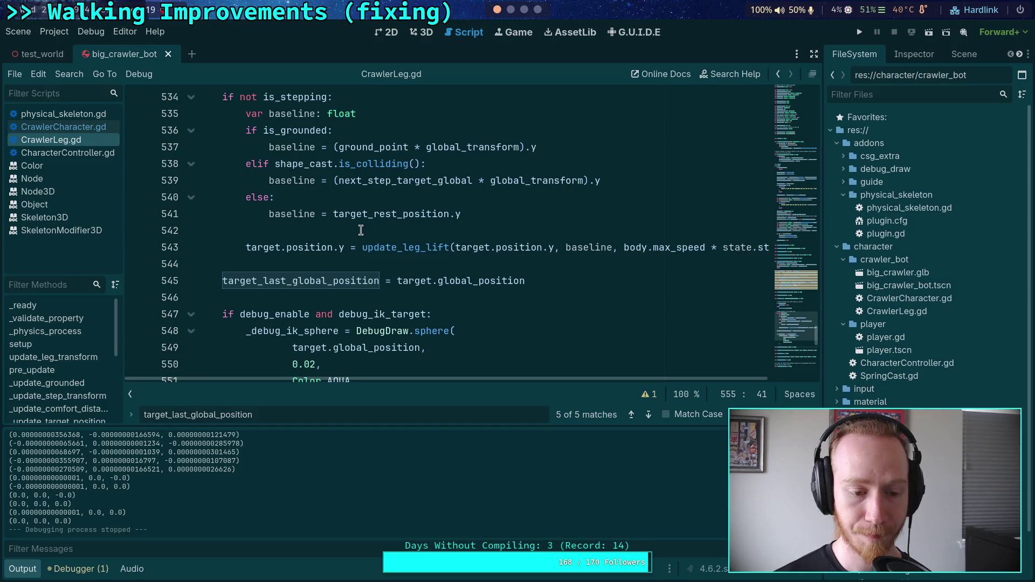
scroll(361, 230, up, 20)
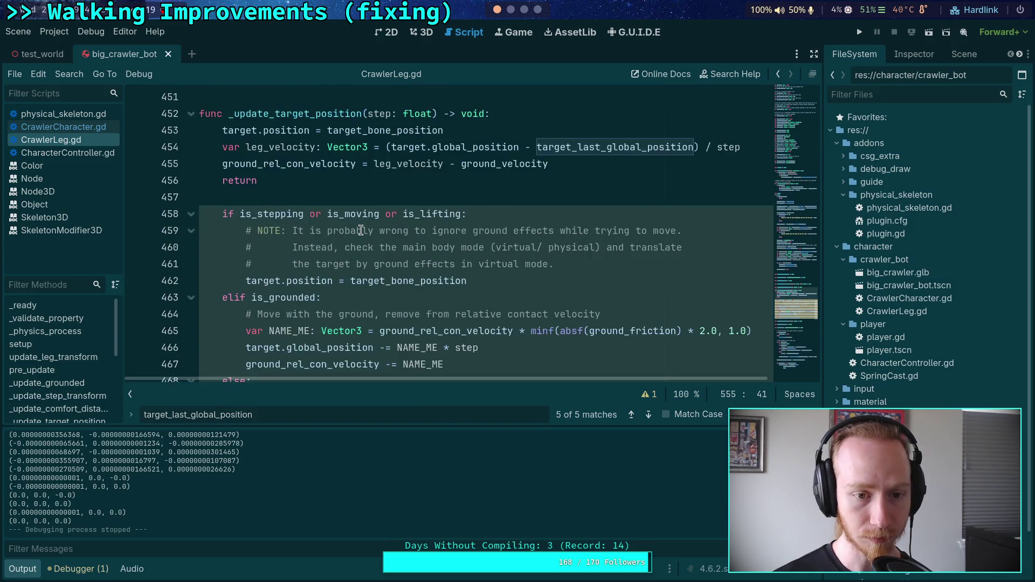
scroll(361, 230, up, 2)
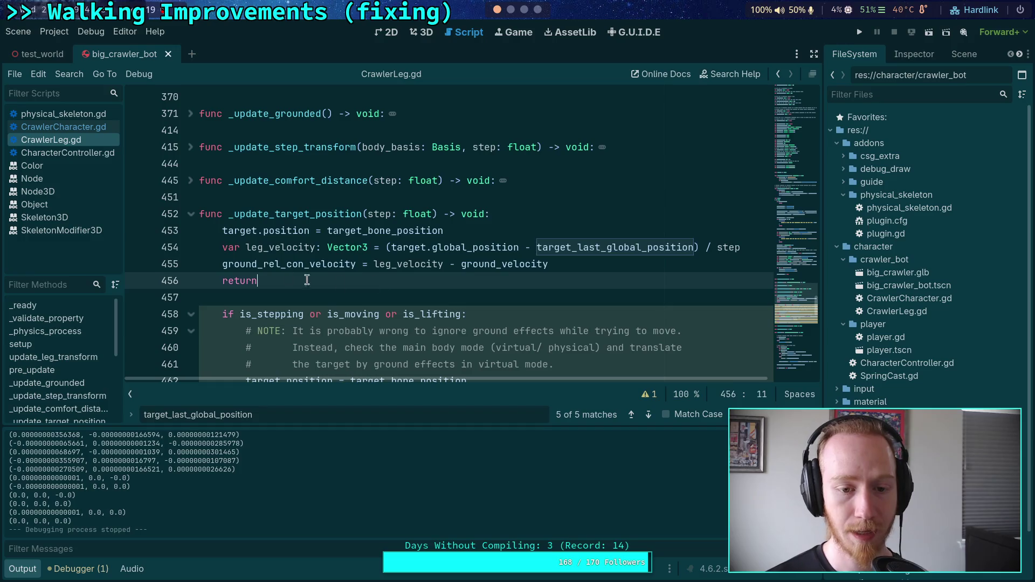
drag(316, 278, 211, 247)
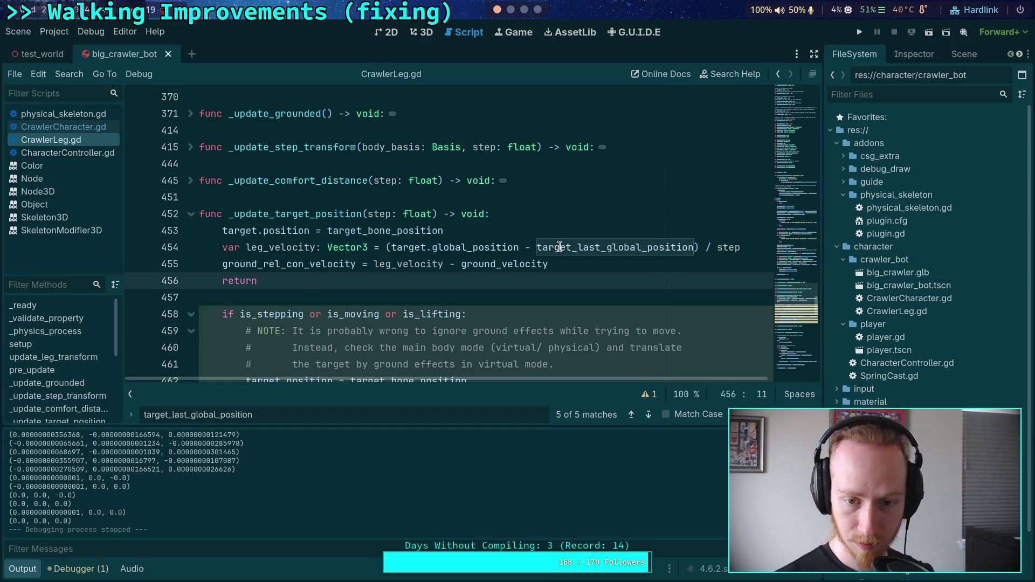
click(538, 248)
scroll(465, 245, up, 3)
scroll(465, 245, up, 8)
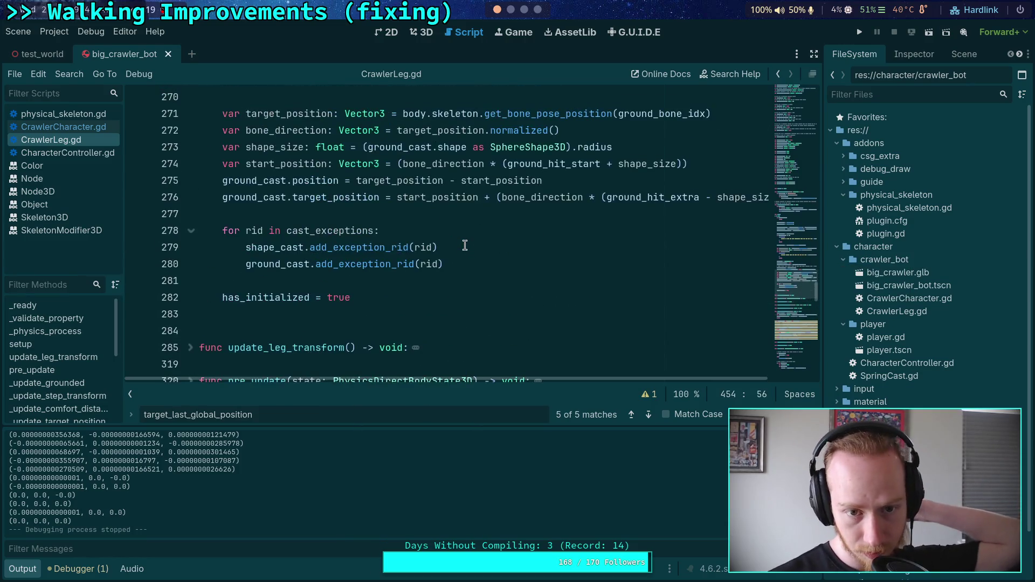
scroll(465, 245, up, 5)
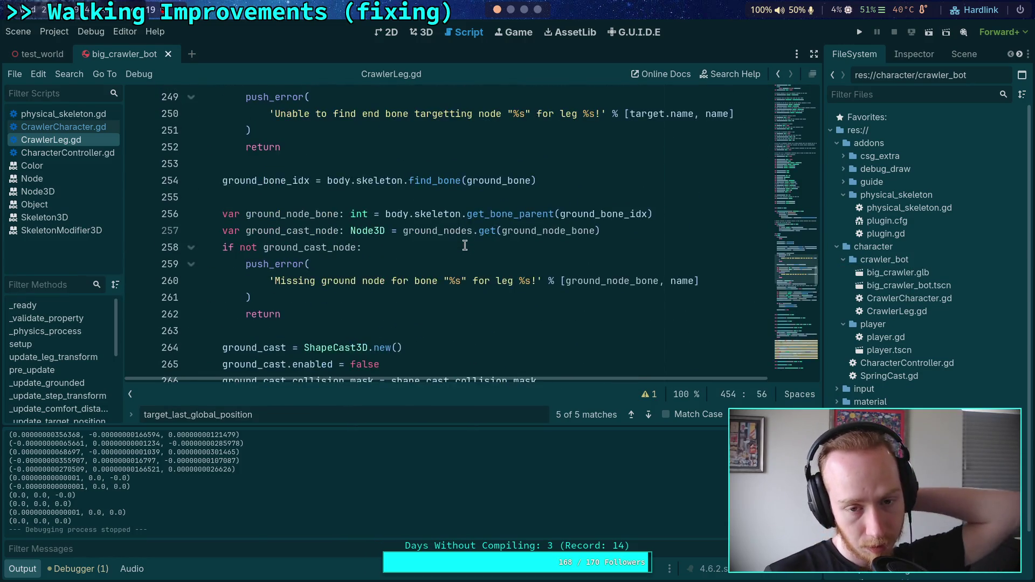
scroll(465, 244, down, 1)
scroll(465, 244, up, 2)
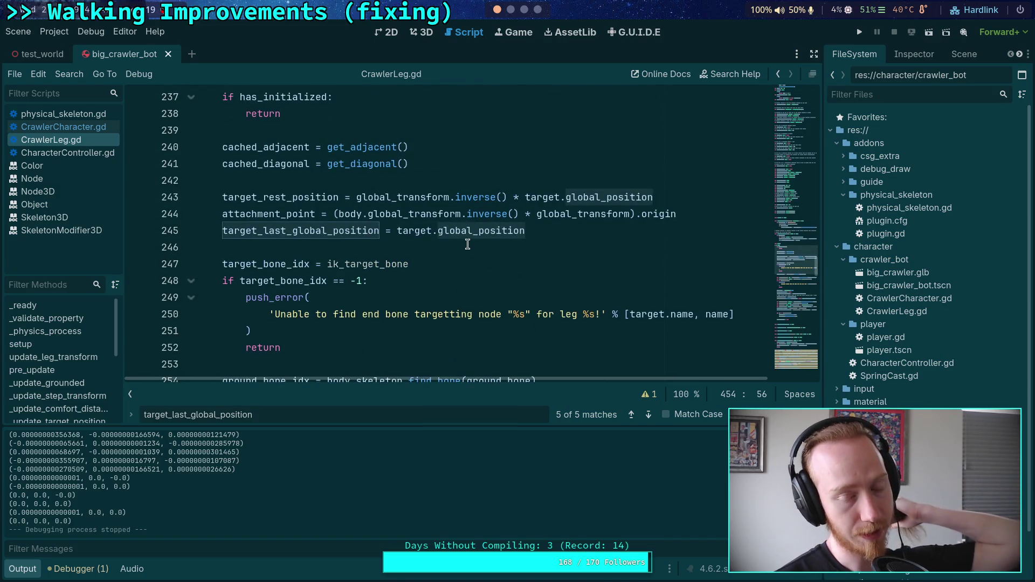
scroll(465, 244, up, 6)
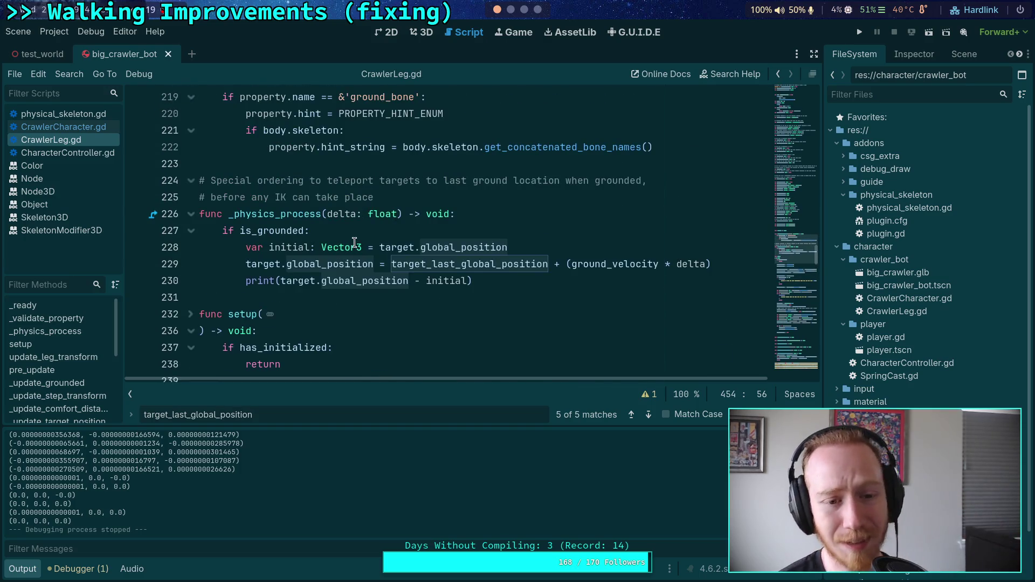
mouse_move(355, 242)
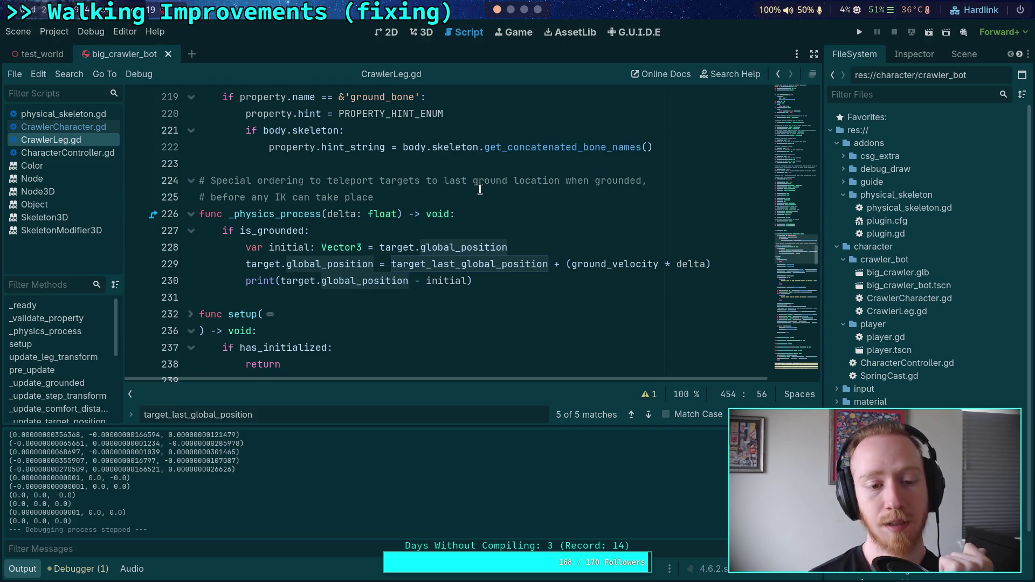
- Fold func setup( in CrawlerLeg.gd and scroll to the target_last_global_position update in _update_target_position
scroll(509, 189, down, 3)
click(191, 184)
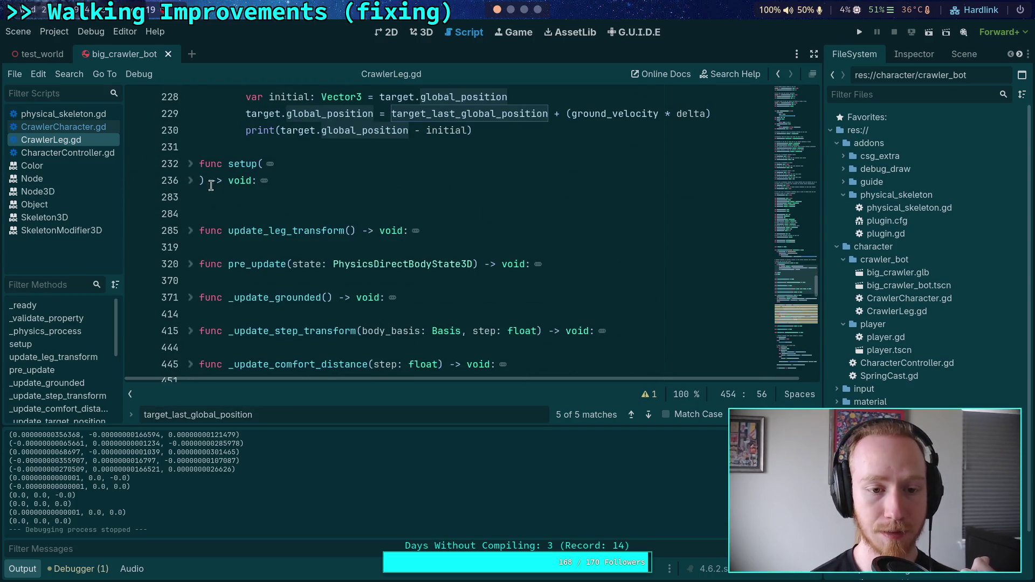
scroll(219, 242, down, 1)
scroll(219, 242, down, 4)
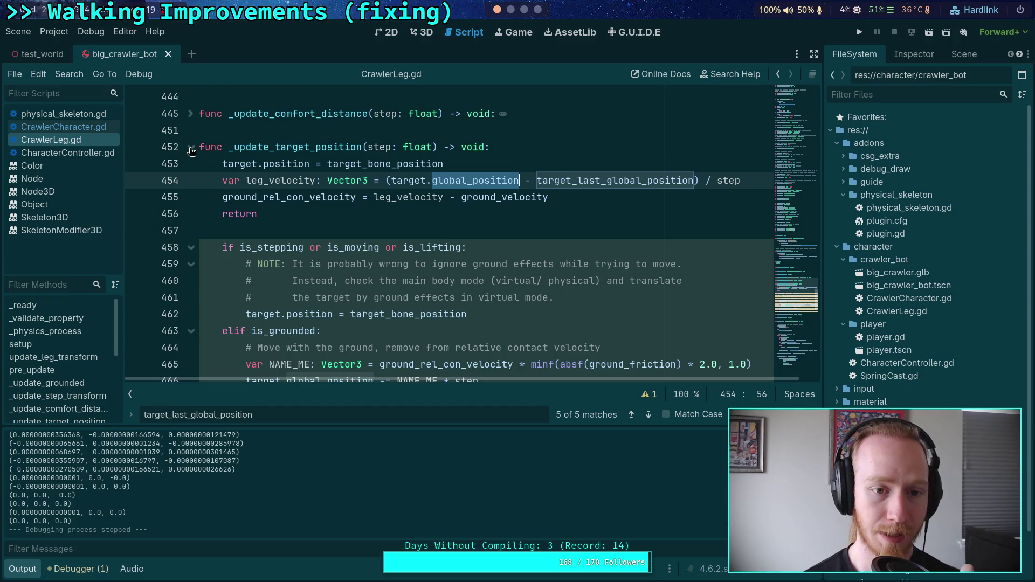
scroll(191, 151, down, 15)
scroll(366, 259, down, 4)
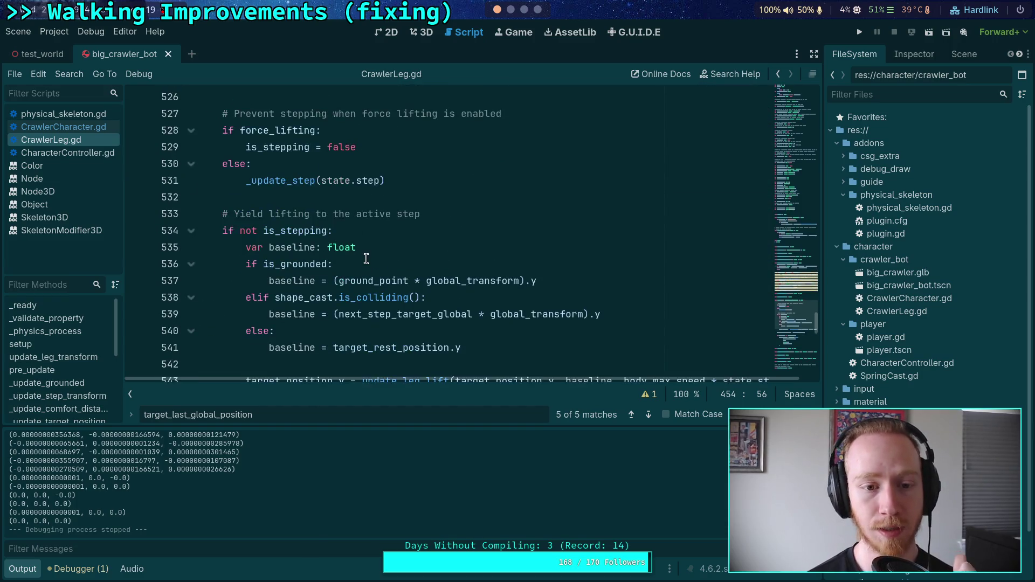
scroll(365, 251, up, 2)
scroll(363, 249, down, 2)
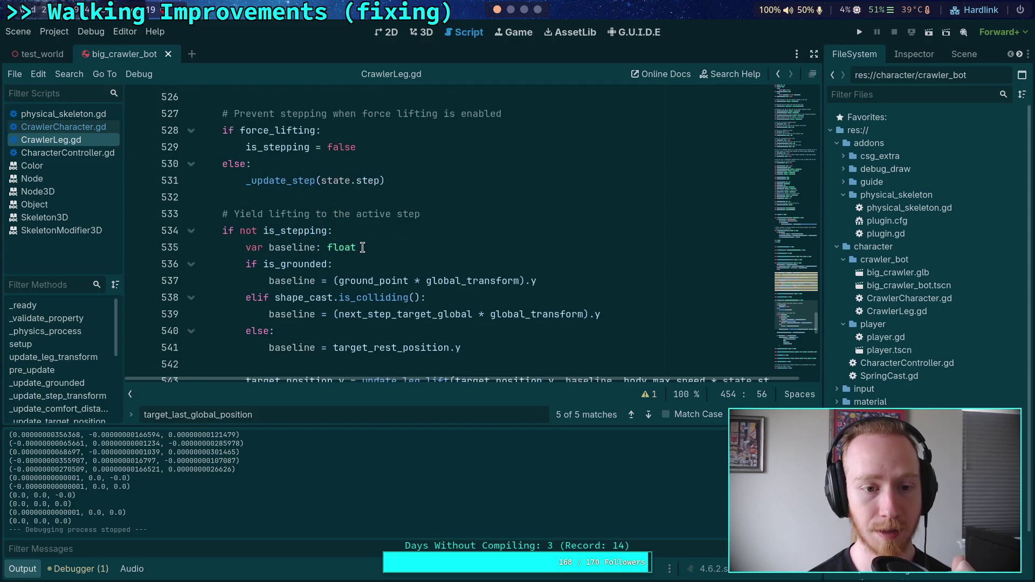
scroll(362, 248, down, 2)
scroll(362, 248, up, 1)
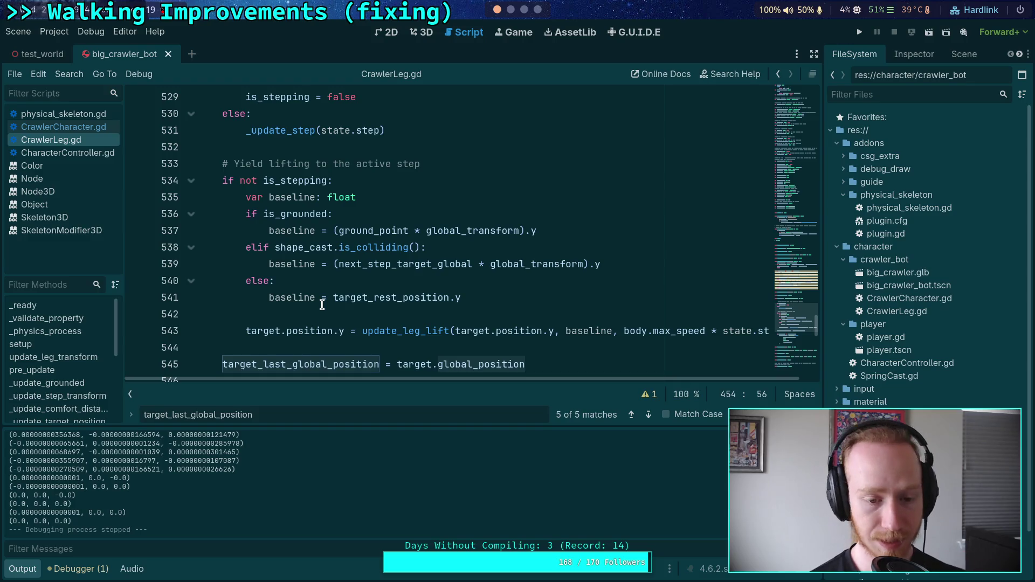
scroll(343, 254, down, 1)
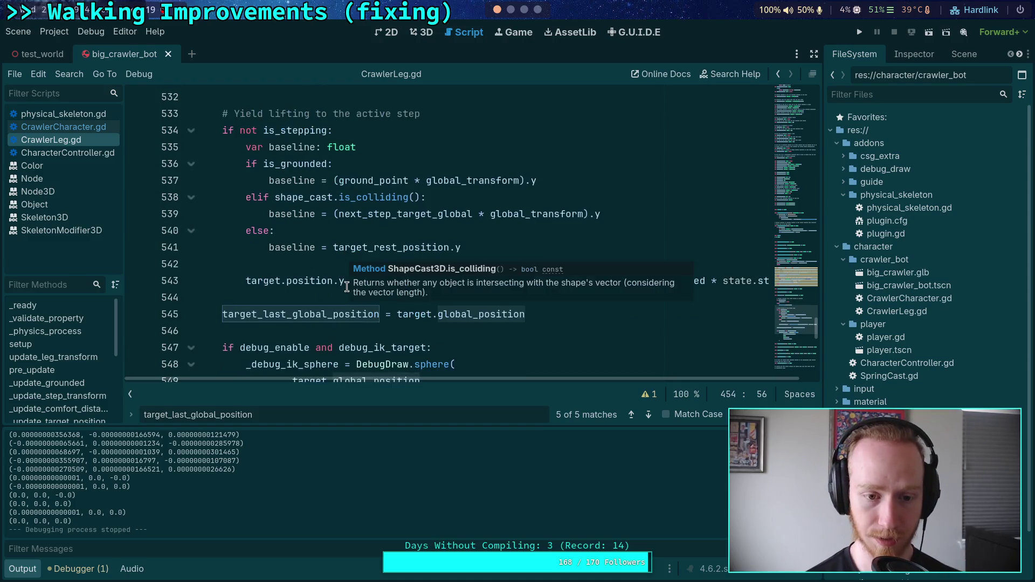
click(344, 297)
scroll(448, 299, down, 2)
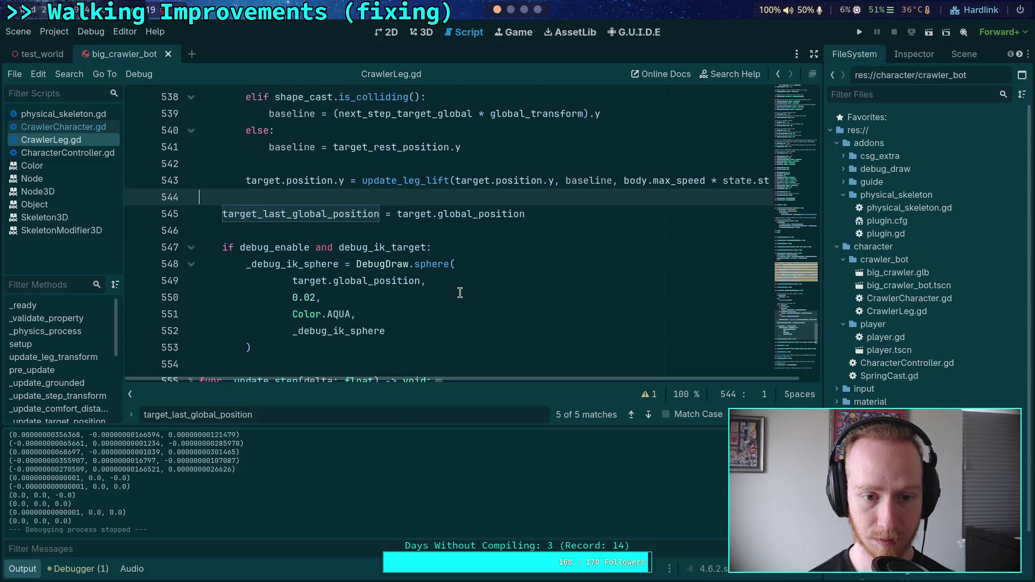
scroll(460, 293, up, 3)
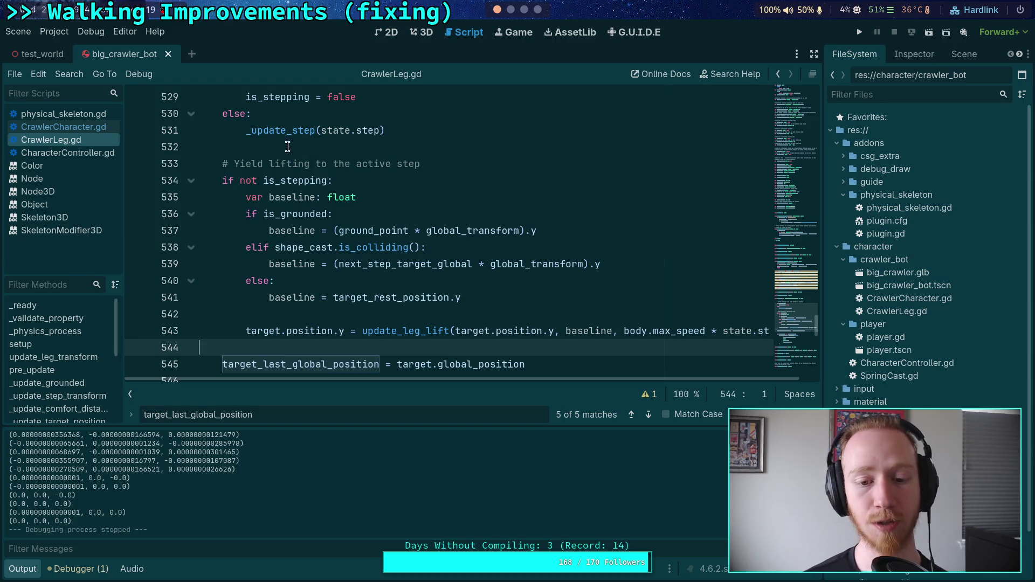
scroll(294, 286, up, 20)
scroll(289, 253, up, 2)
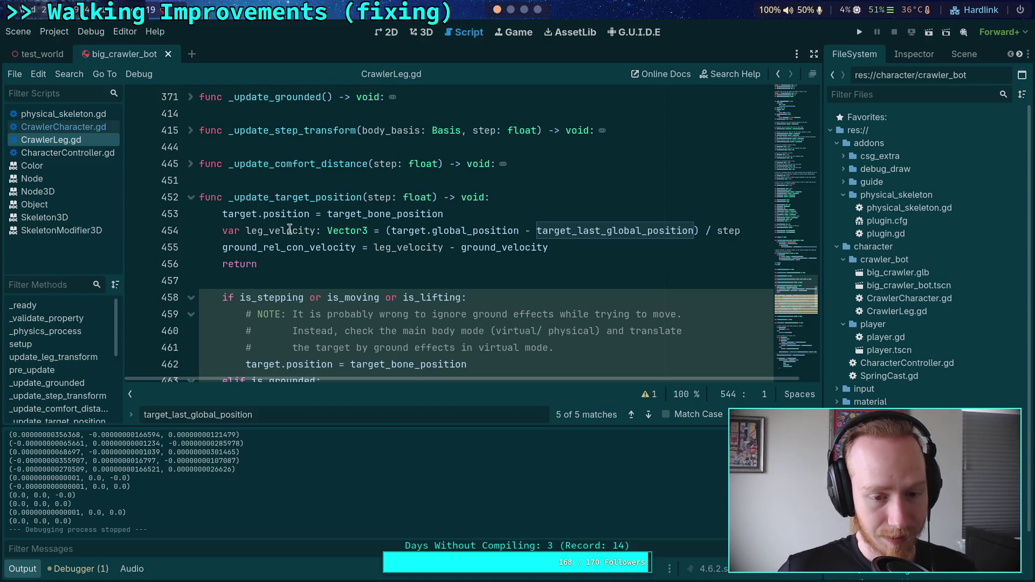
scroll(290, 230, up, 10)
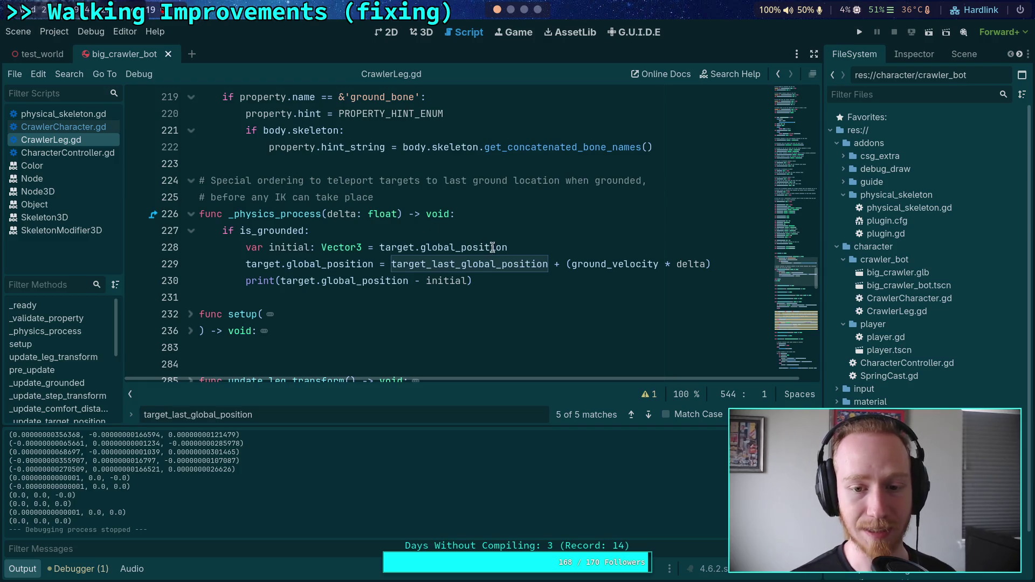
- Replace 'initial' with target_last_global_position in the offset print on line 230
click(536, 247)
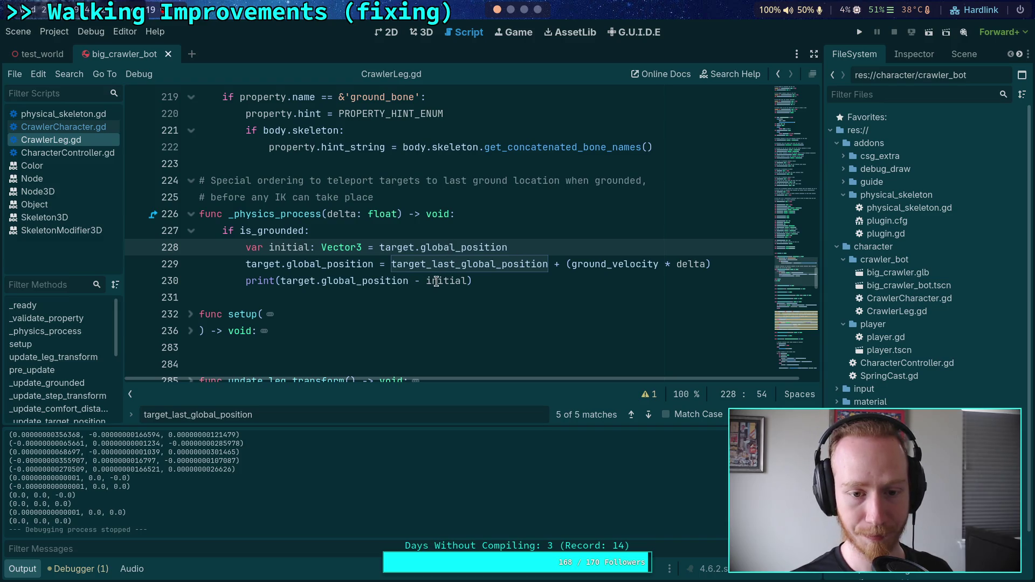
double_click(438, 281)
text(target-l)
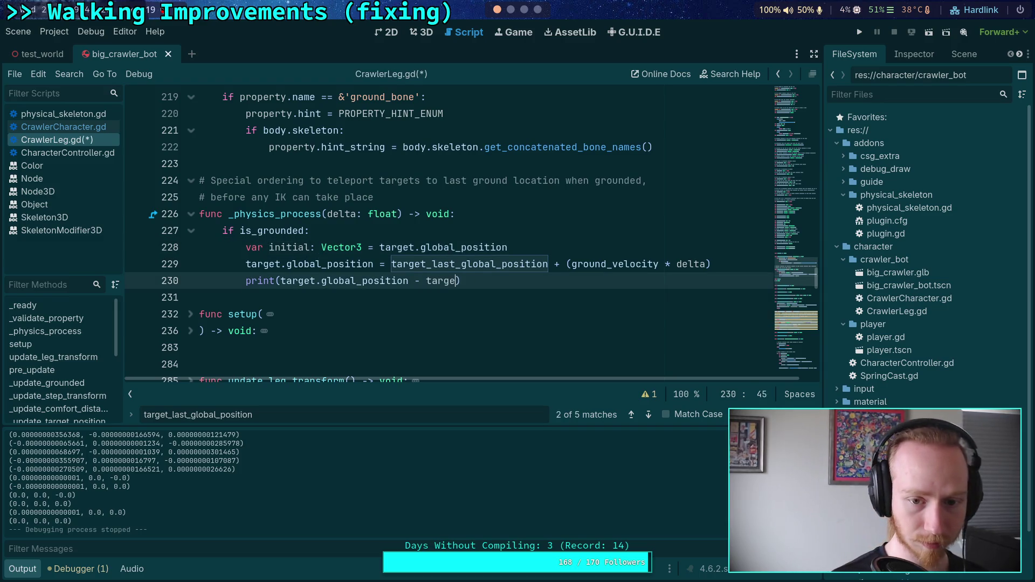
key(BackSpace)
key(BackSpace)
text(_l)
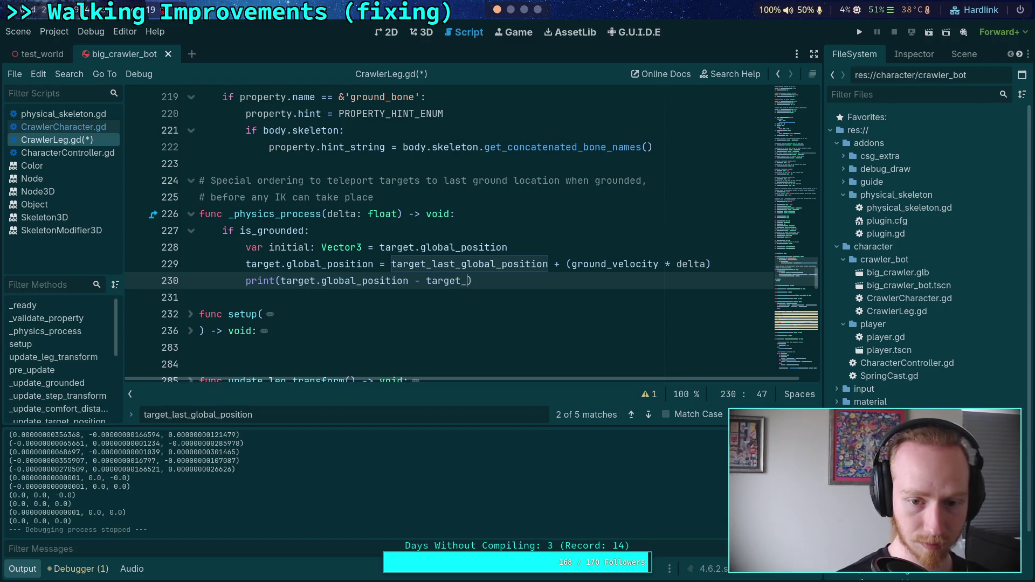
key(Return)
- Save CrawlerLeg.gd, then run and stop the game to check the offsets
key(ctrl+s)
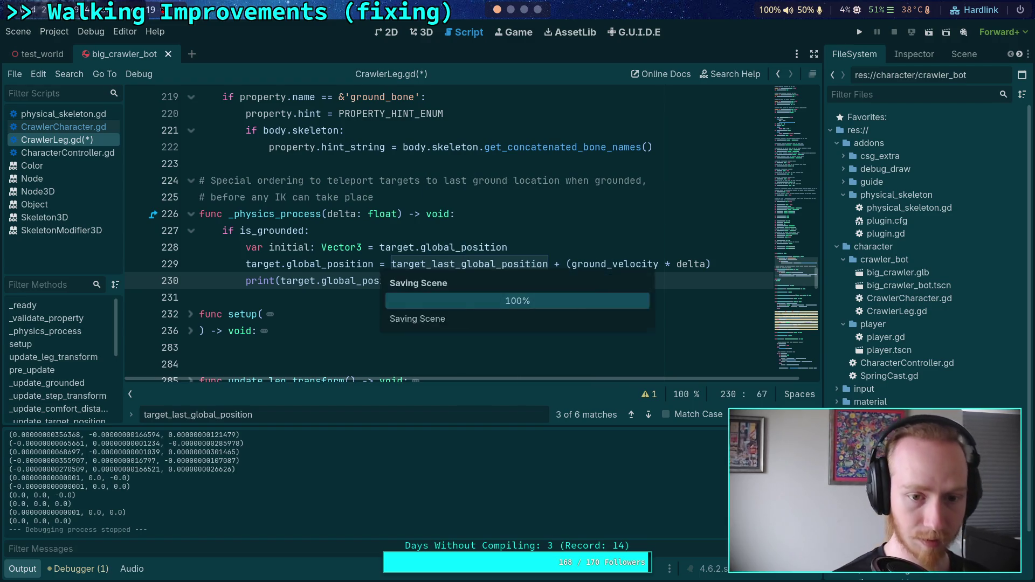
click(861, 32)
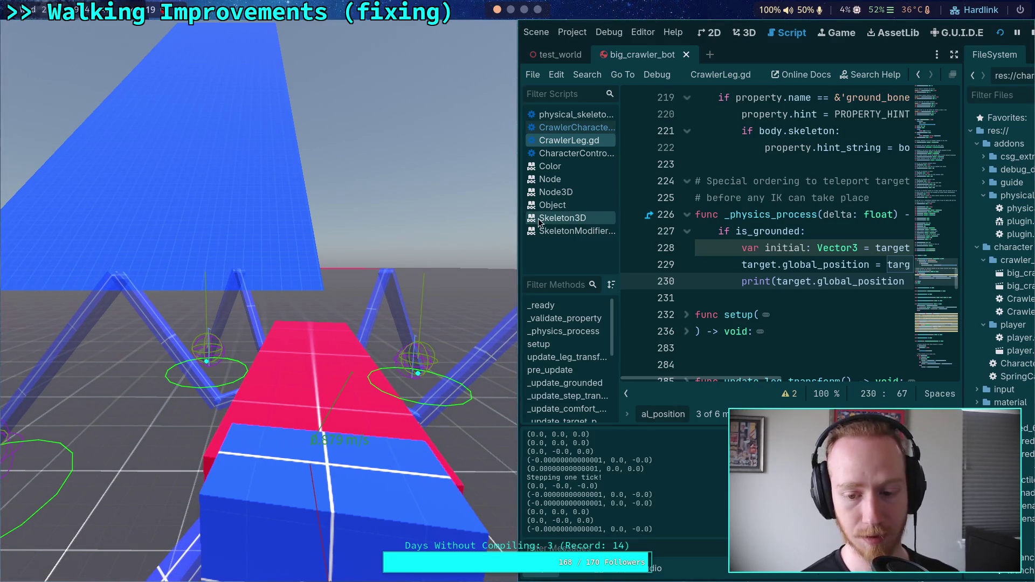
click(1029, 36)
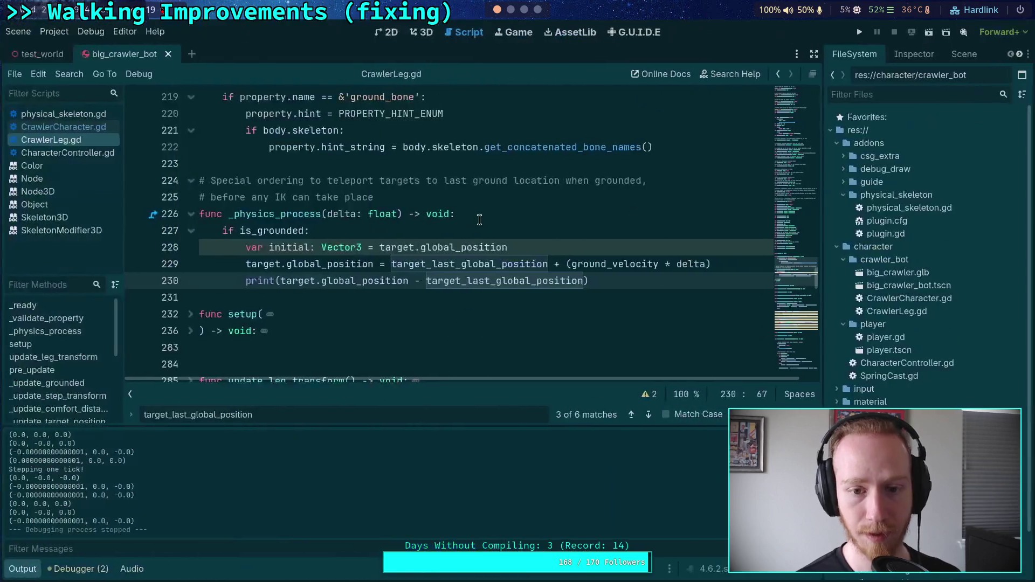
- Insert force_update_transform() after the initial declaration in the grounded branch and save
click(452, 227)
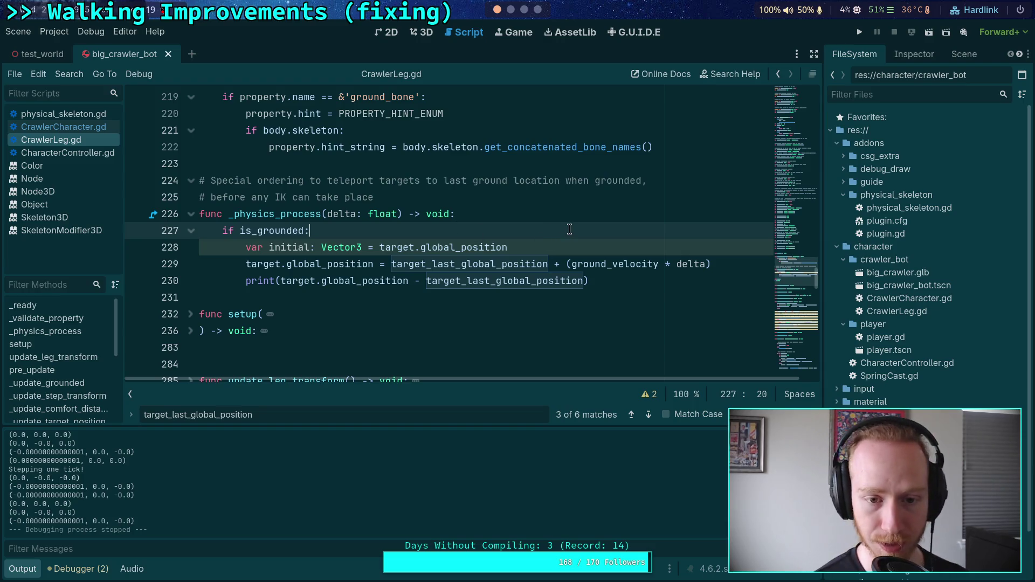
click(562, 248)
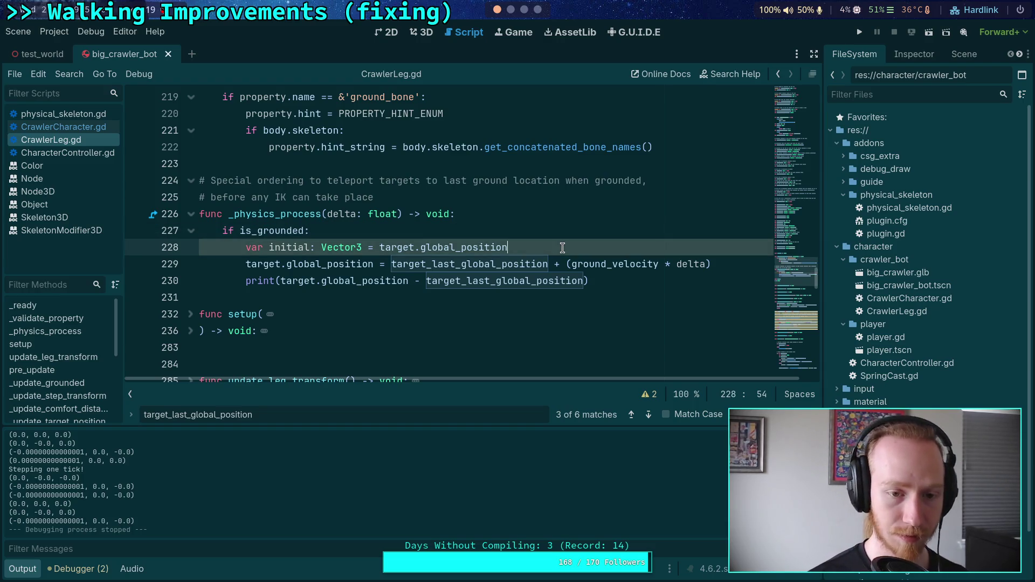
key(Return)
text(force)
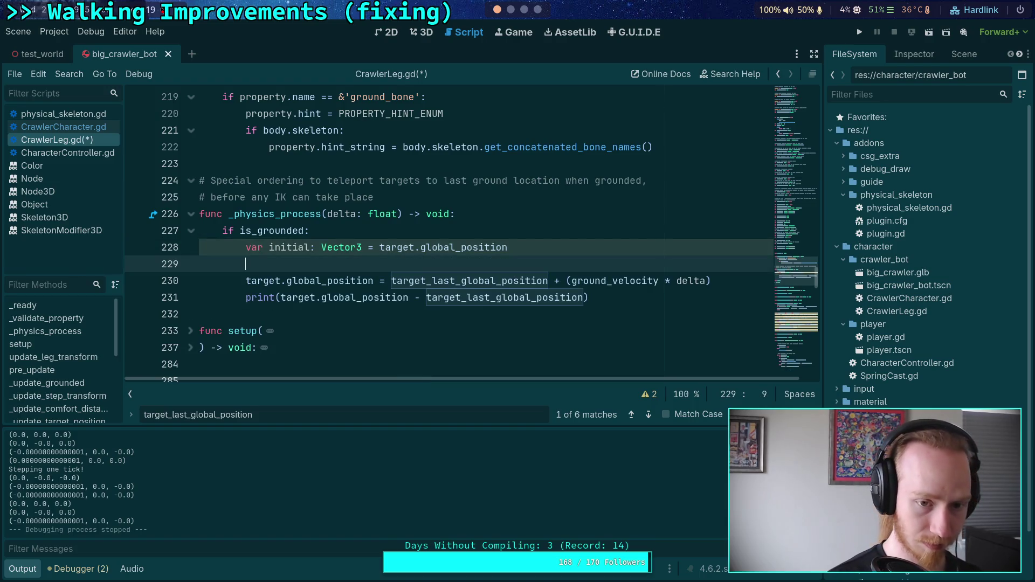
key(Down)
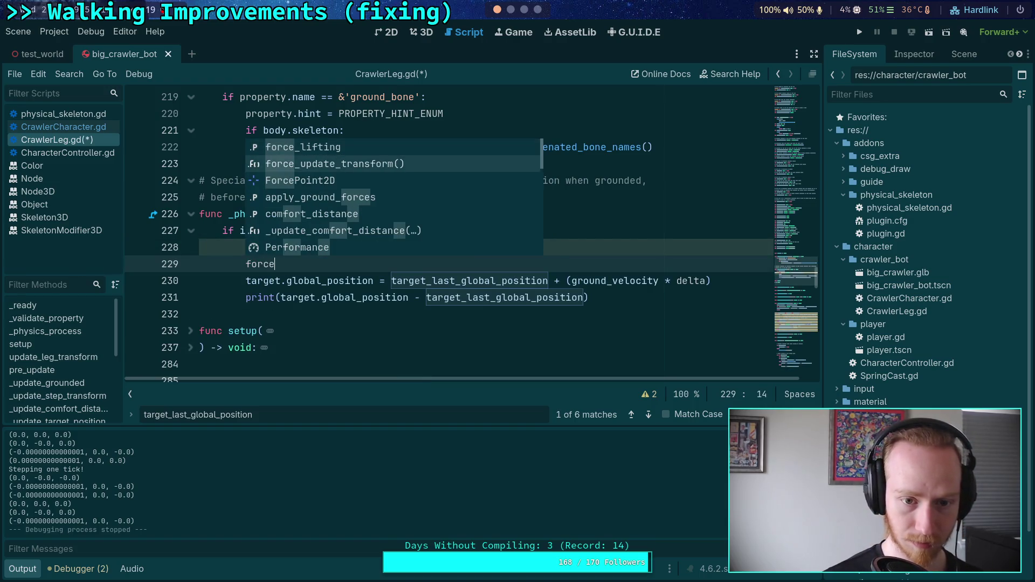
key(Return)
key(ctrl+s)
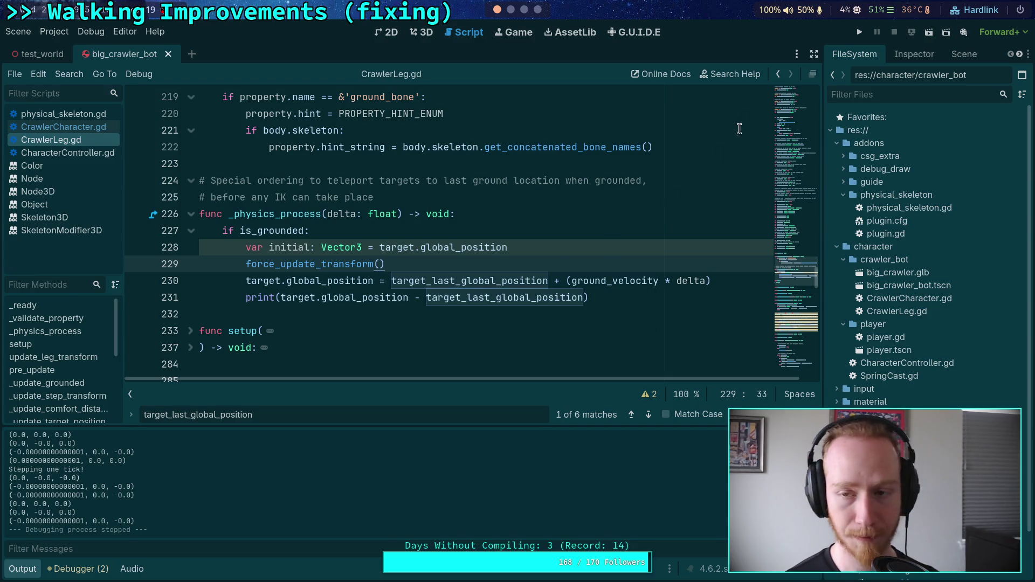
- Run the game, step one physics tick, and stop it with F8
click(861, 31)
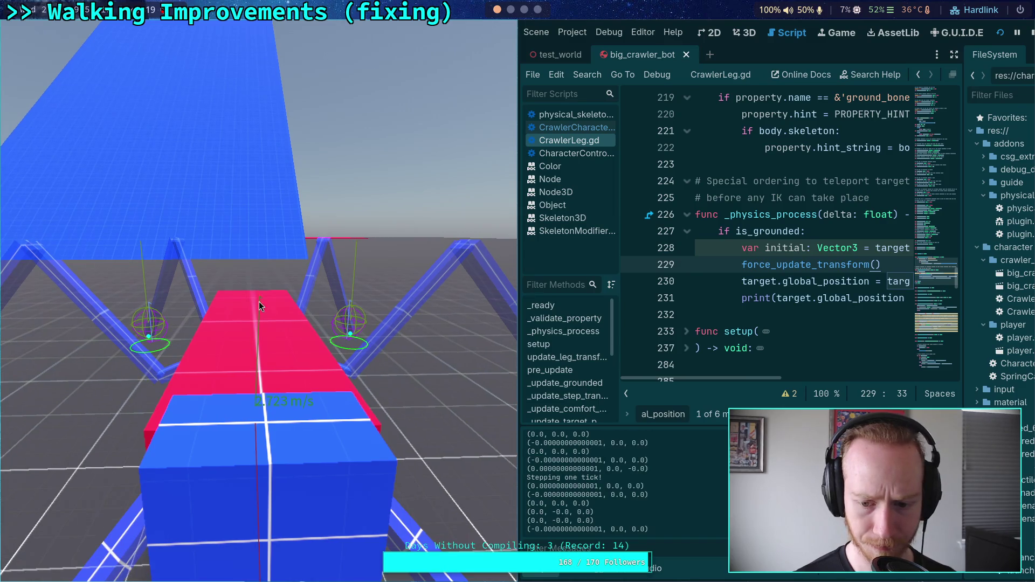
key(period)
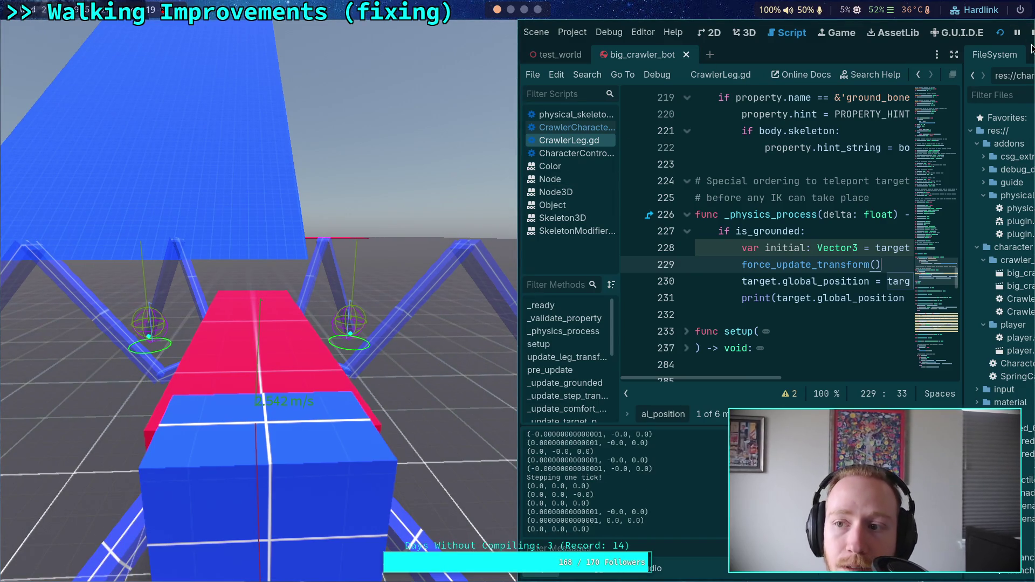
key(F8)
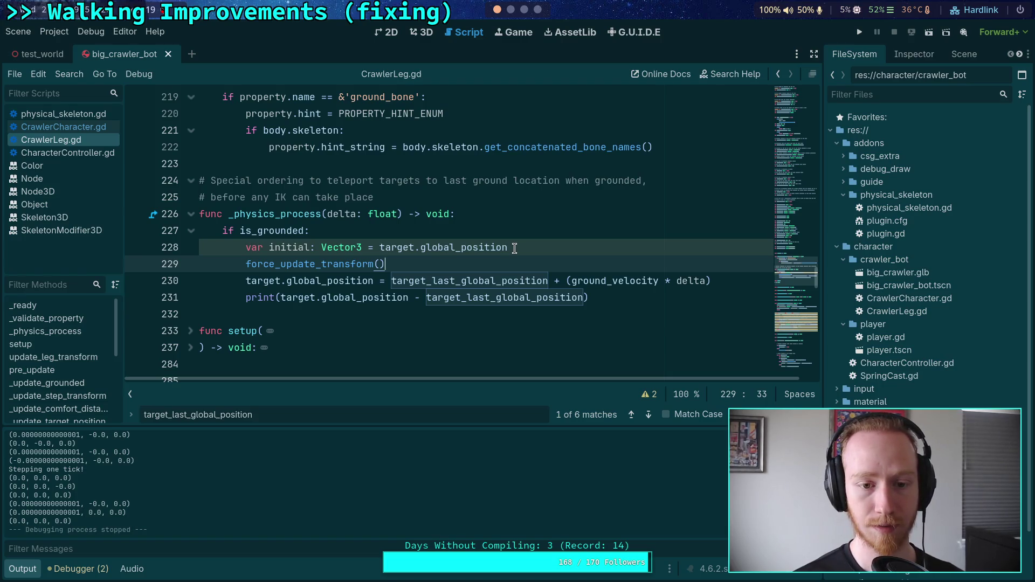
- Replace target with body so line 231 prints body.global_position - target_last_global_position
double_click(293, 297)
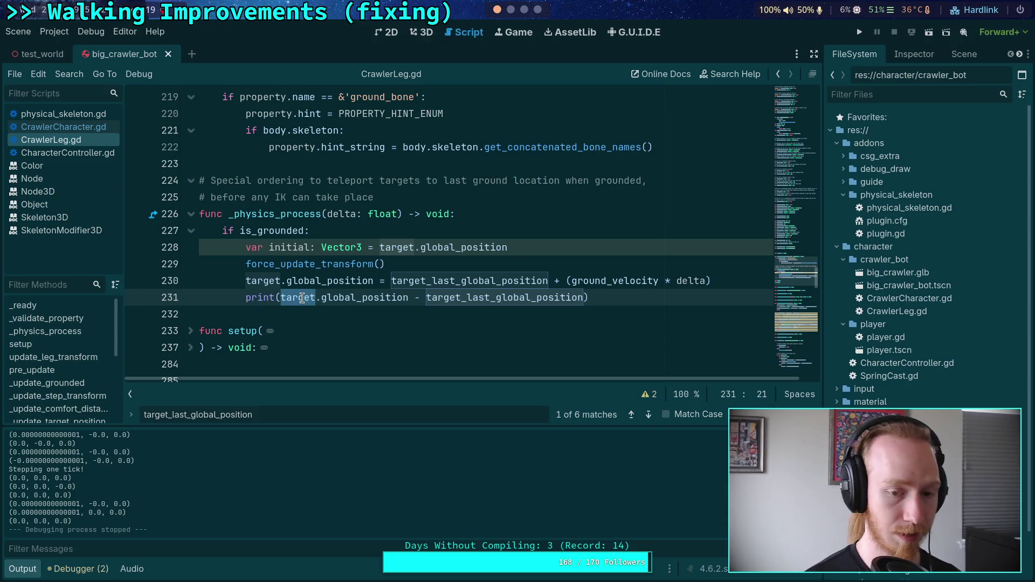
mouse_move(302, 297)
text(b)
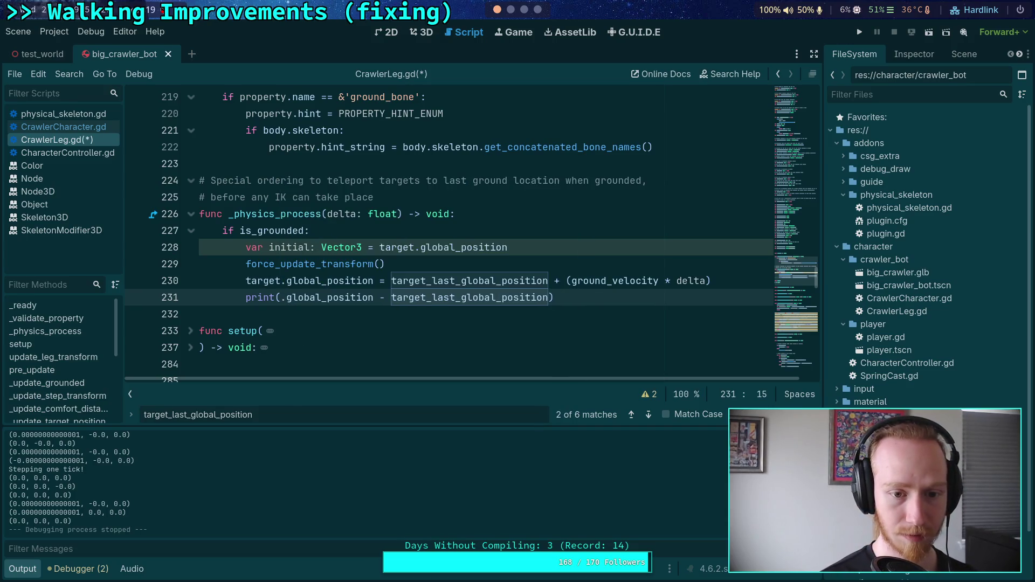
text(ody)
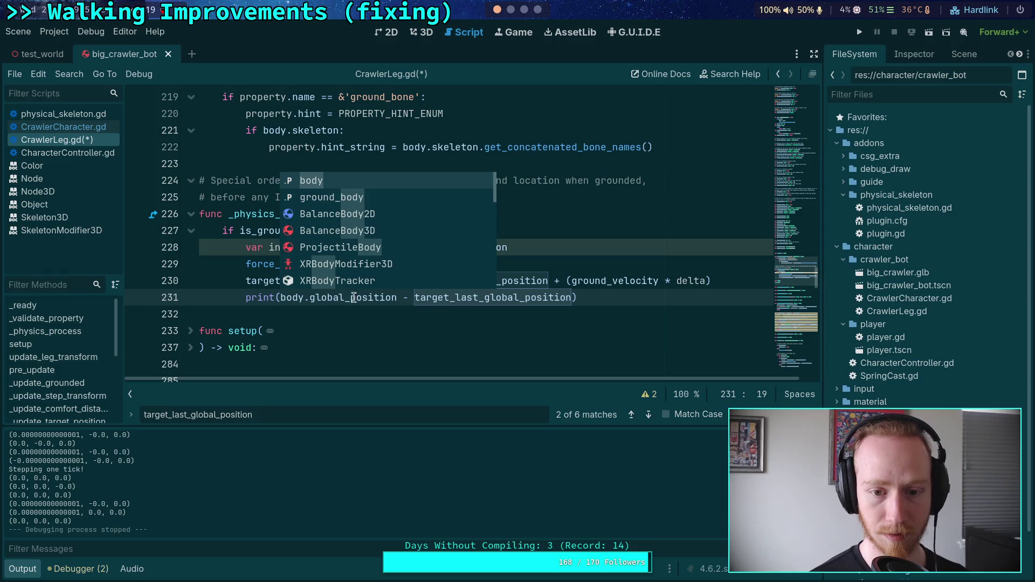
click(411, 322)
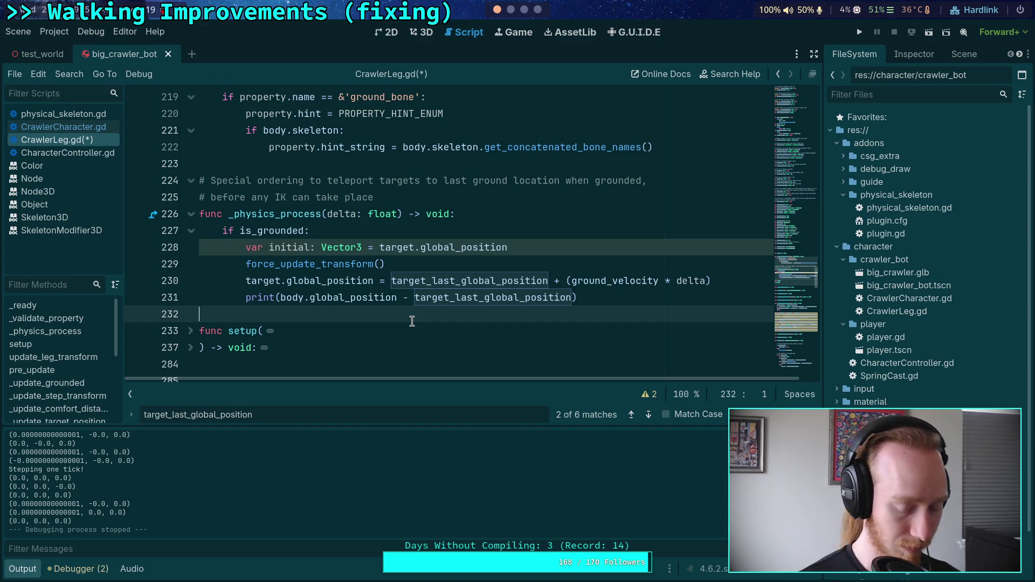
- Select target_last_global_position and scroll through _update_target_position to check where it is used
double_click(531, 298)
scroll(511, 292, down, 6)
scroll(511, 291, down, 5)
scroll(511, 291, up, 3)
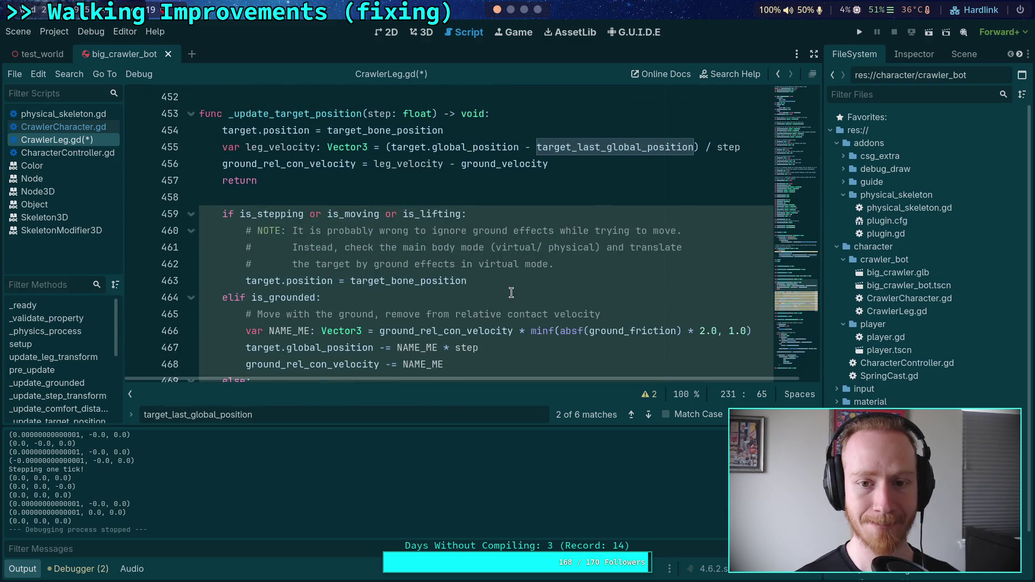
scroll(511, 292, up, 10)
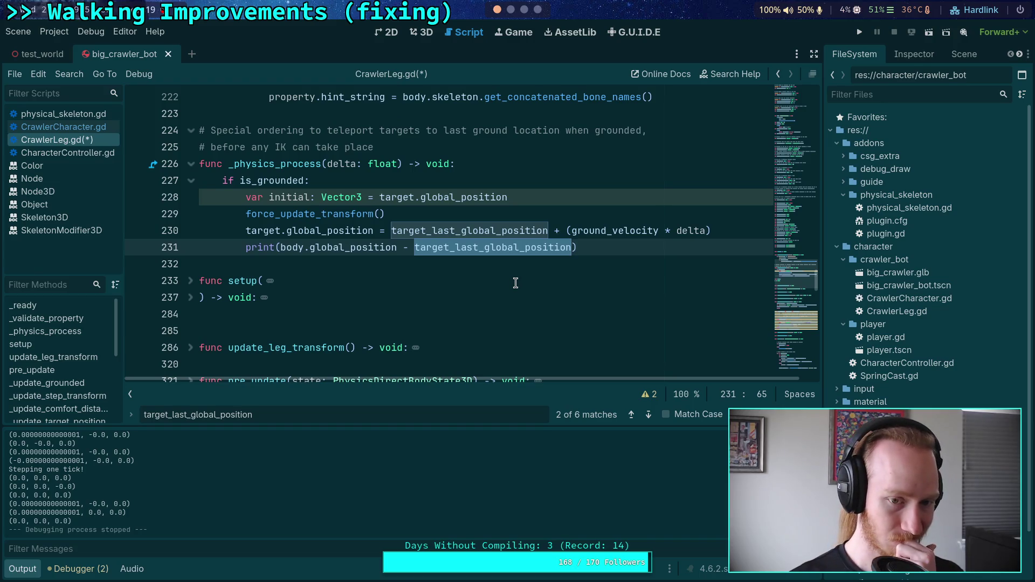
scroll(516, 283, up, 8)
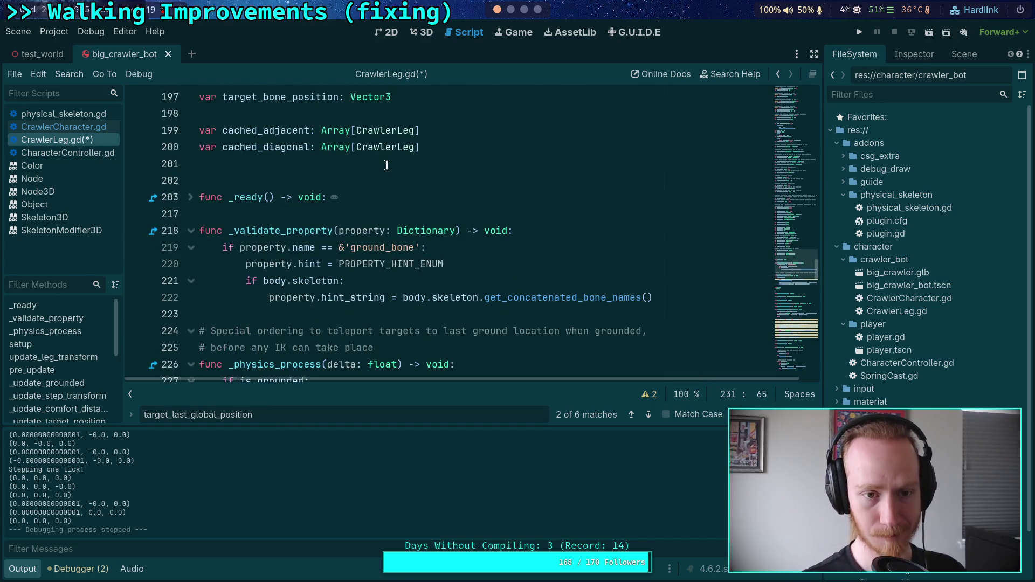
- Declare 'var last_body_global: Vector3 = Vector3.INF' on the blank line after the cached arrays
click(387, 165)
key(Return)
text(va)
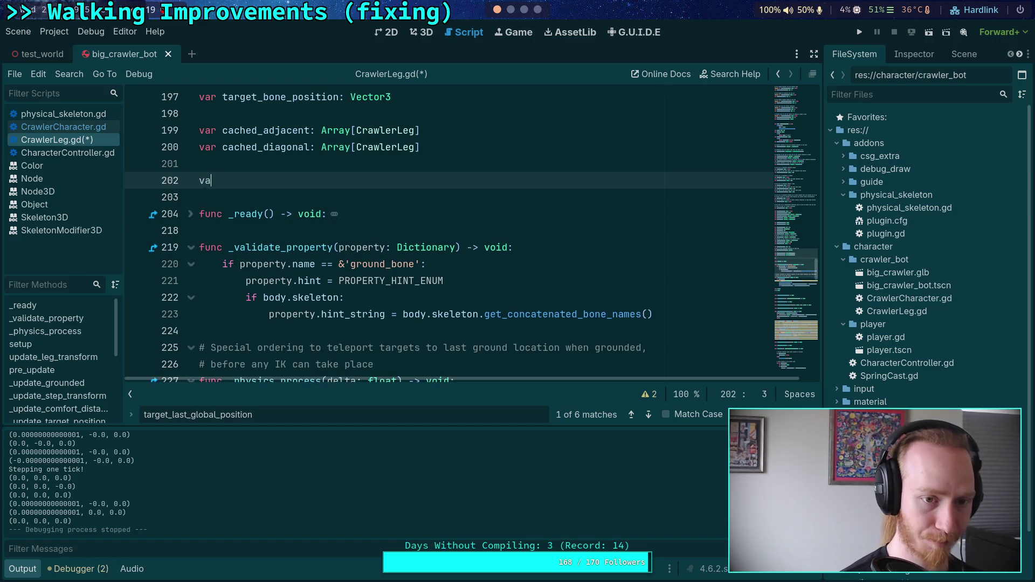
text(r last_body_global: V)
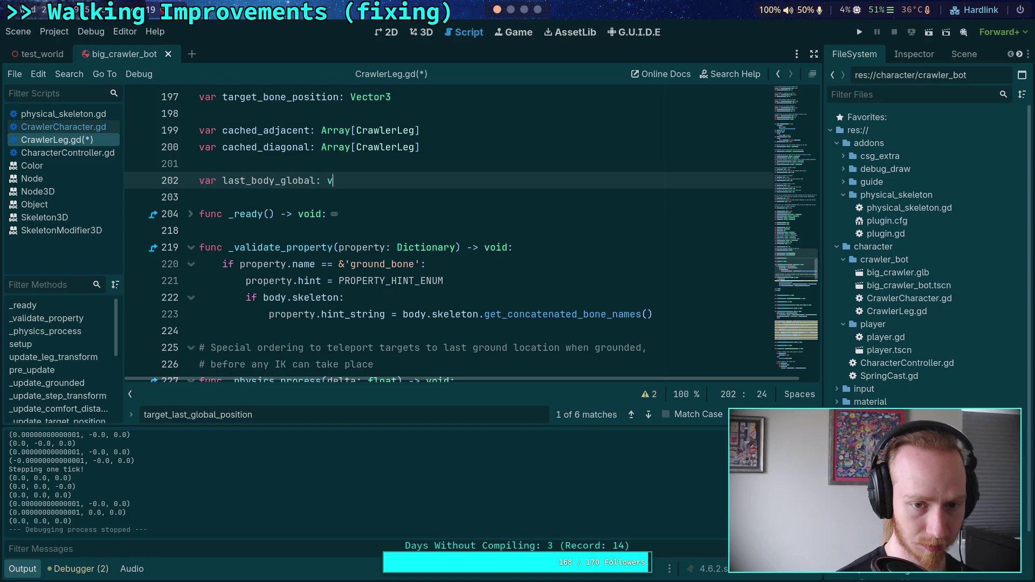
text(ec)
key(BackSpace)
key(BackSpace)
key(BackSpace)
text(Vect)
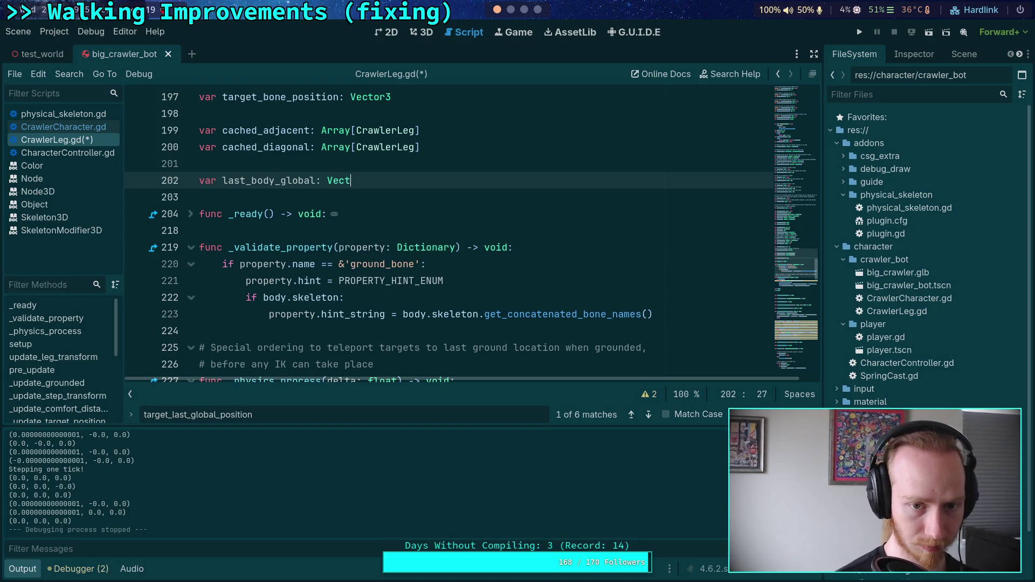
text(or3)
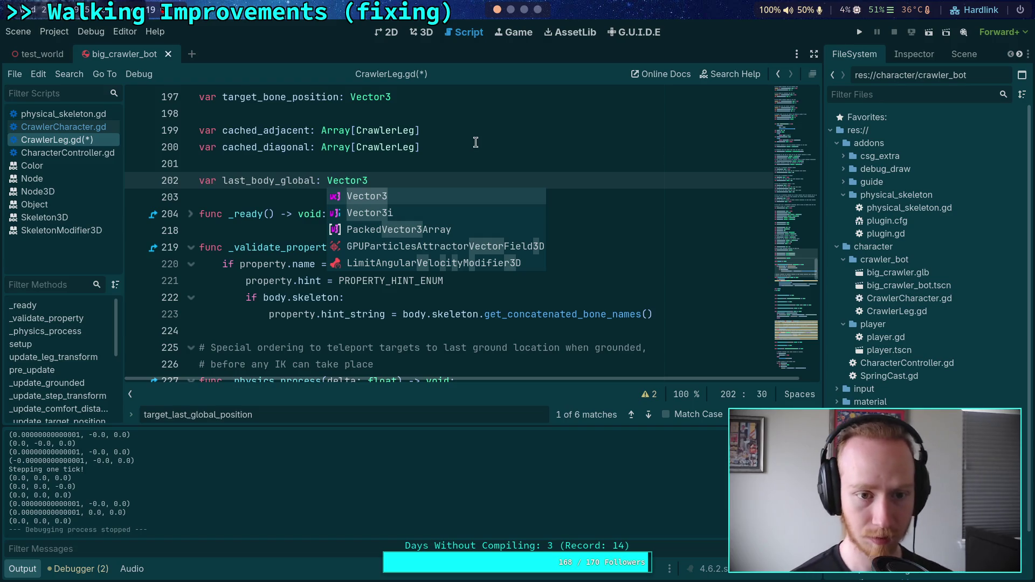
scroll(373, 187, down, 5)
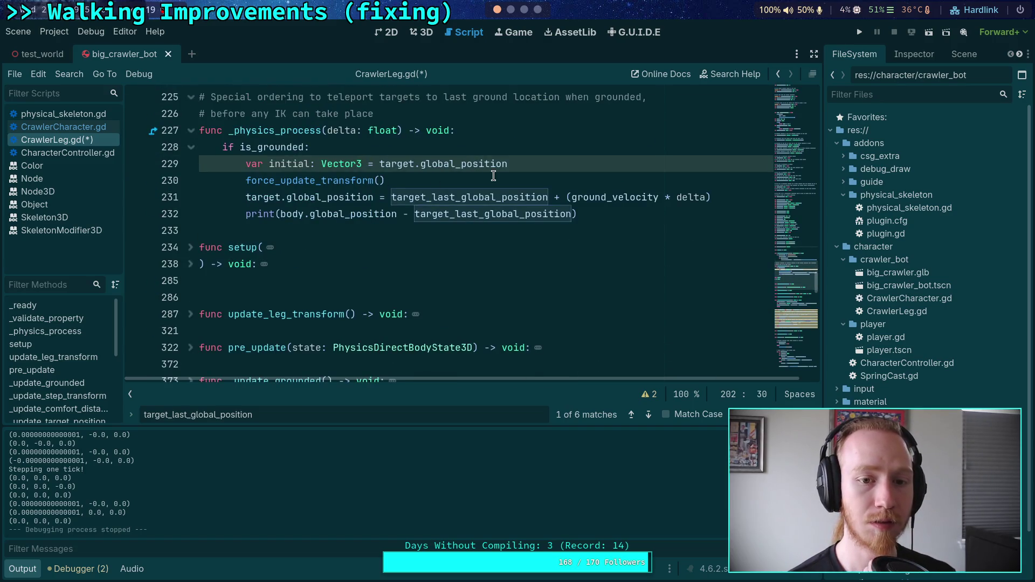
scroll(480, 238, up, 2)
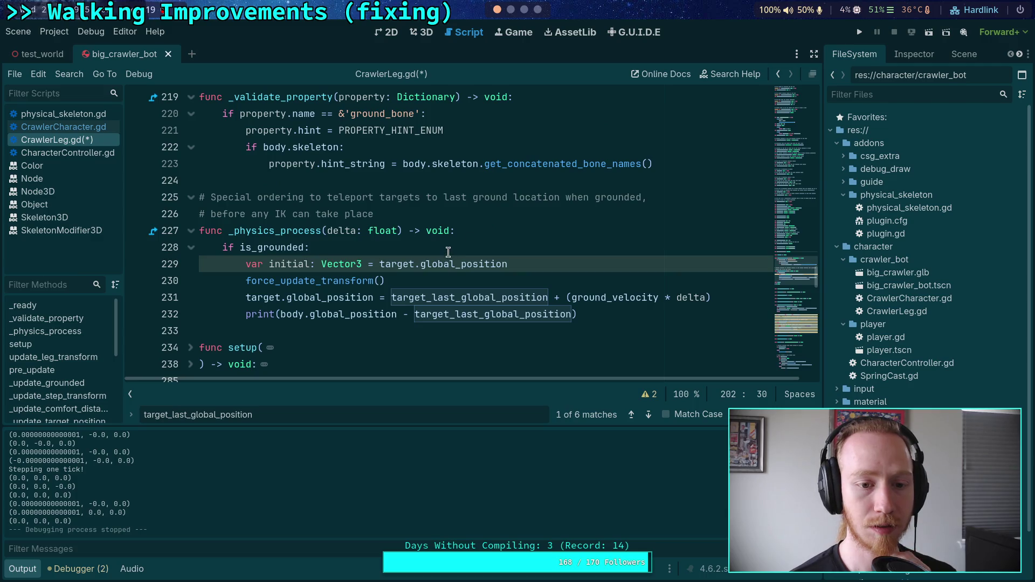
scroll(450, 232, up, 8)
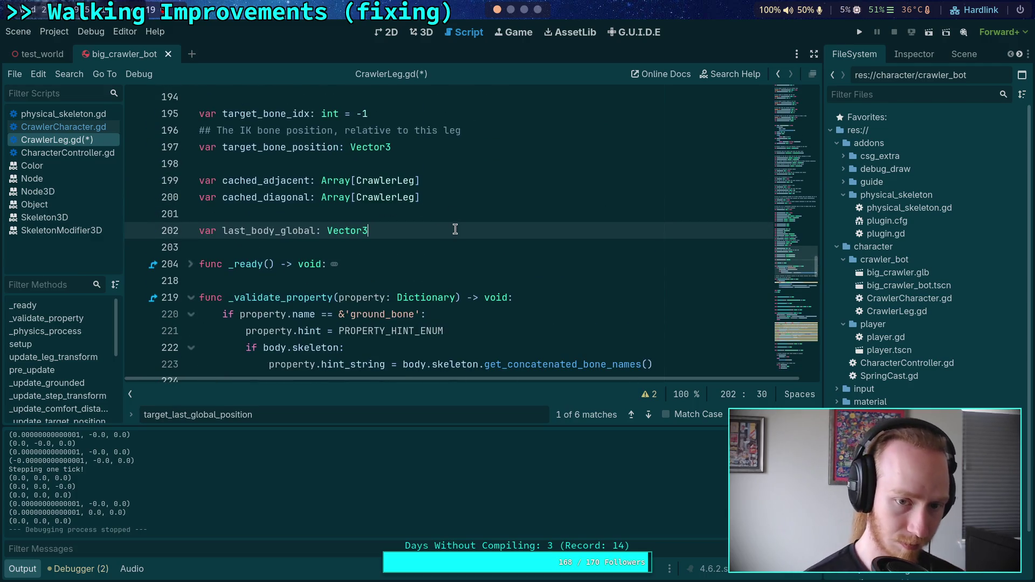
text( = Vector3.INF)
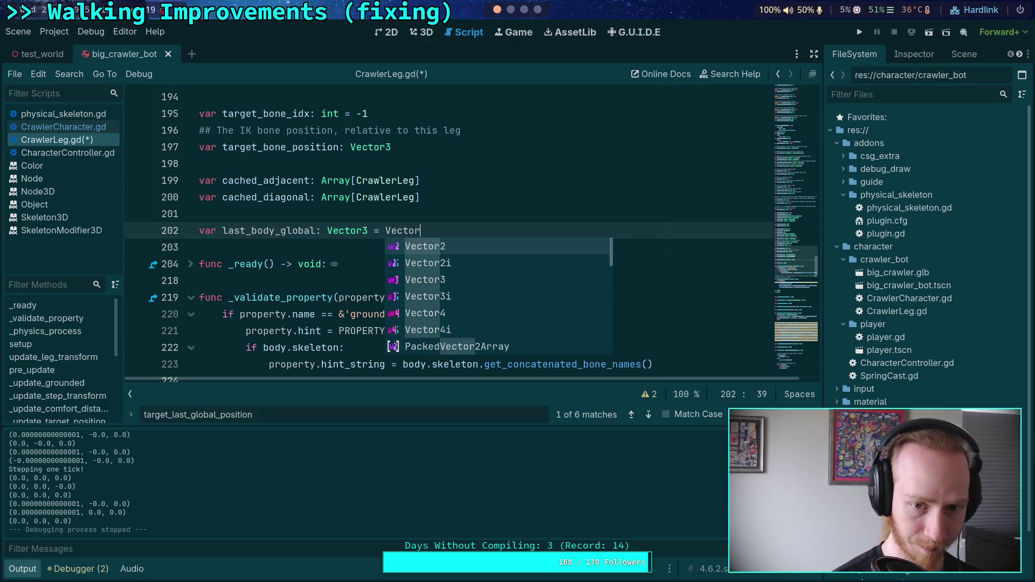
scroll(510, 153, down, 6)
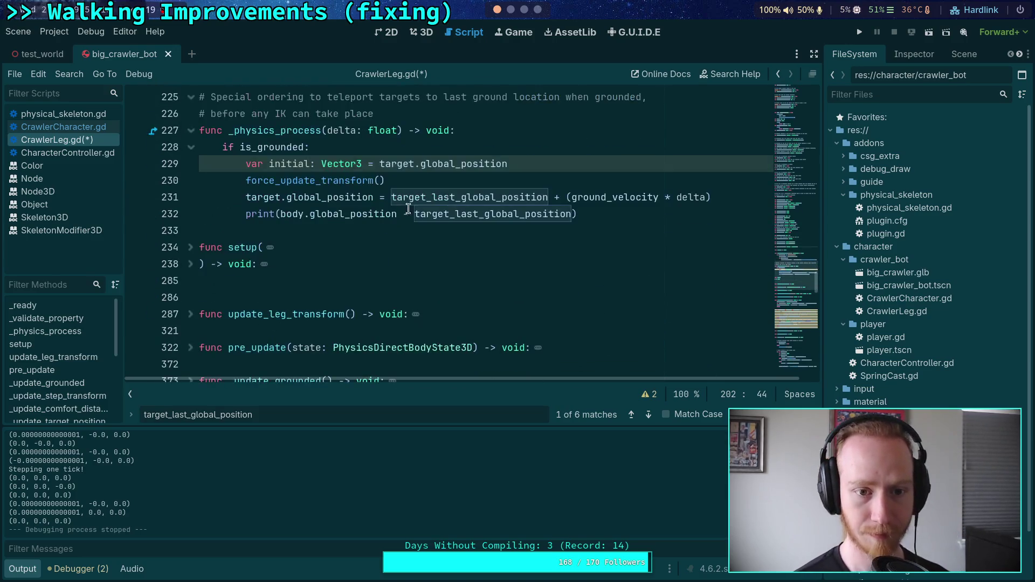
- Draft an 'if not last_body_global.is_finite()' check in the grounded block, then delete it
click(512, 147)
key(Return)
text(if )
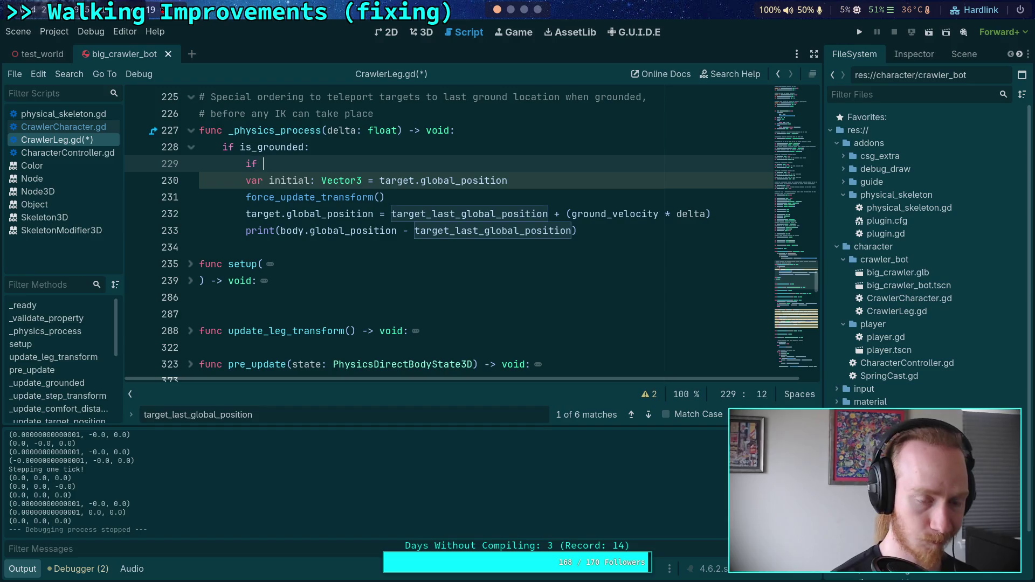
text(is_ind)
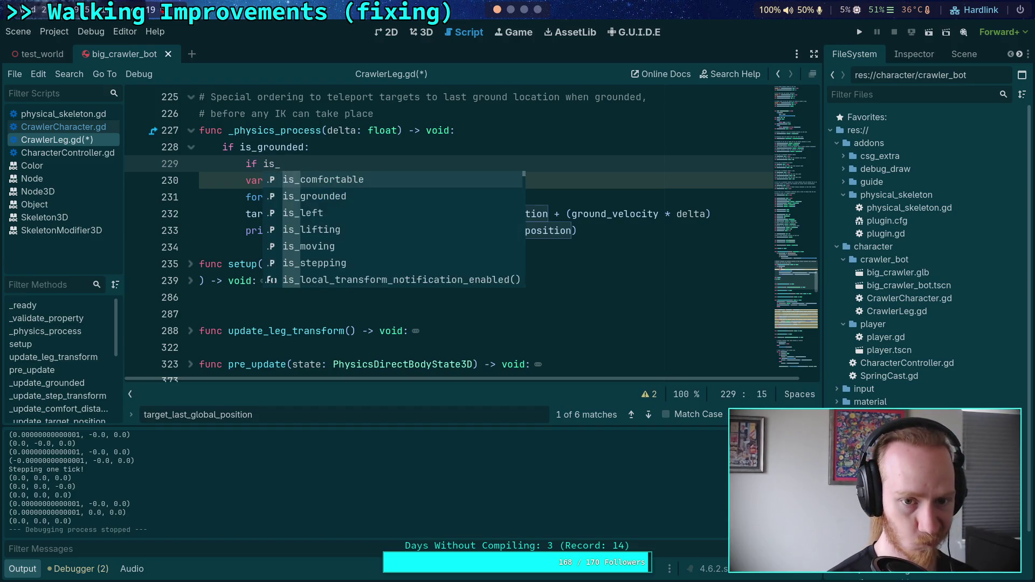
key(BackSpace)
key(BackSpace)
key(BackSpace)
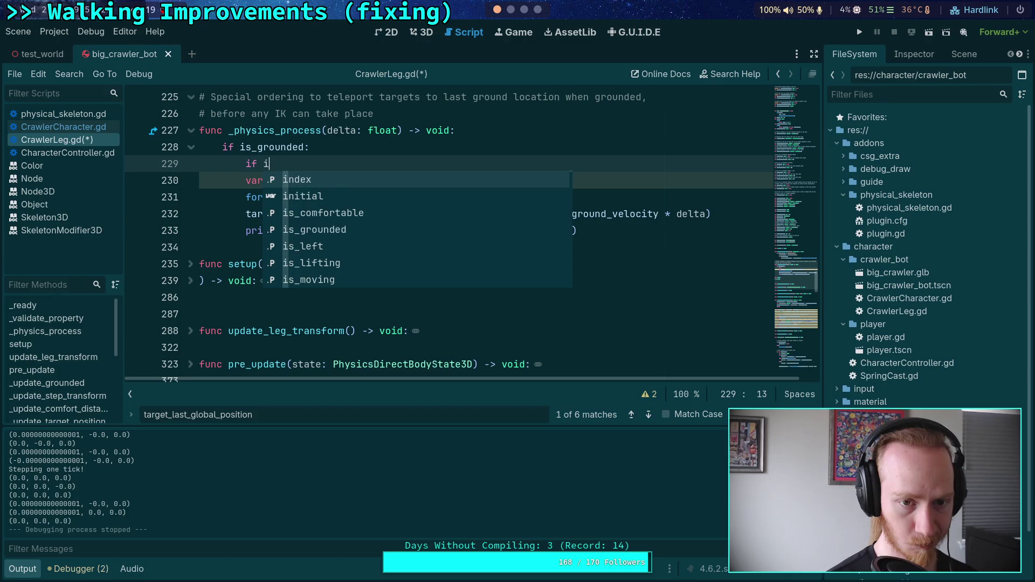
text(body_g)
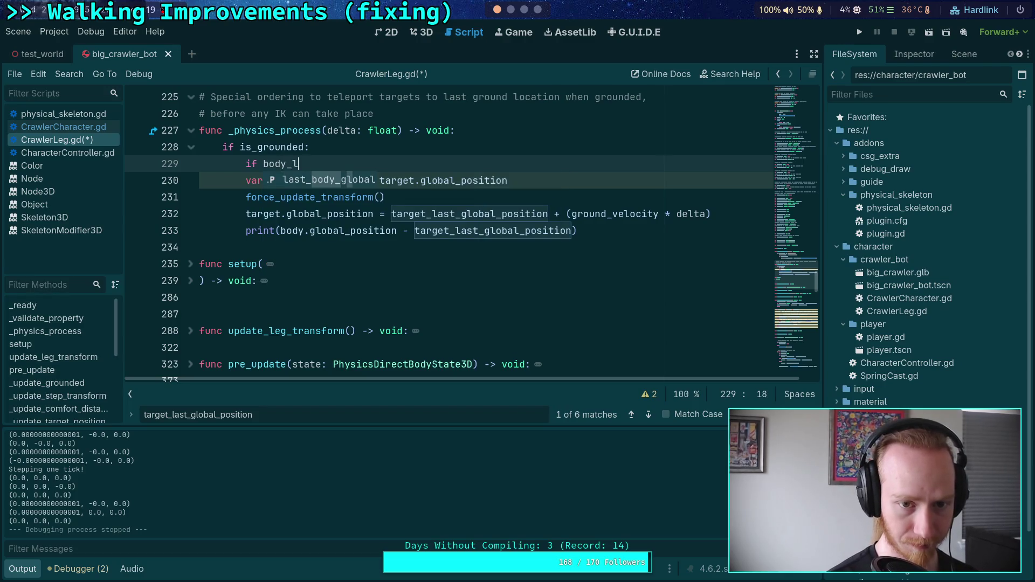
key(Return)
text(.is_in)
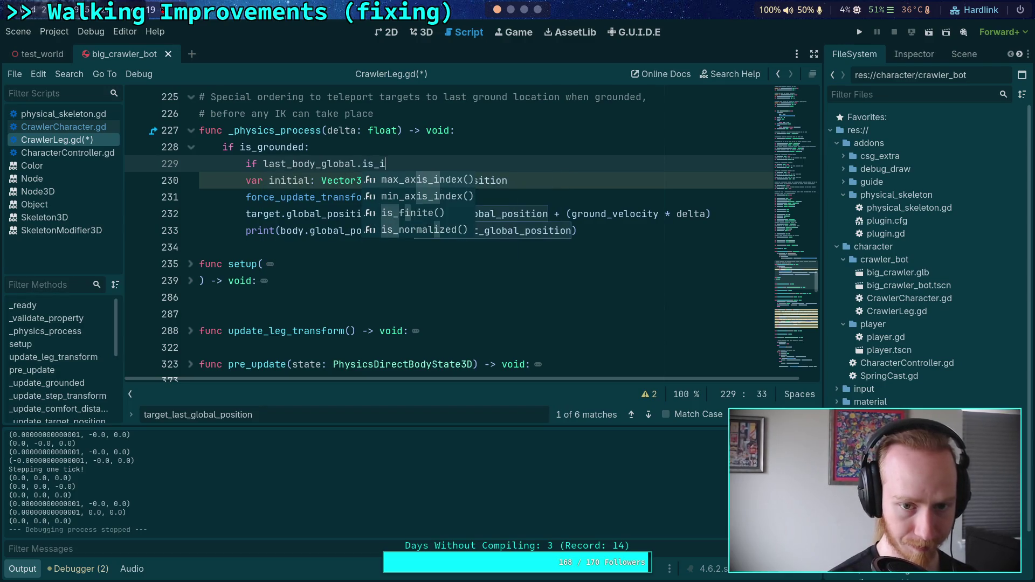
key(Down)
key(Return)
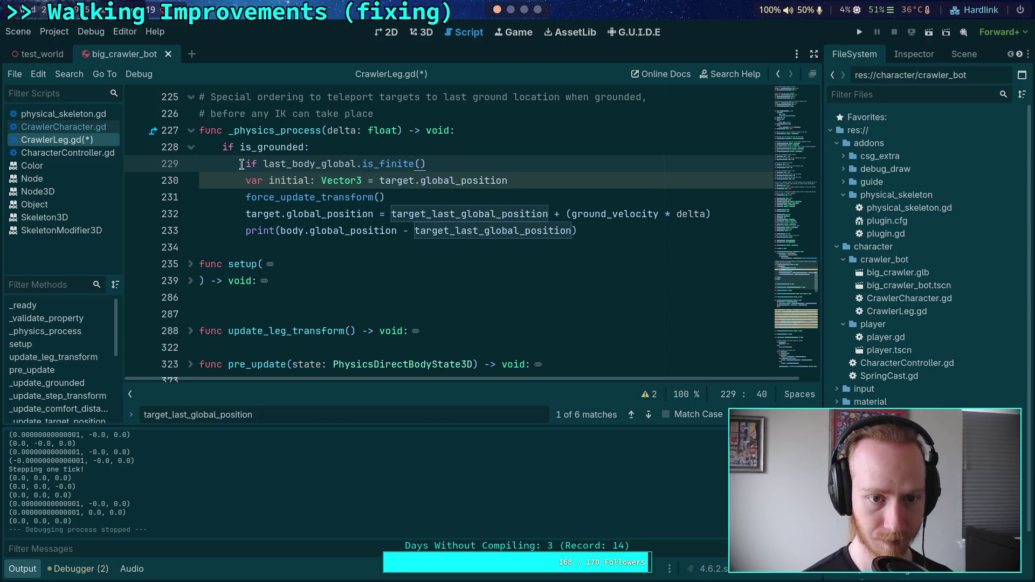
click(259, 162)
text(not)
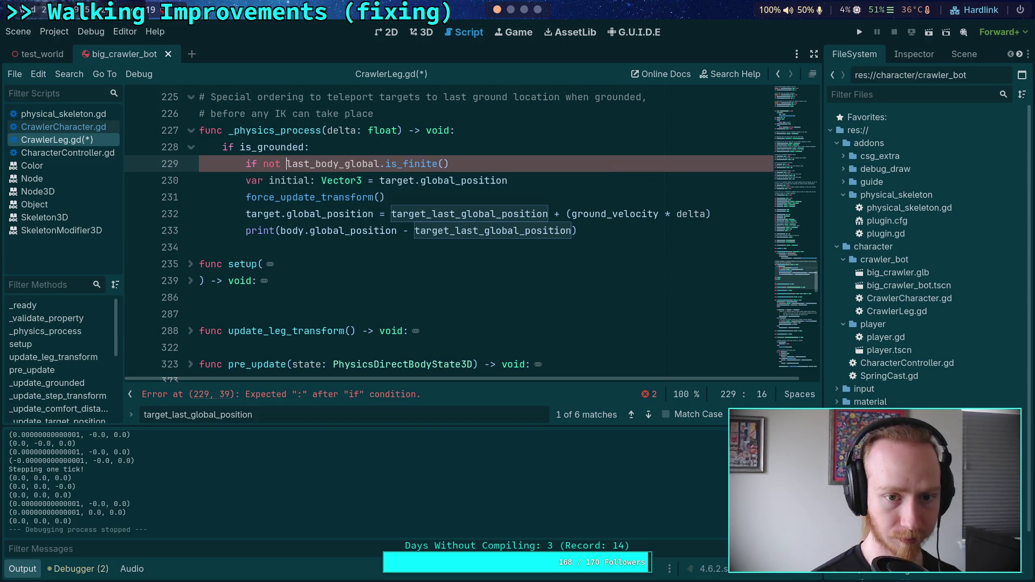
triple_click(456, 163)
key(BackSpace)
key(BackSpace)
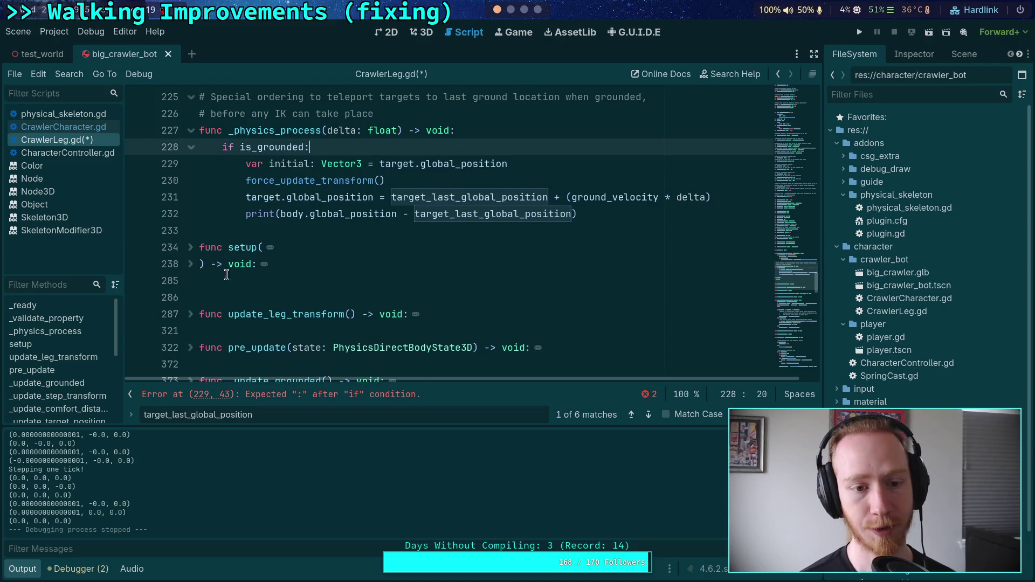
- Add a last_body_global line below the target_last_global_position assignment in setup
scroll(263, 271, down, 5)
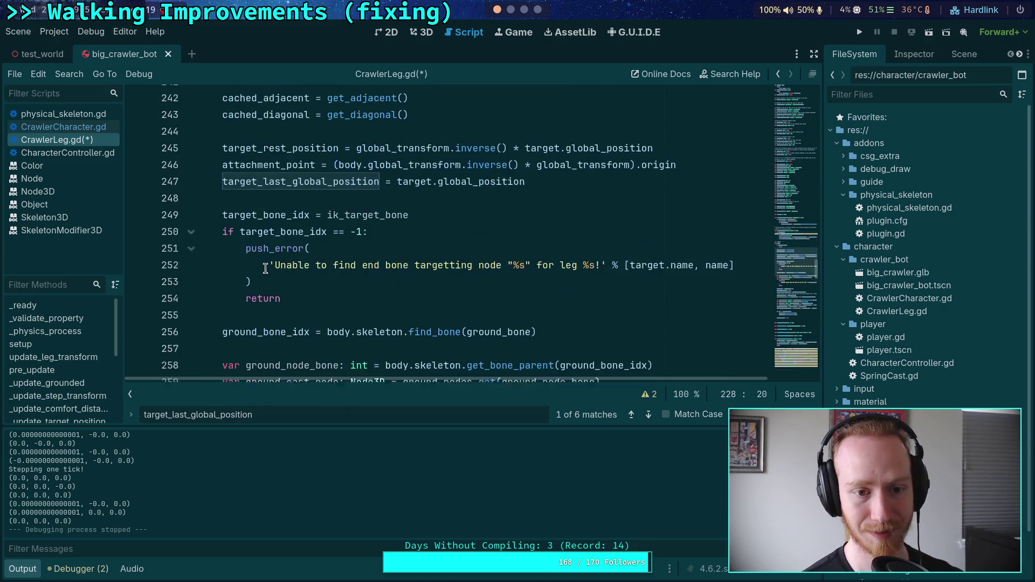
scroll(585, 310, up, 3)
click(588, 309)
key(Return)
text(b)
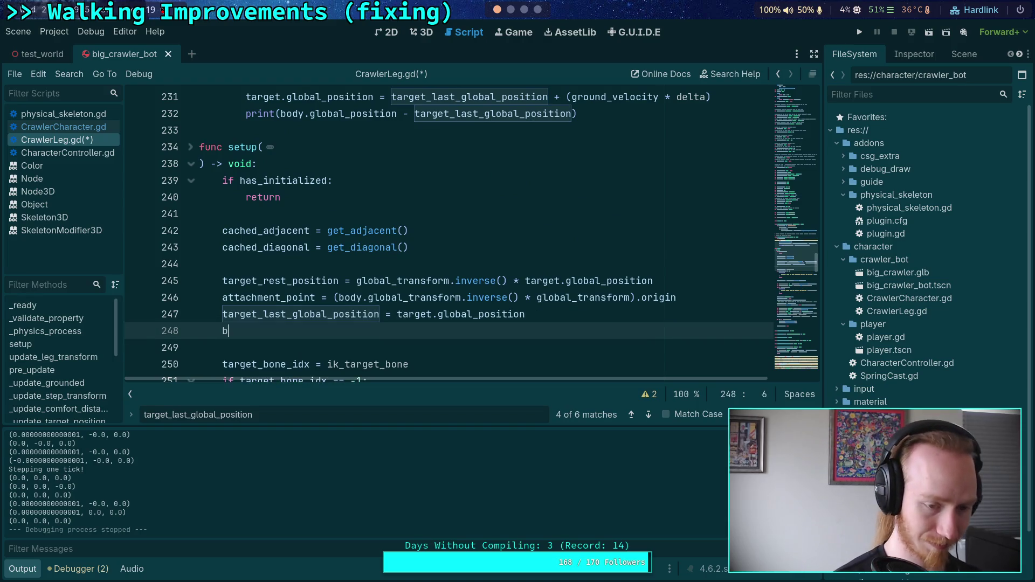
text(ody_last_gl)
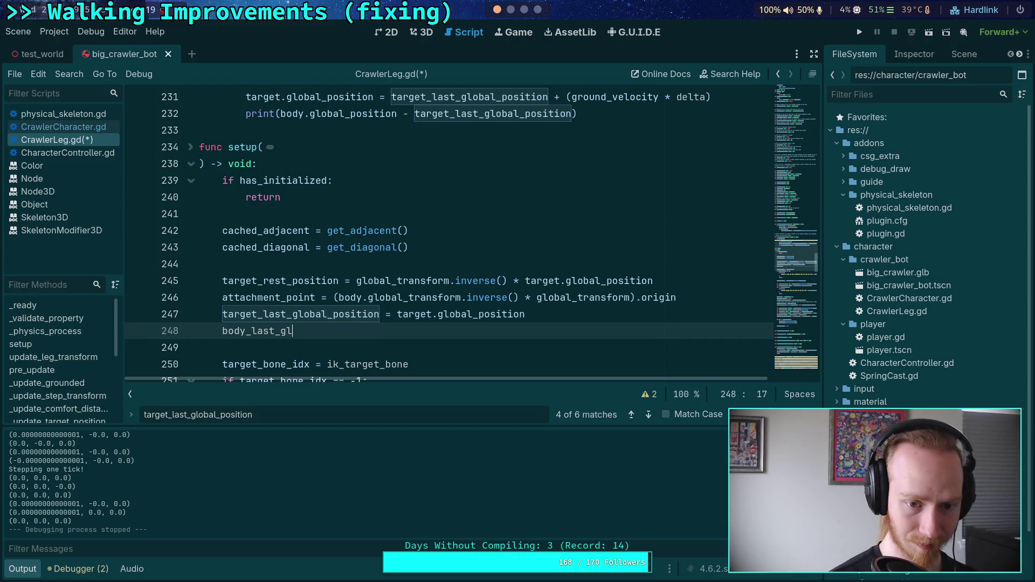
key(BackSpace)
key(BackSpace)
key(BackSpace)
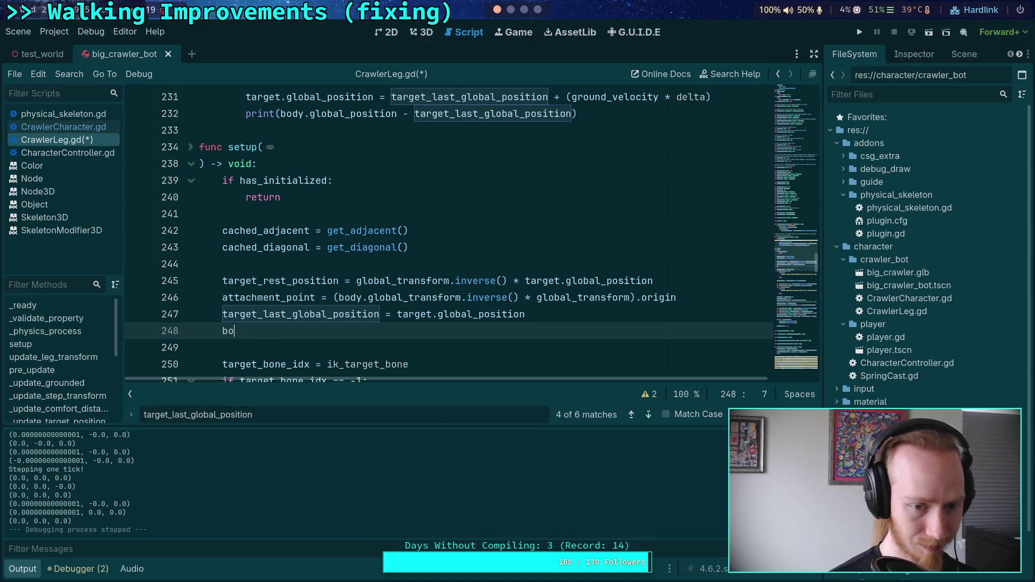
text(last_)
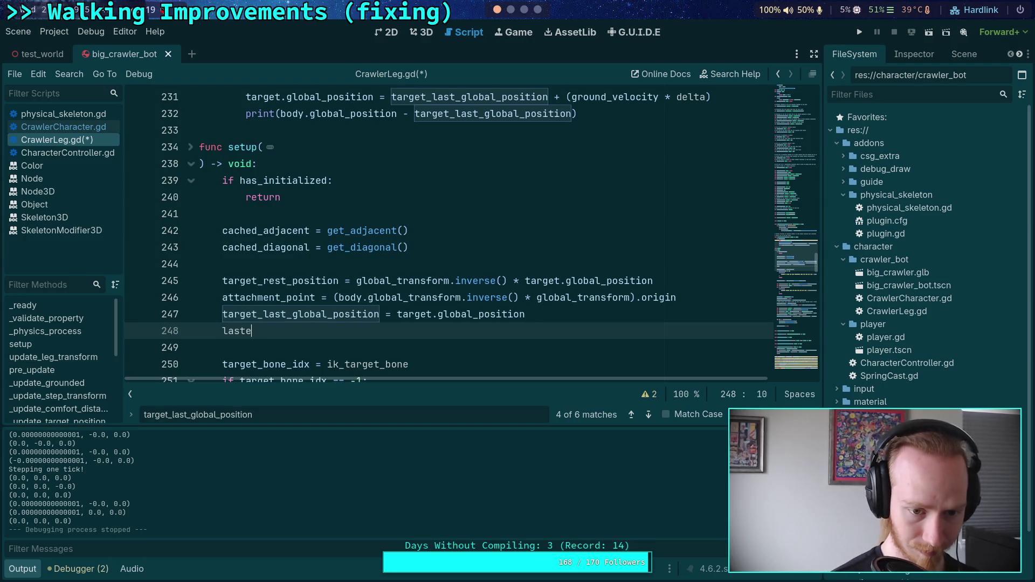
text(_body_global)
key(Return)
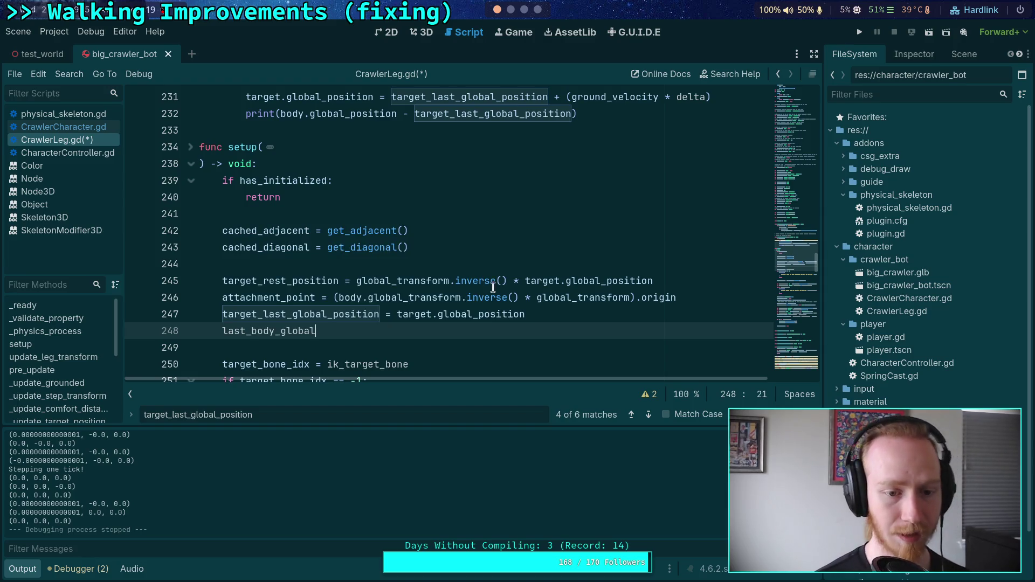
- Rename the member variable declaration from last_body_global to body_last_global
scroll(493, 288, up, 10)
drag(223, 180, 247, 180)
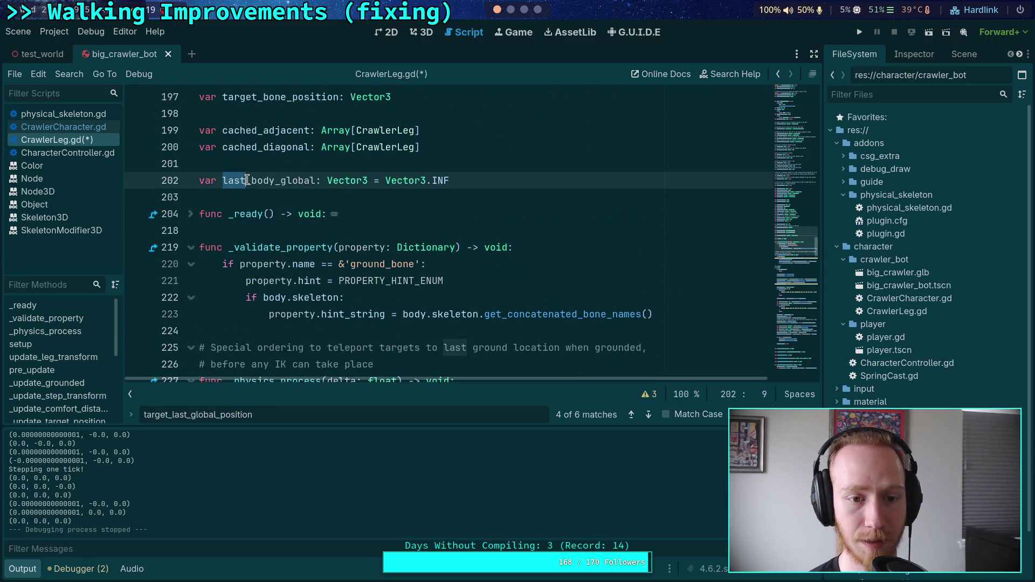
key(BackSpace)
key(Delete)
key(Right)
key(Right)
key(Right)
text(l)
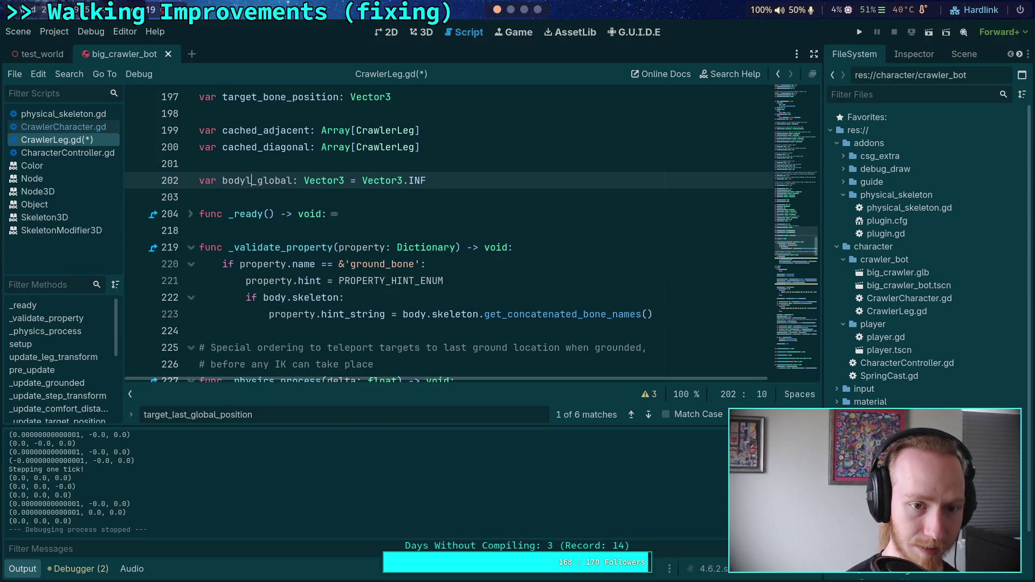
key(BackSpace)
text(_last)
- Change line 248 to 'body_last_global = body.global_position'
scroll(401, 242, down, 1)
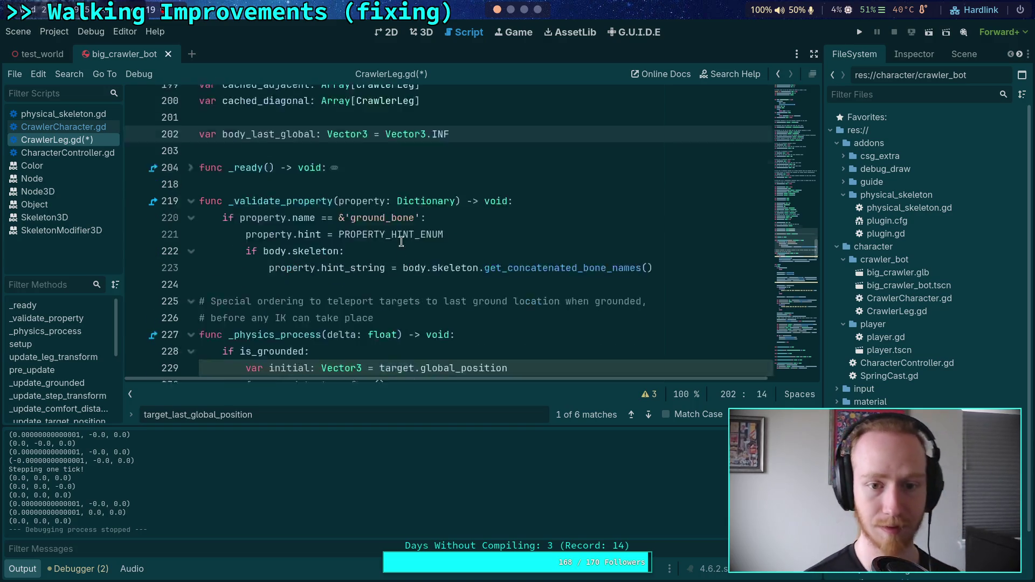
scroll(401, 242, down, 2)
scroll(429, 267, down, 3)
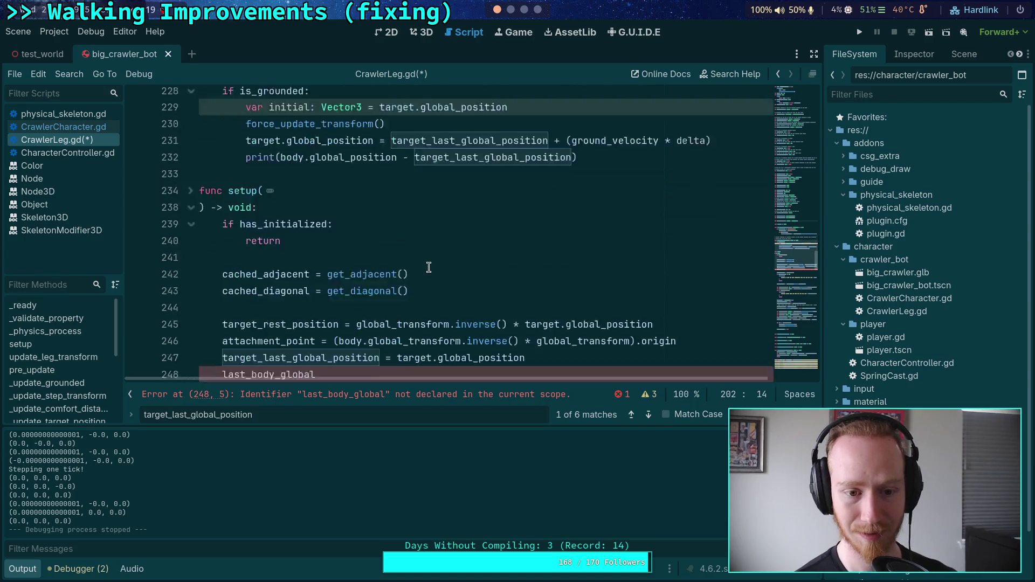
scroll(428, 267, down, 5)
drag(317, 180, 222, 180)
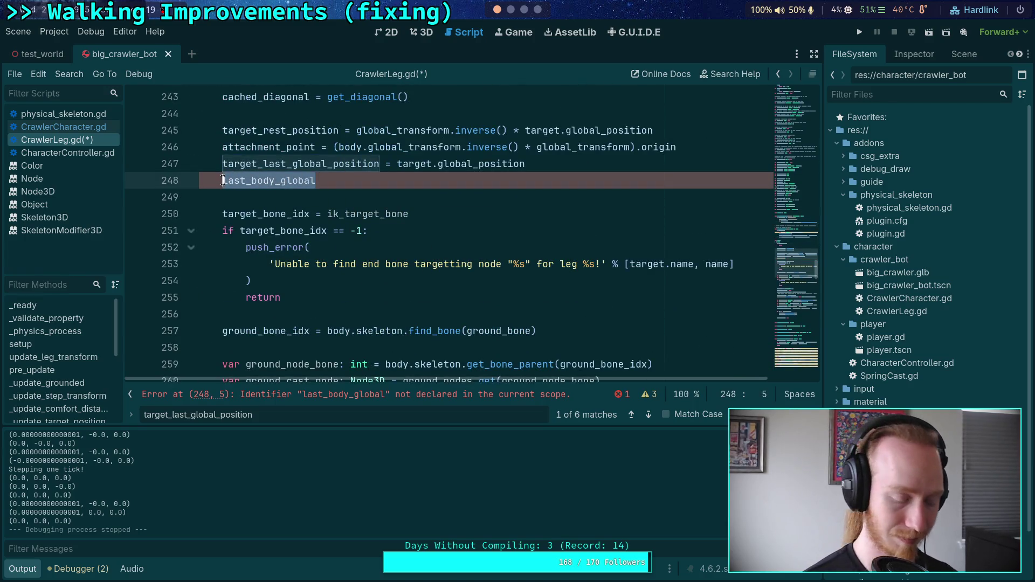
text(body_la)
key(Return)
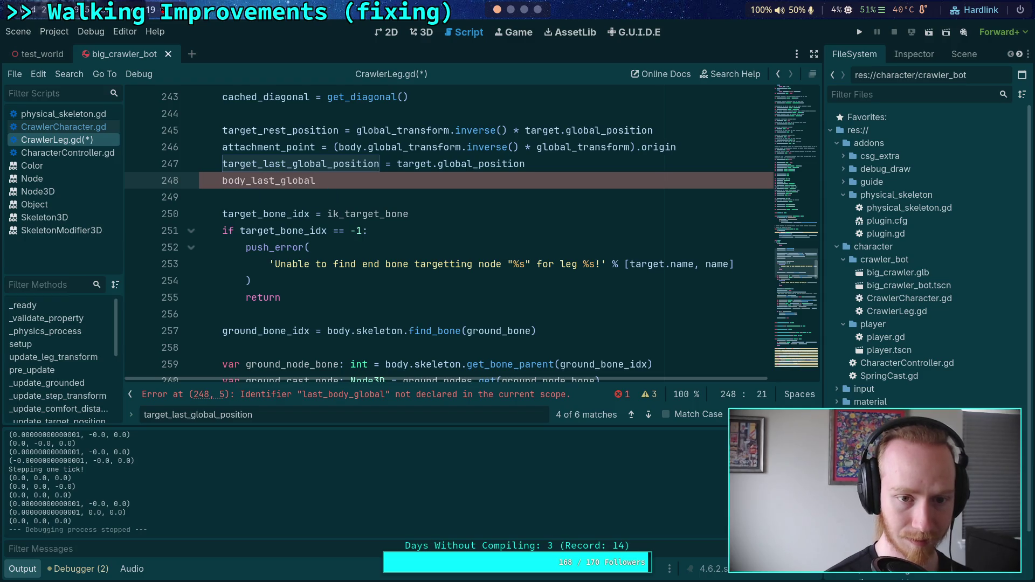
text( = body.glo)
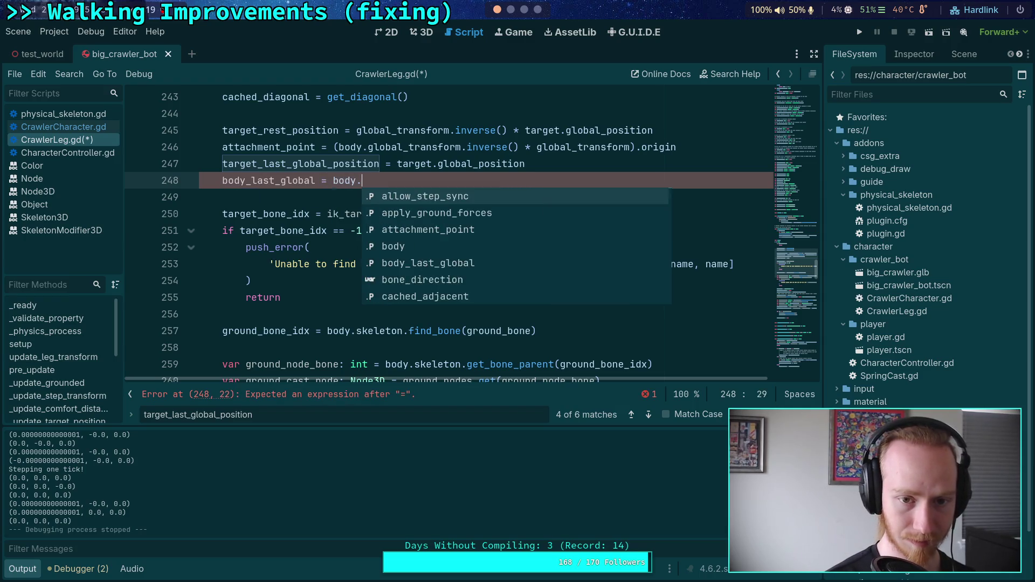
key(Down)
key(Return)
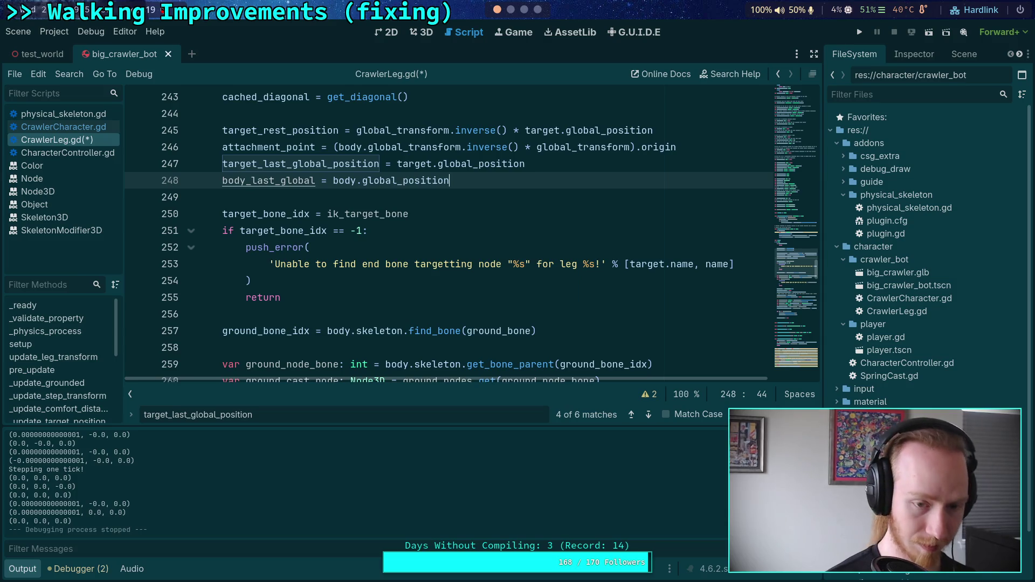
scroll(383, 230, up, 5)
scroll(382, 230, down, 12)
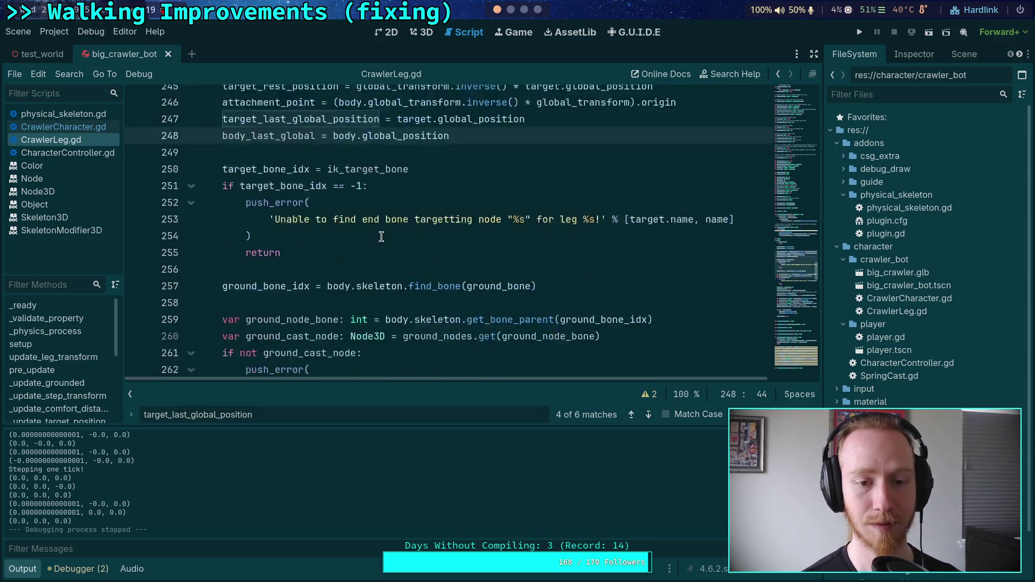
scroll(383, 230, down, 5)
scroll(335, 226, up, 17)
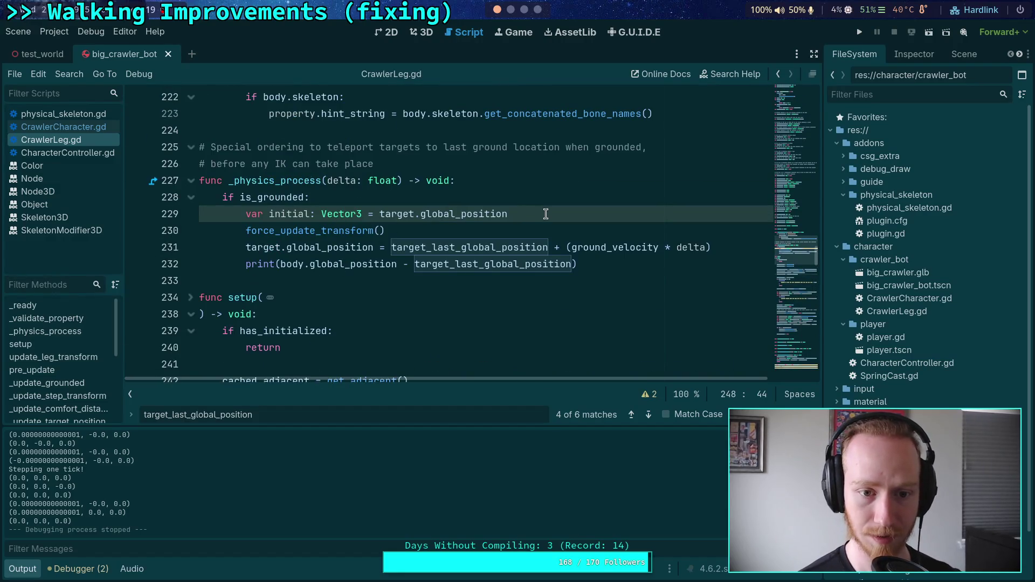
- Make the print on line 232 output body.global_position - body_last_global
click(545, 215)
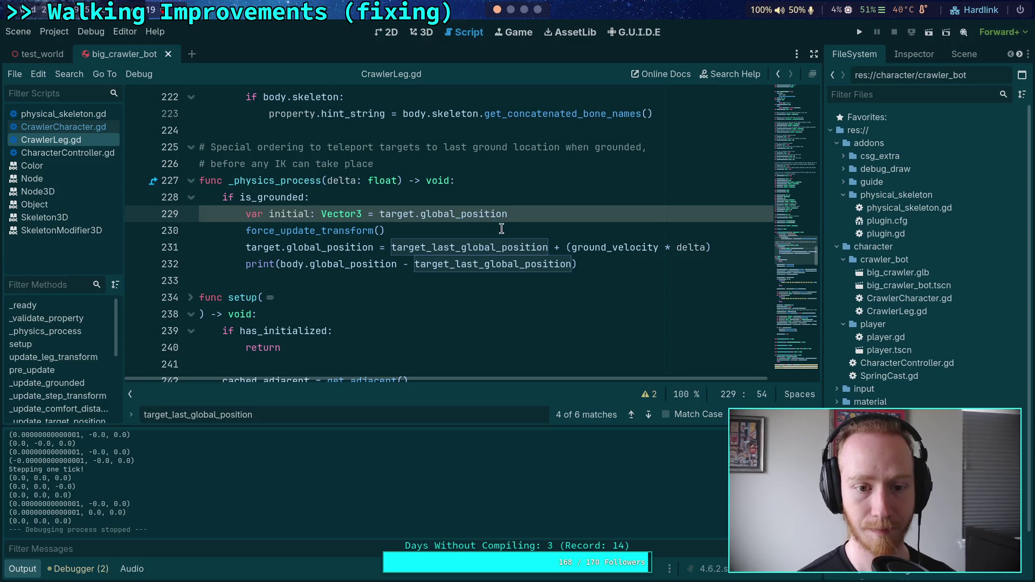
drag(417, 264, 573, 260)
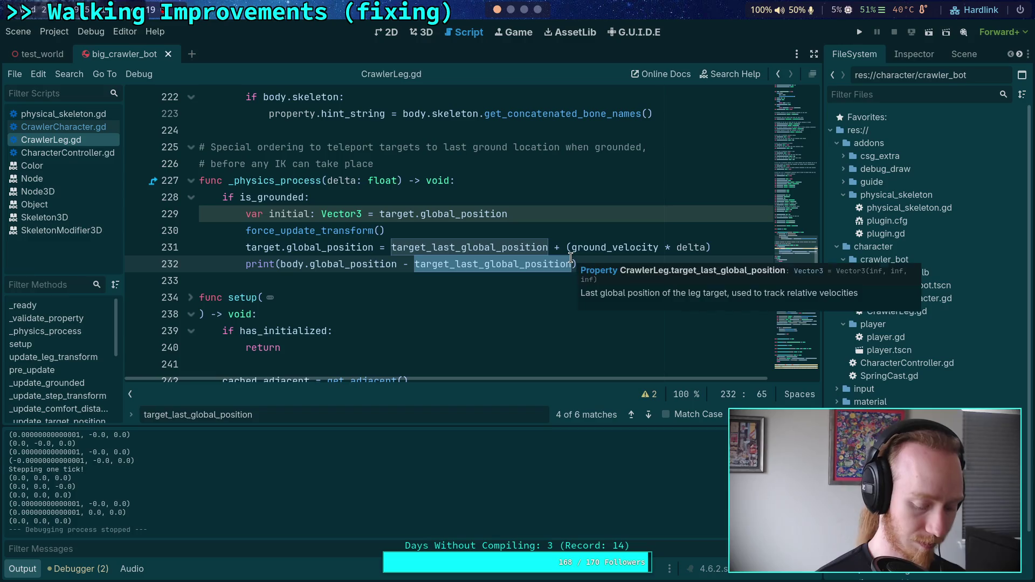
text(body.)
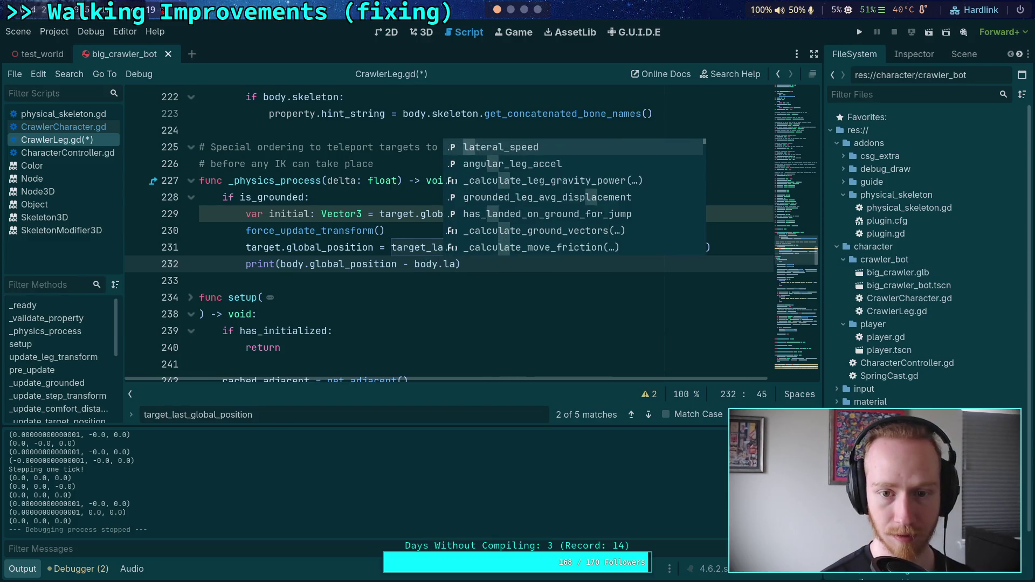
key(BackSpace)
text(_l)
key(Return)
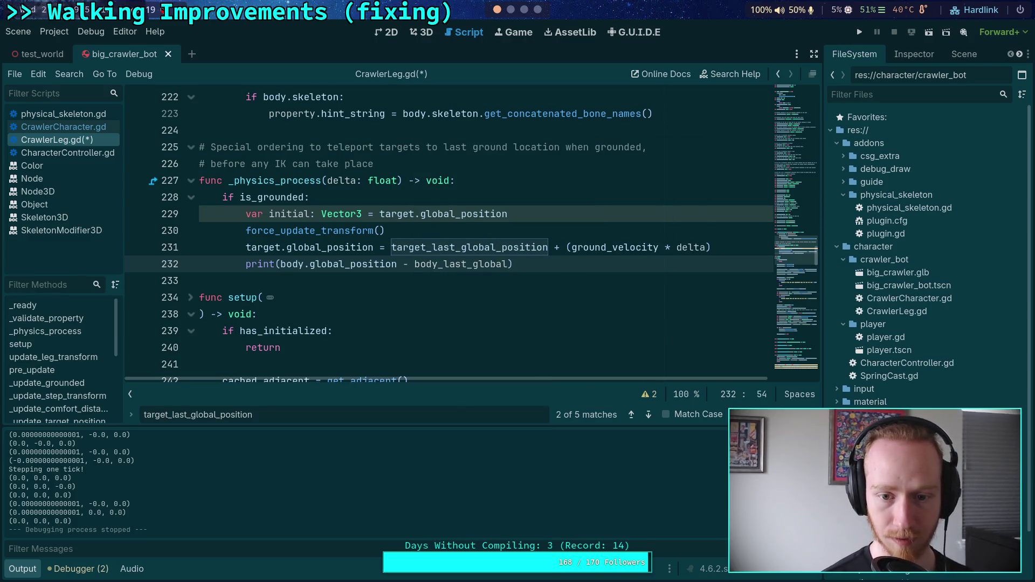
- Add 'body_last_global = body.global_position' on line 233 and save the script
key(Return)
text(body_l)
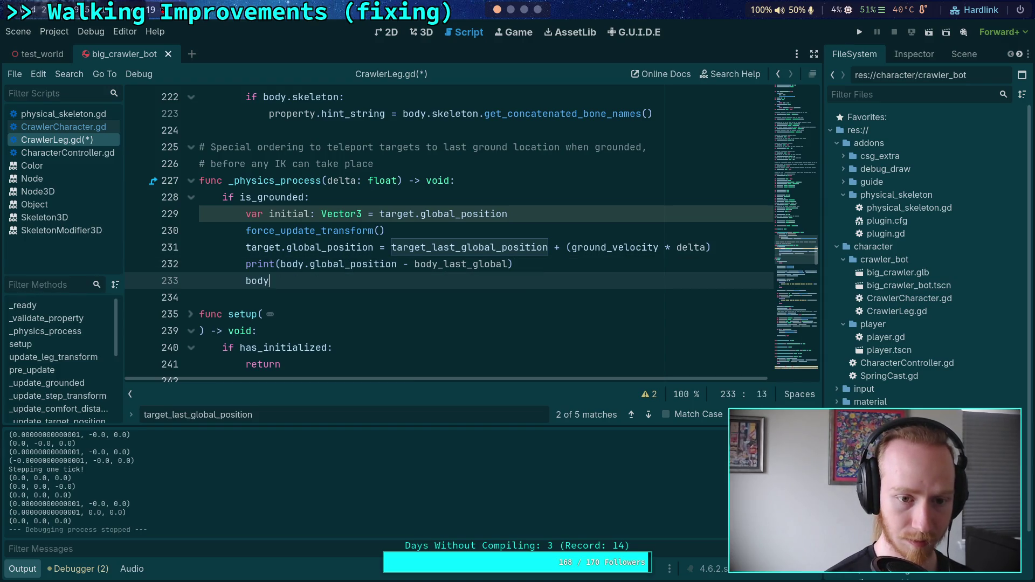
text(body.glo)
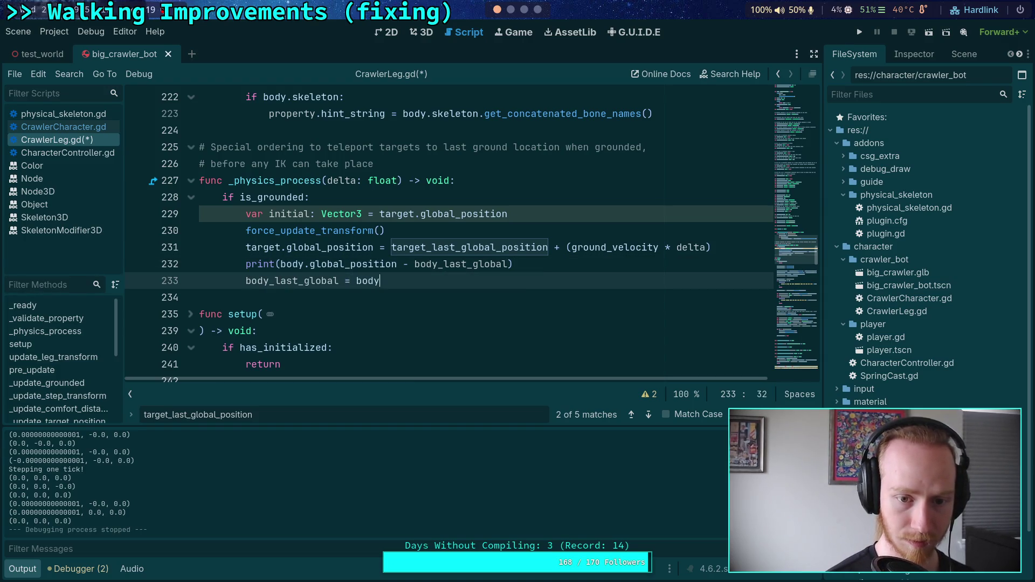
key(Down)
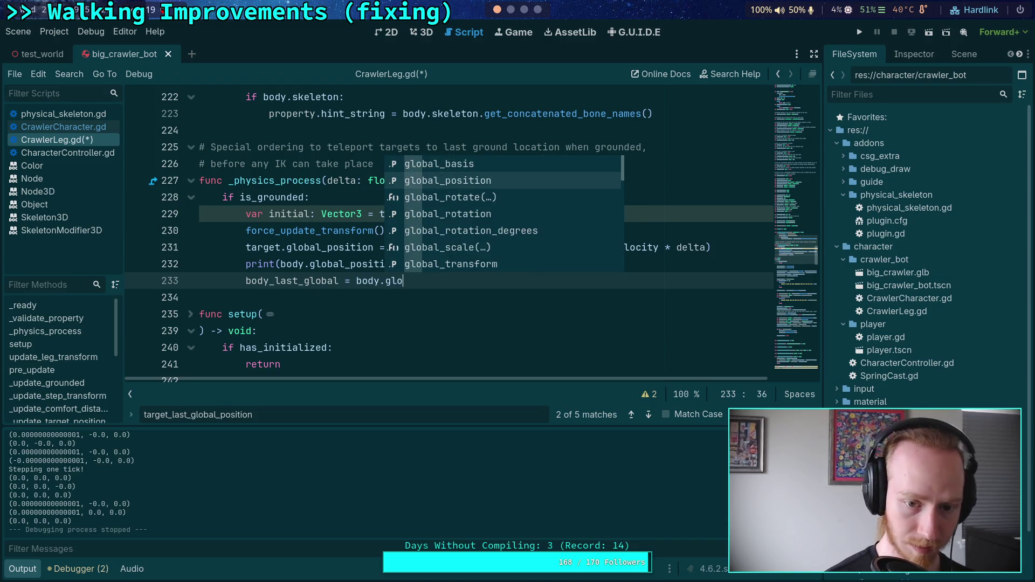
key(Return)
key(ctrl+s)
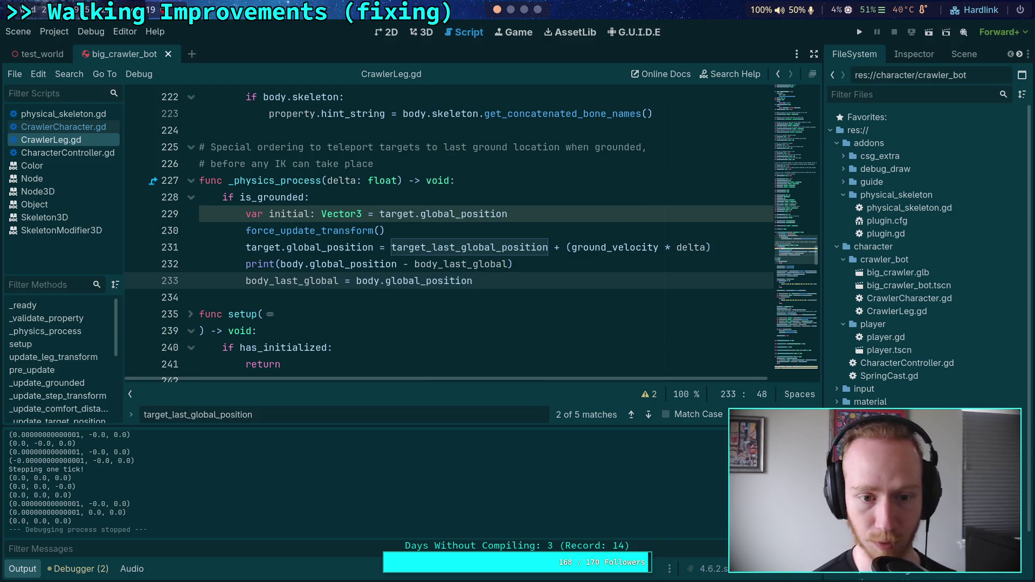
- Run the game, advance it four physics ticks to log body deltas, then stop it
click(860, 33)
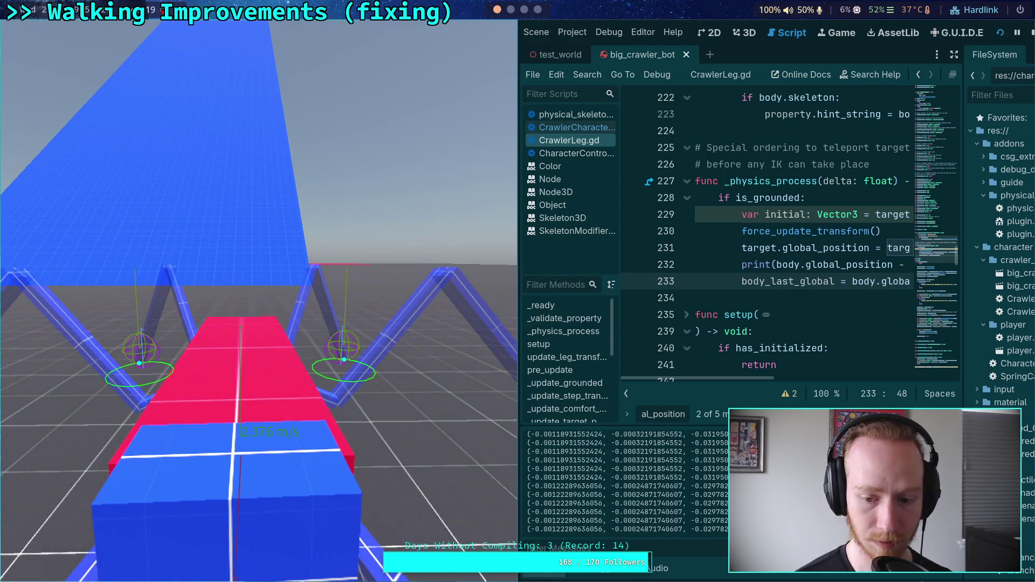
key(period)
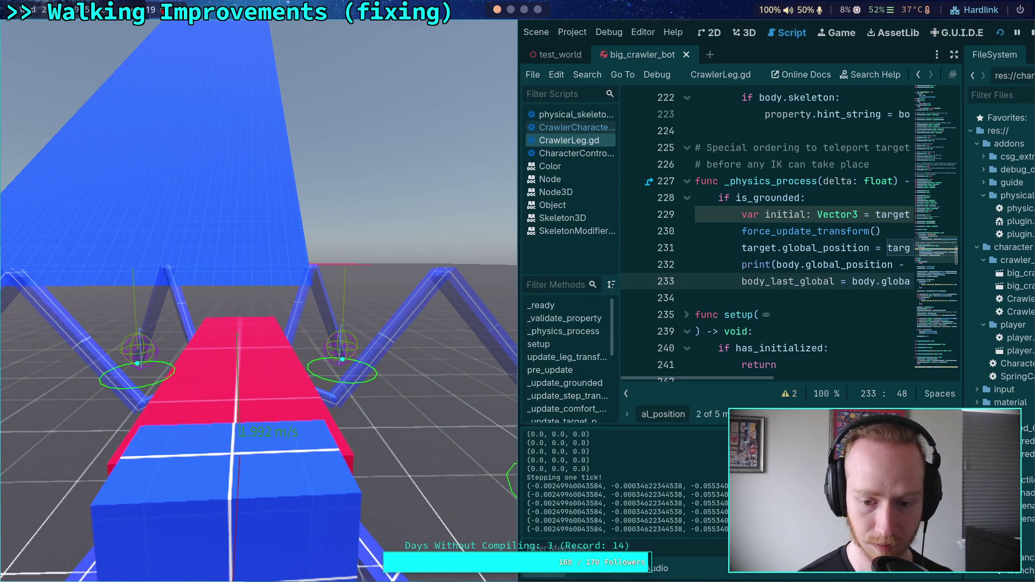
key(period)
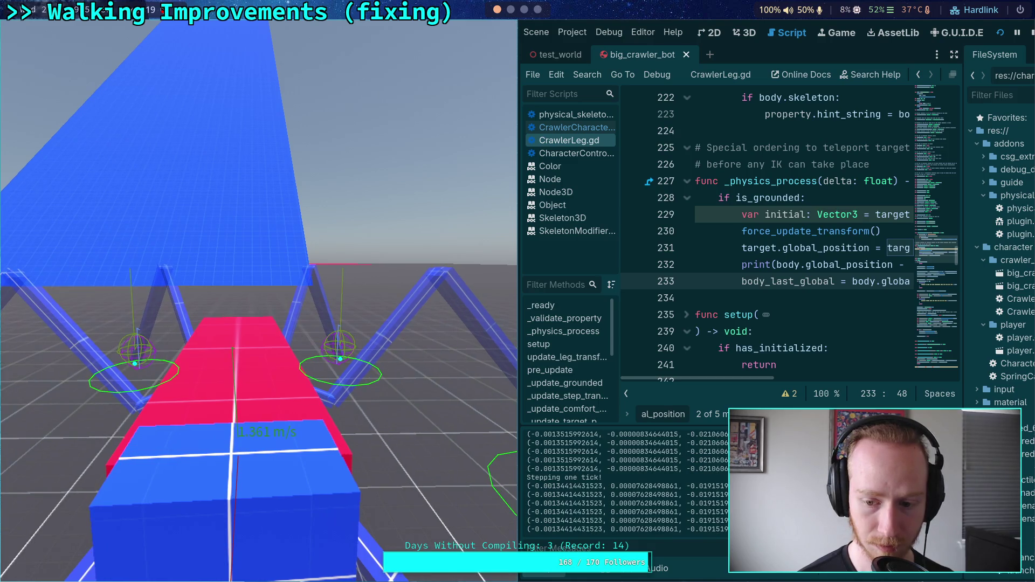
key(period)
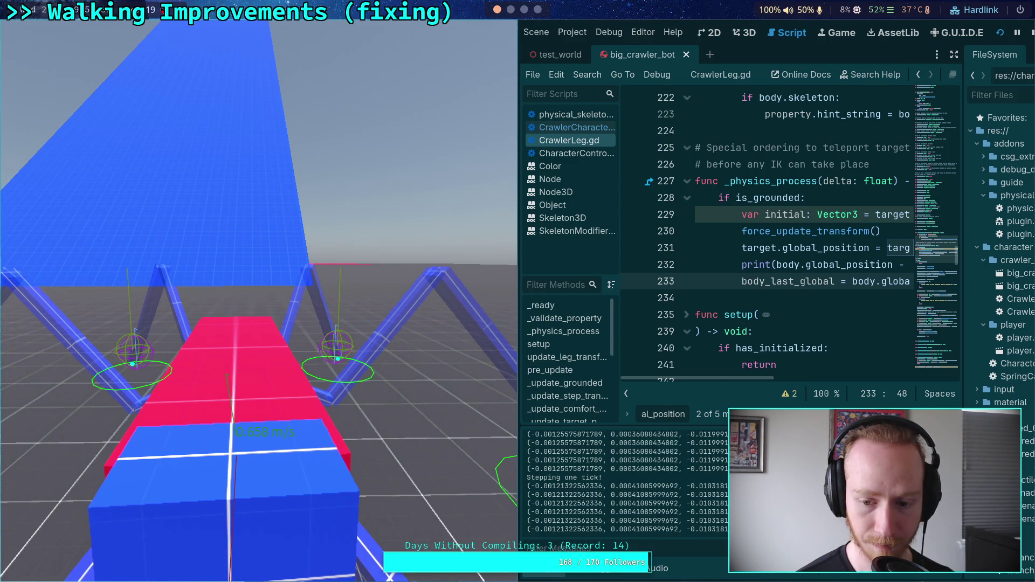
key(period)
key(period)
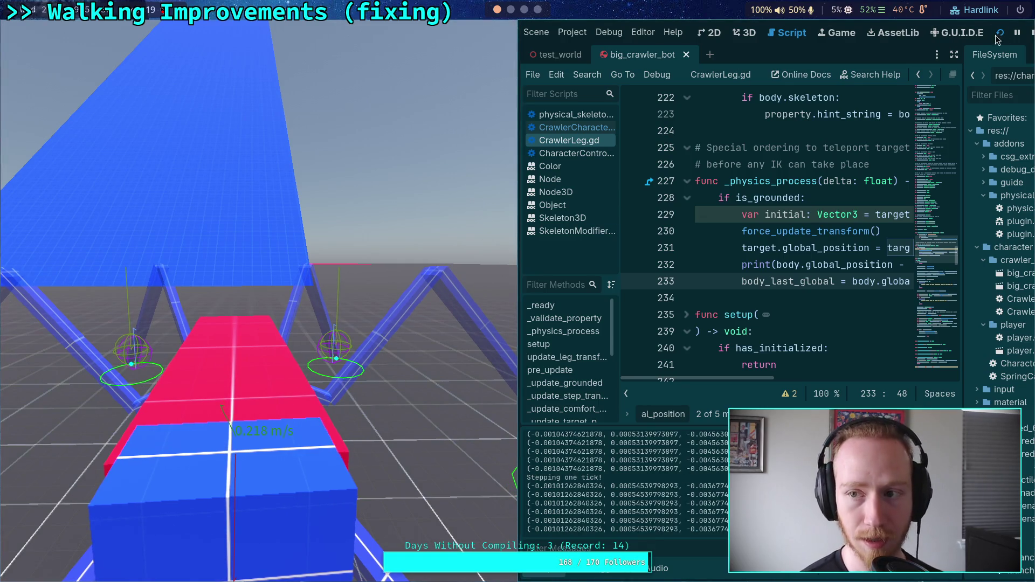
click(1032, 33)
scroll(526, 313, up, 1)
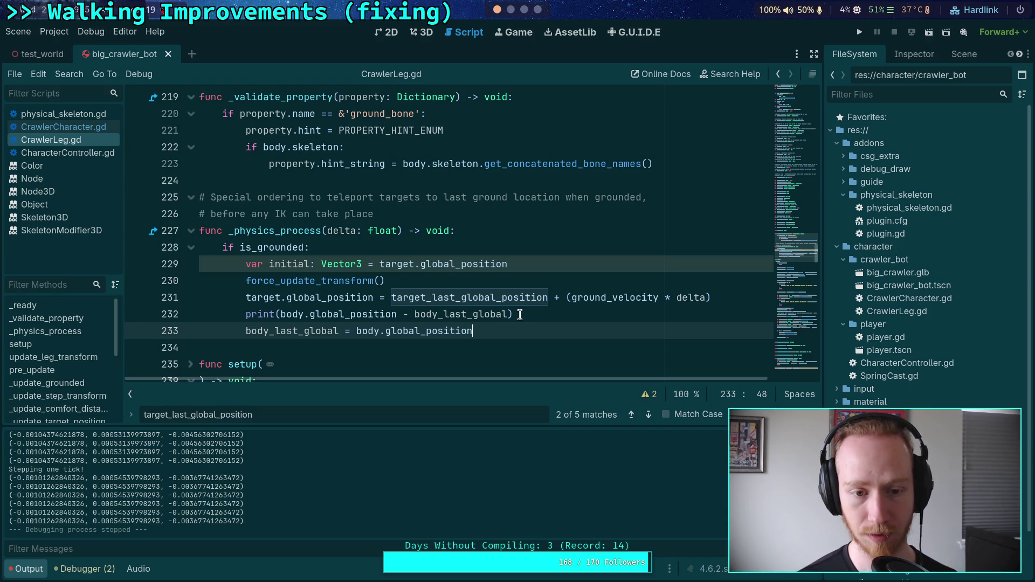
- Insert print(target.global_position - target_last_global_position) after force_update_transform() and save
click(541, 281)
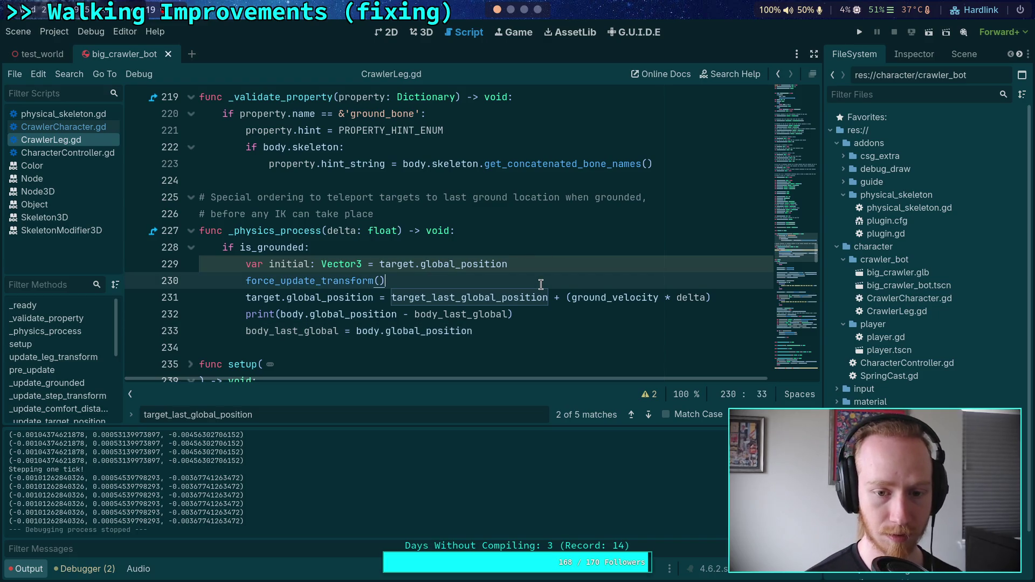
key(Return)
text(prin)
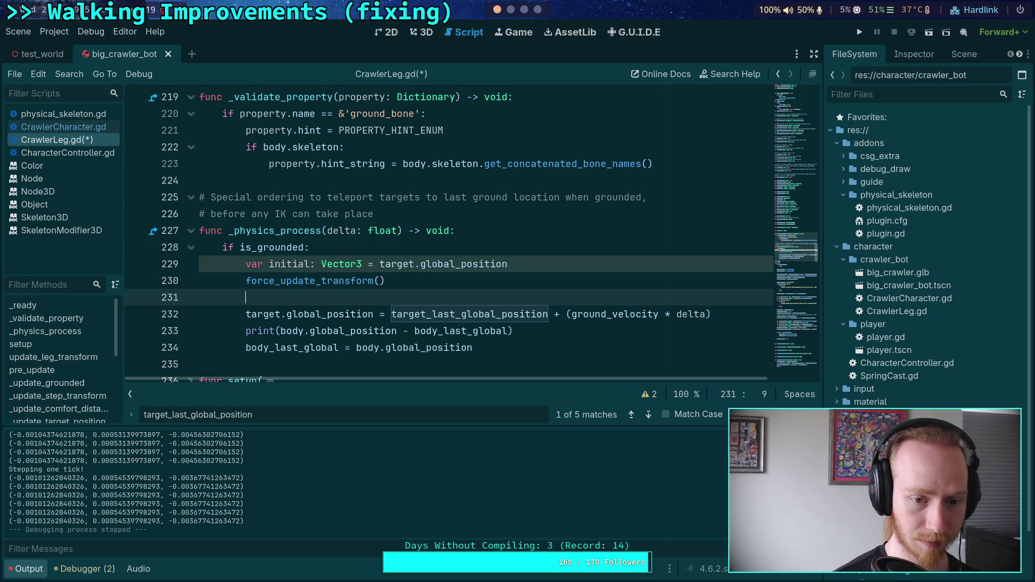
text(t(target.g)
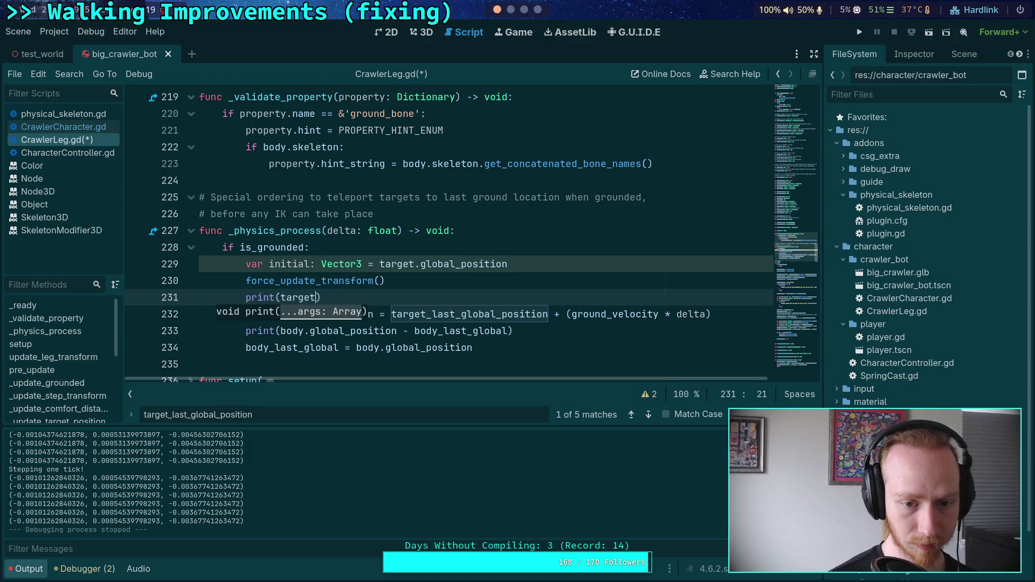
text(lob)
key(Down)
key(Return)
text(- )
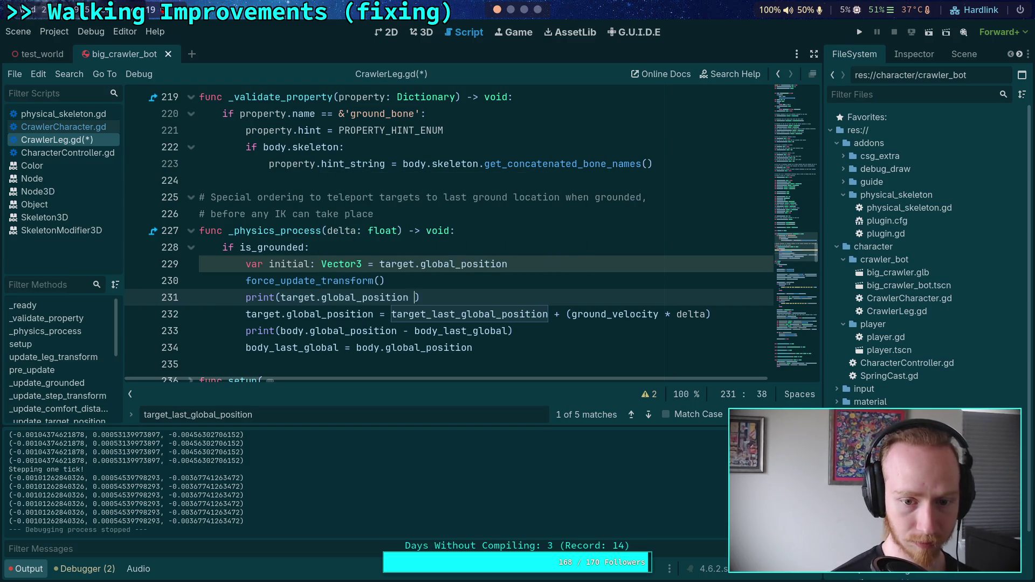
text(target_last)
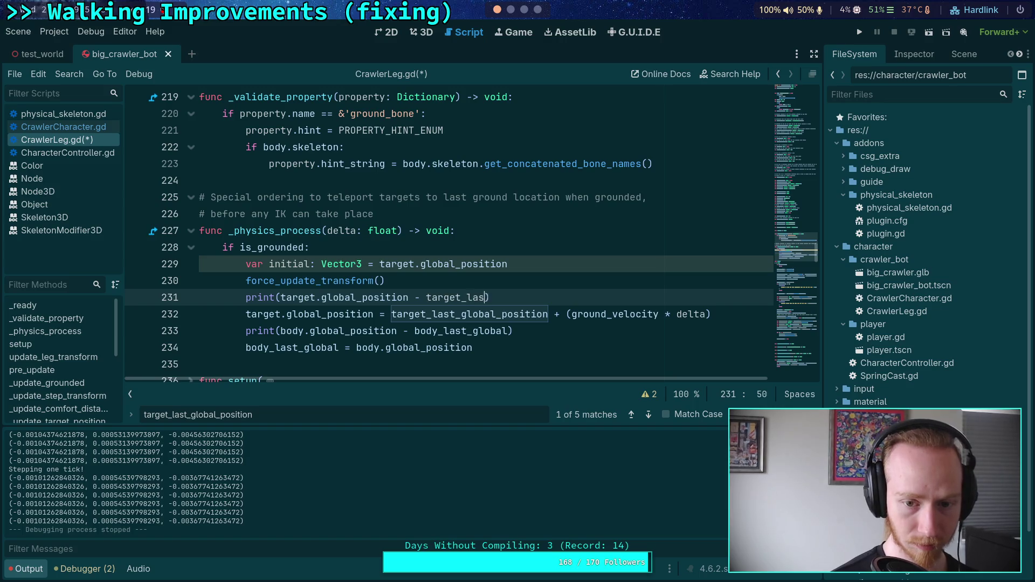
key(Return)
key(ctrl+s)
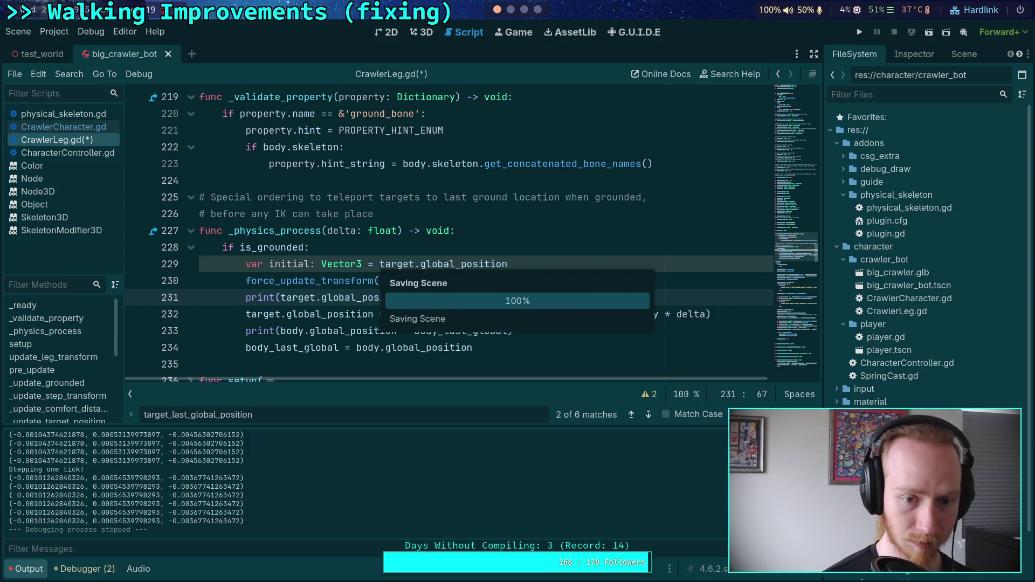
- Run the game briefly to log alternating zero and nonzero target deltas, stop it, then select target_last_global_position on line 232
click(862, 31)
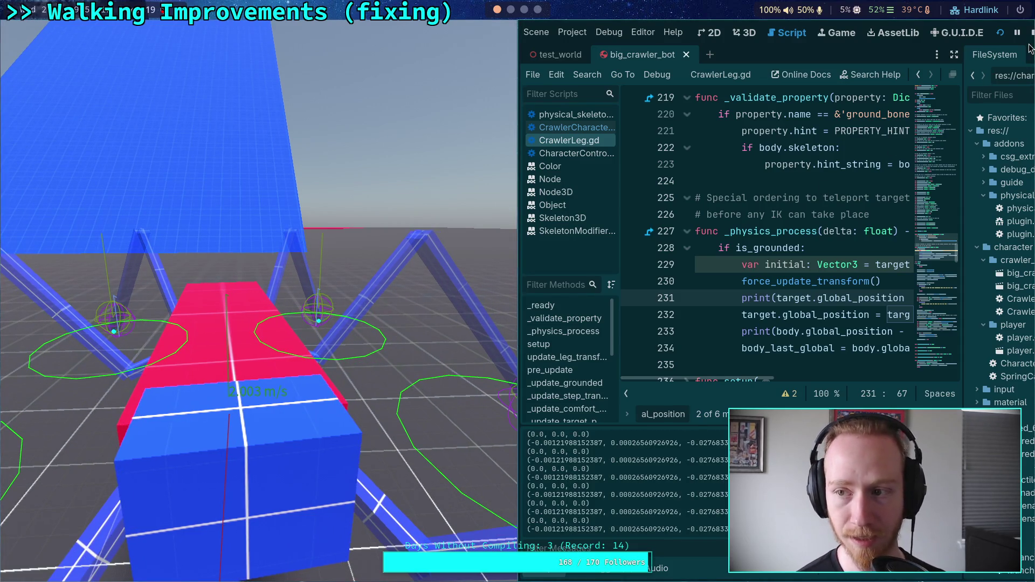
key(Escape)
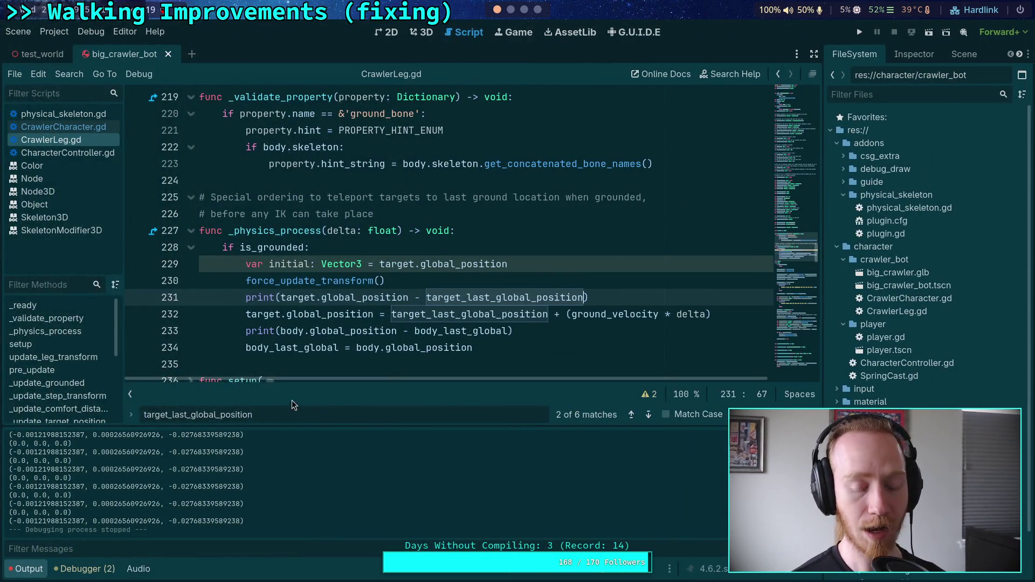
scroll(355, 352, down, 1)
click(336, 312)
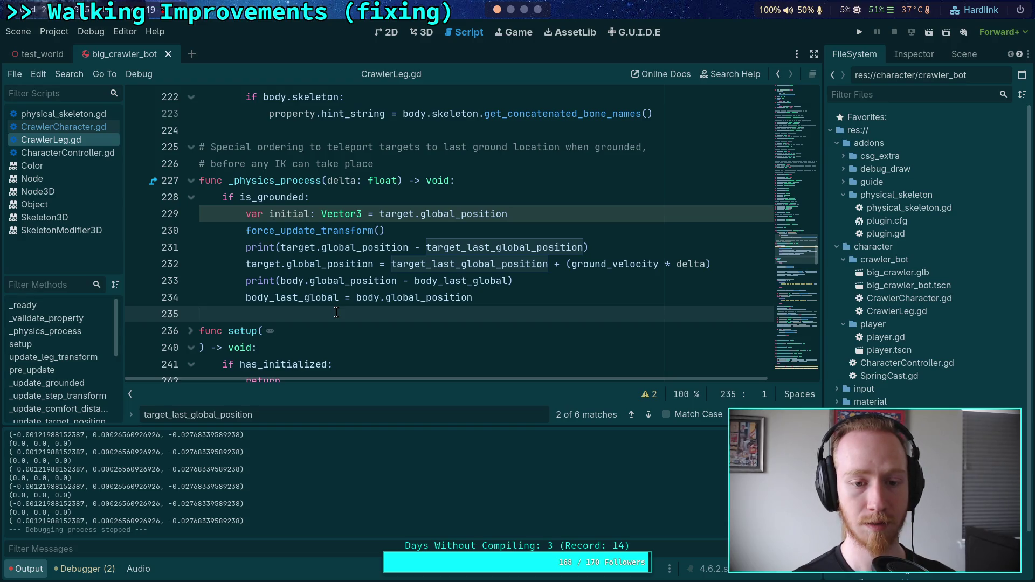
double_click(431, 263)
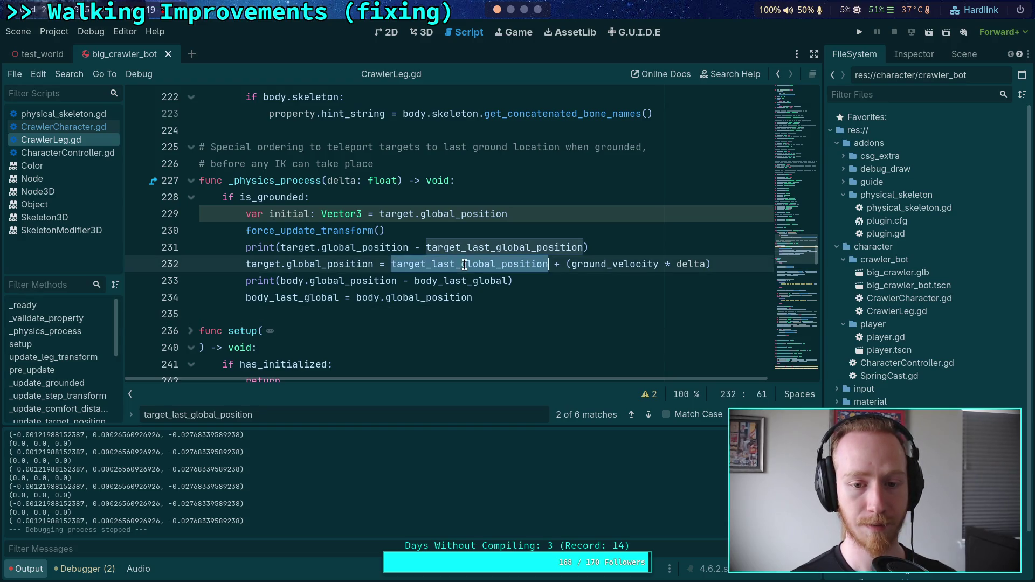
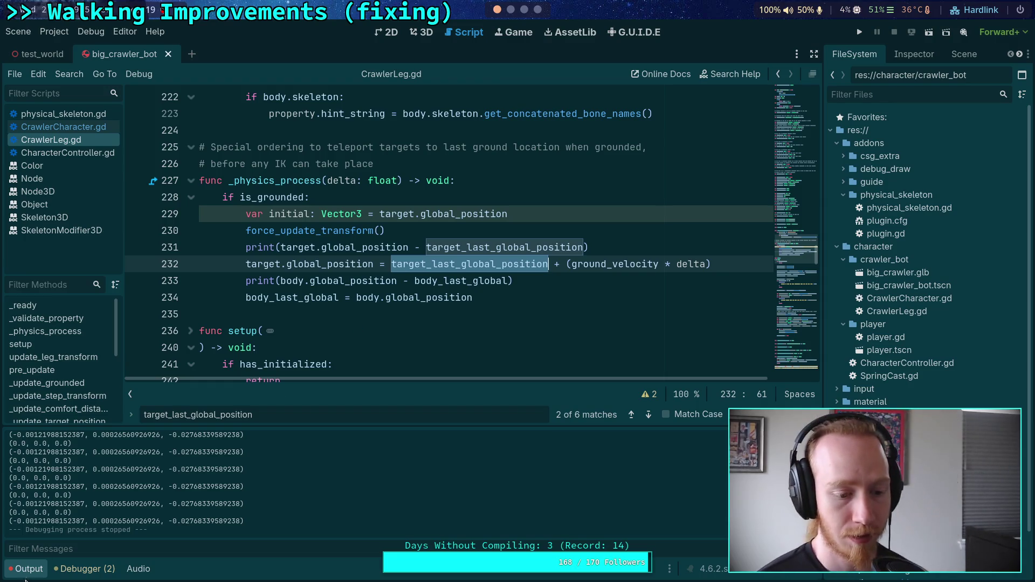
- Collapse the Output panel to give the CrawlerLeg.gd code more room
click(30, 569)
scroll(329, 372, down, 3)
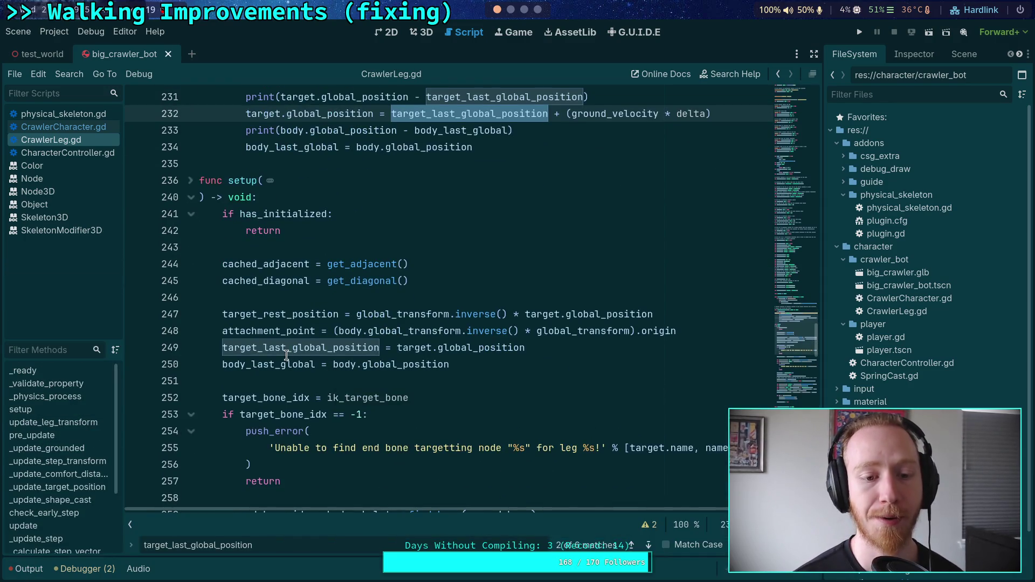
scroll(288, 354, up, 2)
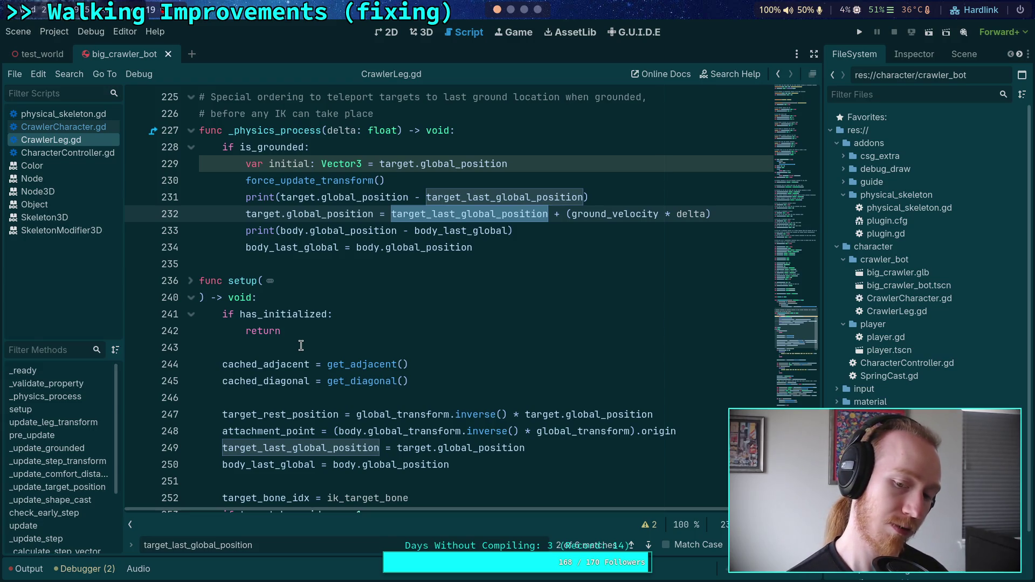
scroll(301, 345, down, 2)
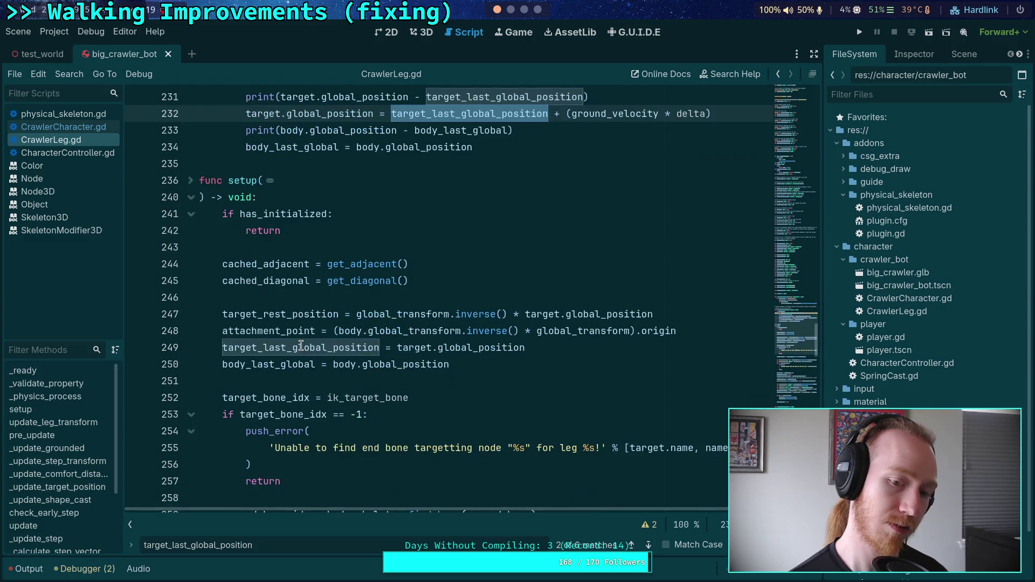
- Search for target_last_global_position and step through its uses to the line 550 assignment
double_click(300, 346)
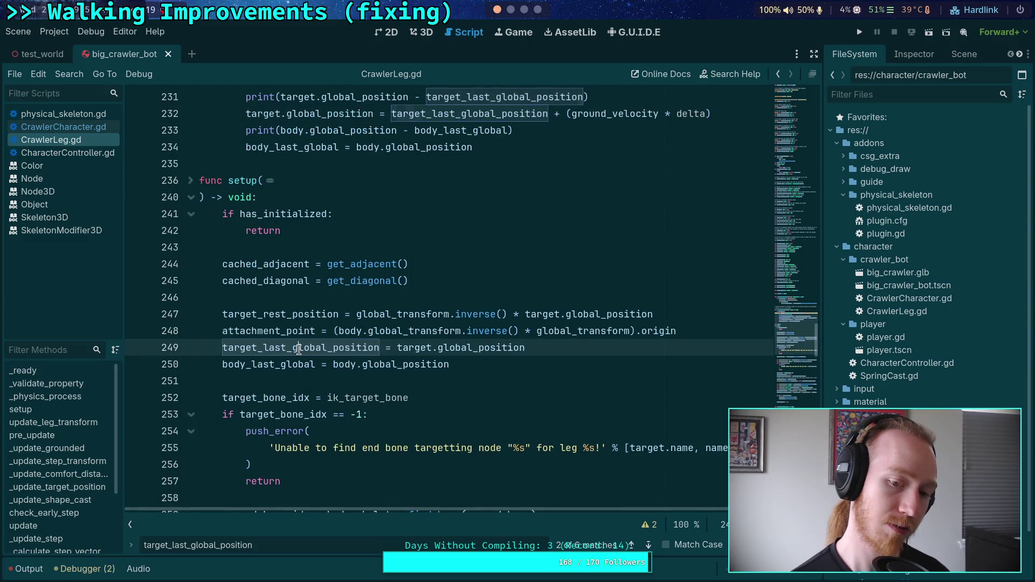
key(ctrl+f)
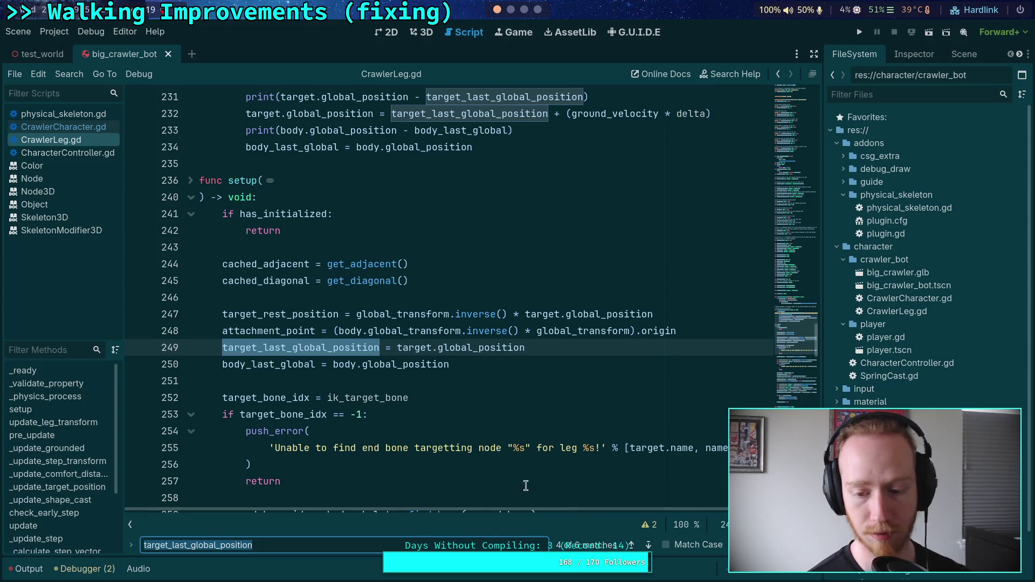
click(649, 544)
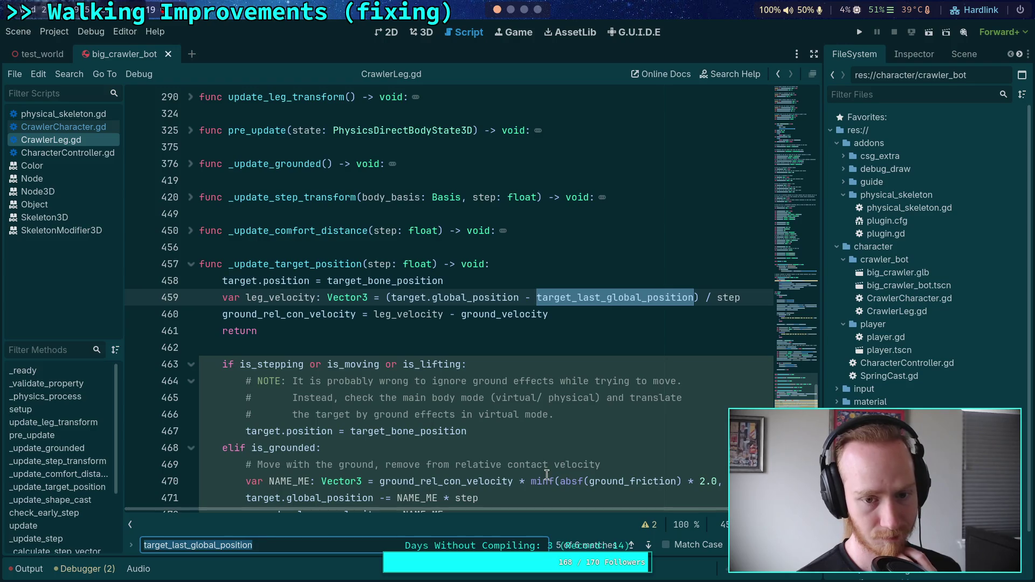
scroll(592, 492, down, 1)
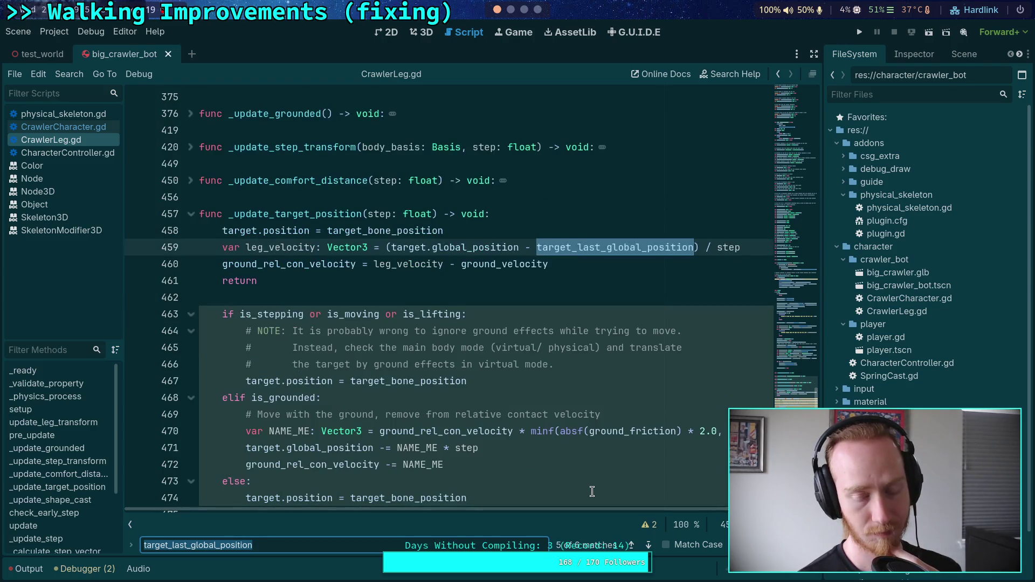
scroll(592, 491, down, 1)
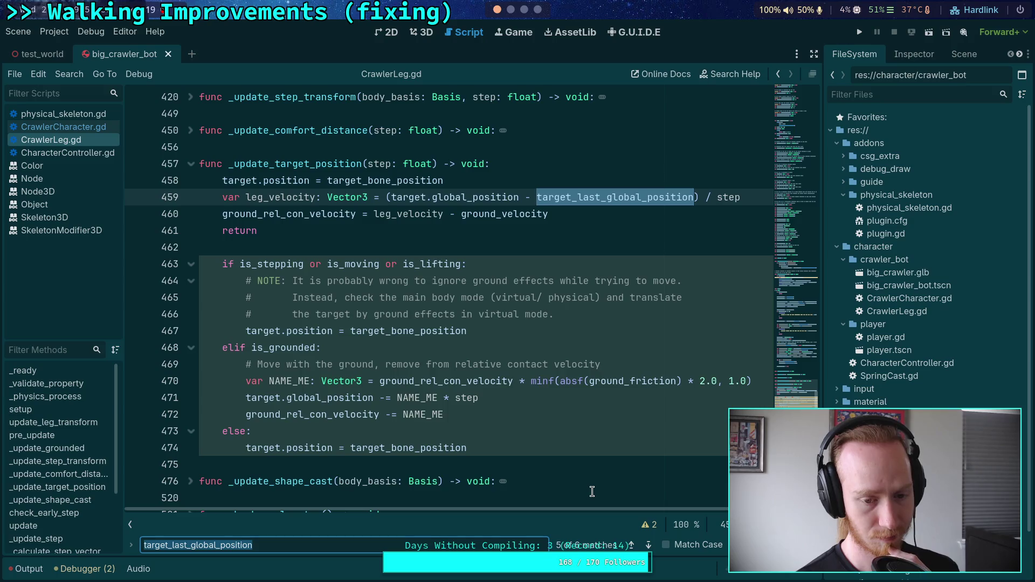
click(652, 547)
scroll(563, 480, up, 2)
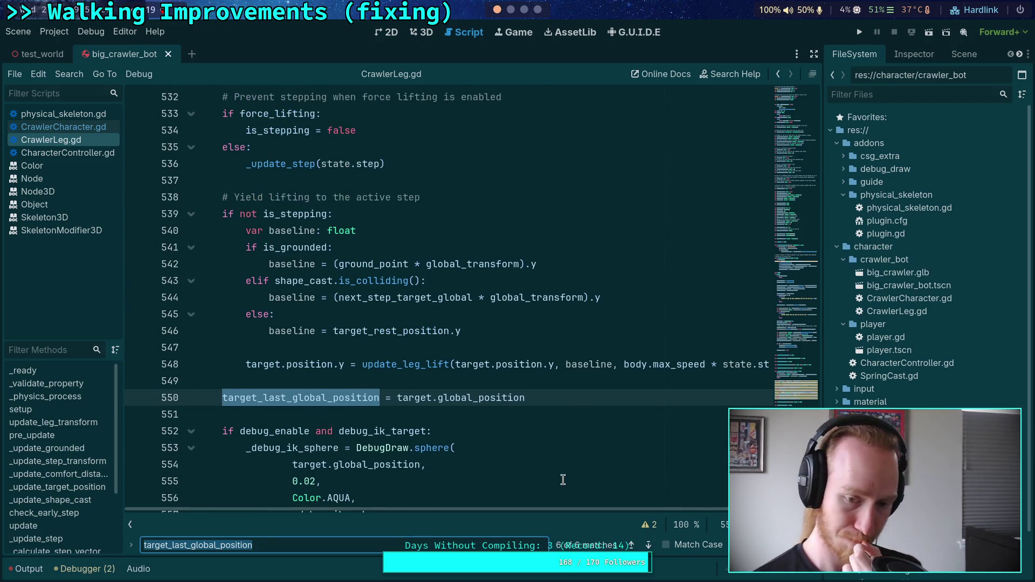
mouse_move(484, 395)
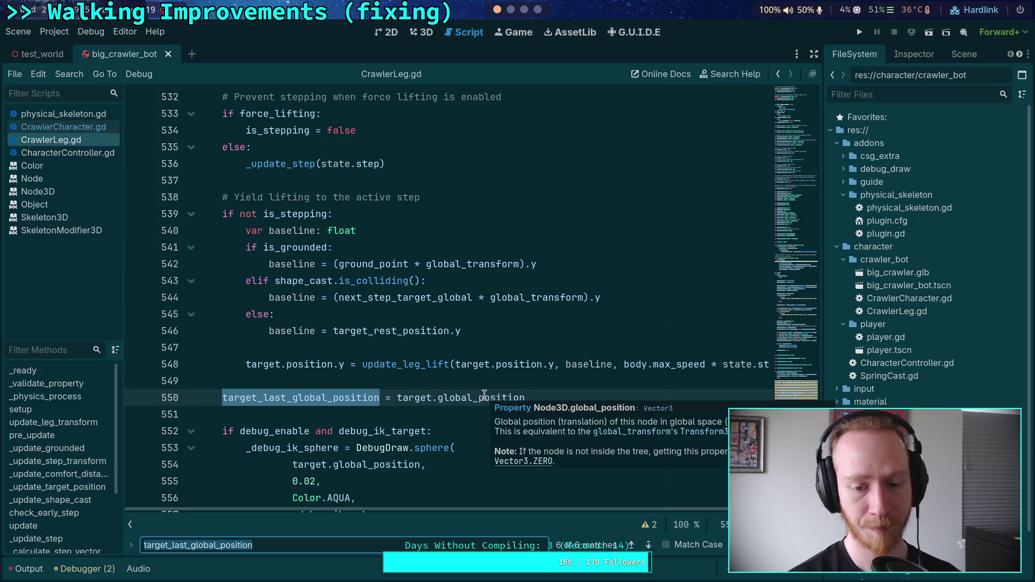
- Insert force_update_transform() above the line 550 assignment and save the script
click(483, 380)
key(Return)
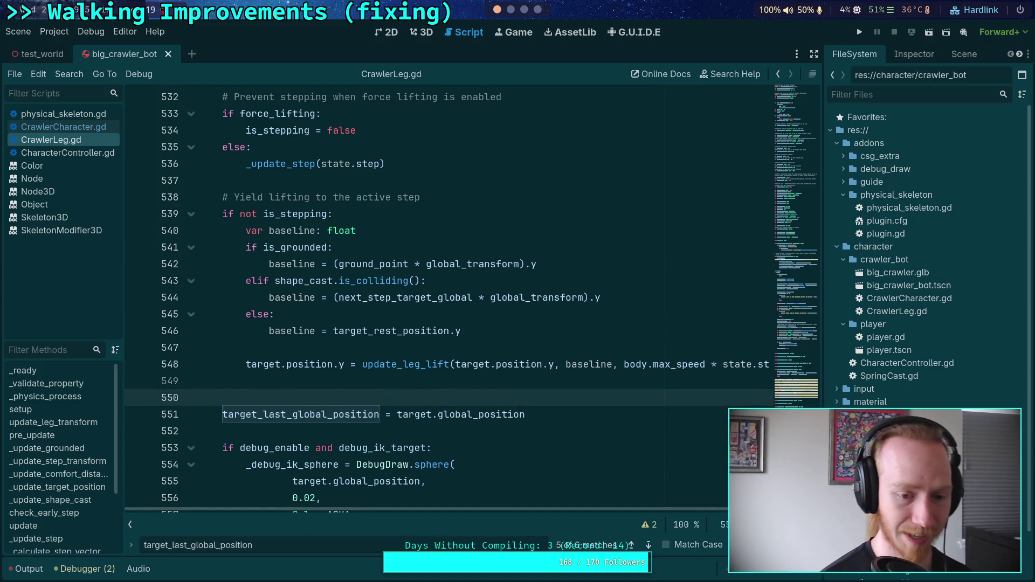
key(Tab)
text(fo)
key(Down)
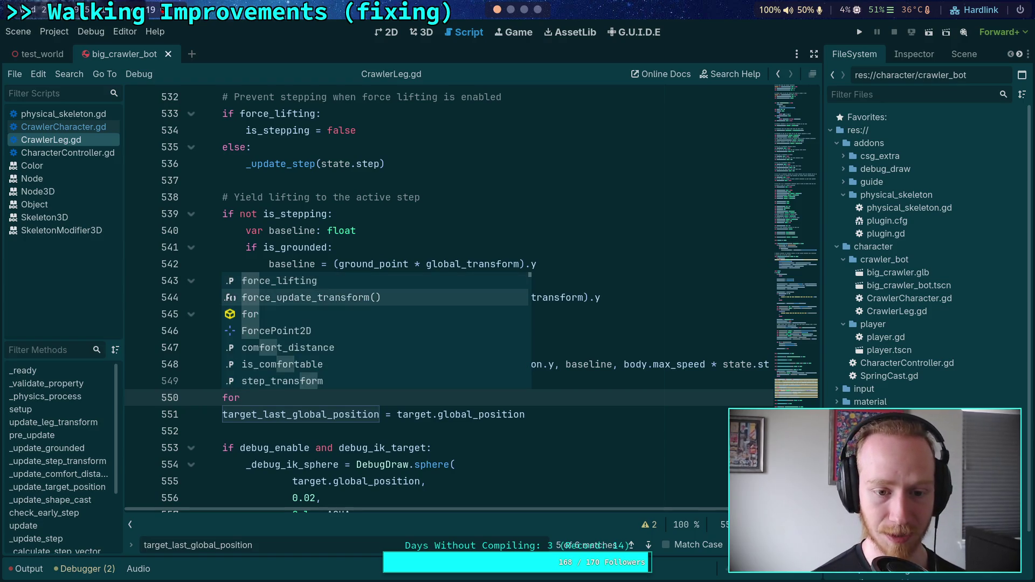
key(Return)
key(ctrl+s)
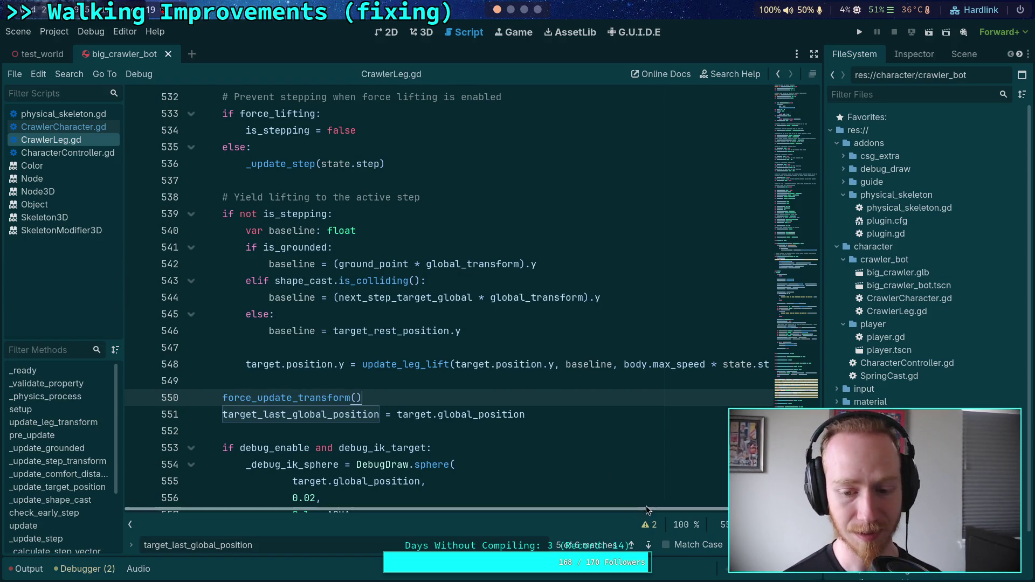
- Test-run the crawler bot once, then stop the game
click(859, 30)
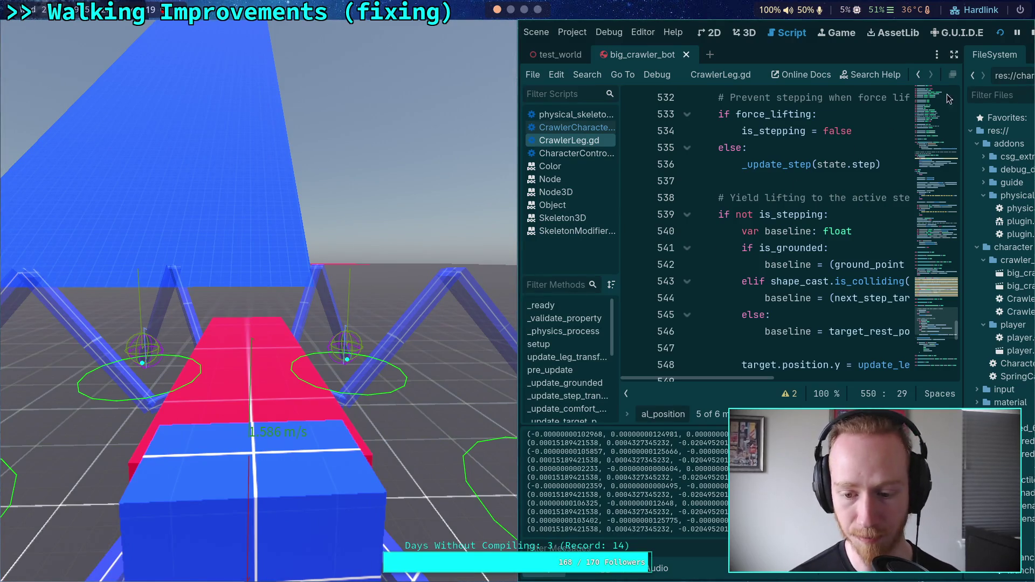
click(1032, 33)
scroll(374, 333, down, 4)
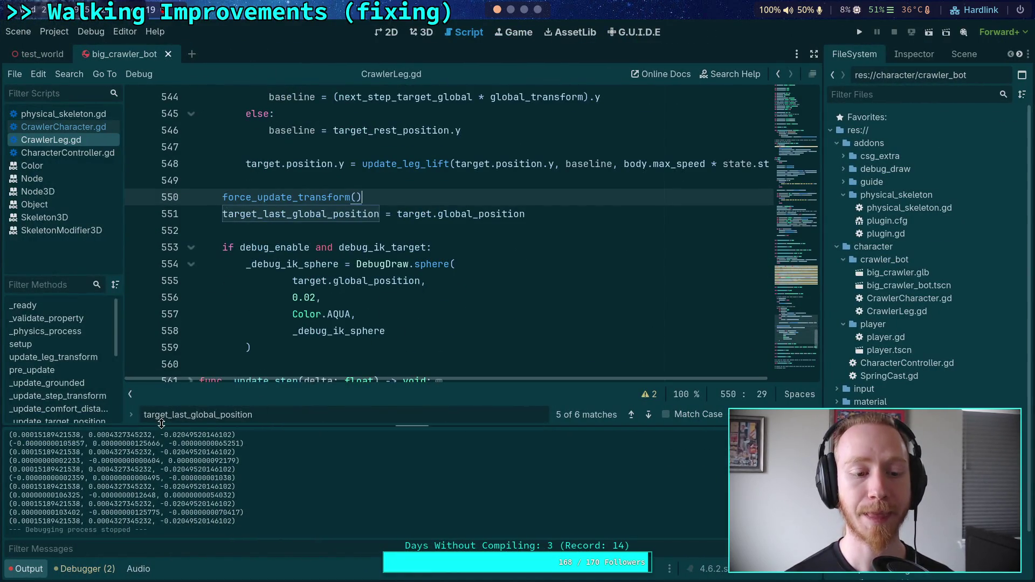
mouse_move(291, 331)
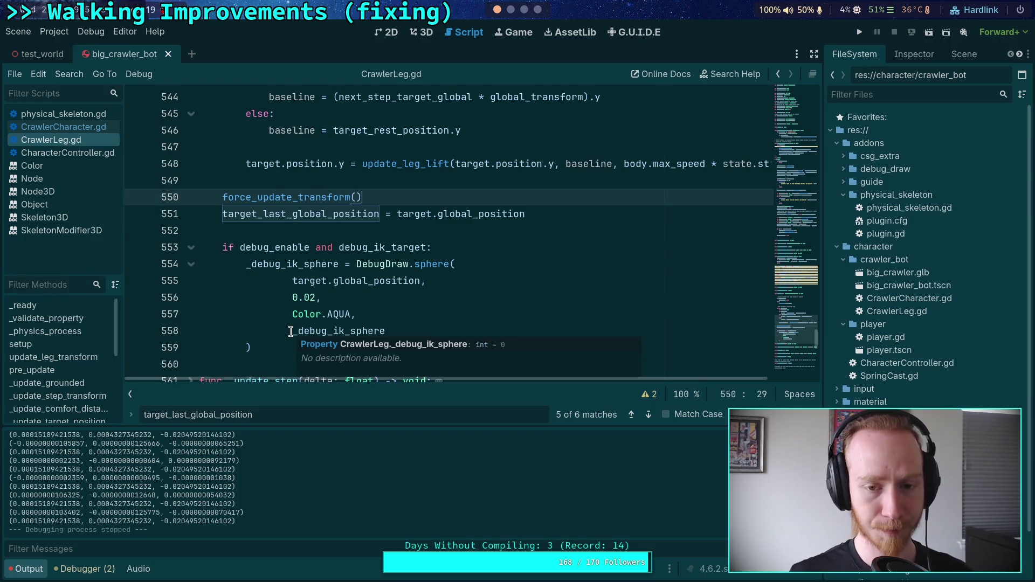
scroll(456, 277, up, 1)
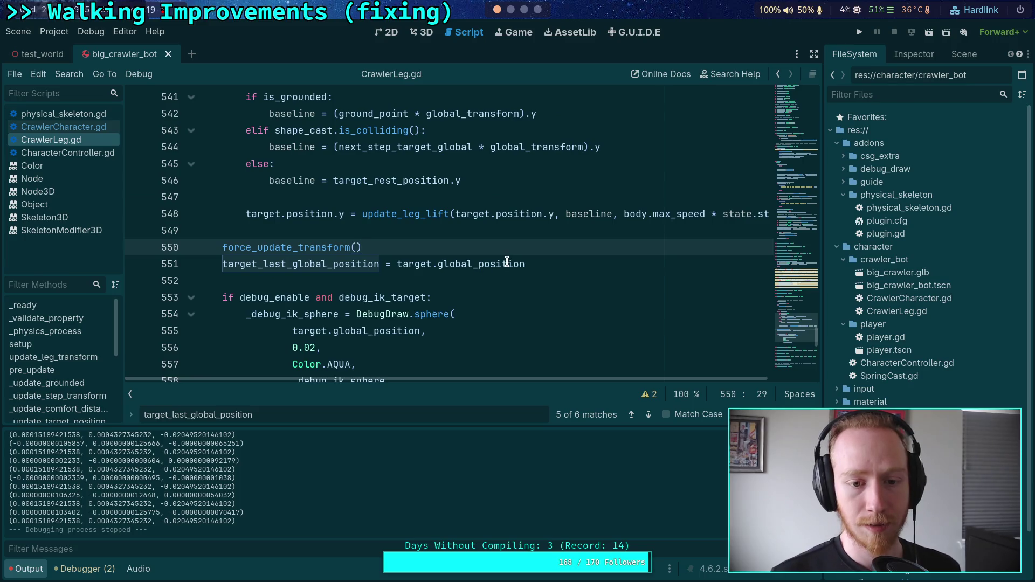
- Add print(target.global_position - target_last_global_position) on line 551 and save
key(Return)
text(pr)
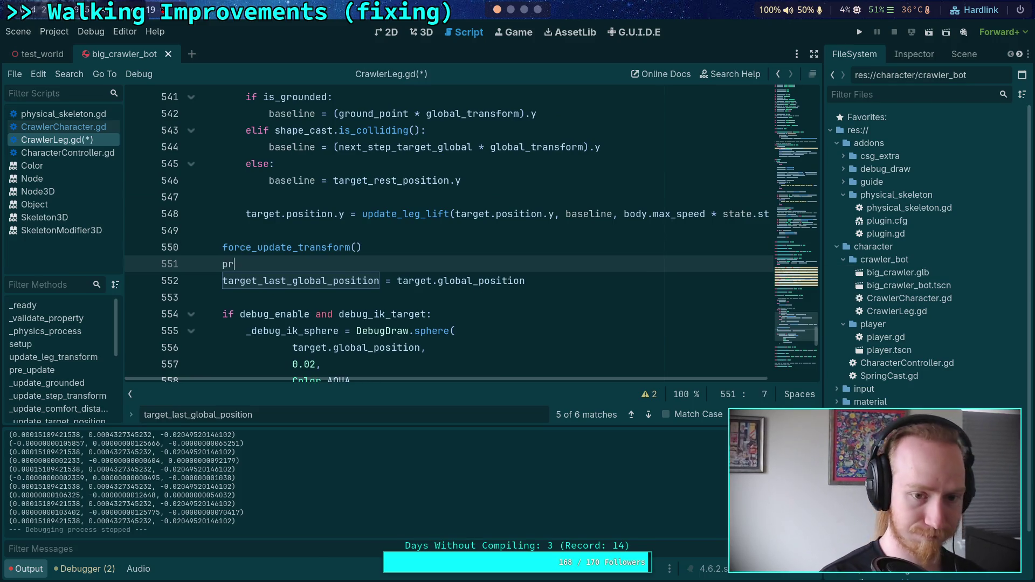
text(int()
text(target.glo)
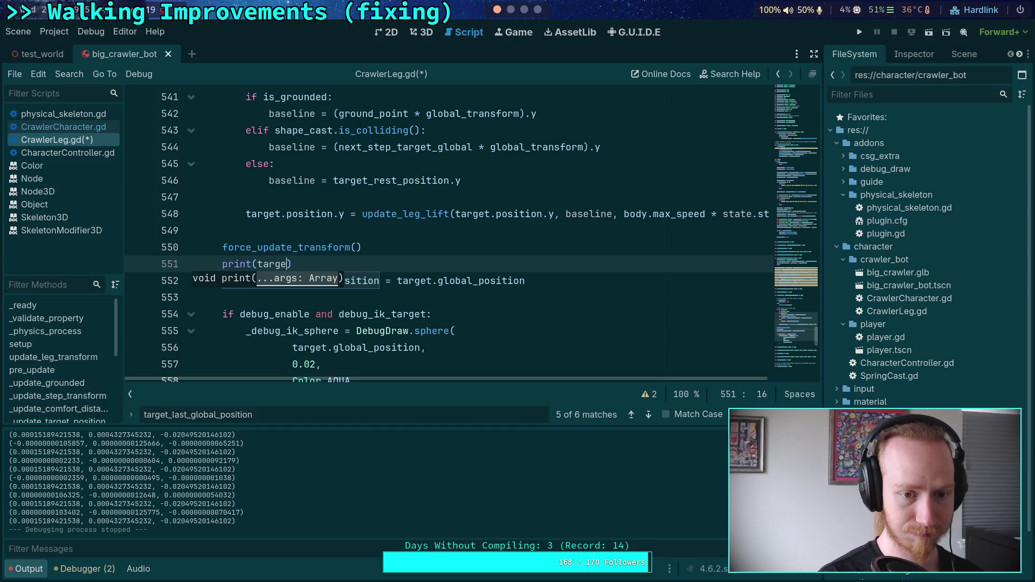
key(Down)
key(Return)
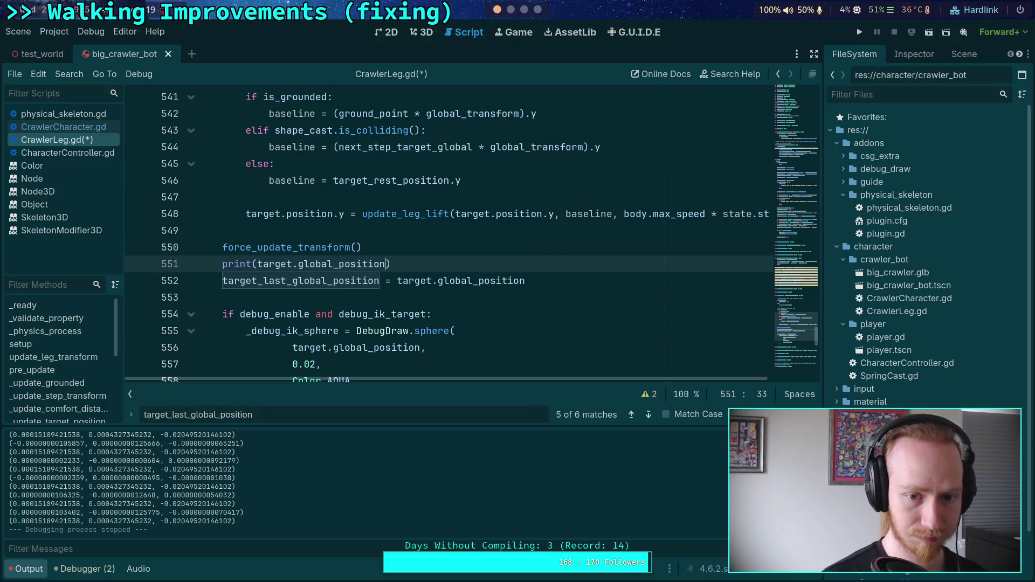
text(- target)
text(_l)
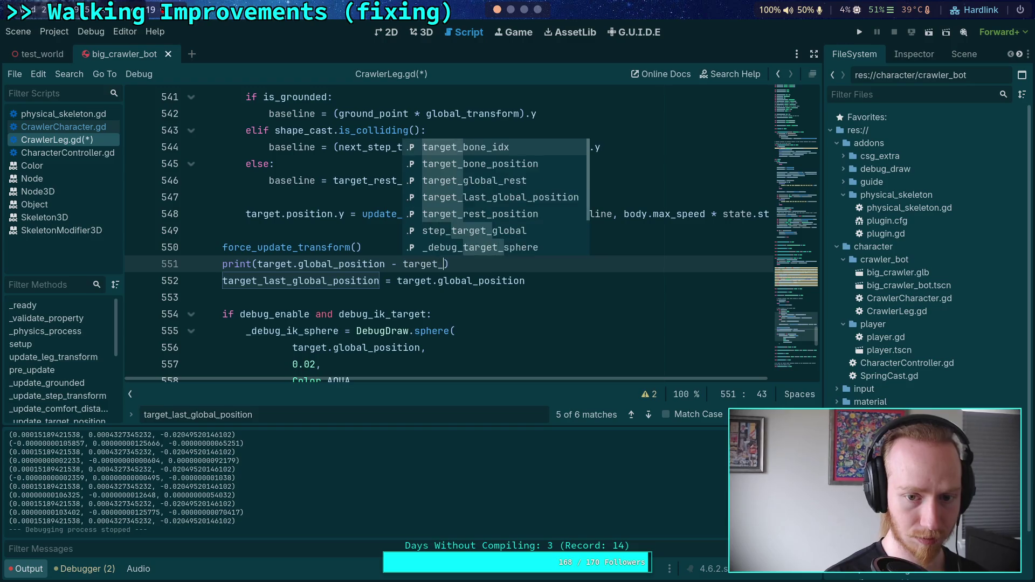
key(Return)
key(ctrl+s)
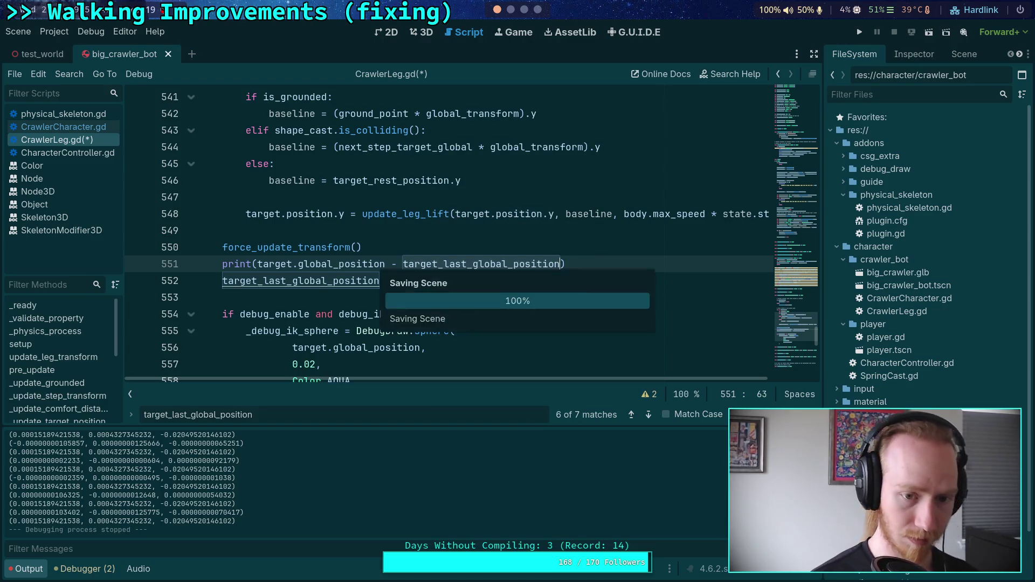
- Comment out the _physics_process debug lines, run the bot, walk with W and step three ticks
scroll(425, 291, up, 10)
key(alt+Left)
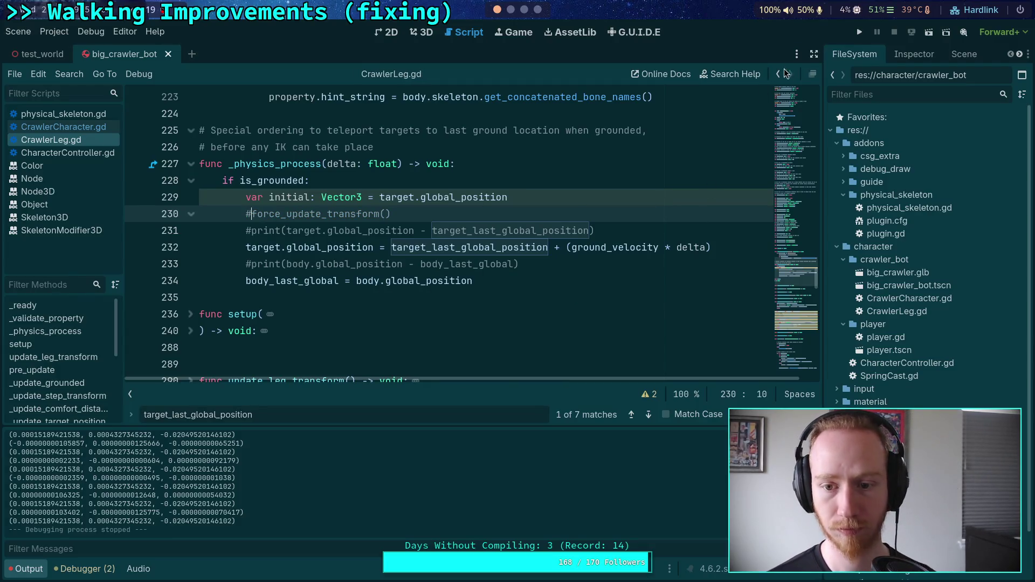
click(854, 33)
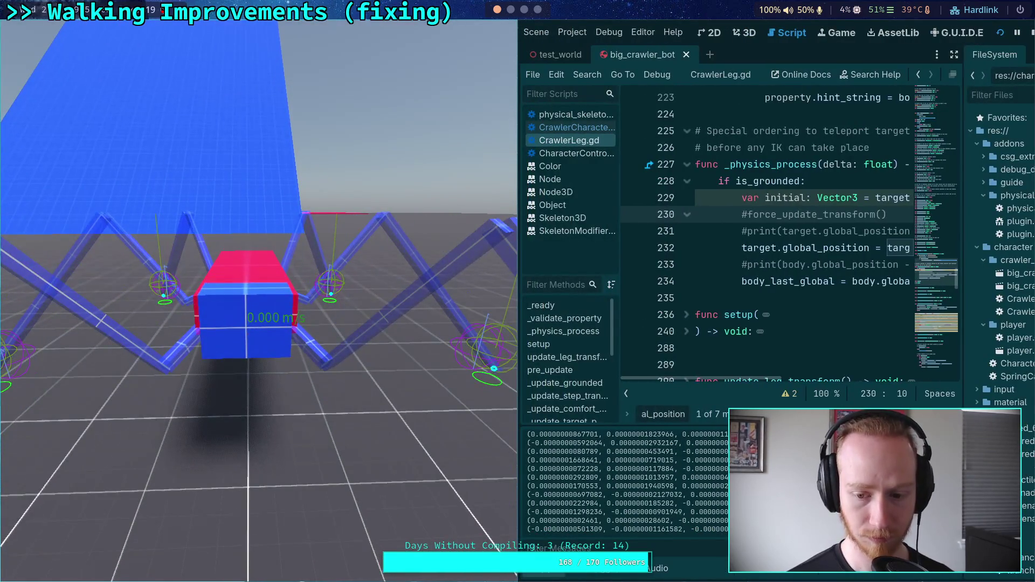
key(w)
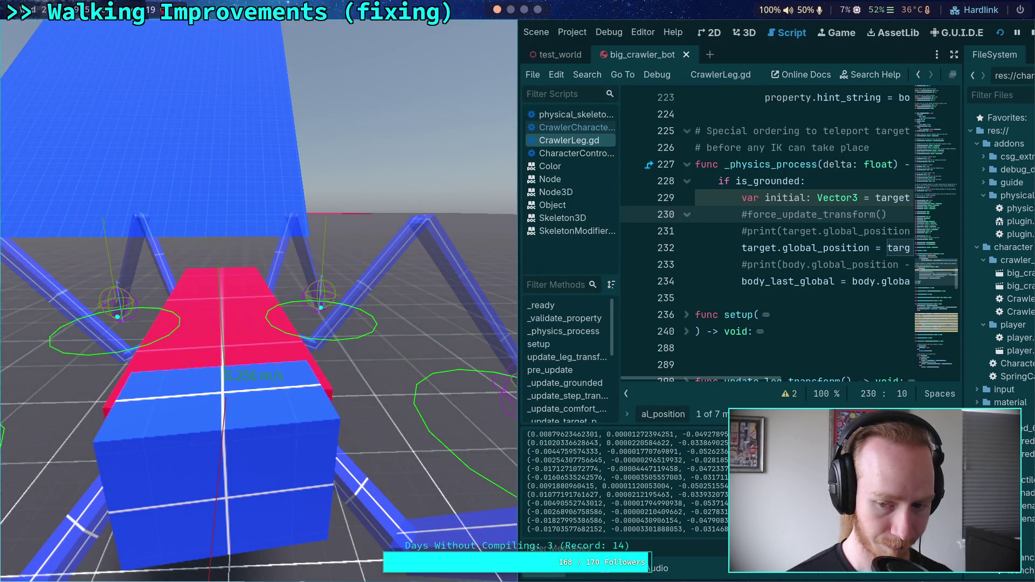
key(t)
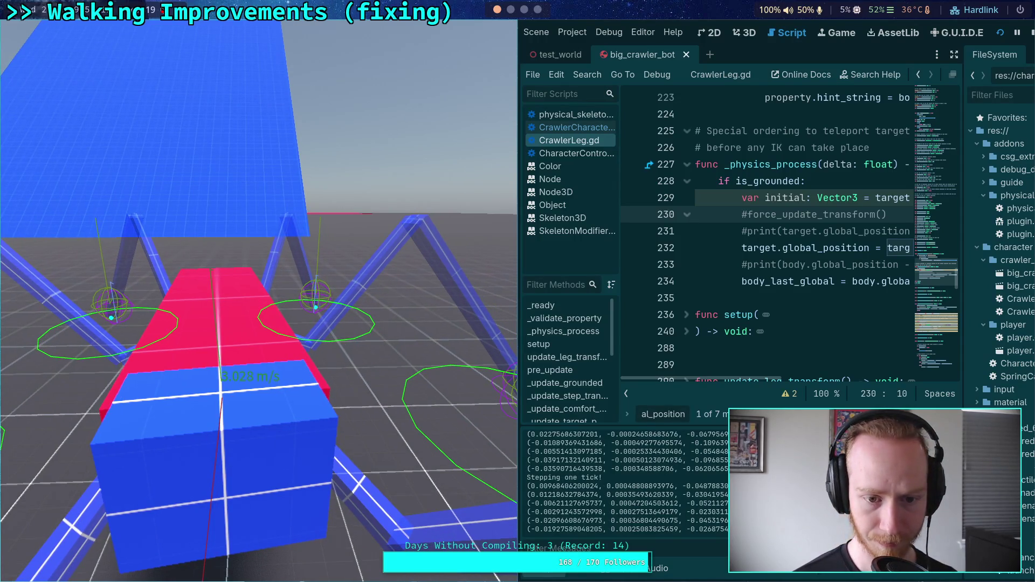
key(t)
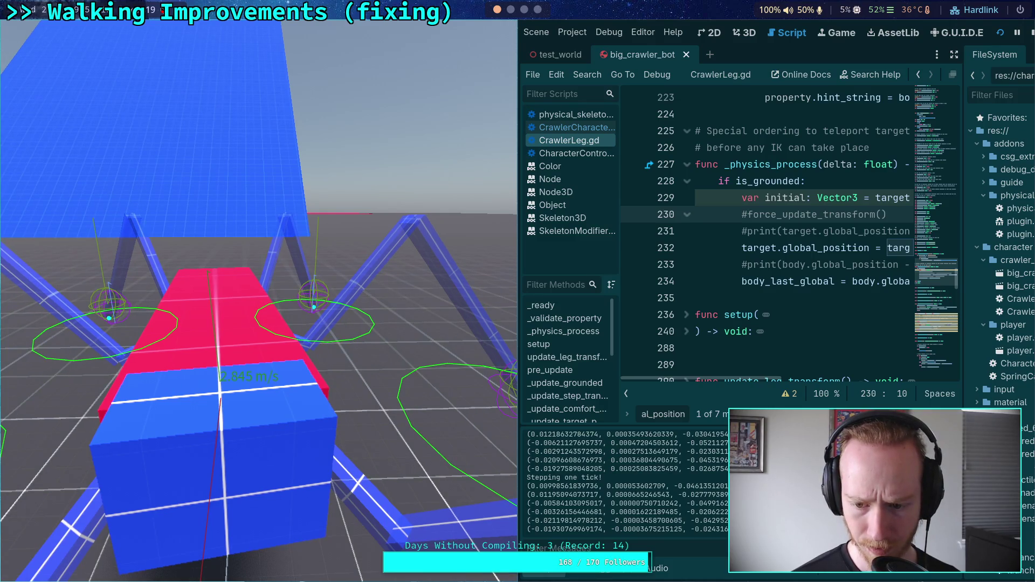
key(t)
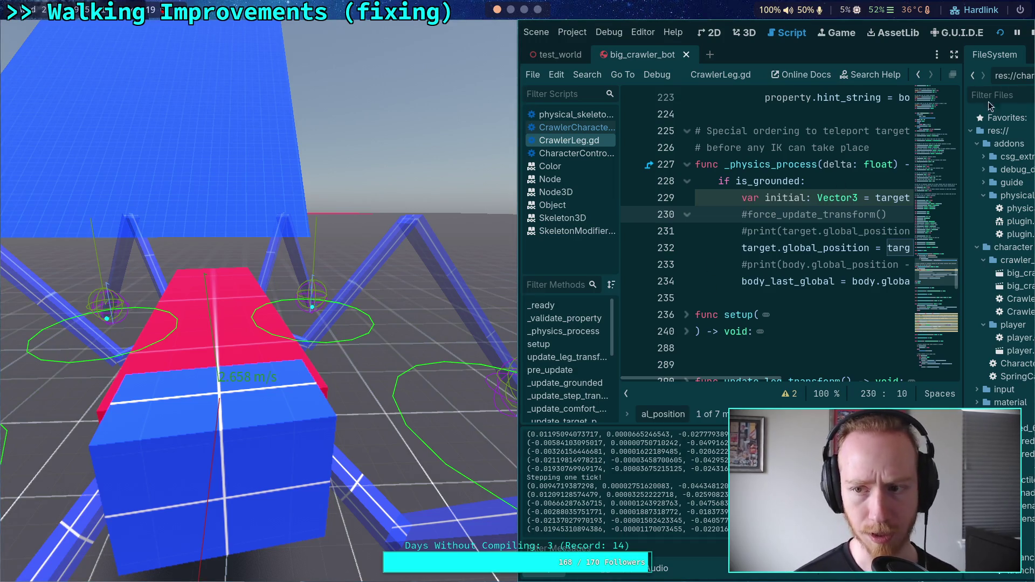
scroll(803, 318, down, 15)
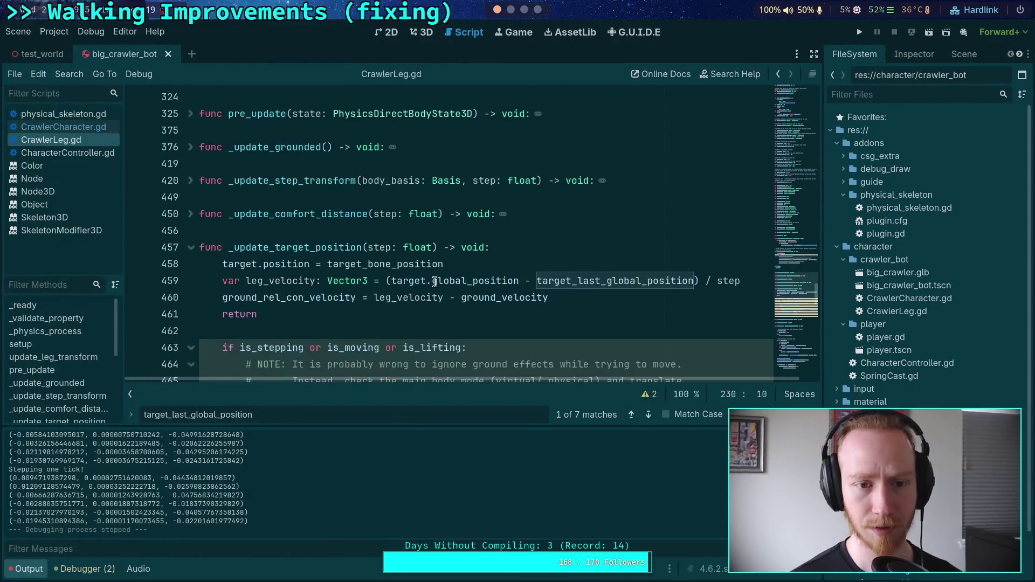
- Highlight global_position near line 550, collapse the Output panel, and place the cursor after else on line 535
scroll(802, 324, down, 7)
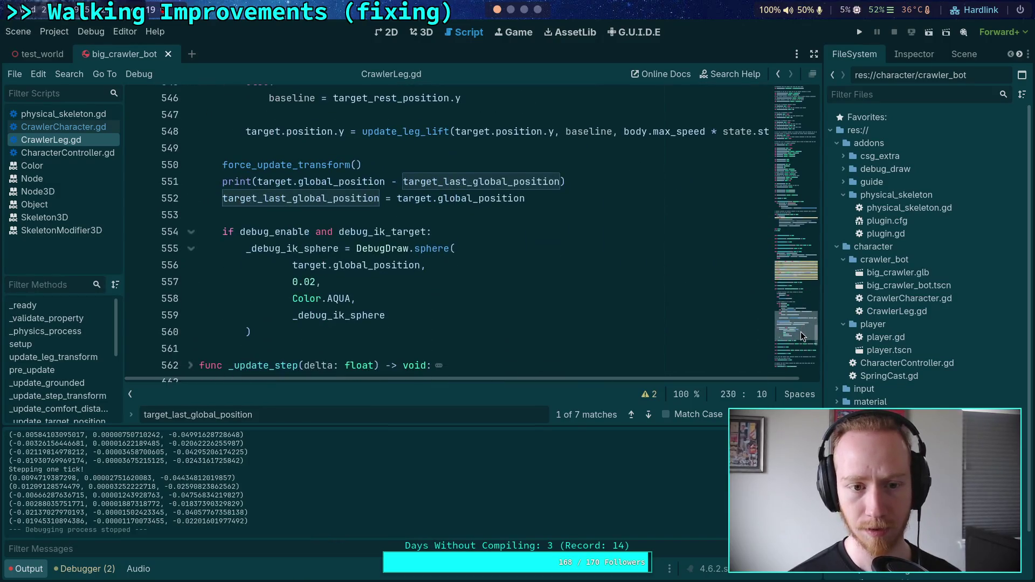
scroll(472, 313, up, 2)
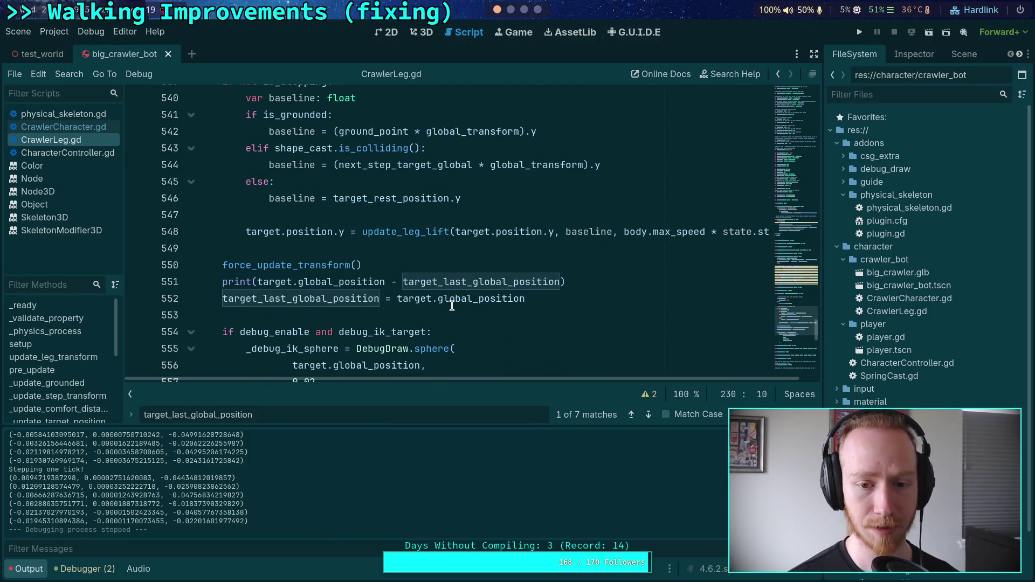
double_click(458, 299)
scroll(377, 324, up, 3)
scroll(324, 377, down, 3)
click(34, 569)
scroll(280, 348, up, 3)
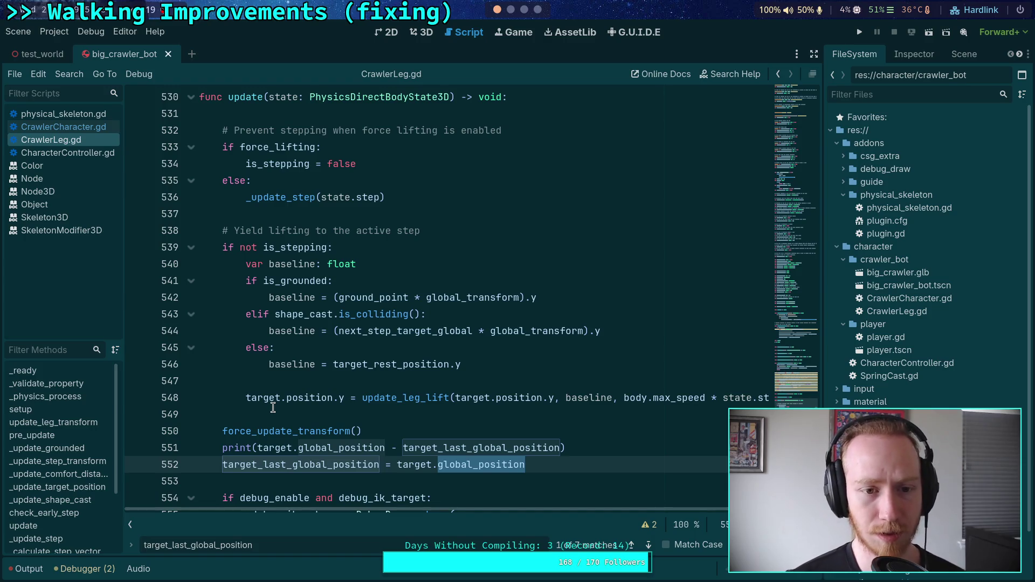
click(371, 181)
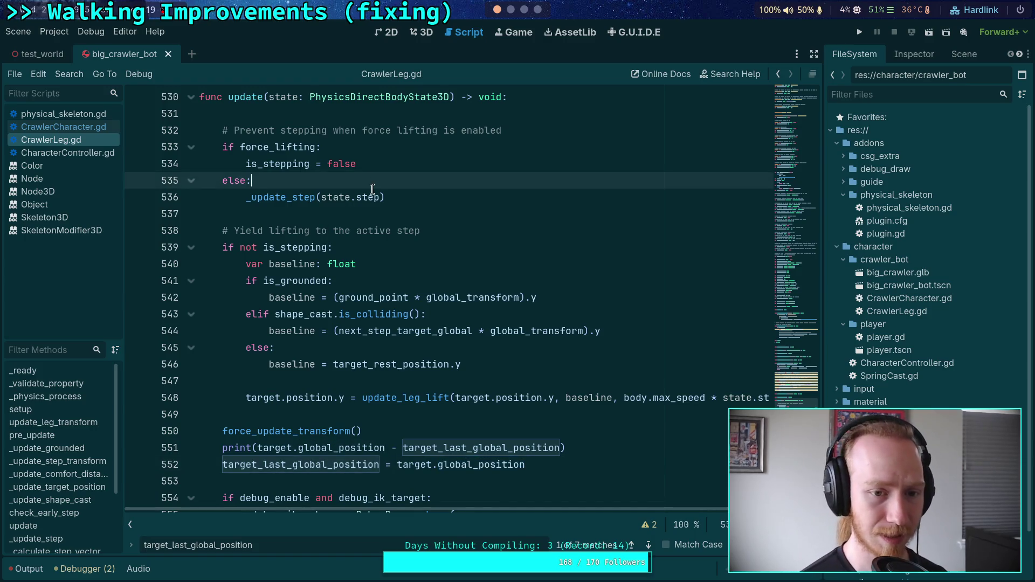
- Add a breakpoint statement under else on line 535, then save and run with F5
key(Return)
text(breakpoint)
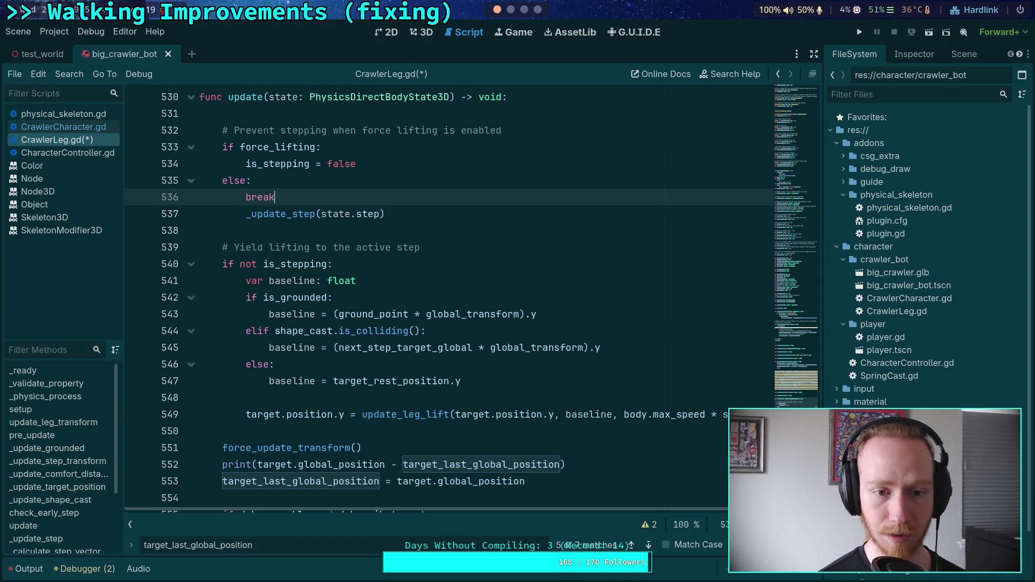
key(F5)
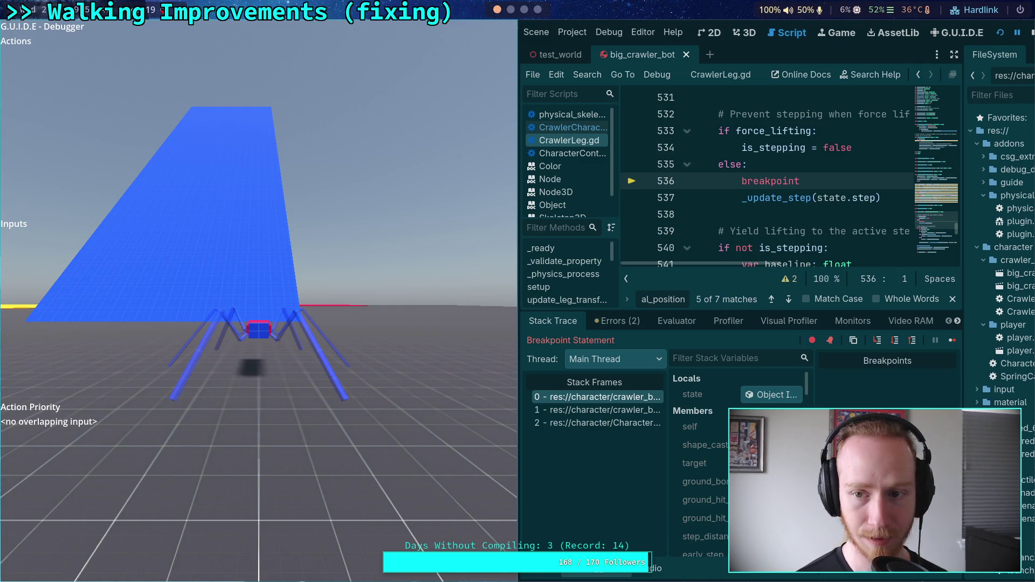
- Stop the game and delete the temporary breakpoint line
click(1031, 33)
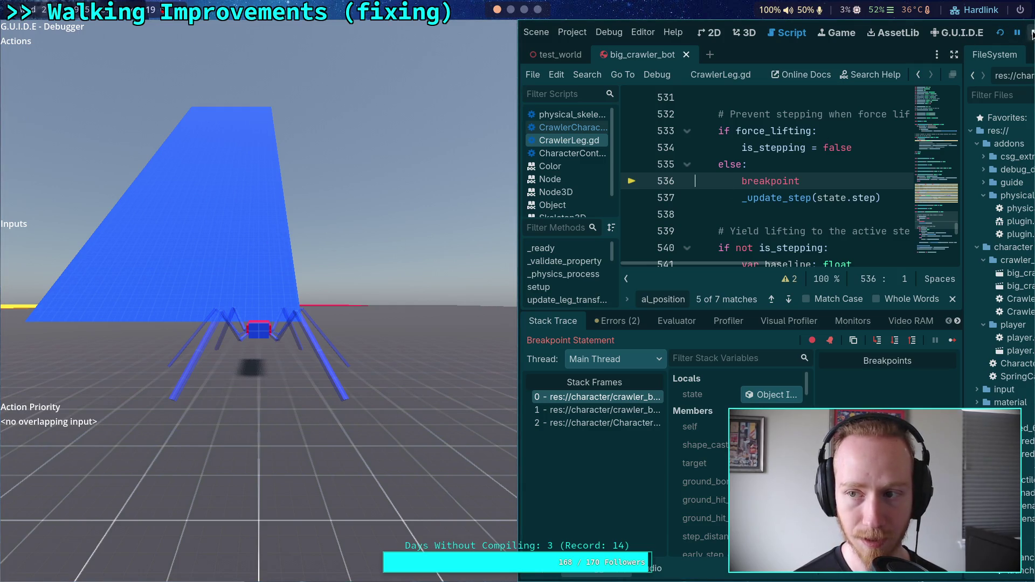
click(339, 172)
key(shift+Home)
key(BackSpace)
key(BackSpace)
key(BackSpace)
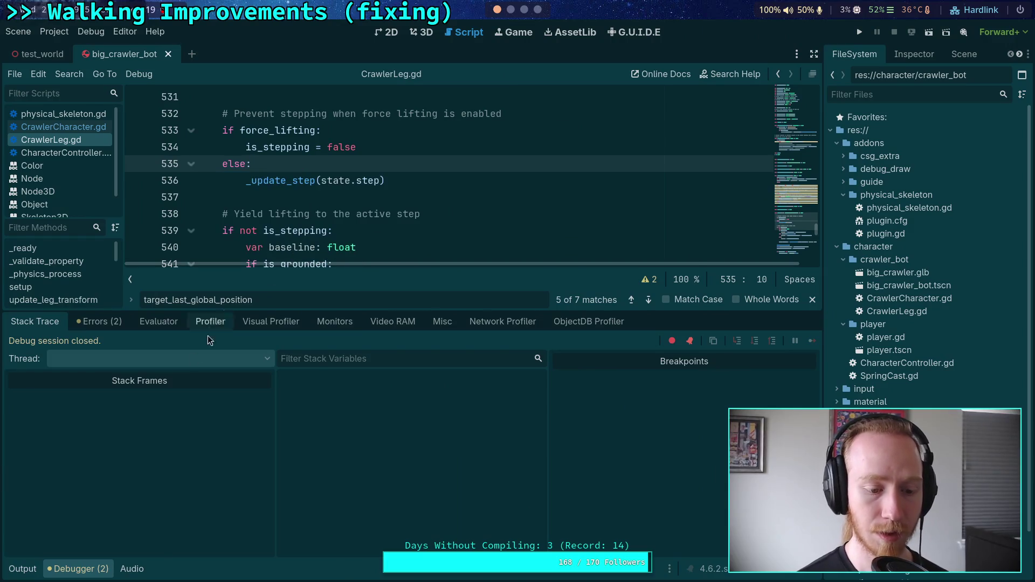
- Hide the debugger panel and jump to the _update_step definition via Lookup Symbol
click(86, 571)
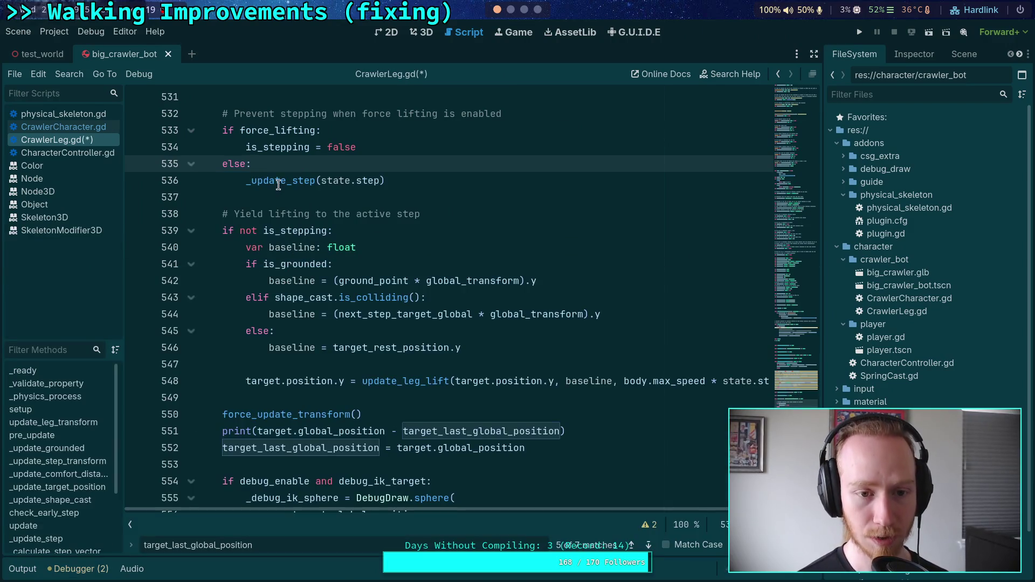
right_click(291, 183)
click(285, 181)
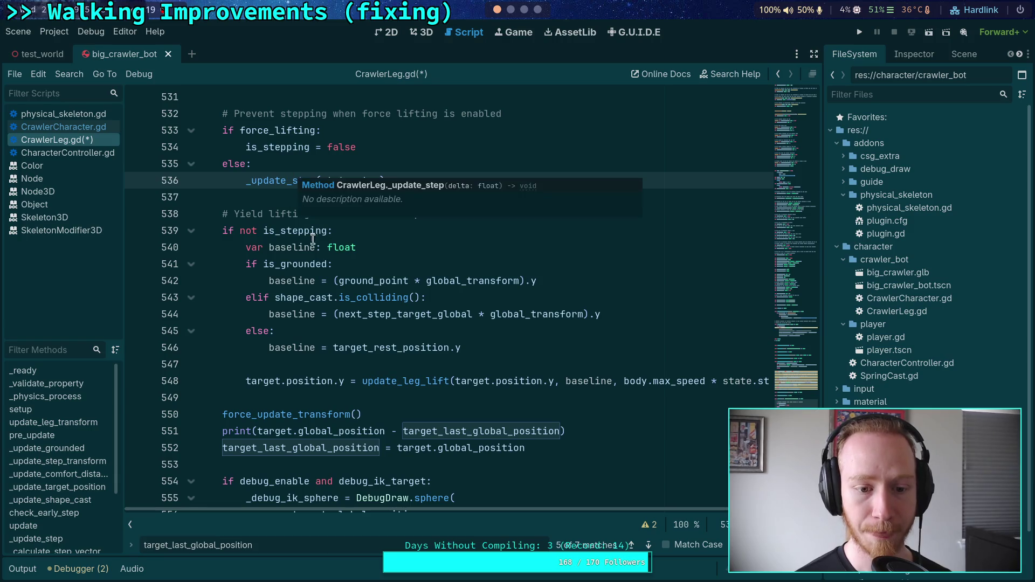
right_click(284, 180)
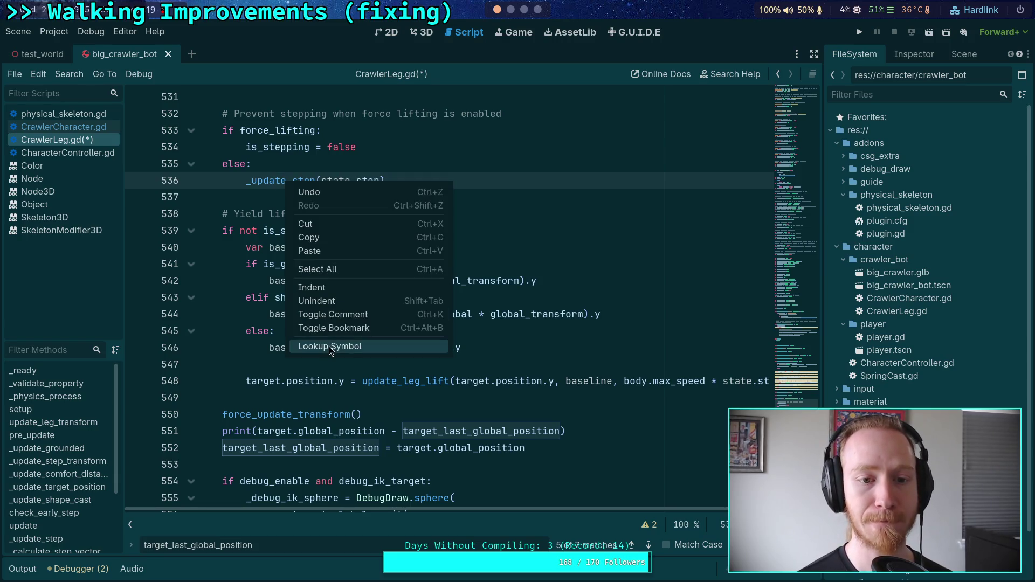
click(329, 346)
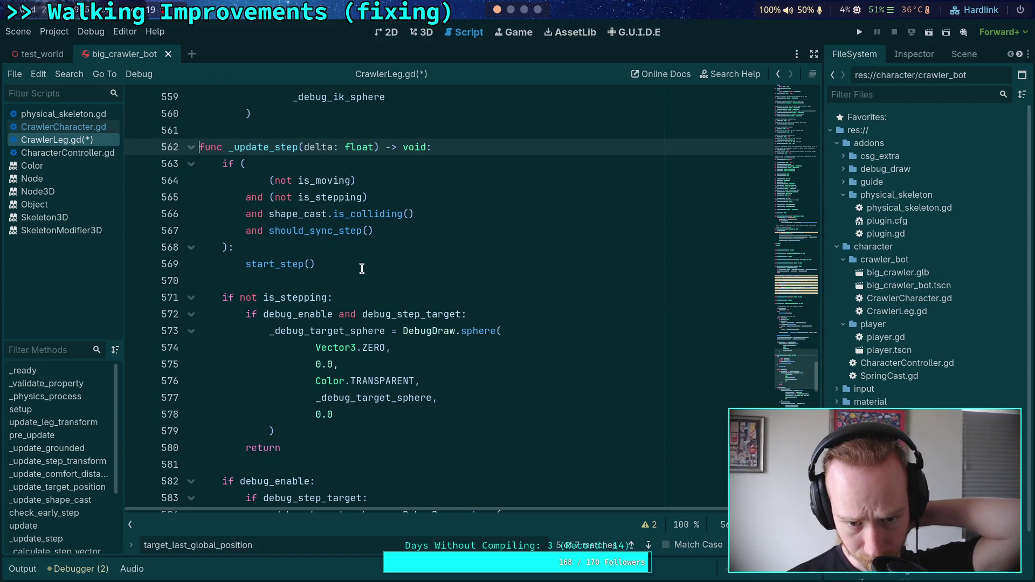
- Add a breakpoint statement under else on line 660 and save the script
scroll(361, 268, down, 1)
scroll(362, 267, down, 10)
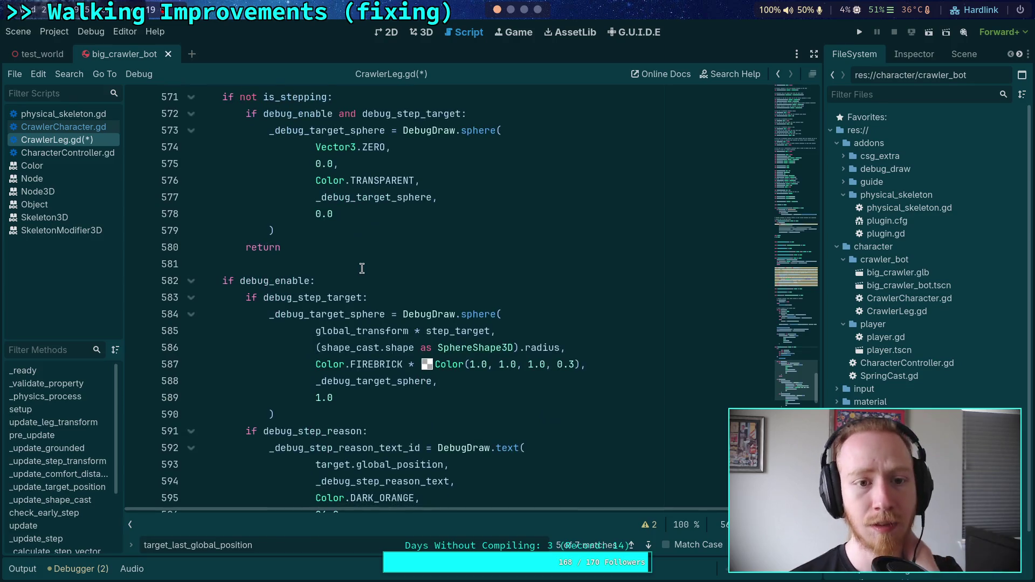
scroll(362, 268, down, 14)
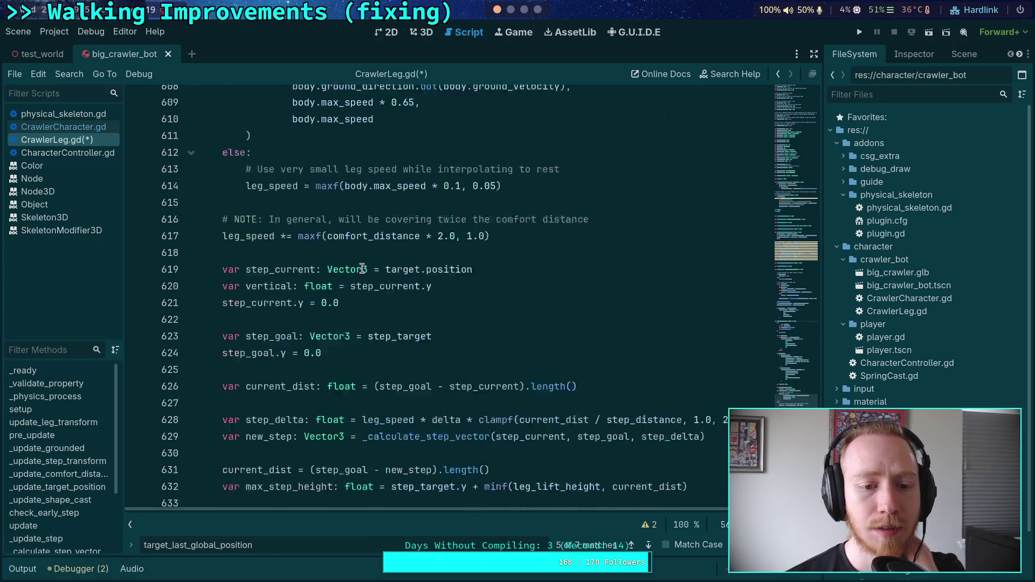
scroll(362, 268, down, 3)
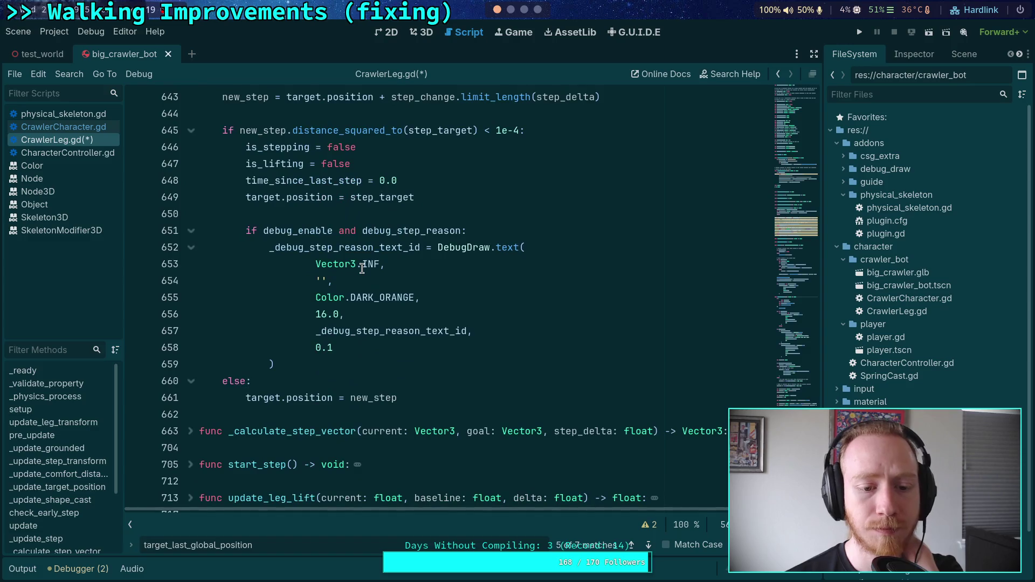
click(370, 388)
key(Return)
text(breakpoint)
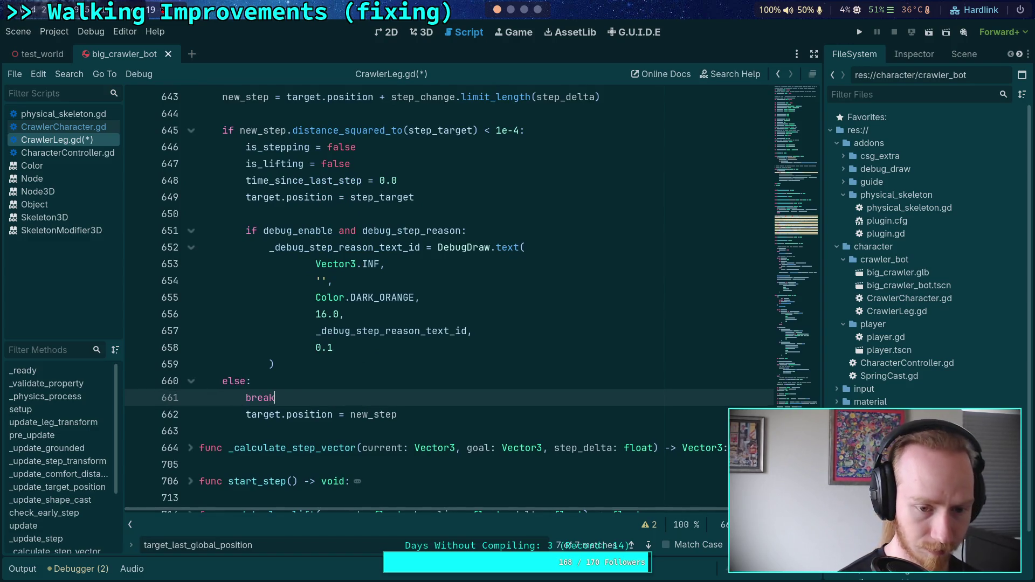
key(ctrl+s)
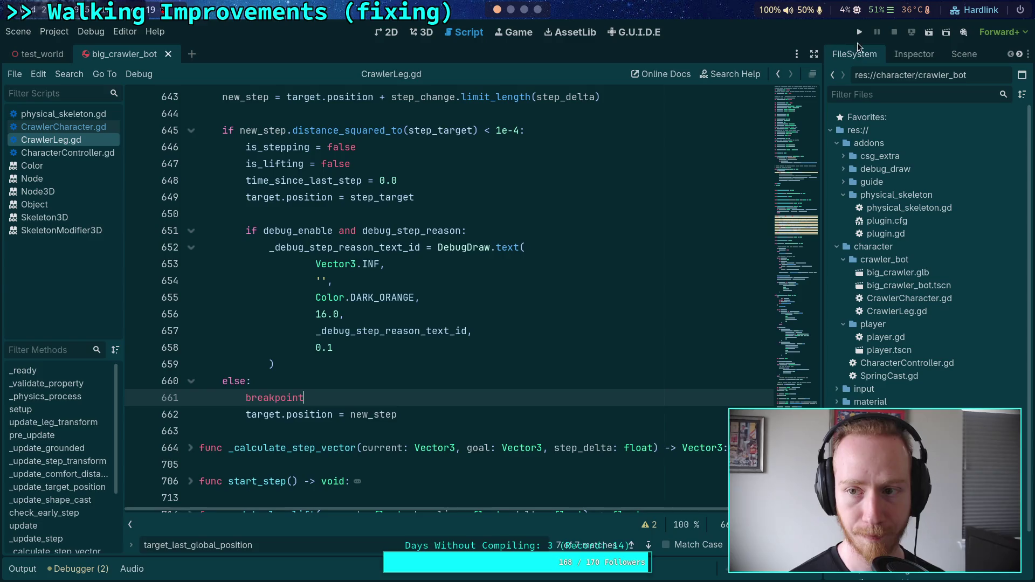
- Run the crawler test, stop it with F8, and delete the breakpoint on line 661
click(859, 32)
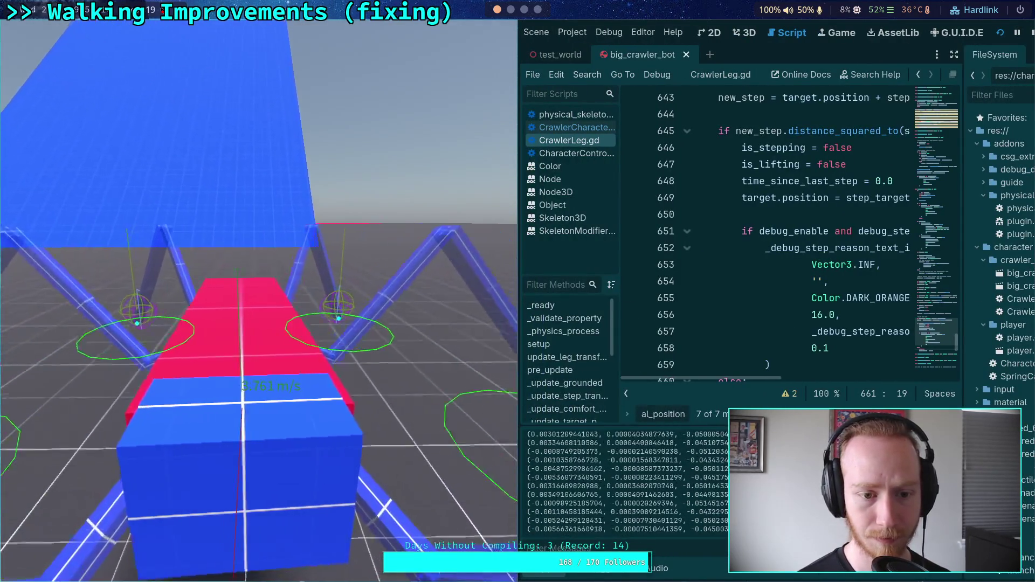
key(F8)
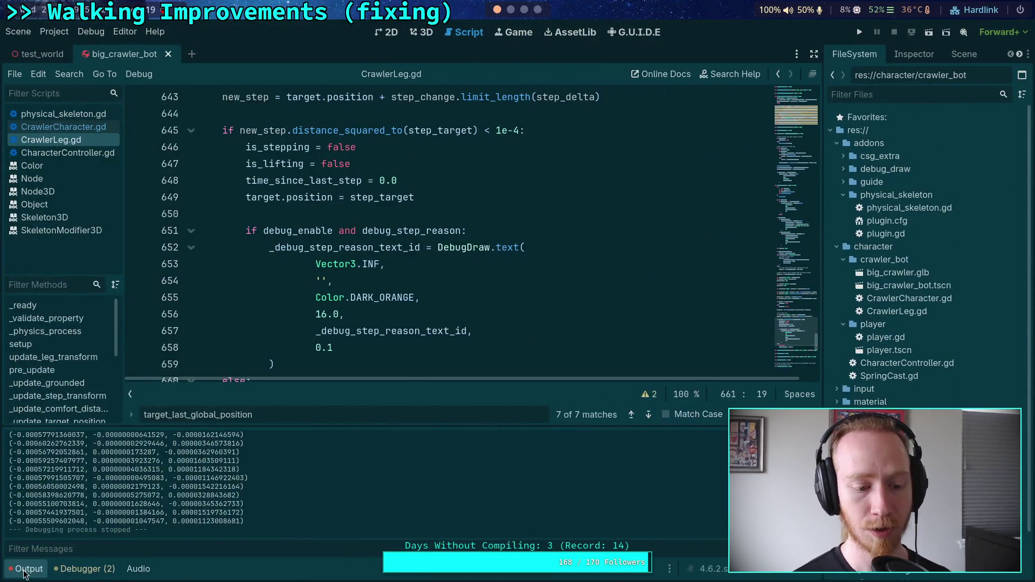
click(24, 572)
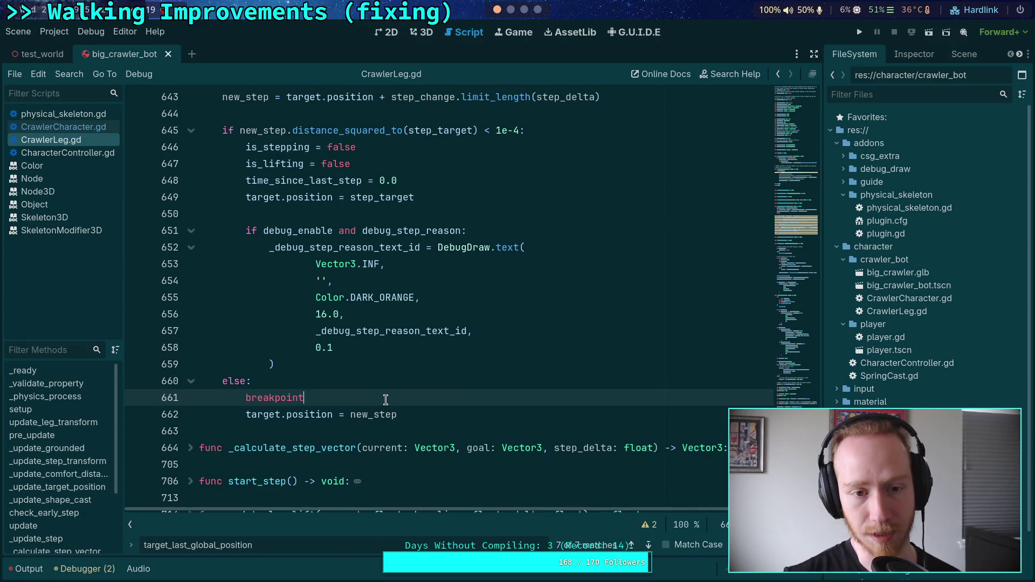
key(shift+Up)
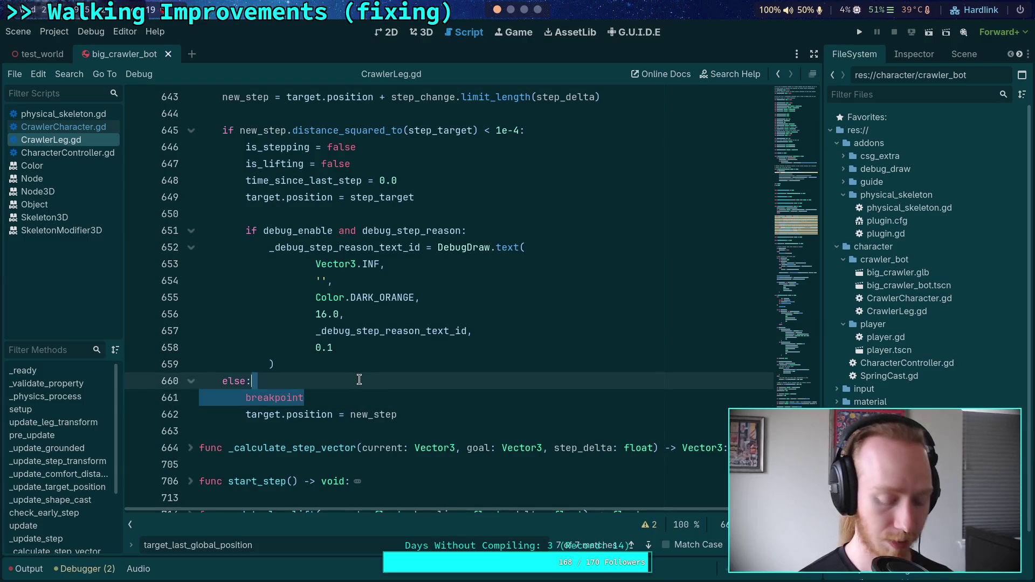
key(BackSpace)
- Collapse the _update_step function body
scroll(323, 411, down, 10)
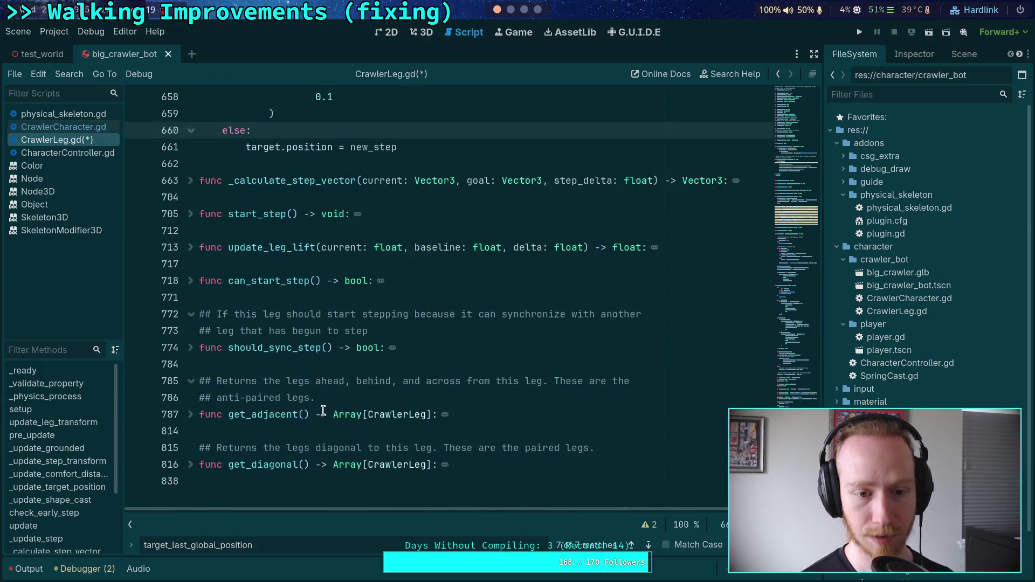
scroll(323, 410, up, 15)
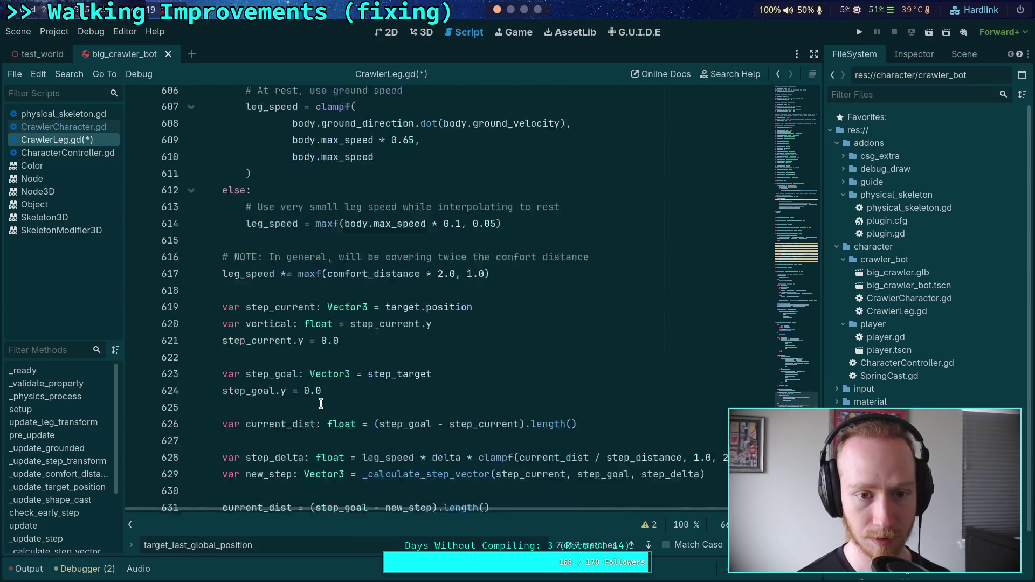
scroll(320, 403, up, 5)
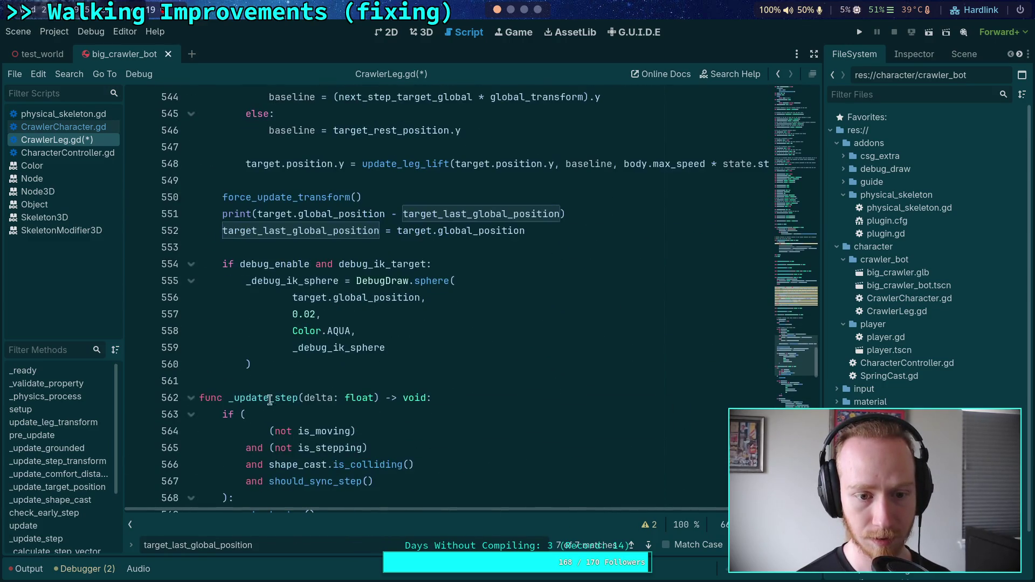
click(192, 399)
scroll(262, 375, up, 10)
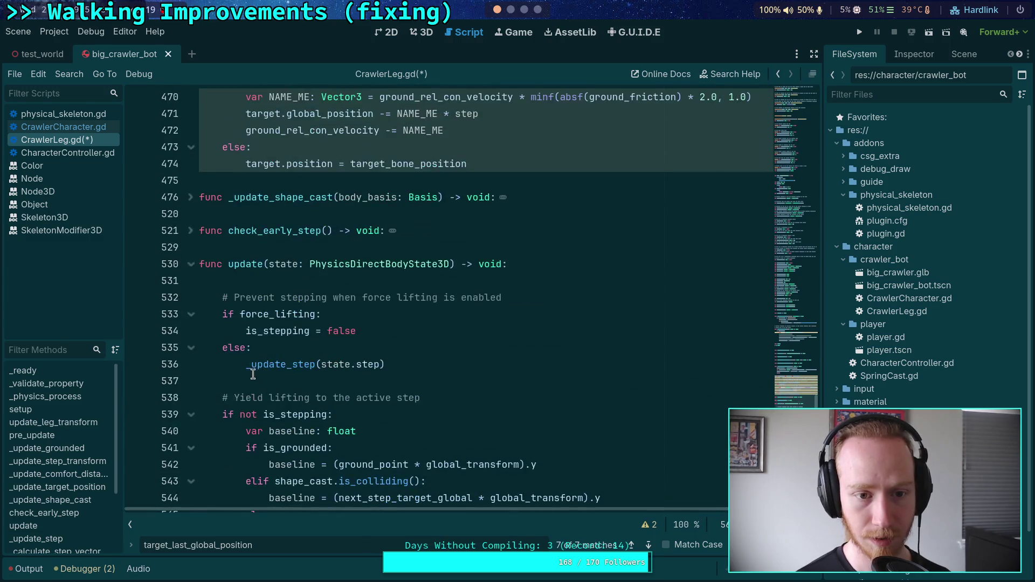
scroll(254, 373, up, 4)
- Highlight target_bone_position and open a blank line at the top of _update_target_position (line 458)
double_click(371, 297)
mouse_move(443, 313)
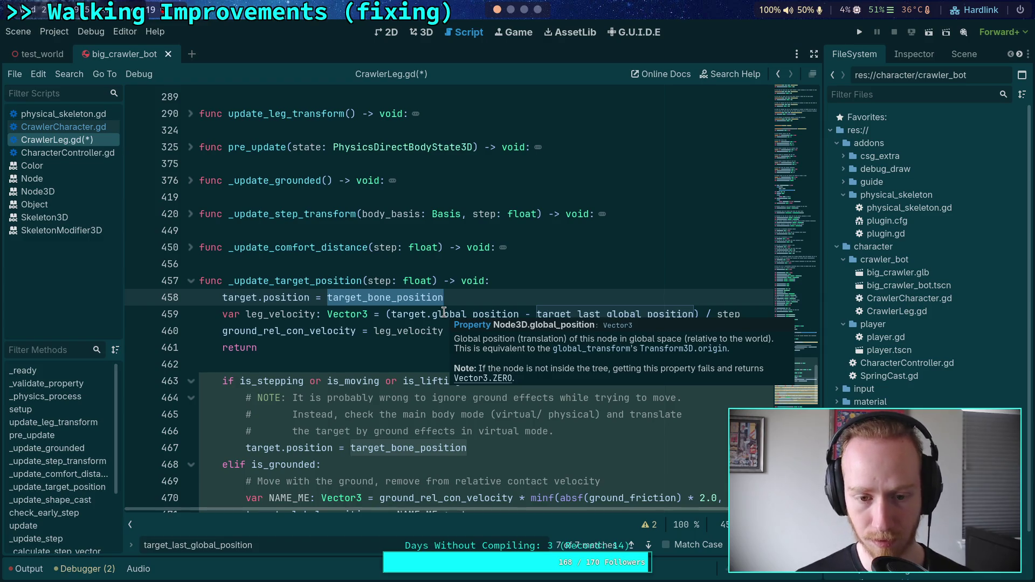
click(486, 275)
click(496, 264)
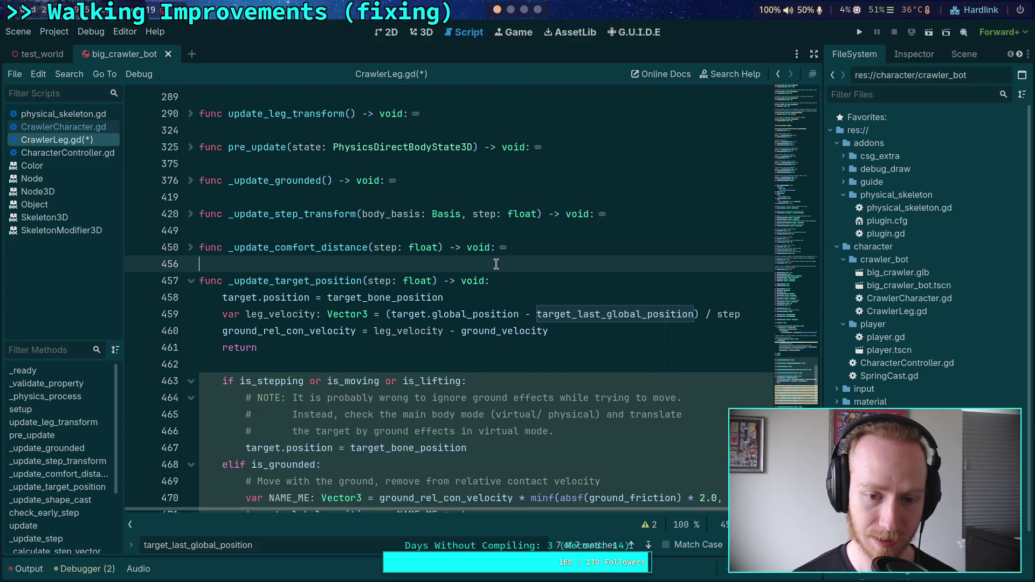
click(555, 281)
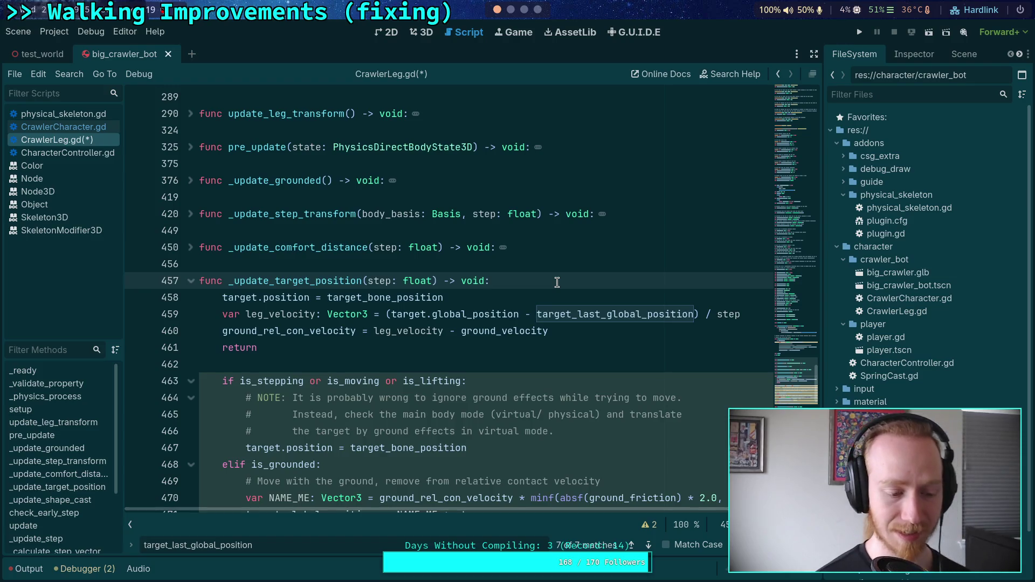
key(Return)
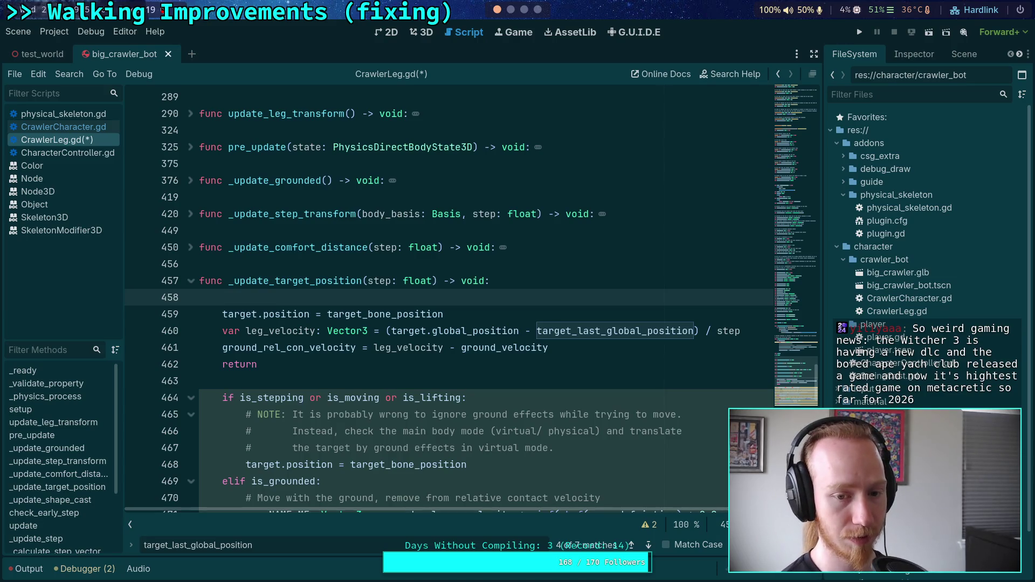
- Start a print() call on line 458 in _update_target_position
text(print()
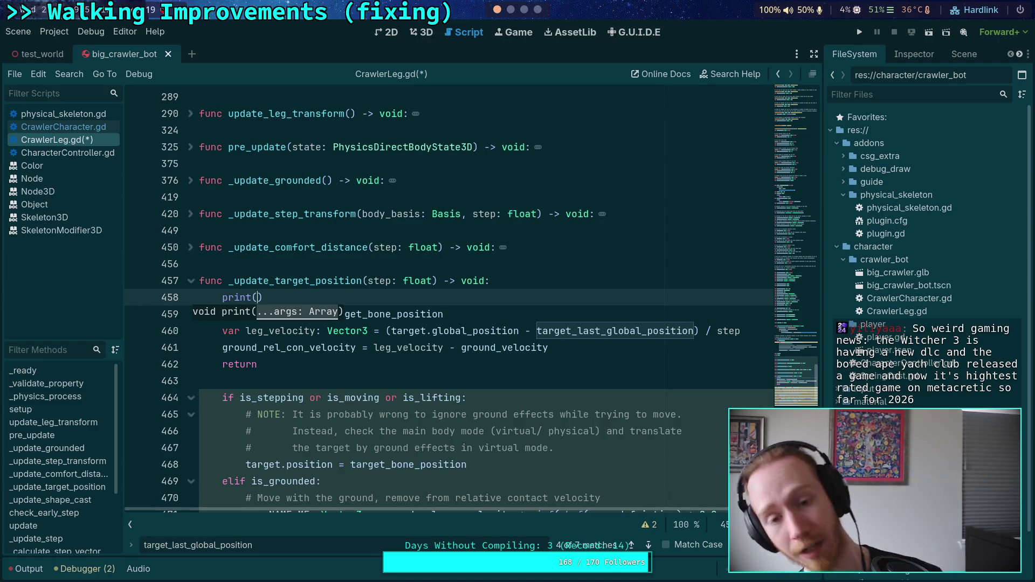
key(Up)
key(Up)
scroll(479, 297, up, 2)
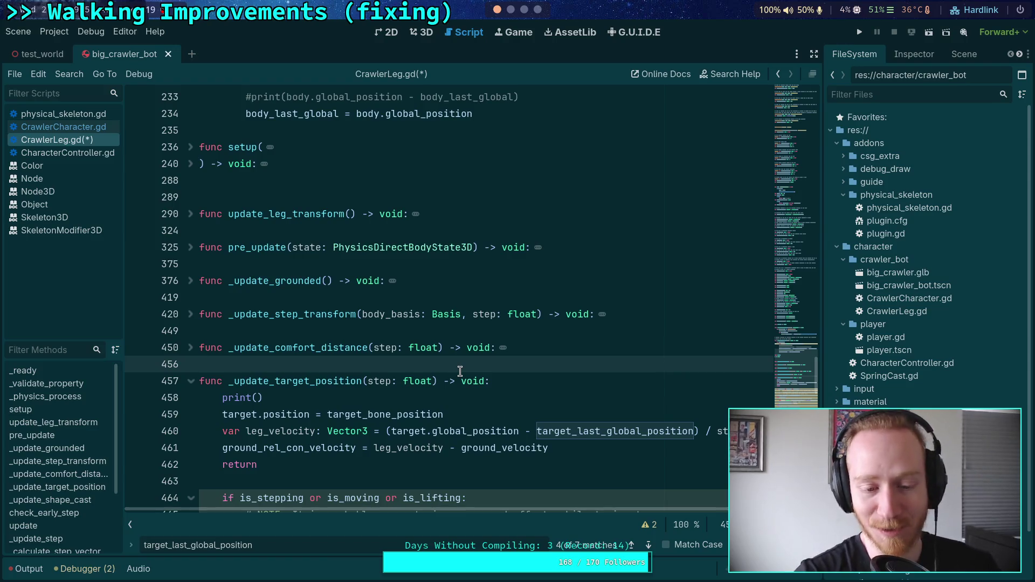
scroll(518, 386, down, 1)
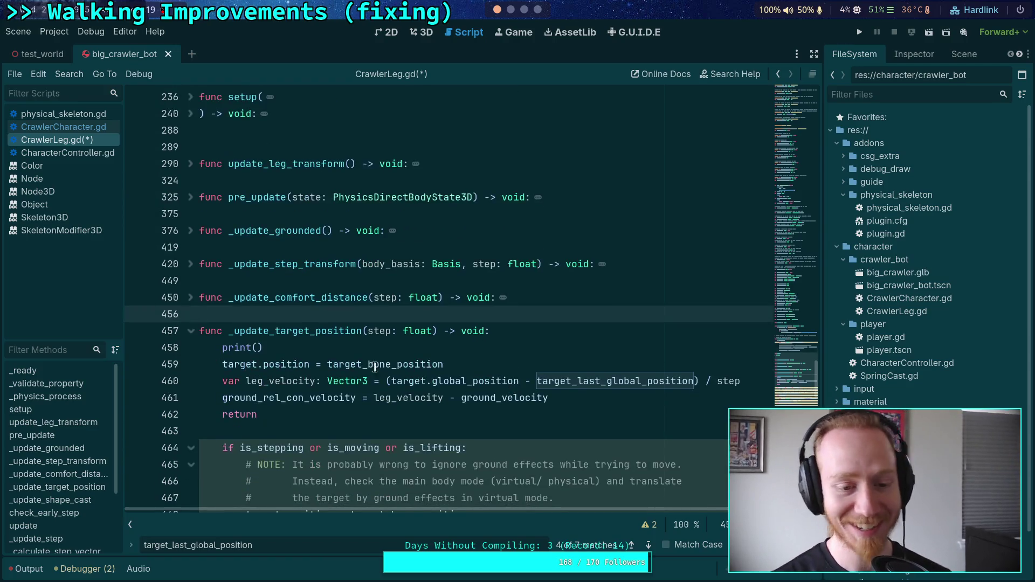
click(358, 348)
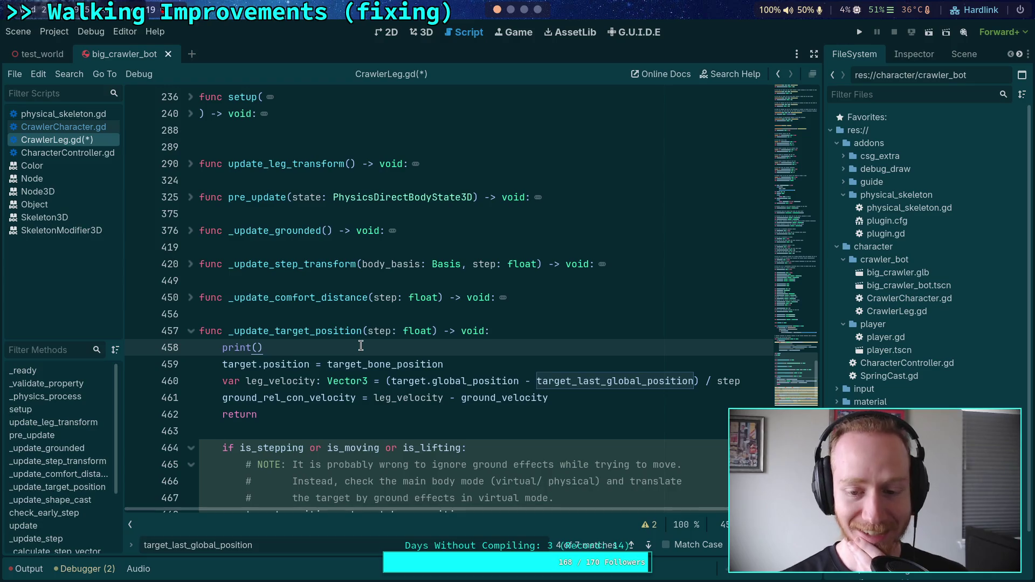
scroll(358, 348, down, 3)
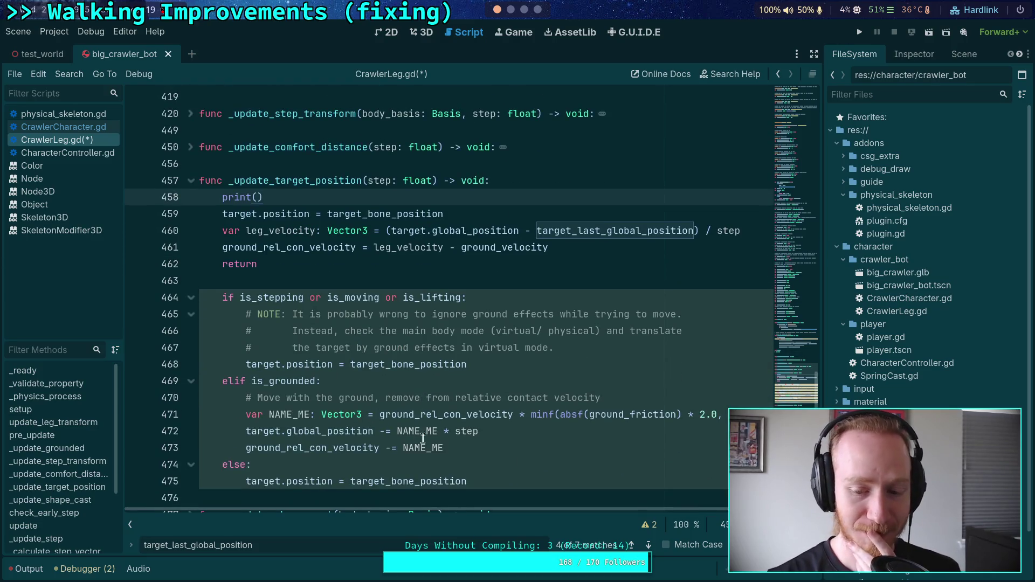
key(Escape)
scroll(361, 311, up, 1)
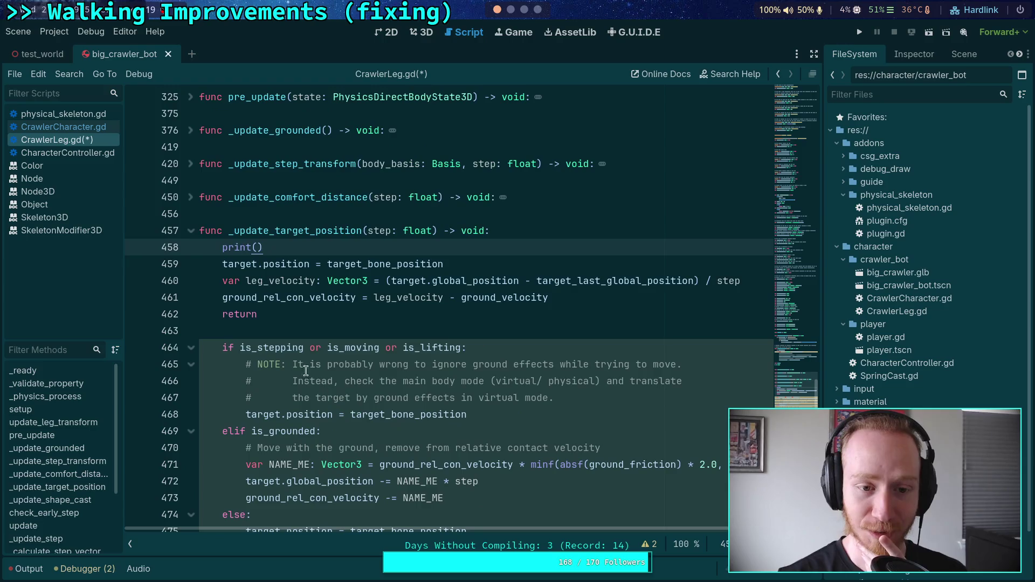
- Complete it as print(target.global_position - target_last_global_position) and save CrawlerLeg.gd
key(BackSpace)
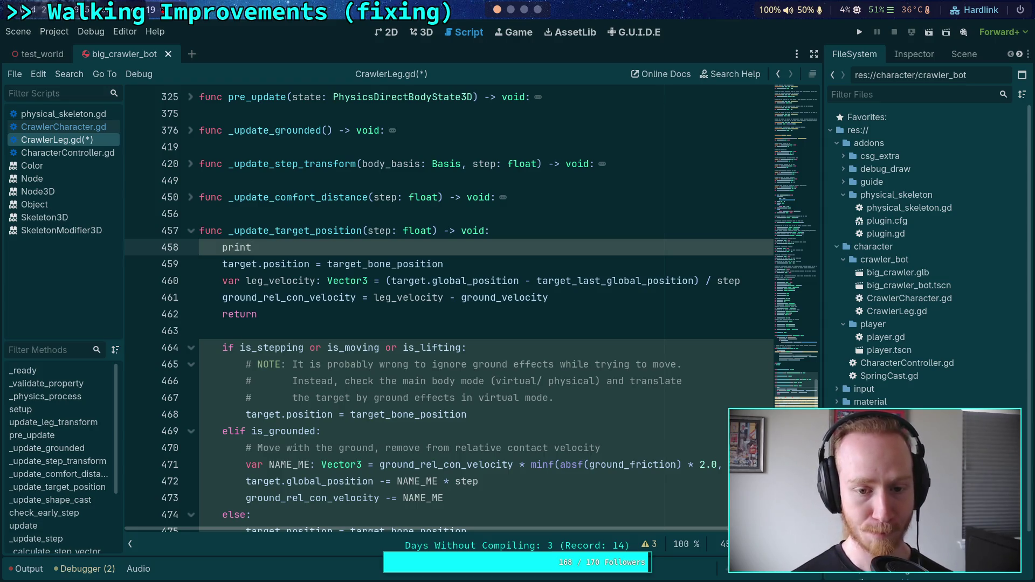
text((target.)
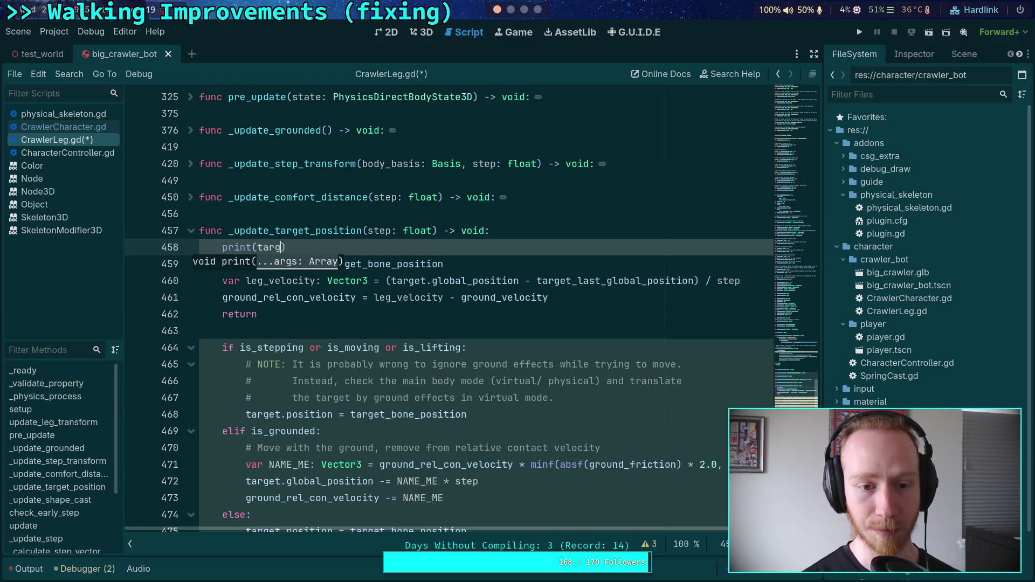
text(gl)
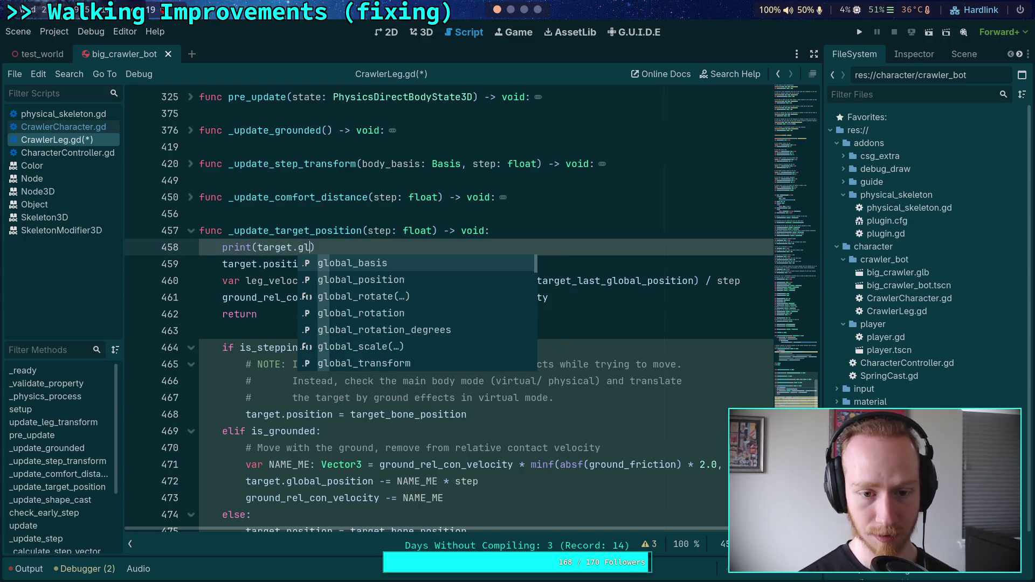
key(Down)
key(Return)
text(- target_)
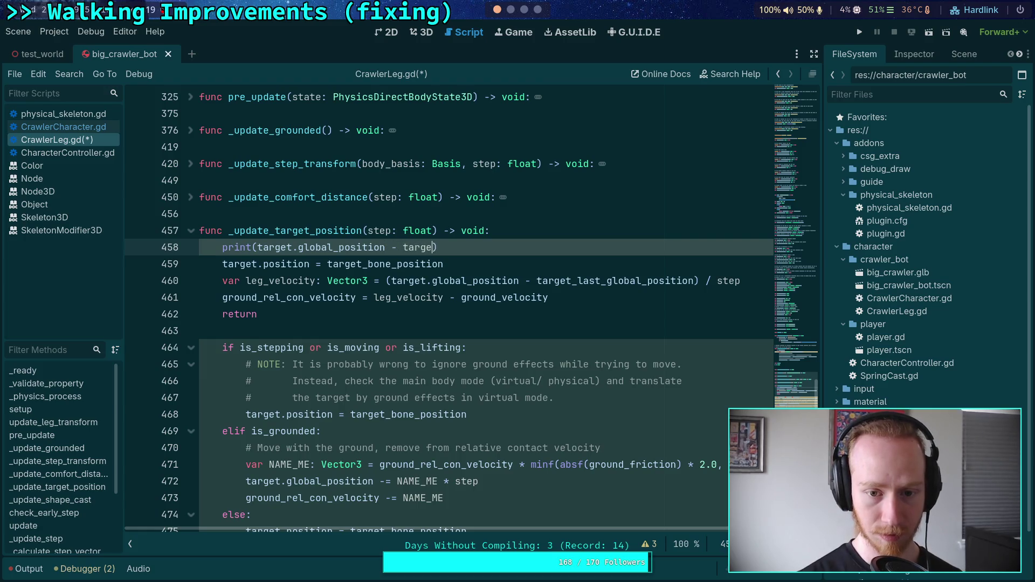
text(last_)
key(Return)
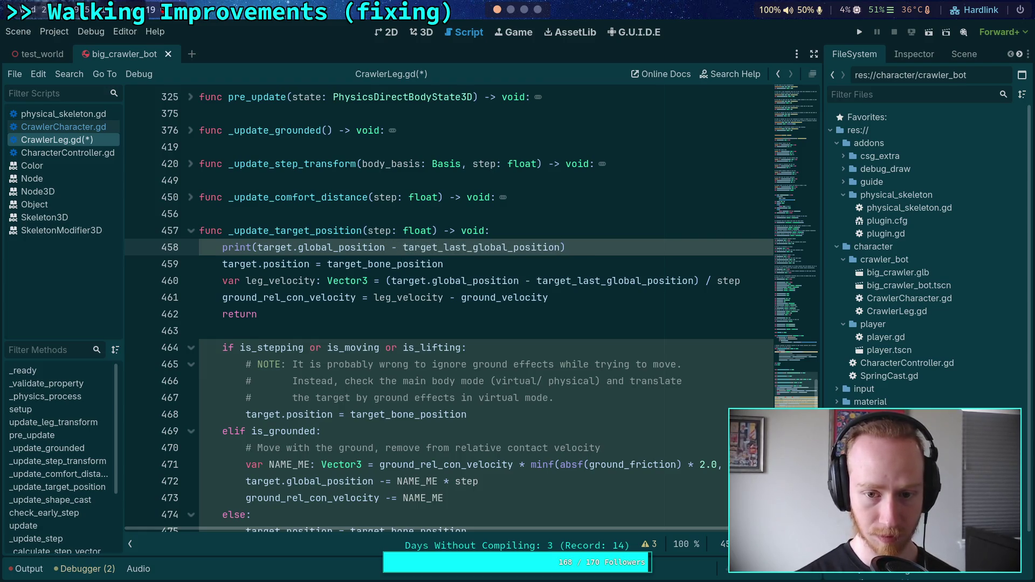
key(ctrl+s)
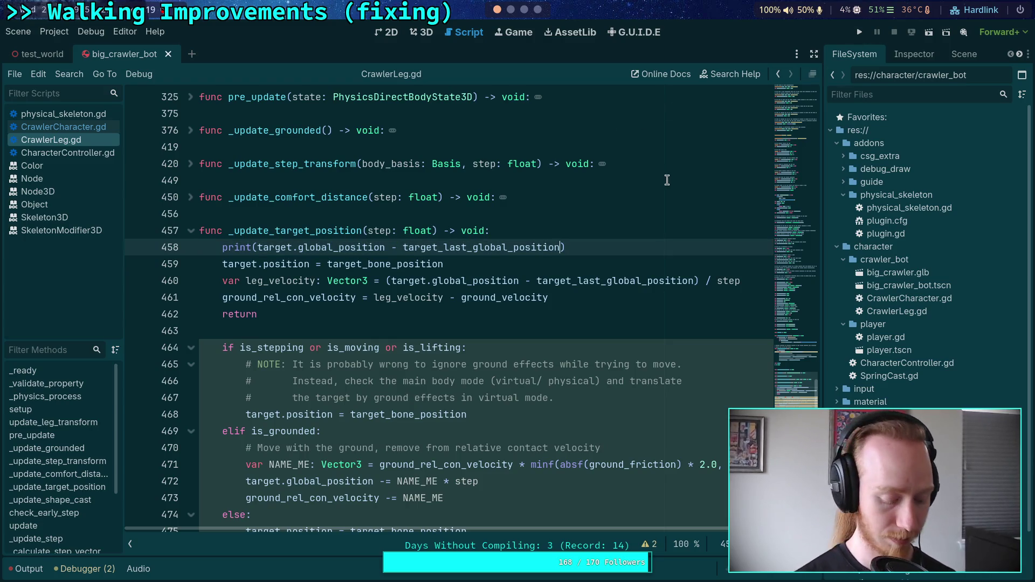
key(ctrl+f)
- Comment out the old print and force_update_transform lines 551–552, then check the print matches down to line 458
text(print)
click(222, 297)
text(#)
click(223, 280)
text(#)
click(649, 545)
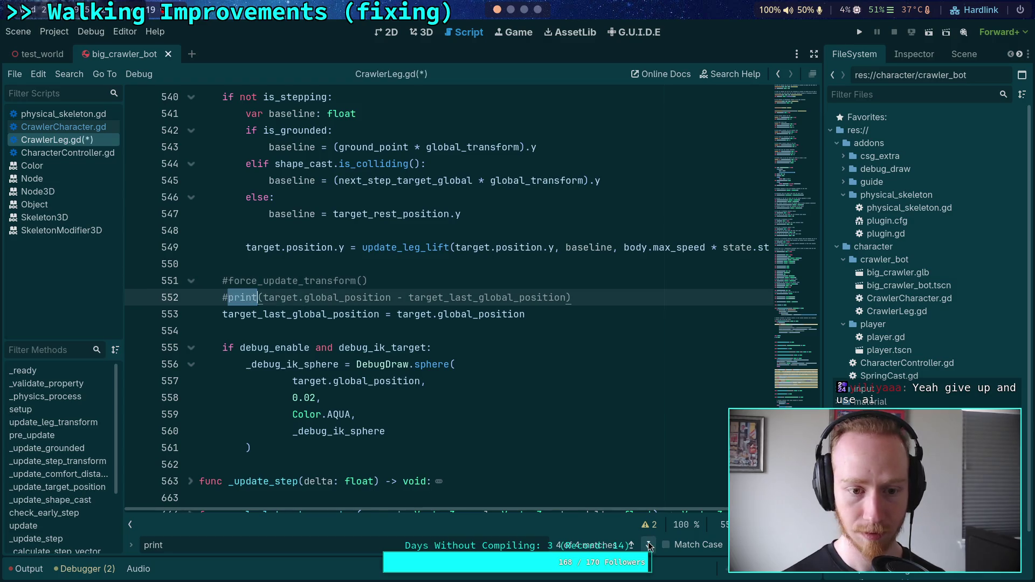
click(649, 546)
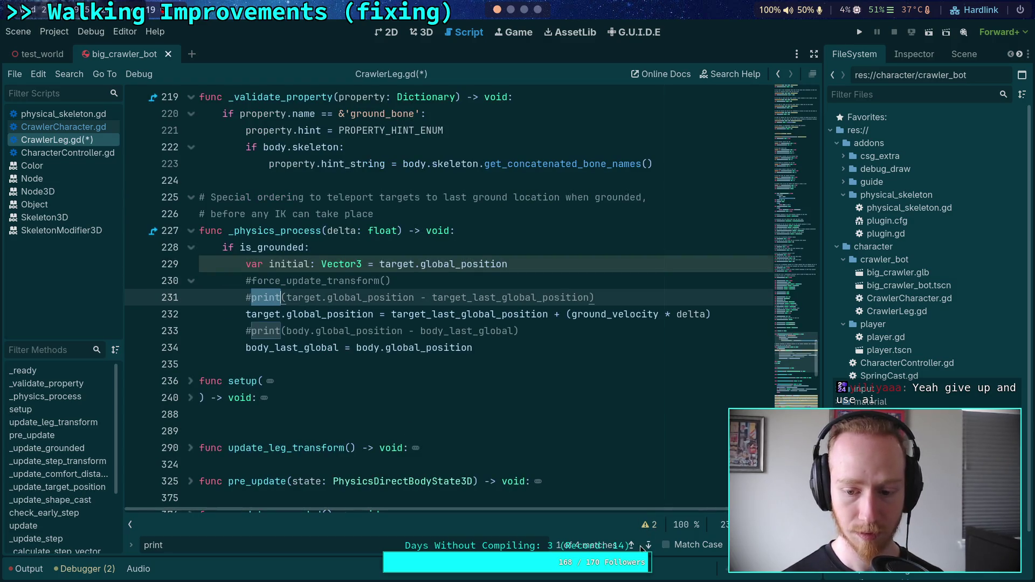
click(649, 545)
click(649, 546)
- Run the crawler scene, restart it for fresh prints, stop it, and collapse the Output panel
click(856, 32)
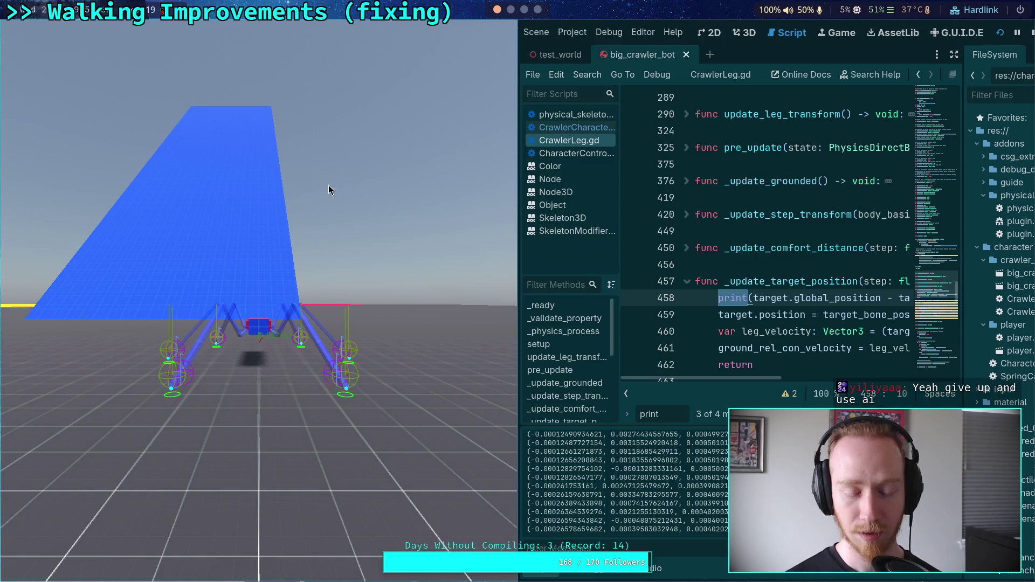
key(F5)
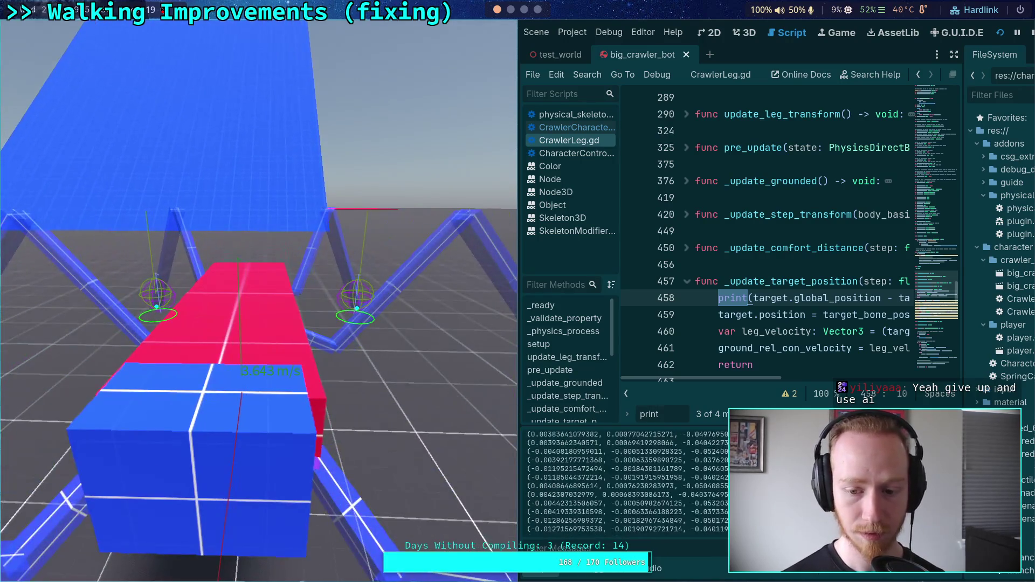
click(1031, 32)
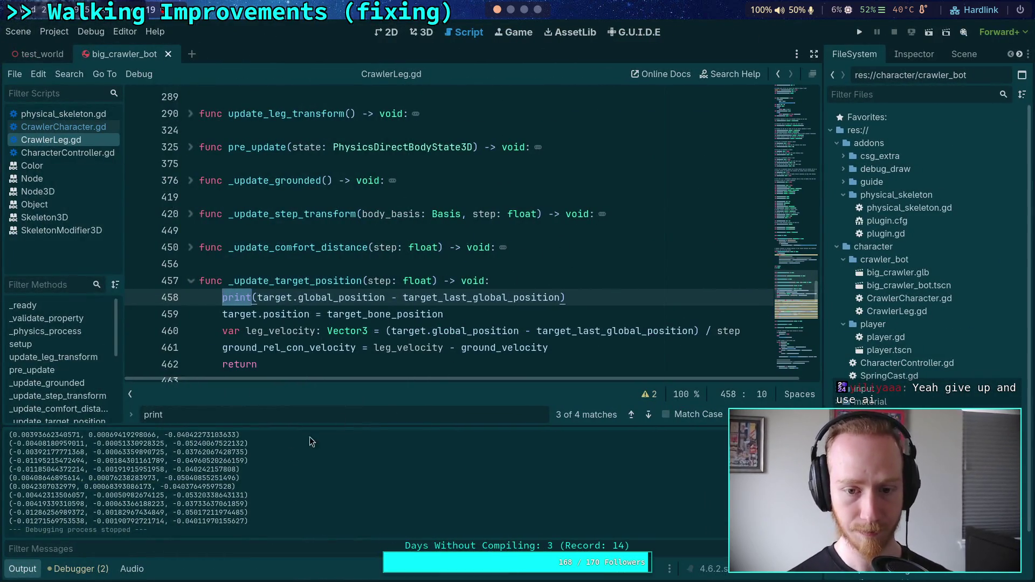
click(27, 572)
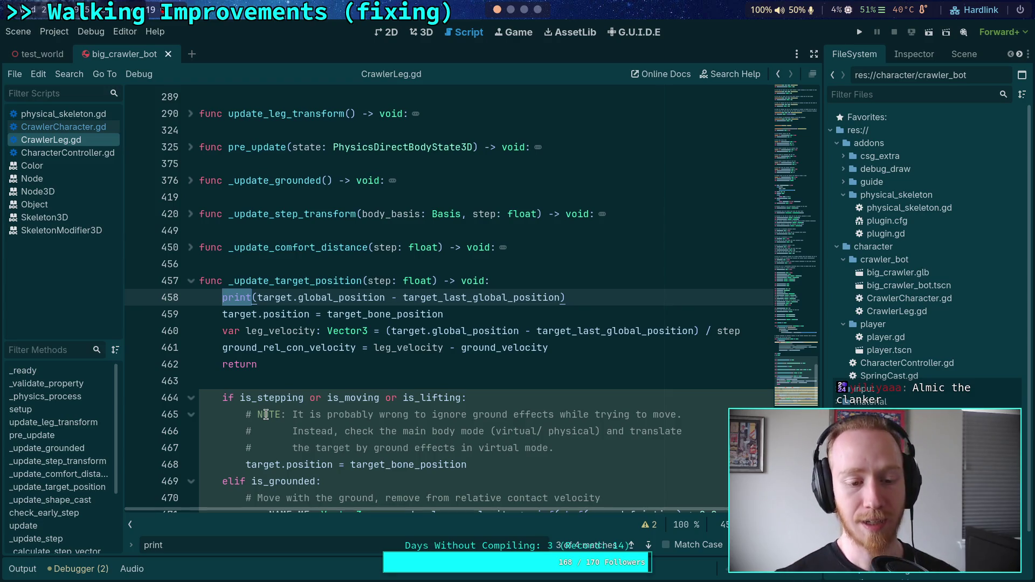
- Uncomment the body print on line 233, format it as 'body: %s' %, and save
scroll(315, 374, up, 7)
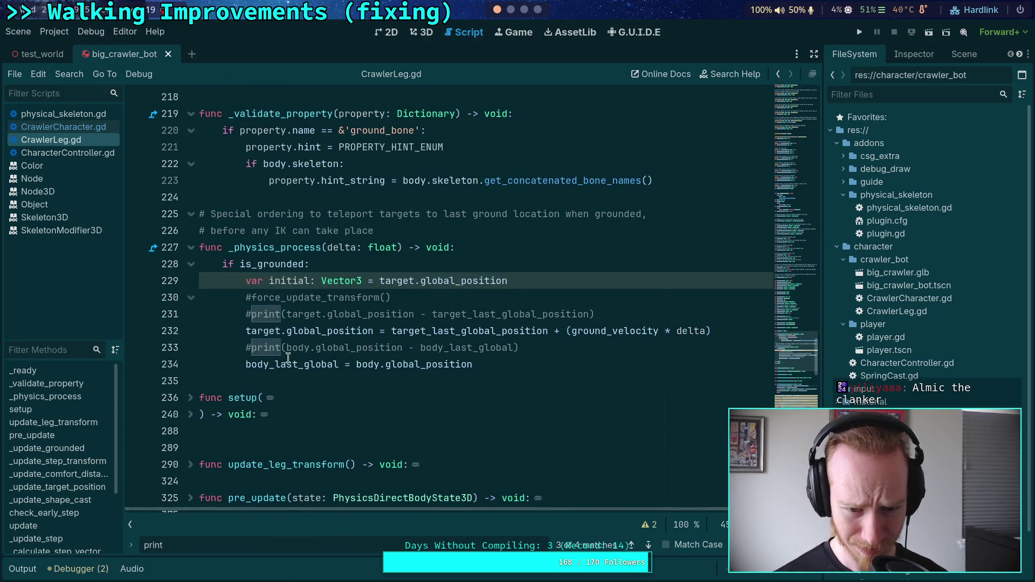
click(253, 353)
key(BackSpace)
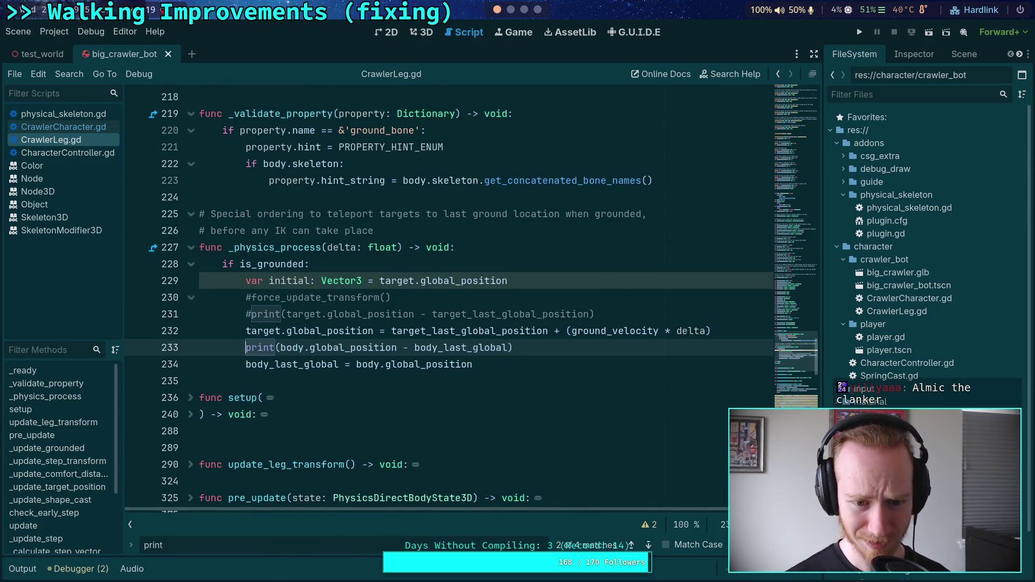
click(280, 347)
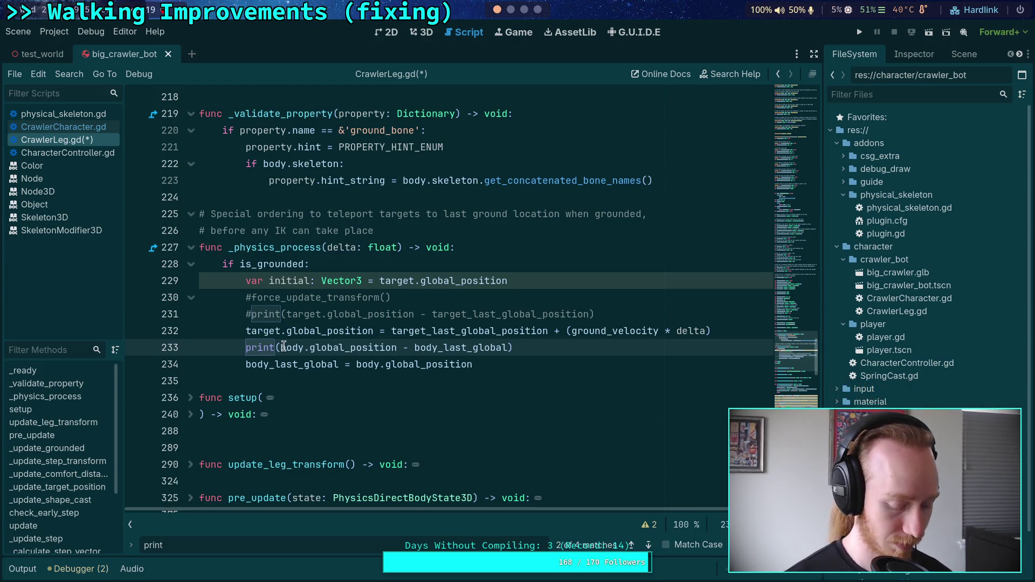
text('body)
key(BackSpace)
text(: %)
text(s' )
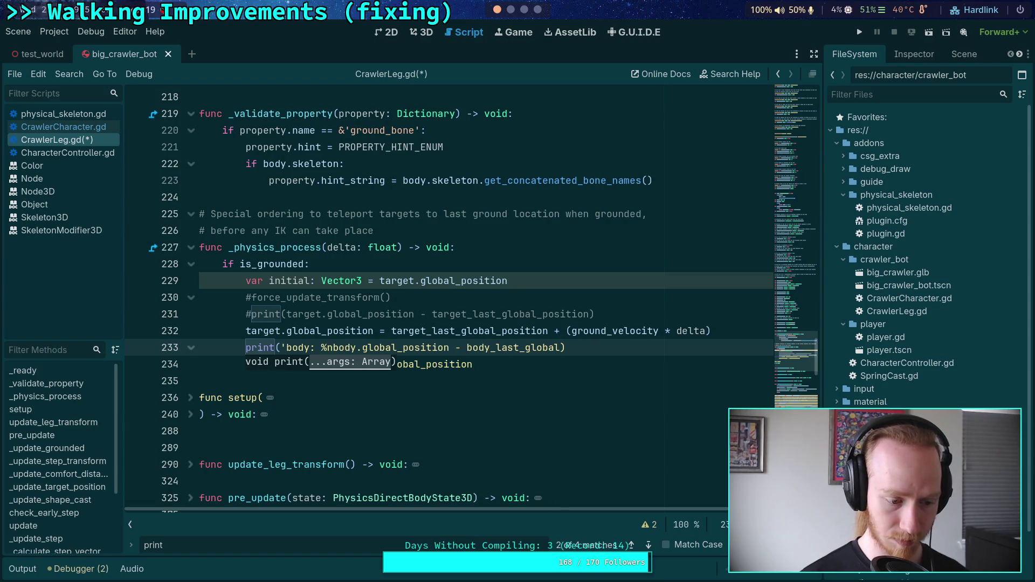
text(%)
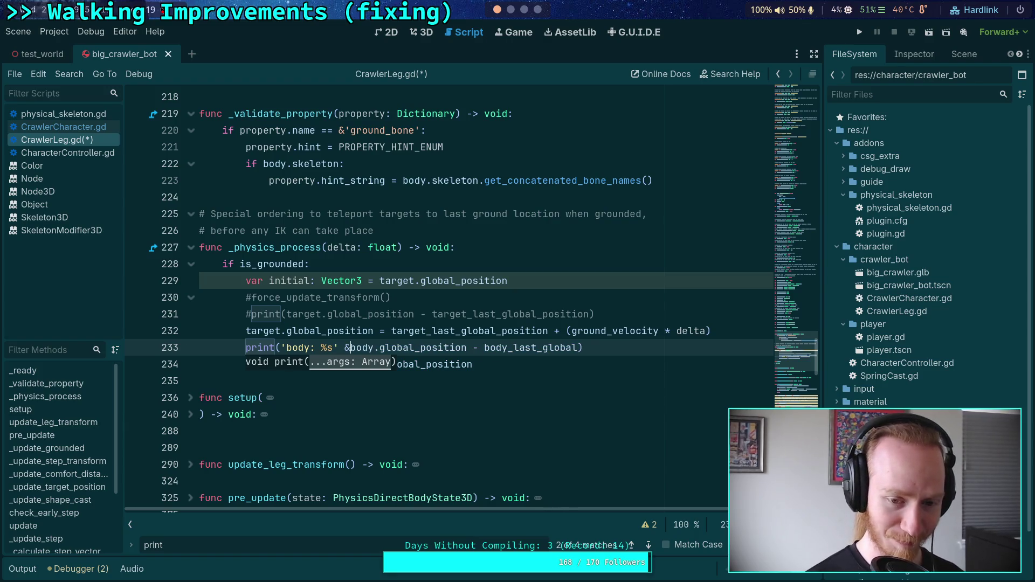
key(ctrl+s)
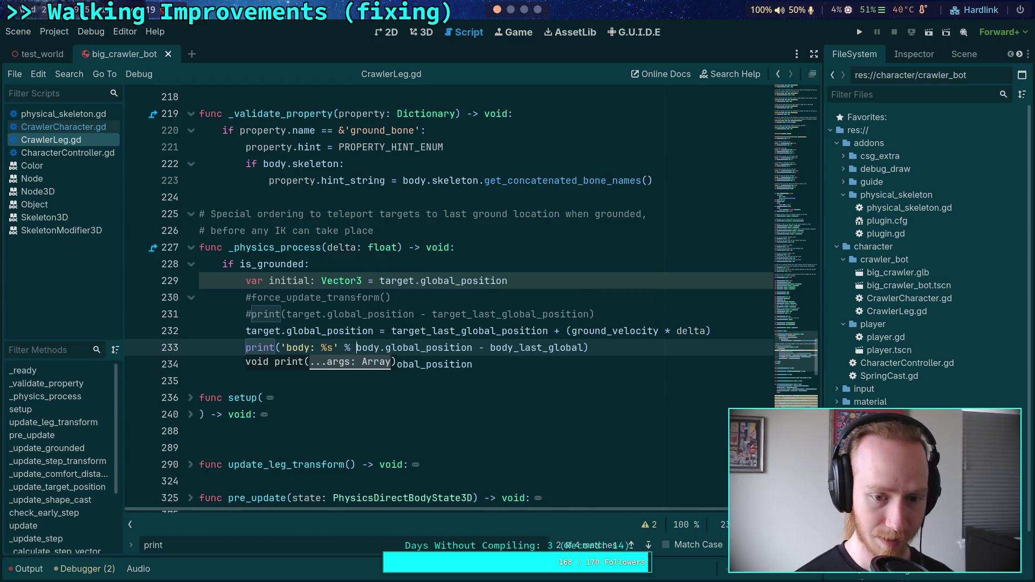
- Format line 458's print as 'target: %s' % (...) with a closing ')', save, and run
scroll(289, 274, down, 20)
scroll(290, 274, up, 2)
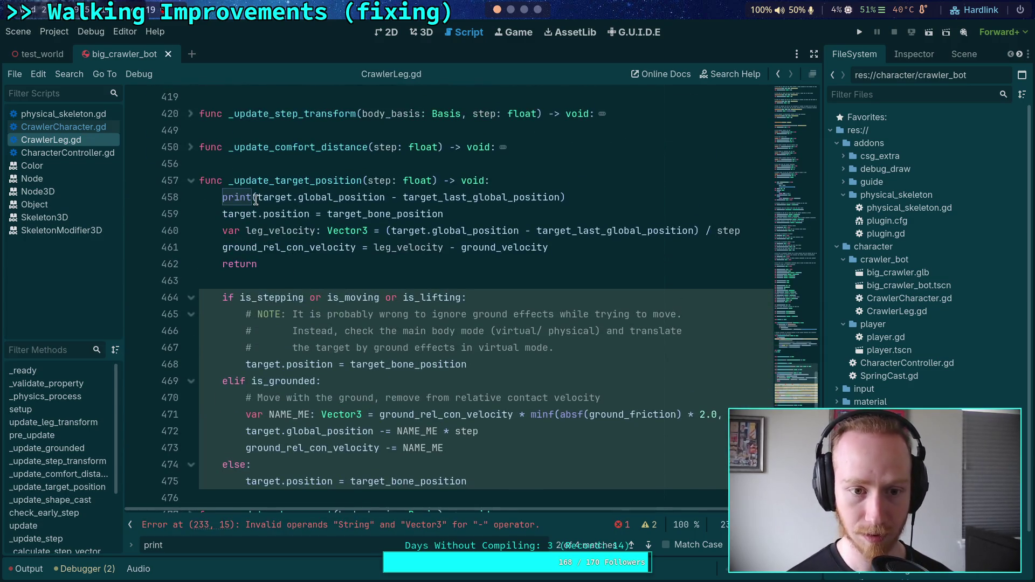
click(257, 197)
text('target: %)
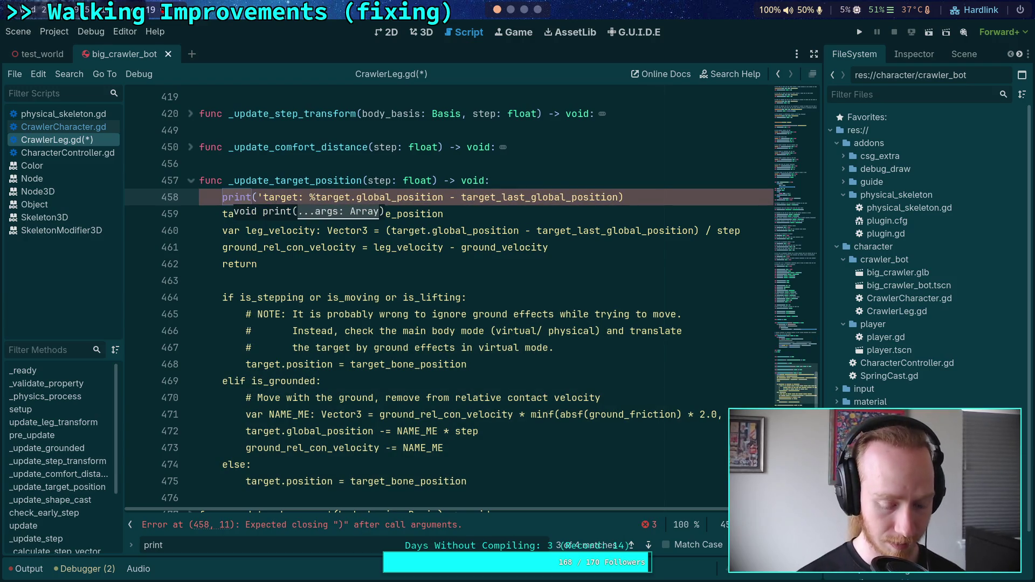
text(s' % )
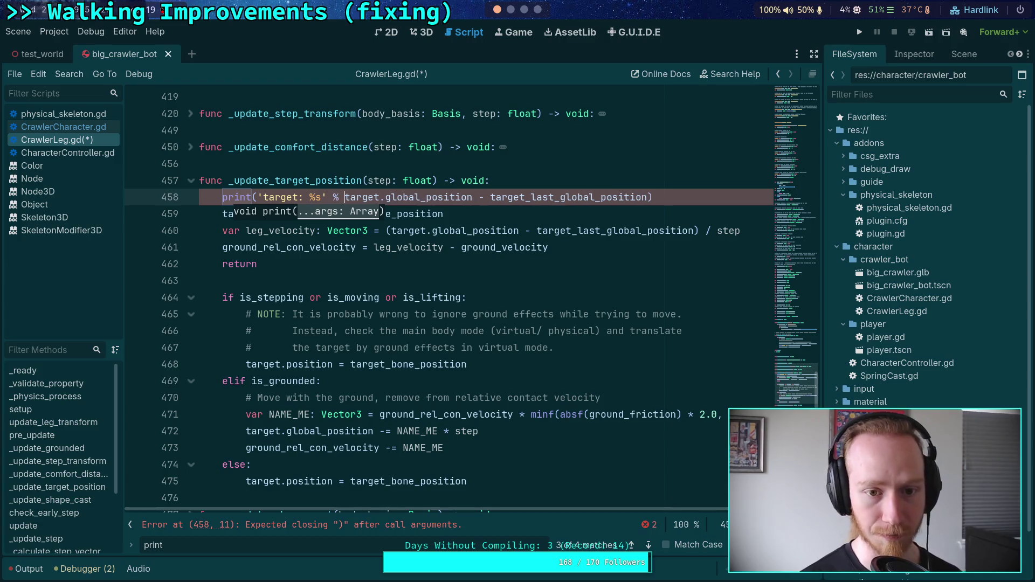
text(()
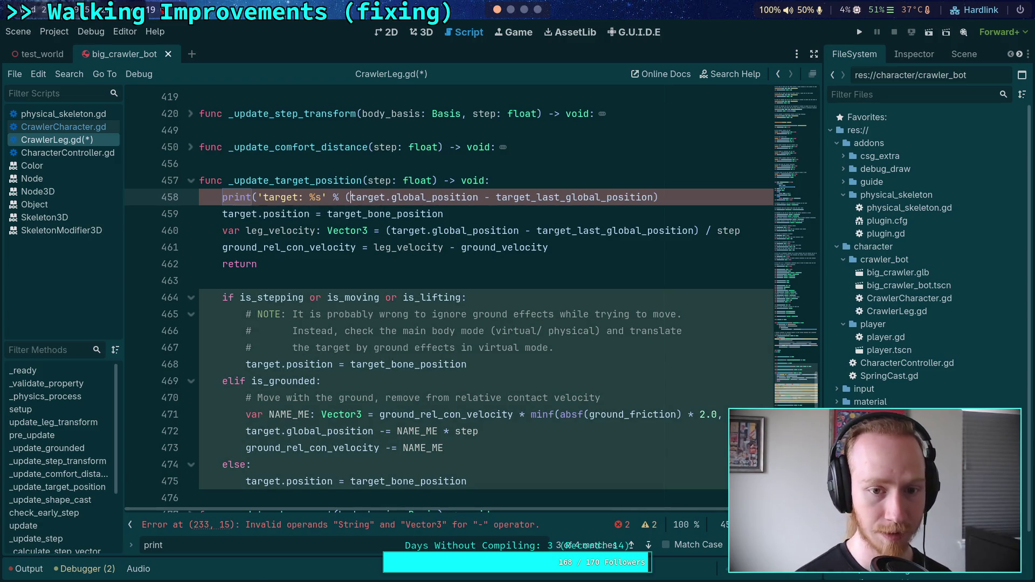
click(680, 199)
text())
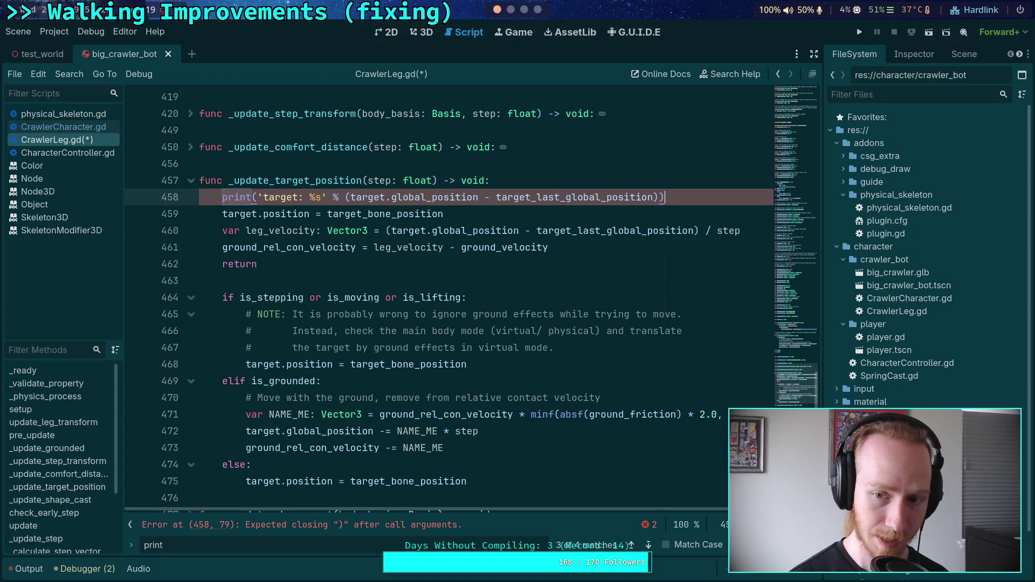
key(ctrl+s)
key(F5)
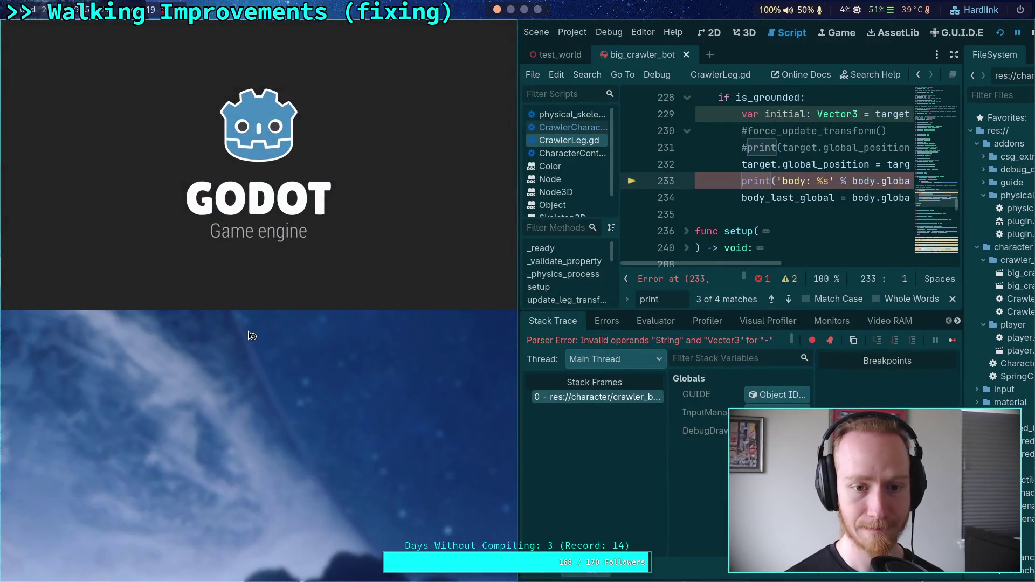
- Stop the failed run, wrap line 233's body subtraction in parentheses, and save
click(1018, 33)
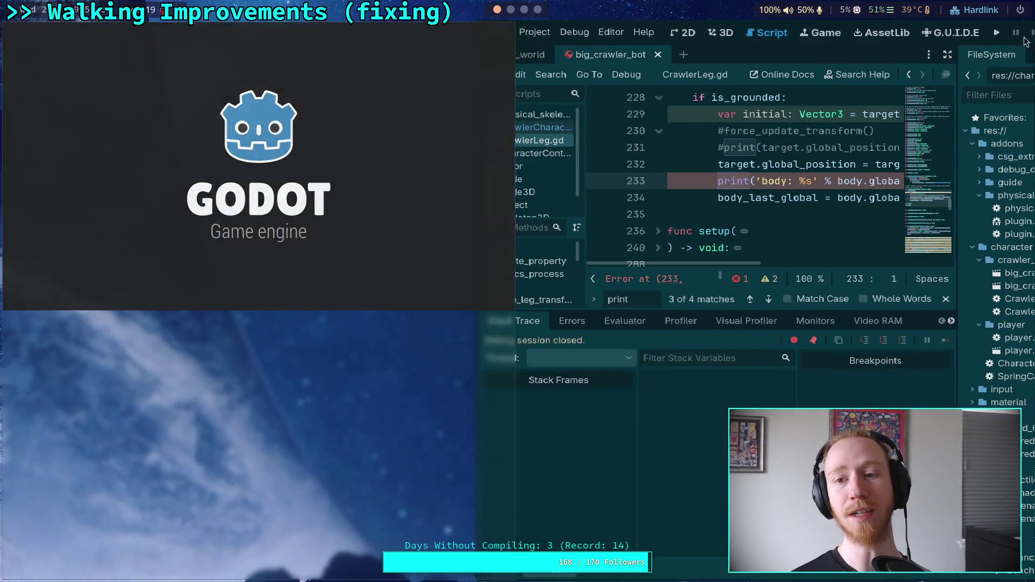
mouse_move(352, 180)
mouse_down()
mouse_move(641, 183)
mouse_move(351, 181)
mouse_move(585, 181)
mouse_up()
click(355, 181)
text(()
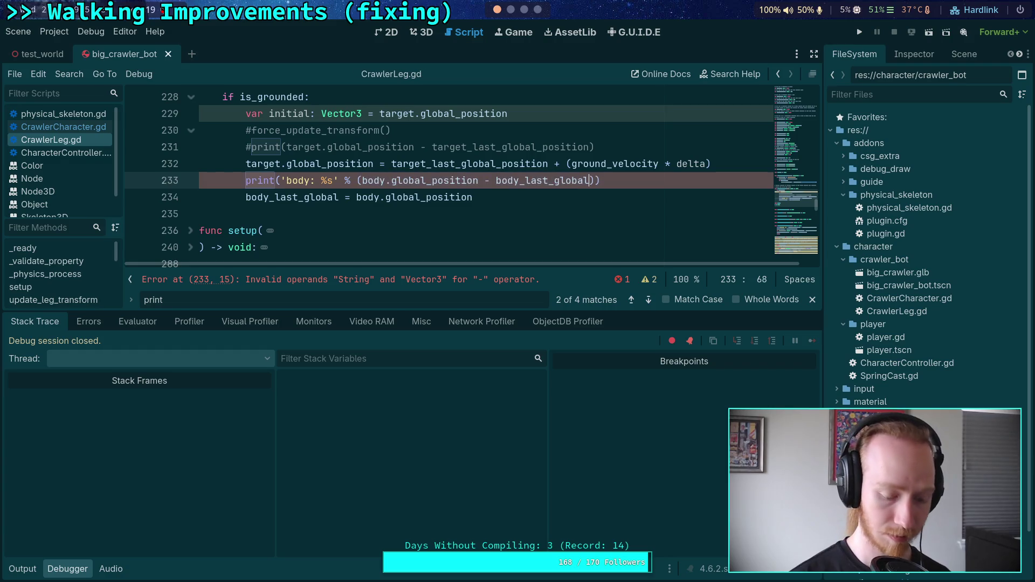
key(ctrl+s)
- Run the crawler bot and step it one tick to compare the body and target prints
click(859, 33)
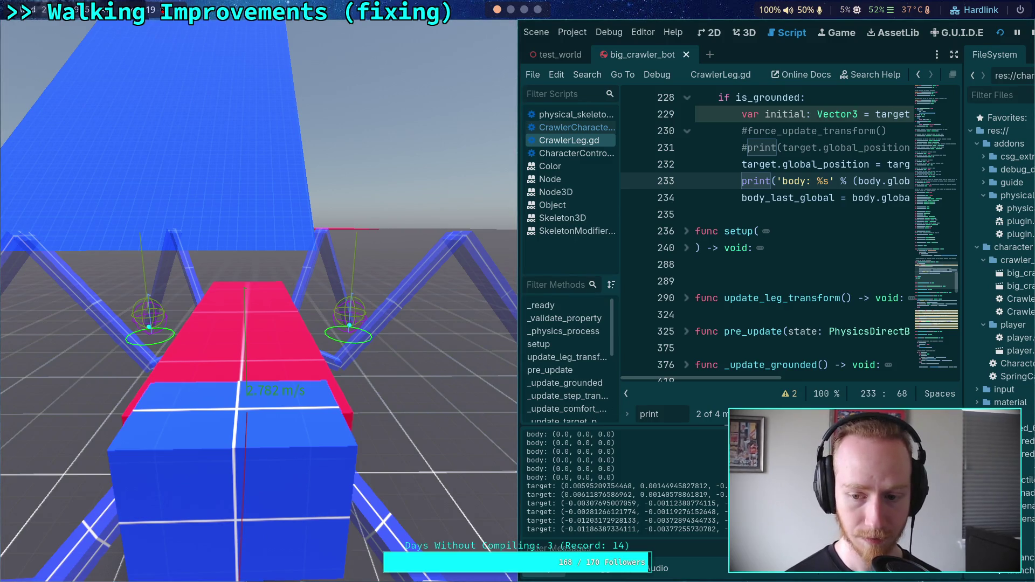
click(361, 397)
click(361, 397)
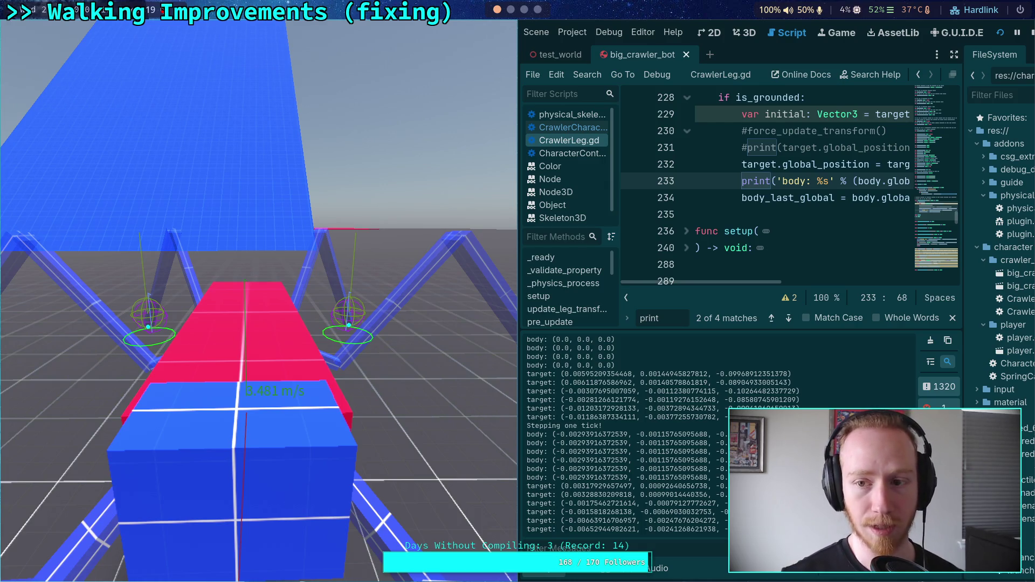
key(super+v)
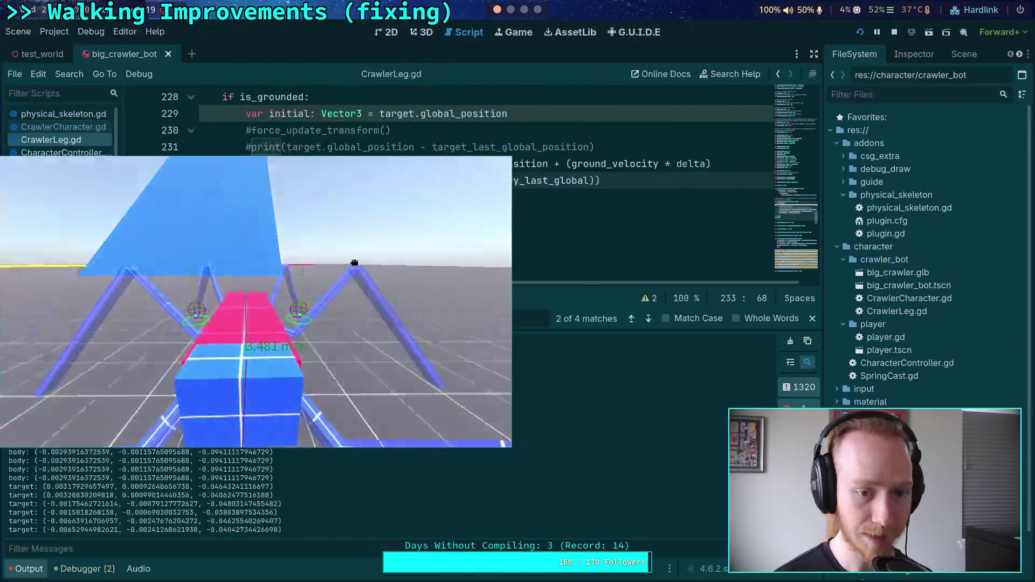
key(super+q)
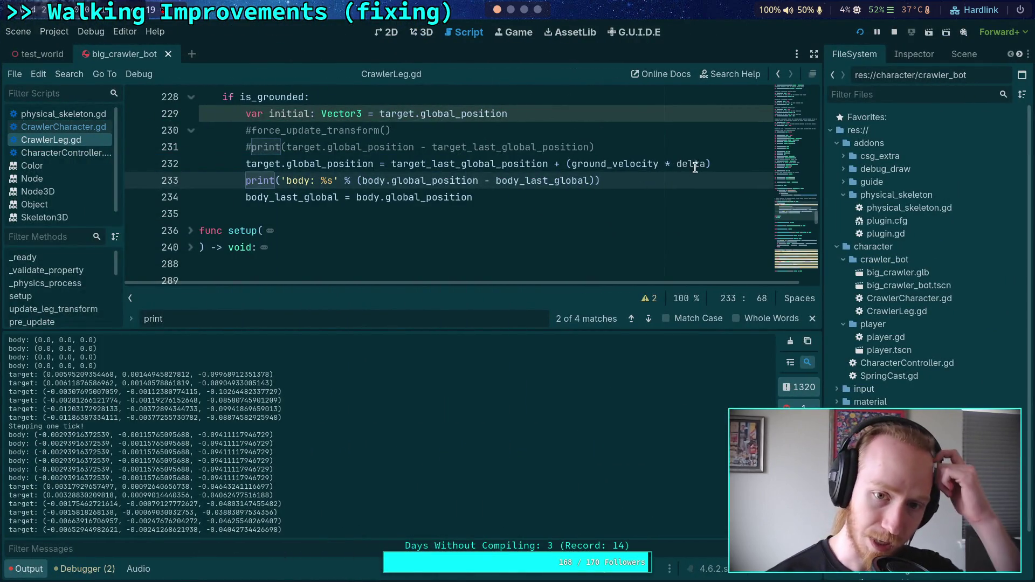
click(720, 163)
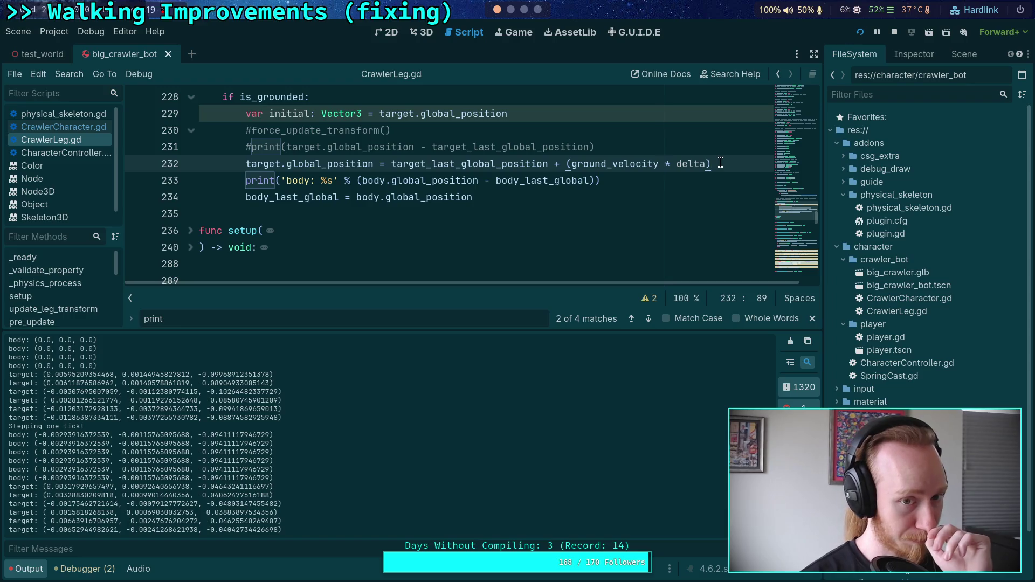
- Insert an empty print() on a new line after line 232
key(Return)
text(print()
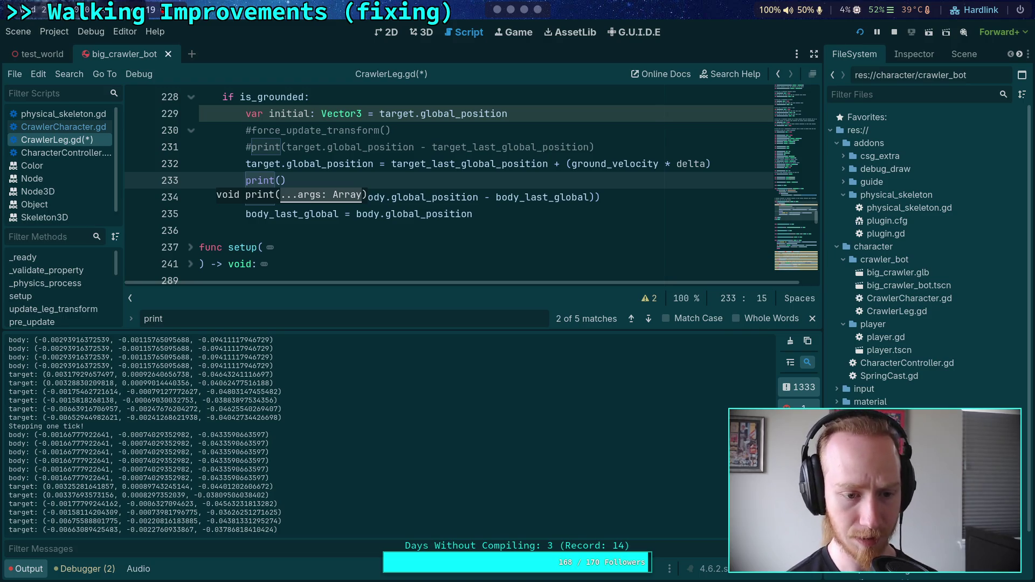
scroll(295, 432, up, 5)
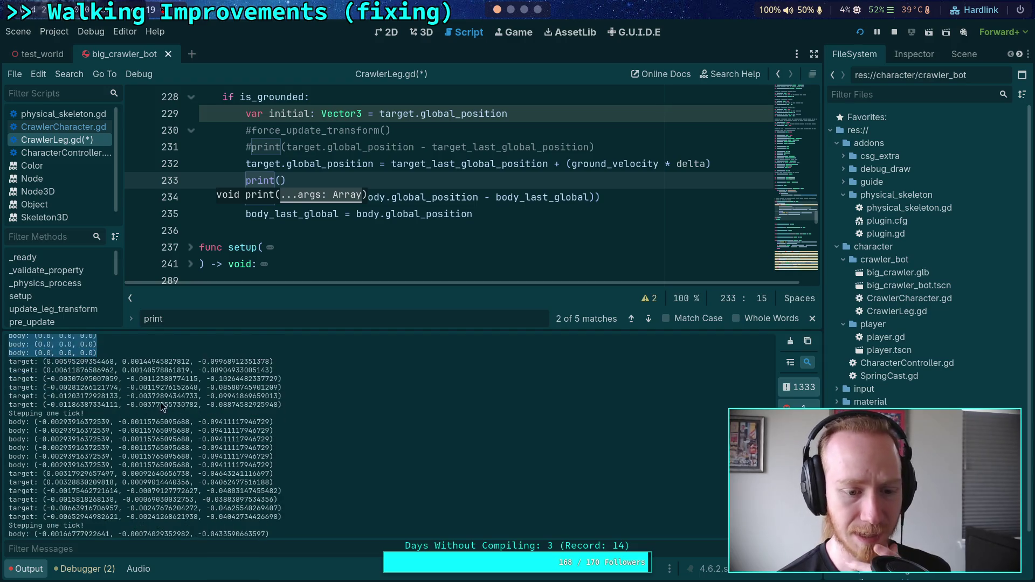
- Compare the logged body and target values in Output, then stop the game
mouse_move(207, 422)
mouse_down()
mouse_move(270, 485)
mouse_move(293, 466)
mouse_up()
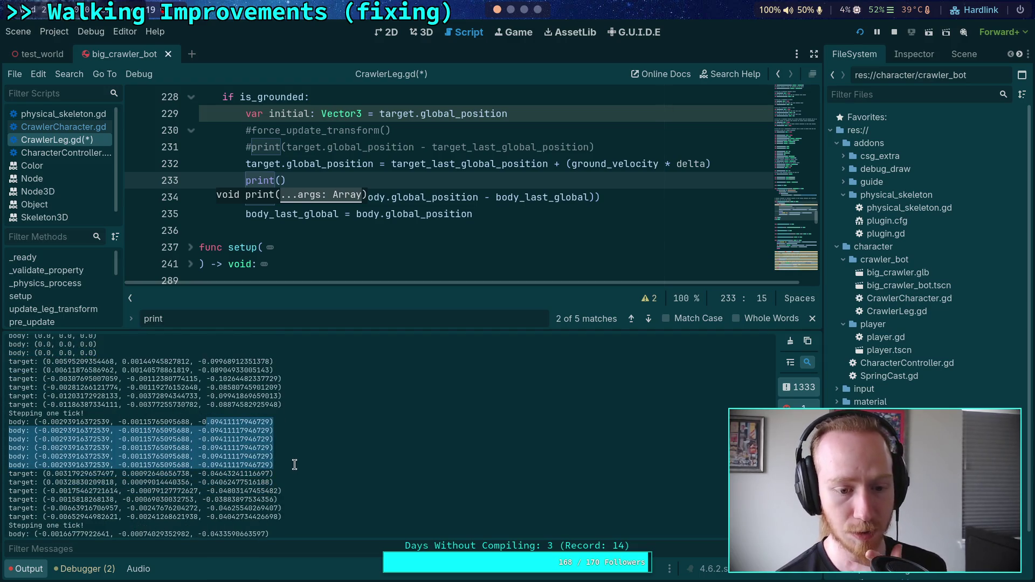
scroll(296, 445, down, 4)
scroll(300, 439, up, 5)
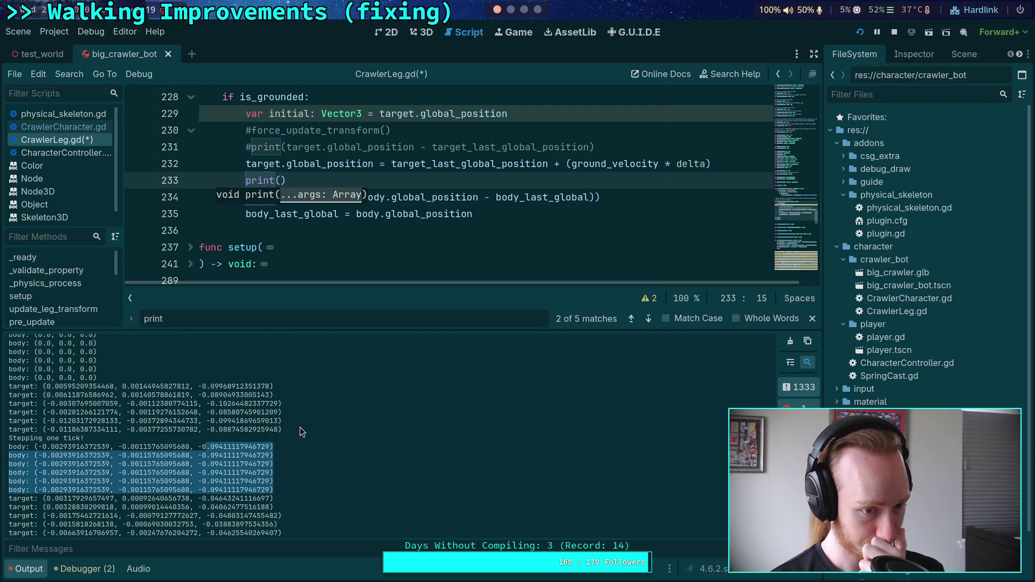
scroll(299, 431, down, 5)
drag(263, 519, 236, 434)
click(261, 479)
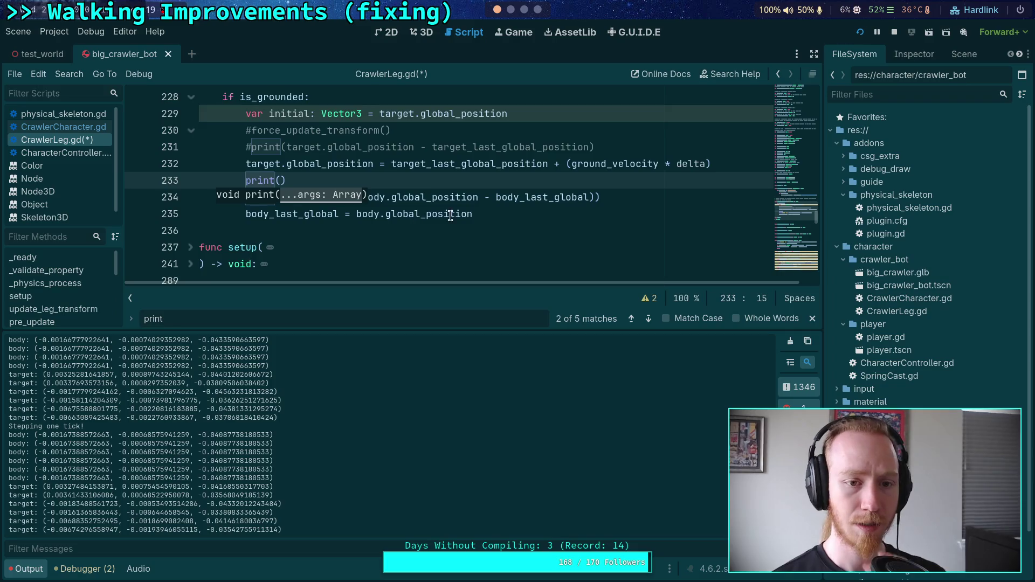
scroll(447, 188, up, 1)
click(894, 32)
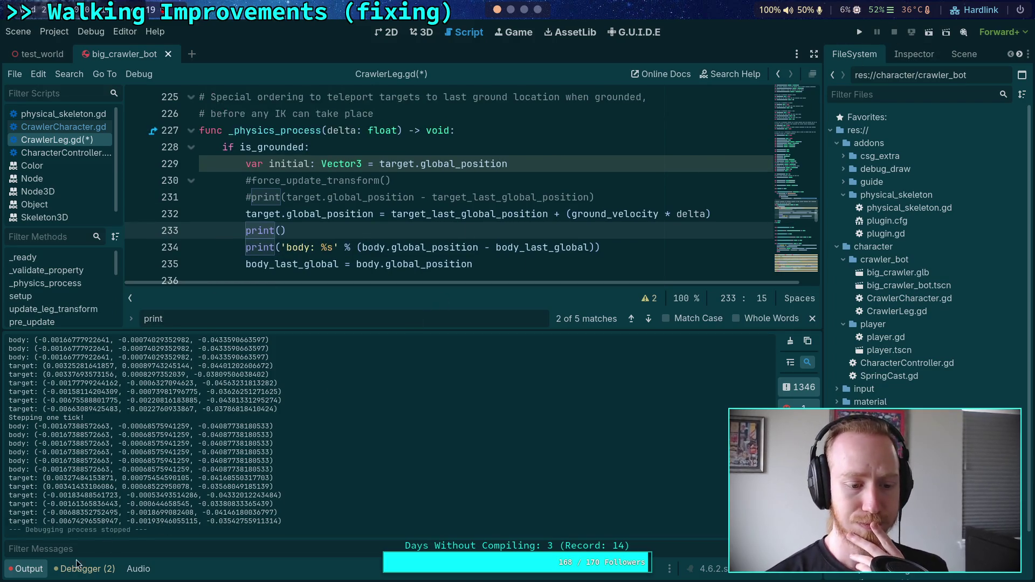
- Collapse the Output panel and select the body print on line 234
click(27, 569)
click(627, 247)
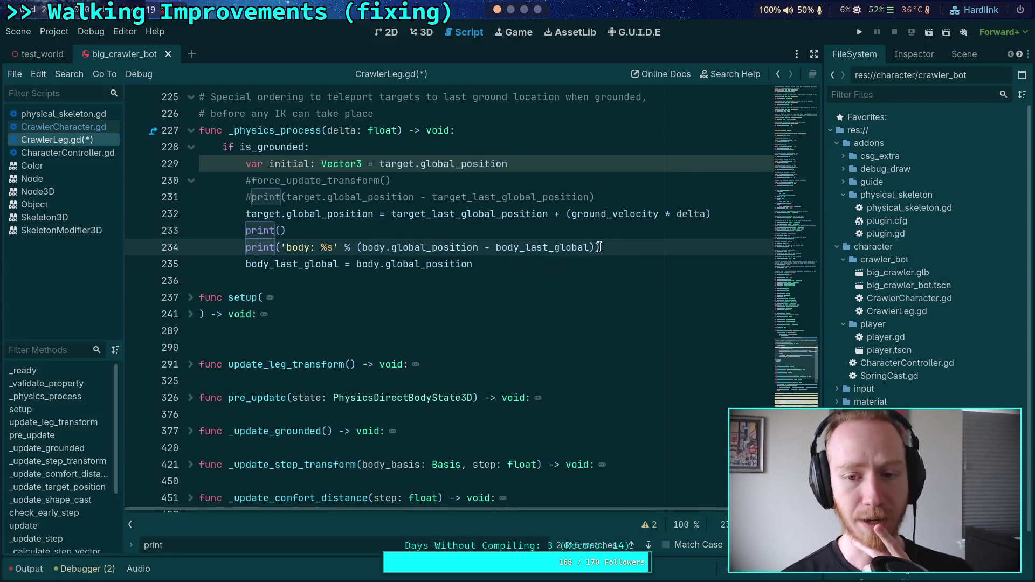
drag(627, 247, 246, 250)
scroll(276, 292, down, 5)
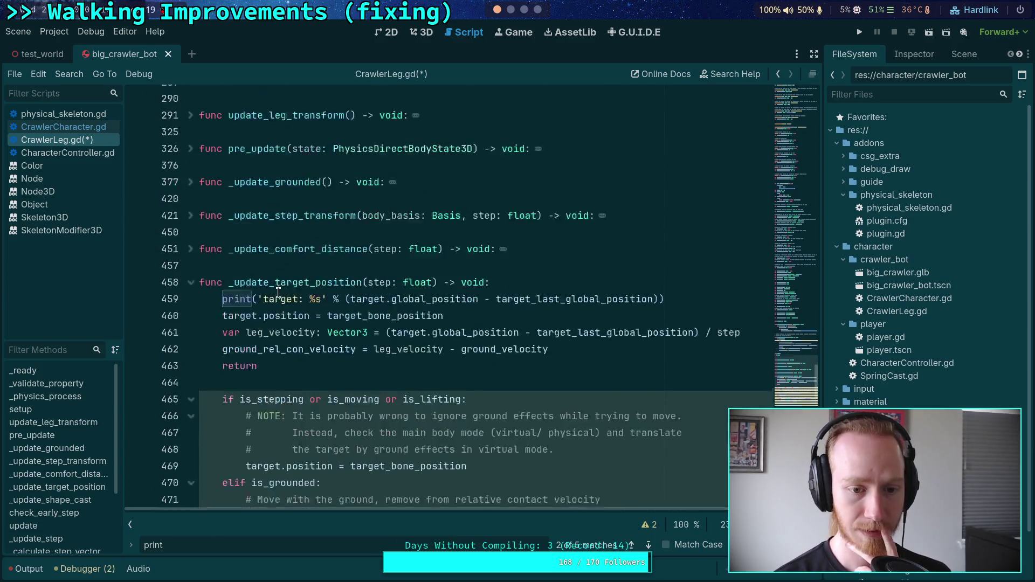
scroll(272, 300, up, 2)
- Select the target print in _update_target_position and the commented target print on line 231
click(221, 297)
drag(221, 297, 678, 297)
scroll(676, 297, up, 4)
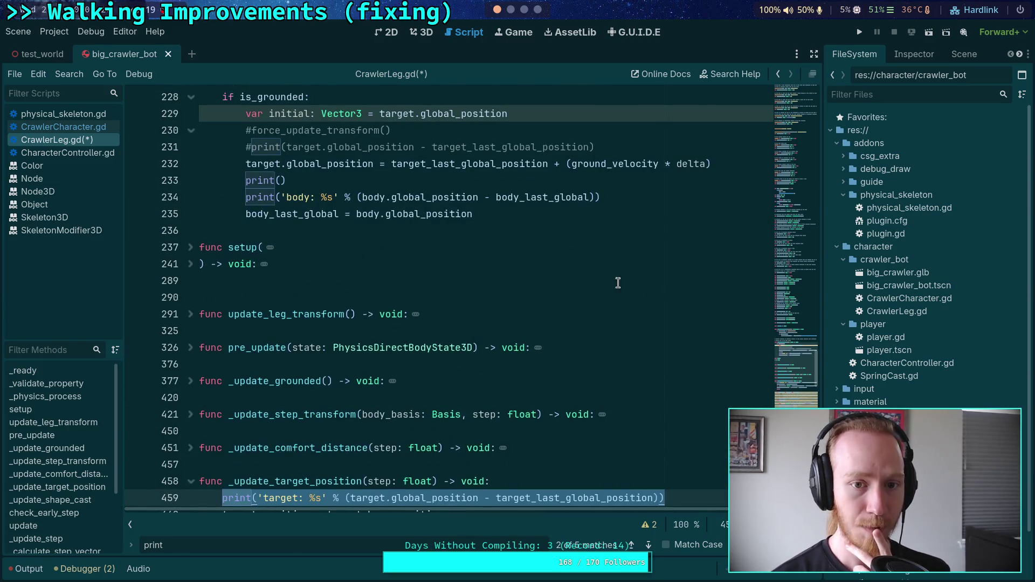
drag(246, 147, 648, 144)
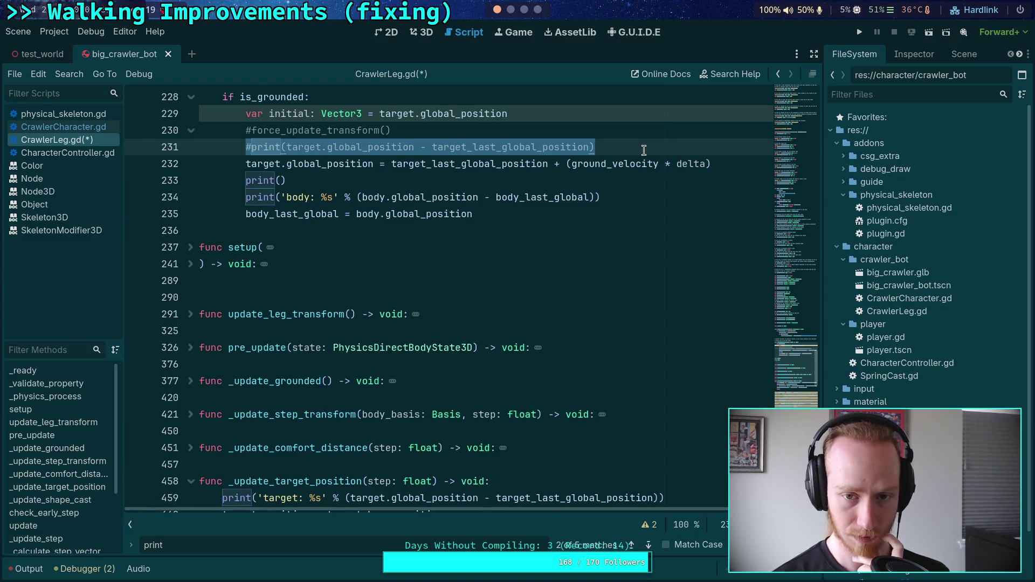
click(278, 180)
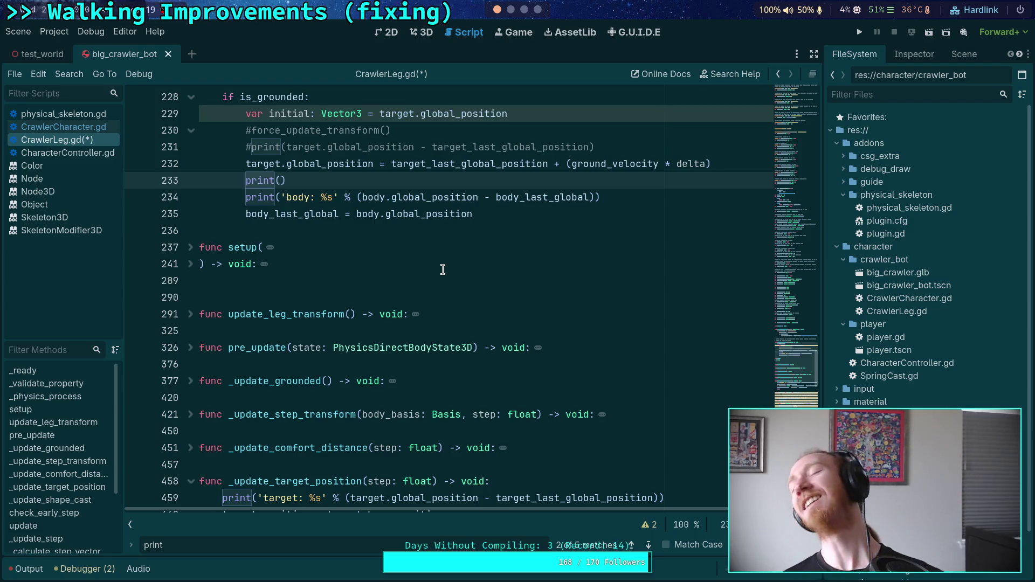
click(477, 281)
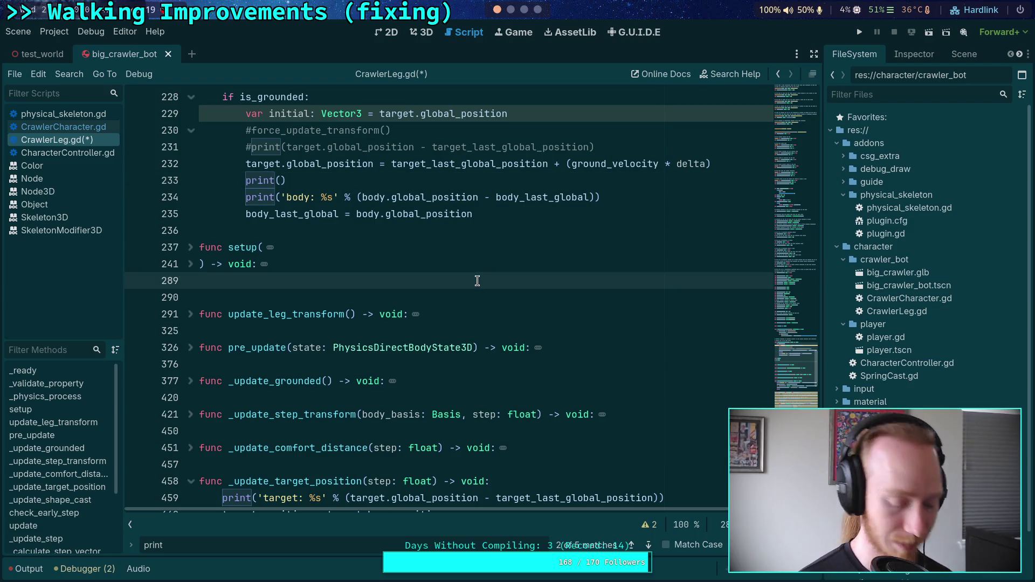
key(ctrl+f)
text(target.)
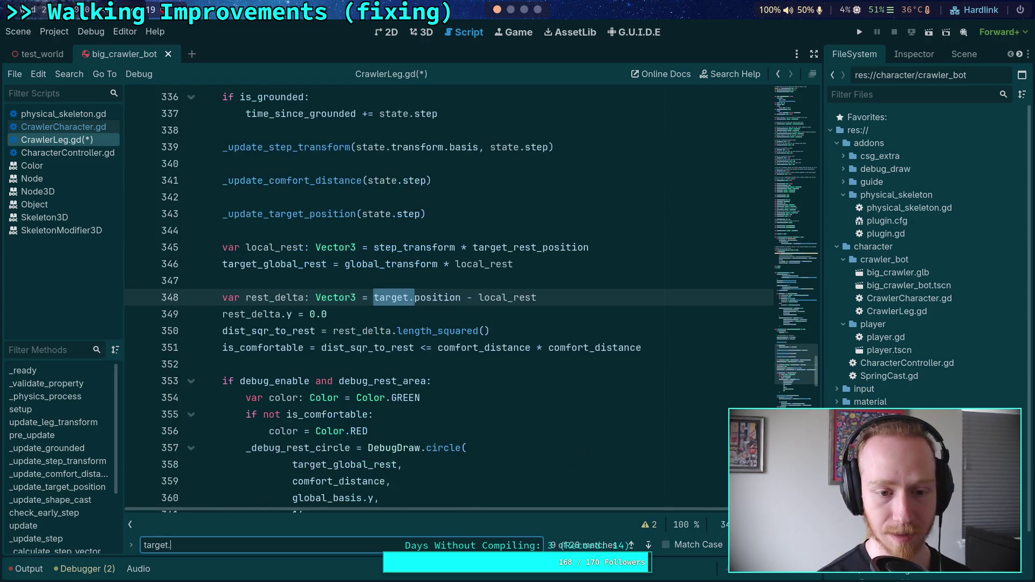
text(position)
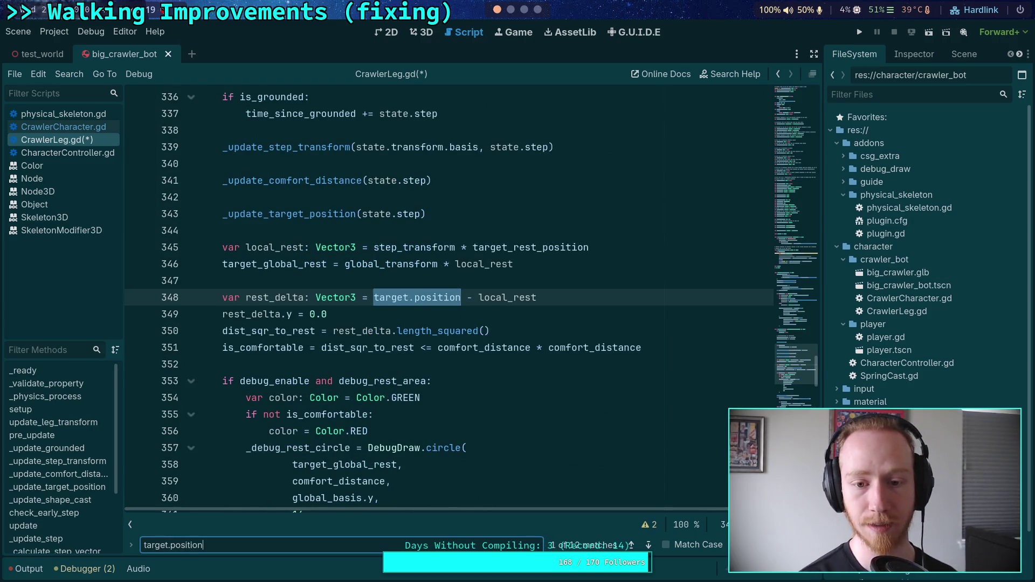
click(649, 546)
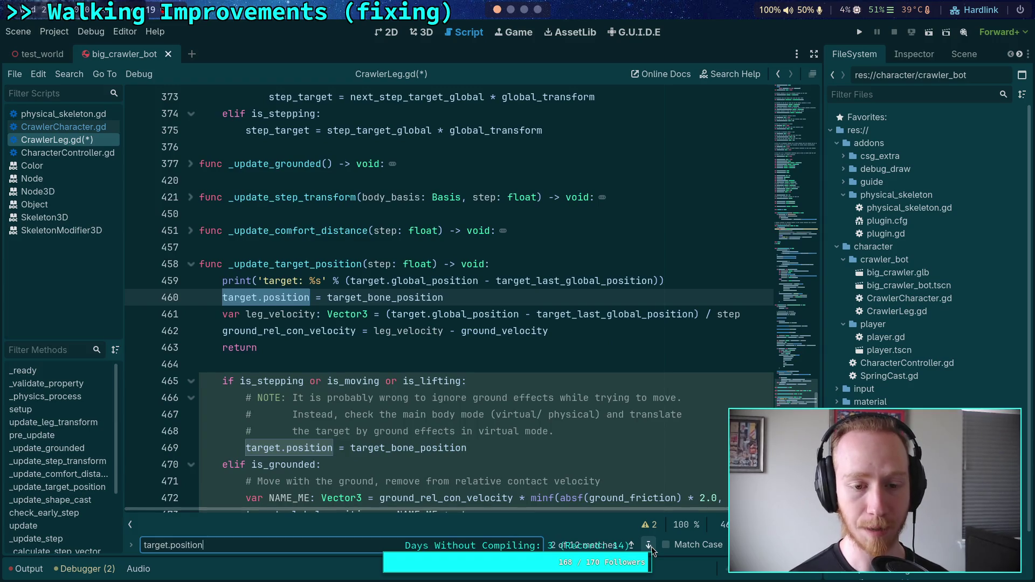
click(652, 542)
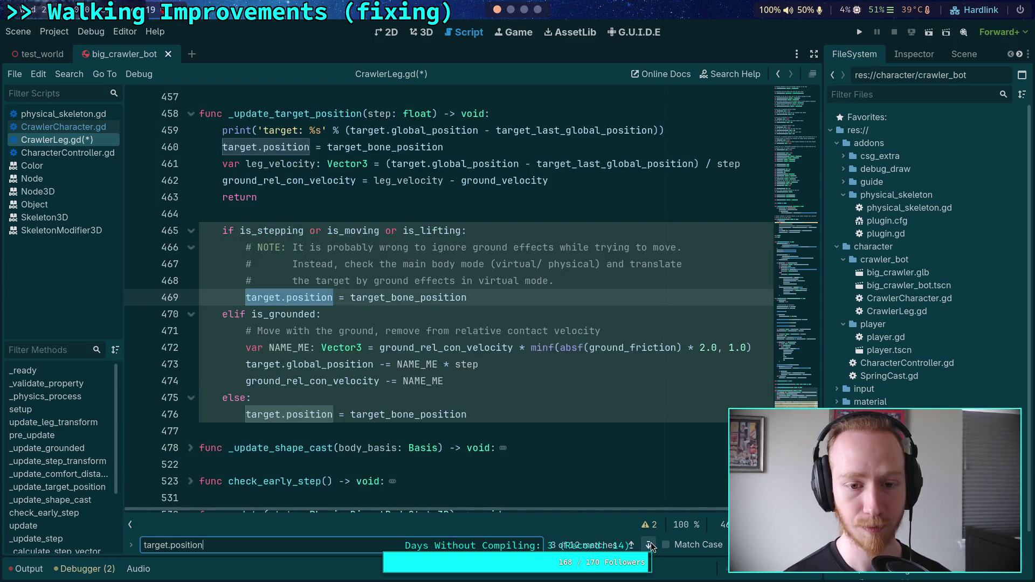
click(652, 542)
click(652, 543)
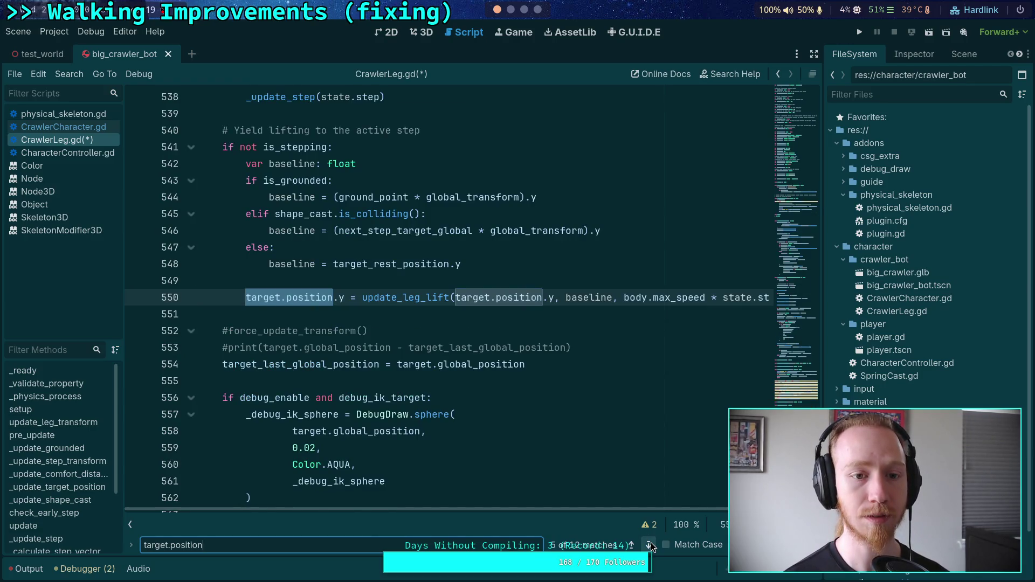
scroll(611, 478, up, 3)
scroll(610, 478, down, 2)
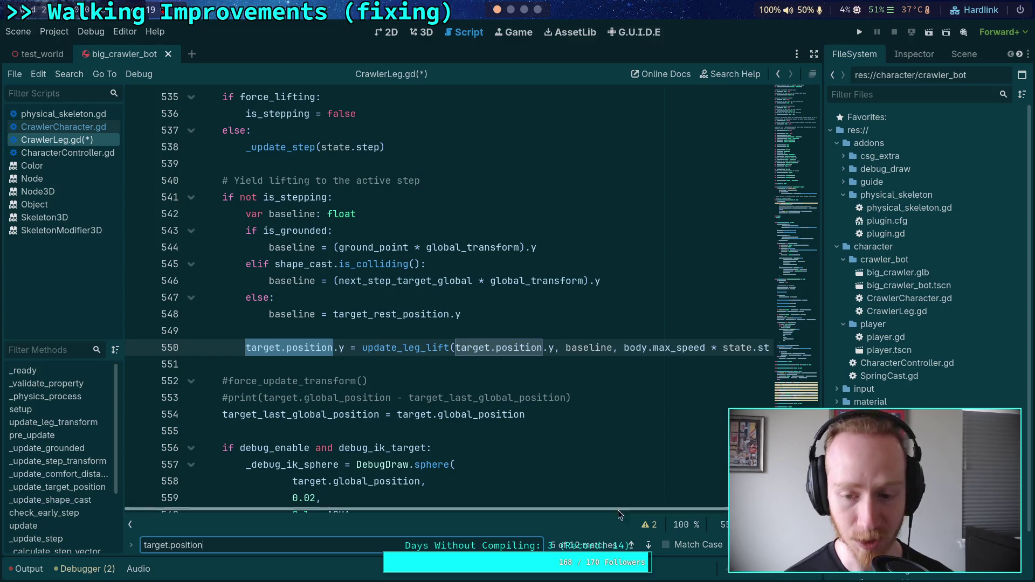
click(648, 545)
click(648, 546)
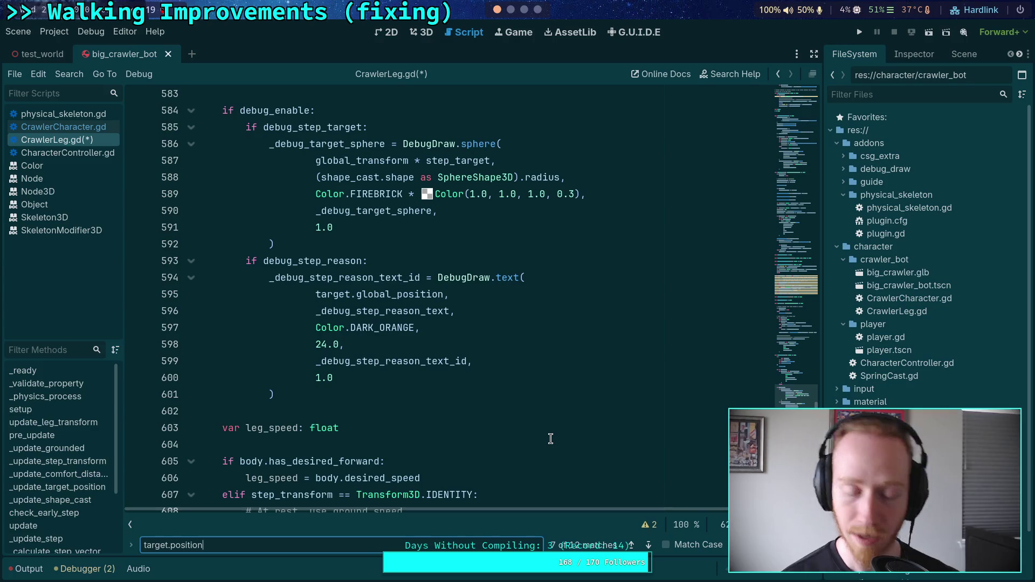
click(631, 545)
click(648, 546)
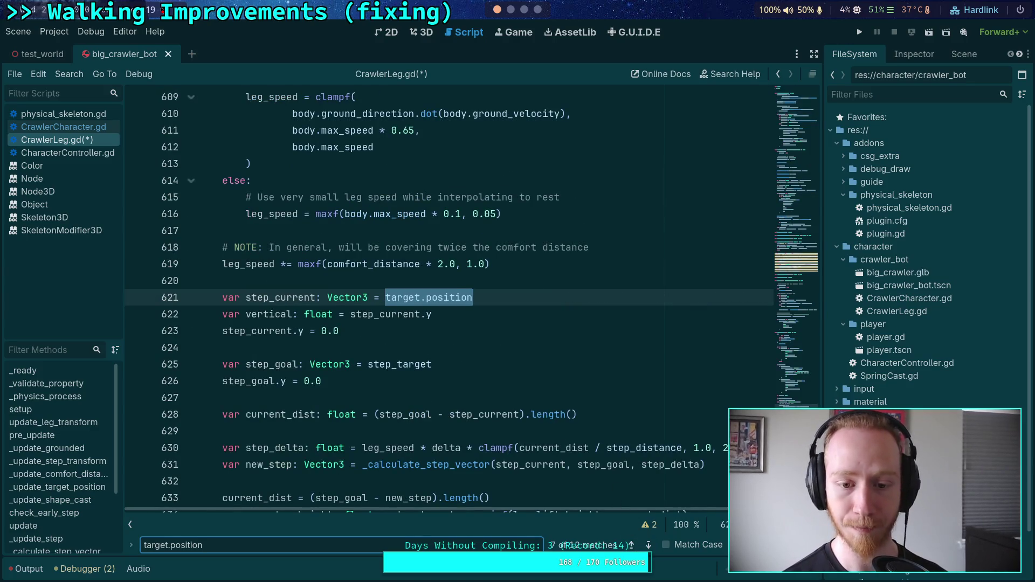
click(650, 548)
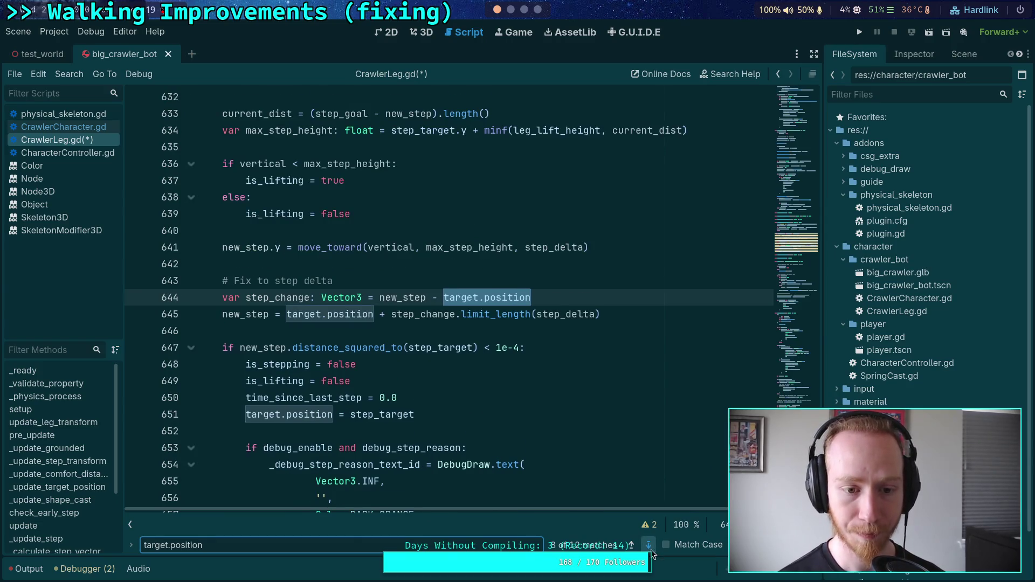
click(651, 548)
click(651, 548)
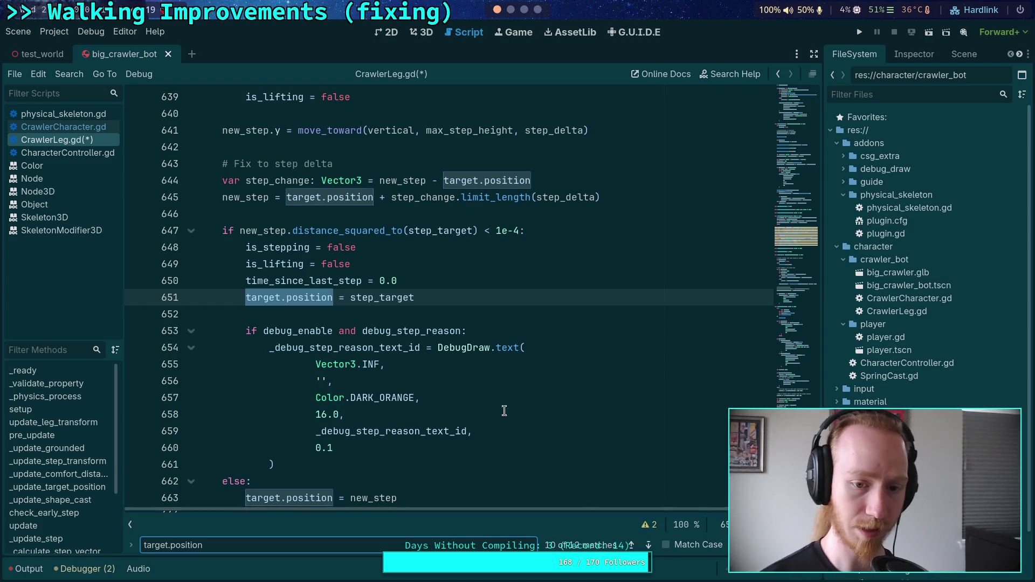
scroll(493, 376, up, 5)
scroll(480, 388, up, 13)
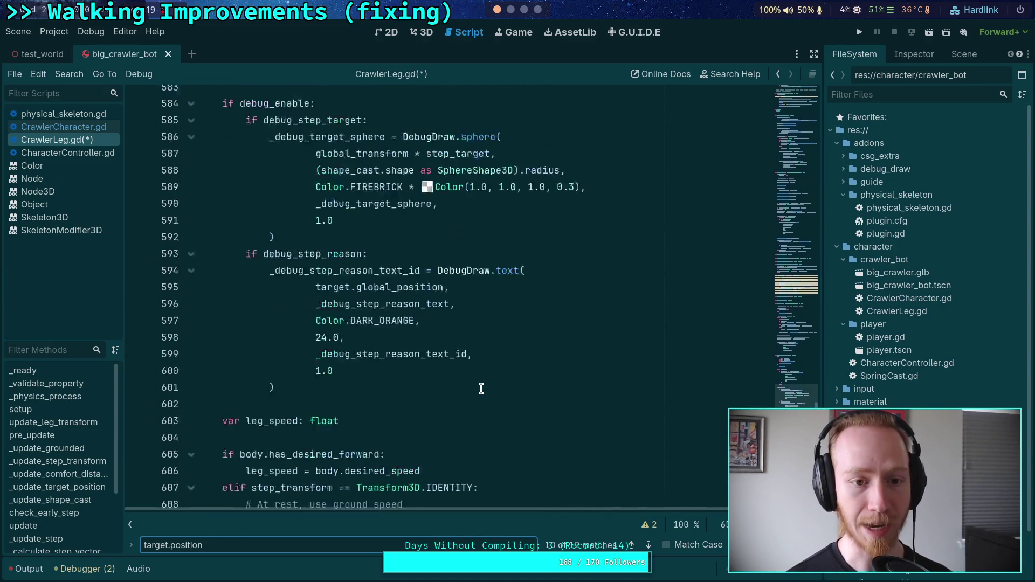
scroll(480, 388, up, 8)
scroll(481, 388, down, 14)
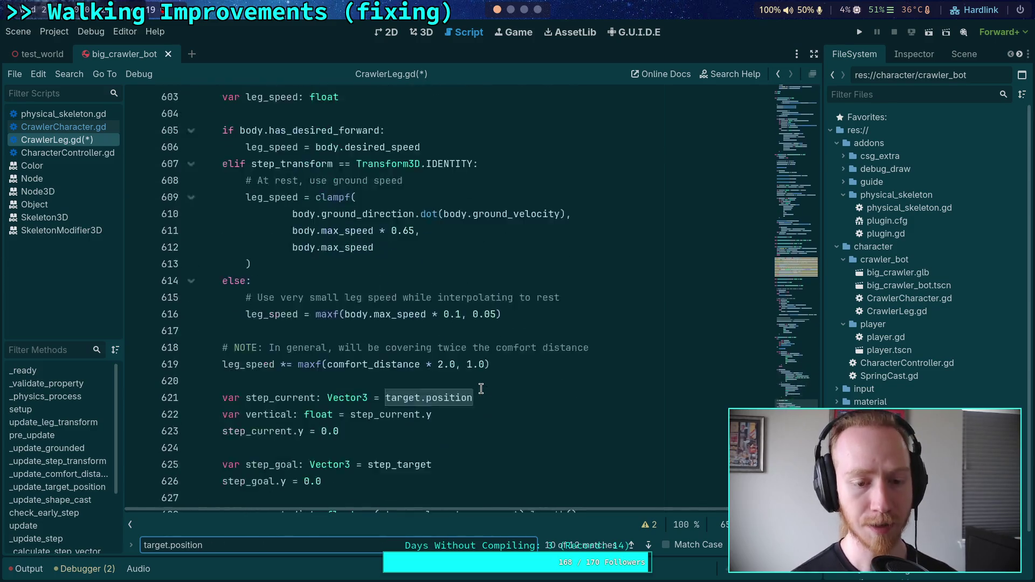
key(Return)
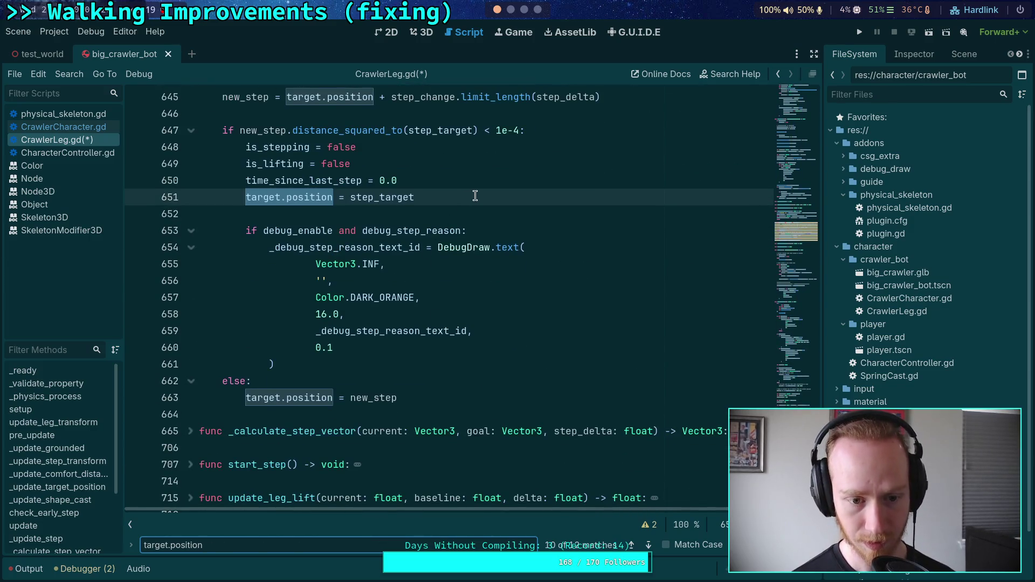
scroll(459, 200, up, 2)
click(445, 219)
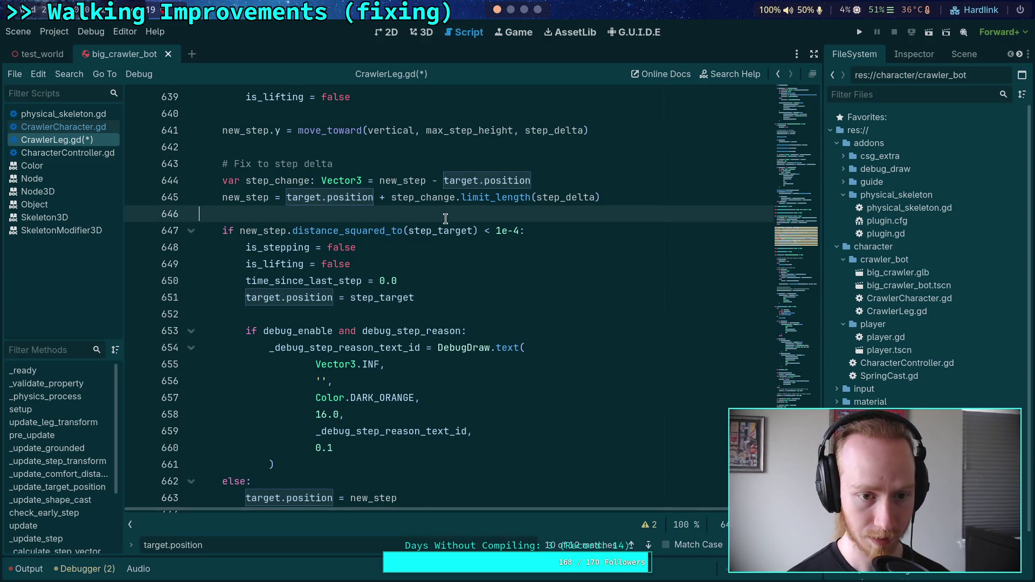
- Add a 'breakpoint' line before the step-target check, save, and run then stop the crawler test
key(Return)
text(breakpoint)
key(ctrl+s)
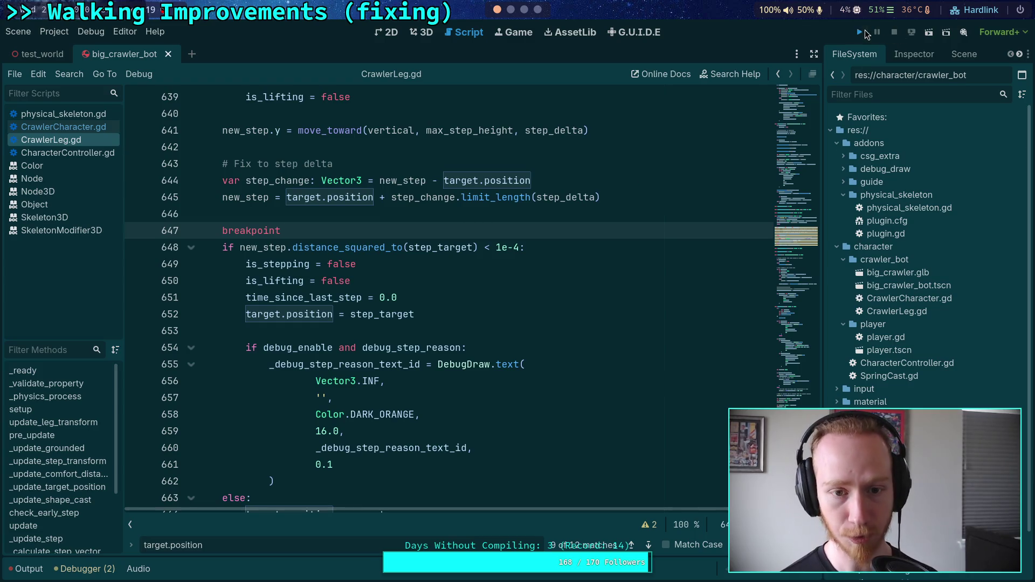
click(862, 31)
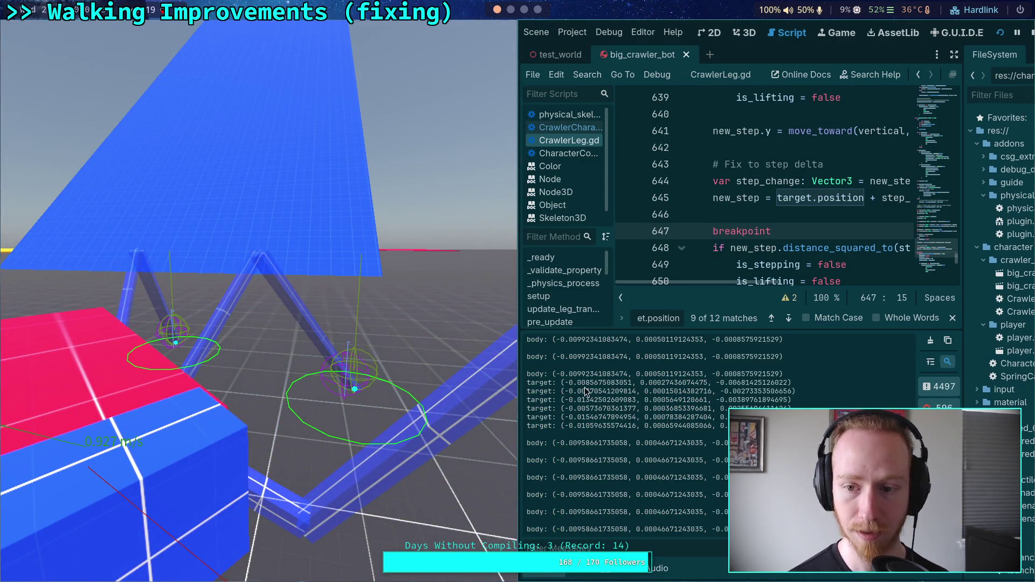
click(1032, 32)
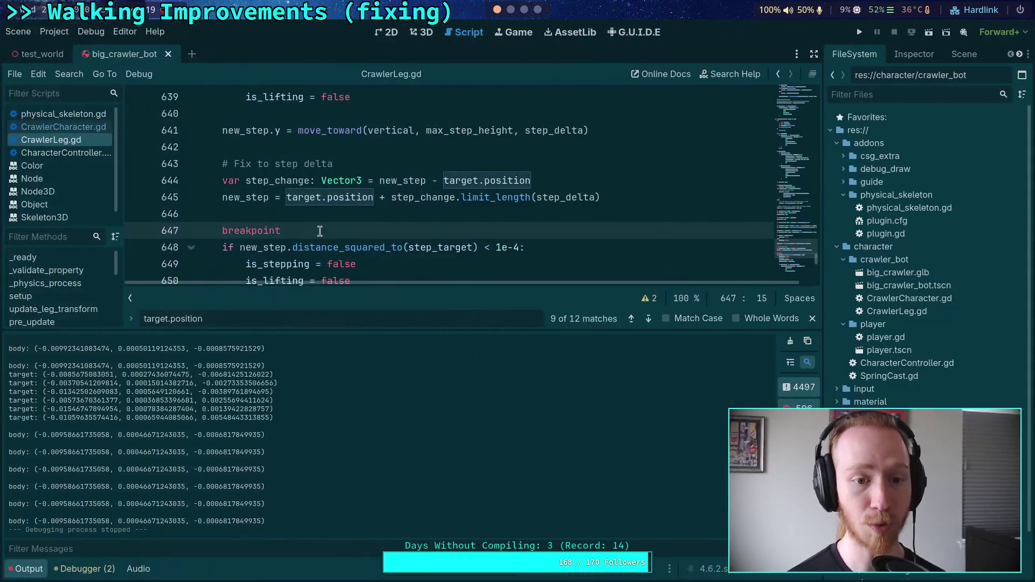
triple_click(322, 229)
- Delete the breakpoint line and cycle through the target.position search matches
key(BackSpace)
key(BackSpace)
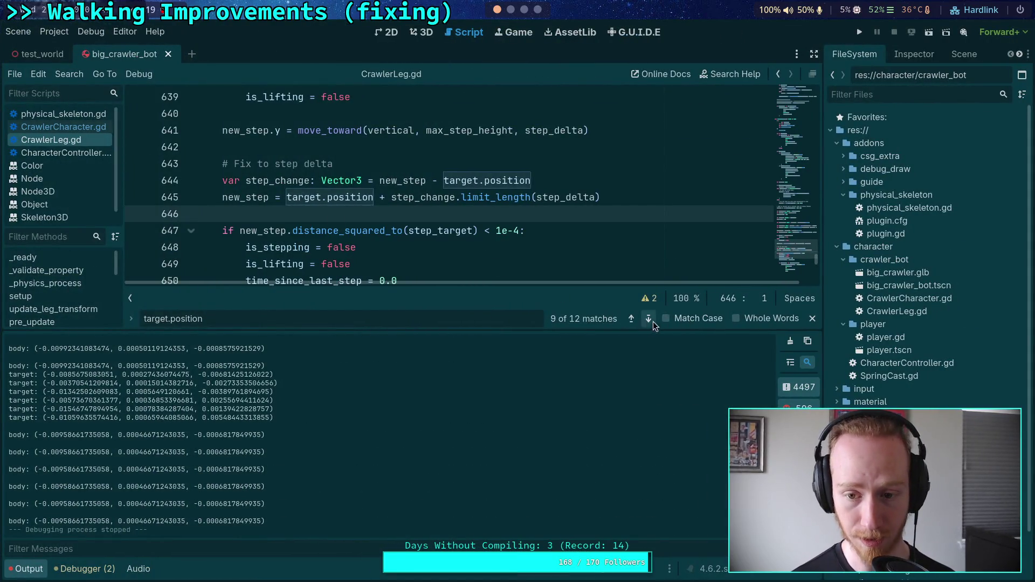
click(648, 319)
click(649, 319)
click(649, 318)
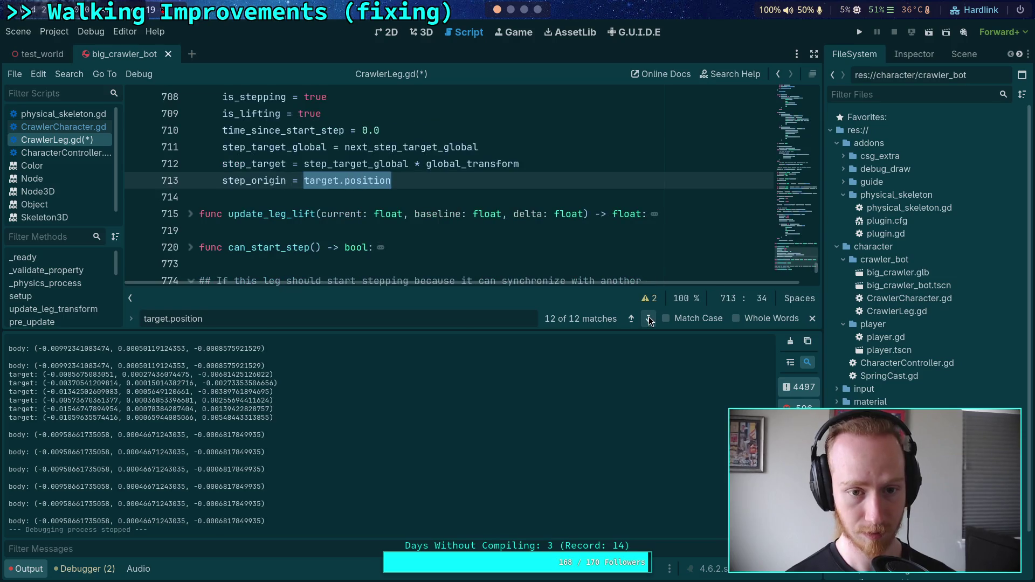
scroll(518, 218, up, 2)
scroll(526, 234, down, 1)
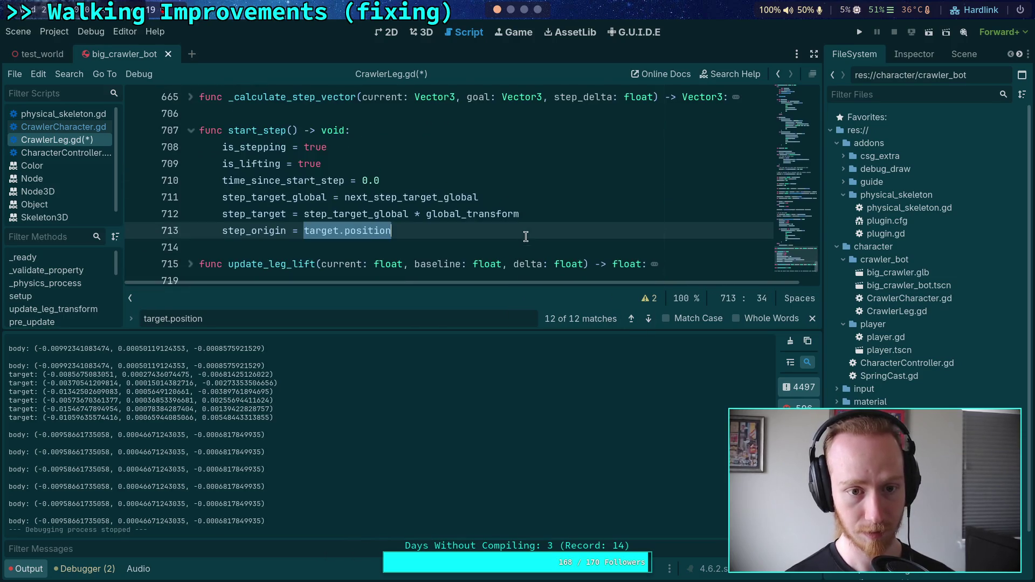
click(649, 319)
click(648, 319)
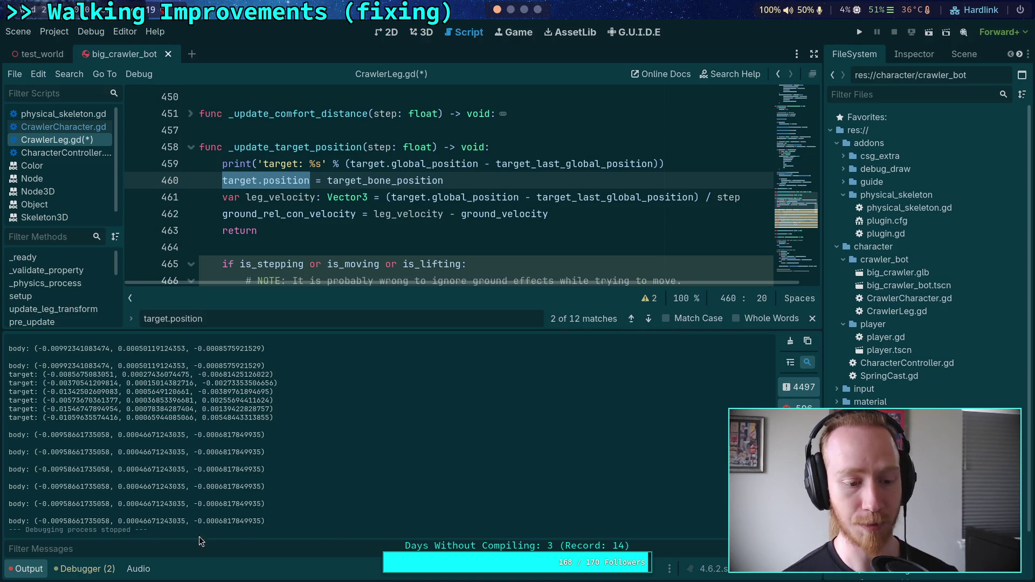
- Uncomment the target-offset print on line 231 and add a blank line after it
click(26, 571)
scroll(391, 334, up, 4)
scroll(391, 335, up, 15)
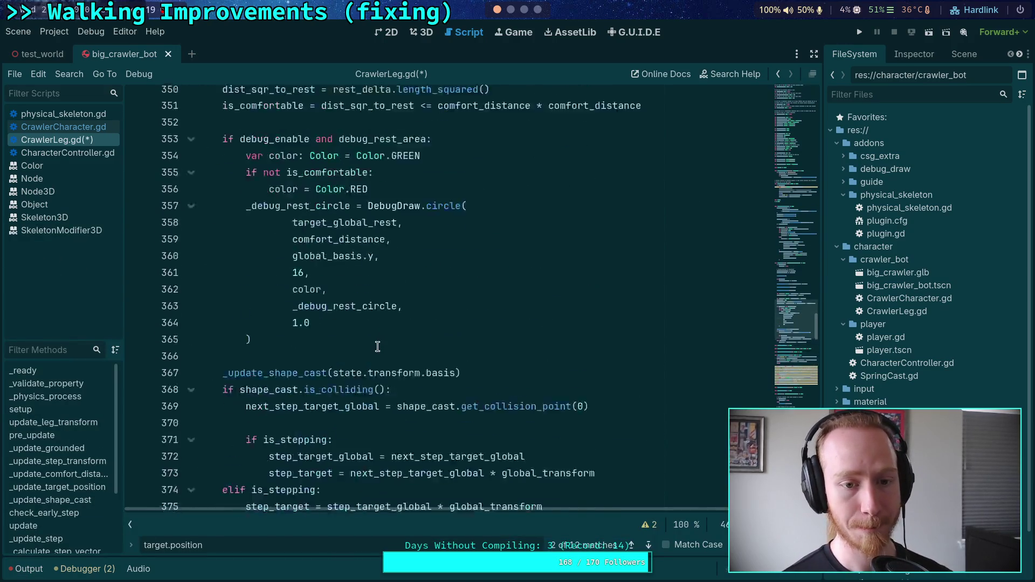
scroll(377, 347, up, 13)
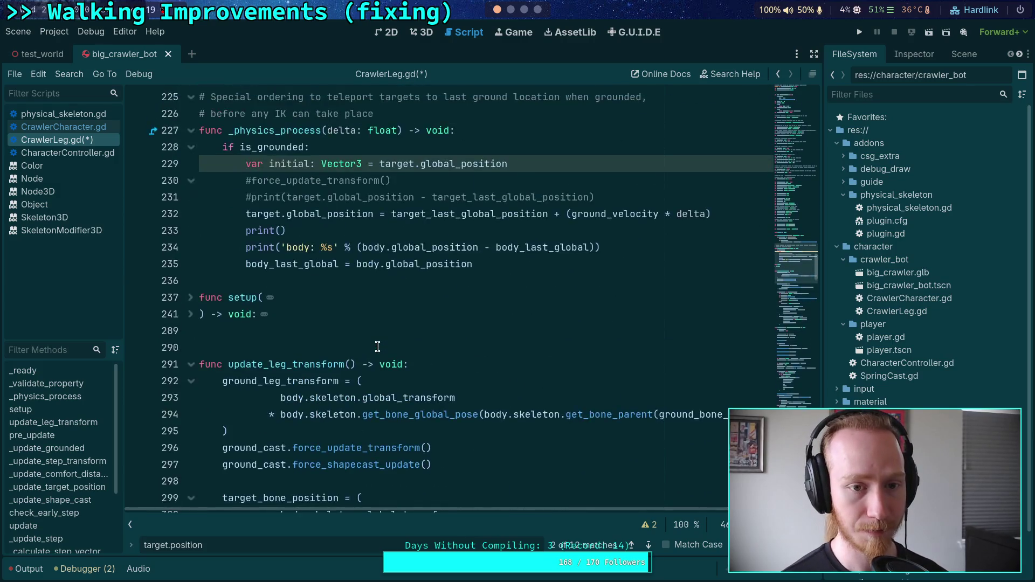
mouse_move(298, 261)
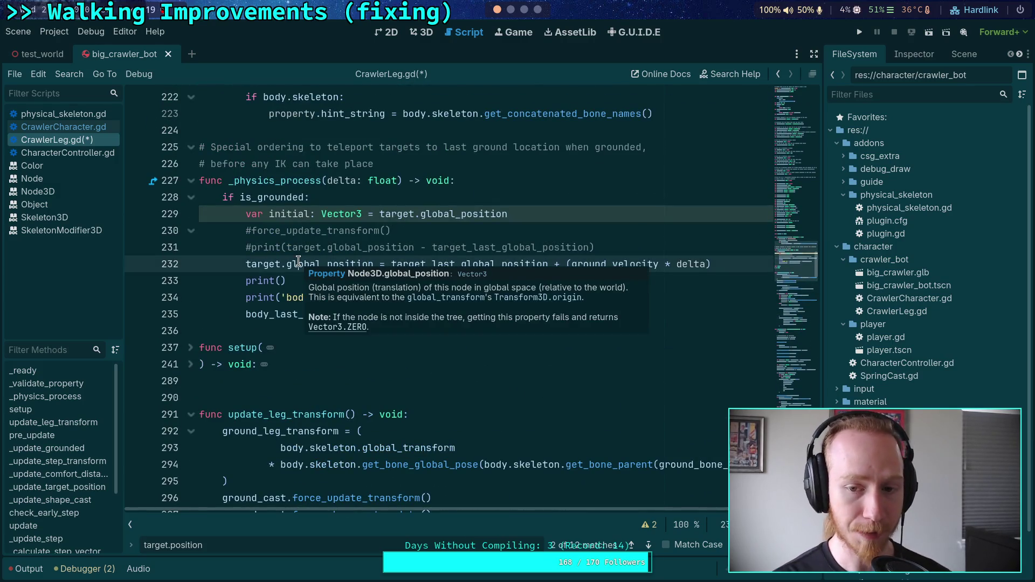
drag(234, 263, 462, 247)
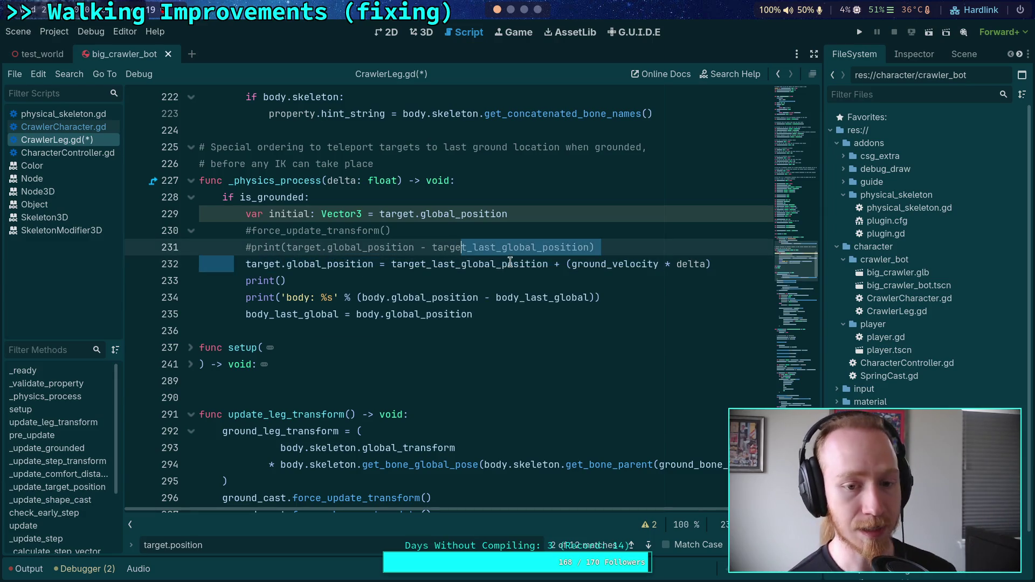
click(473, 254)
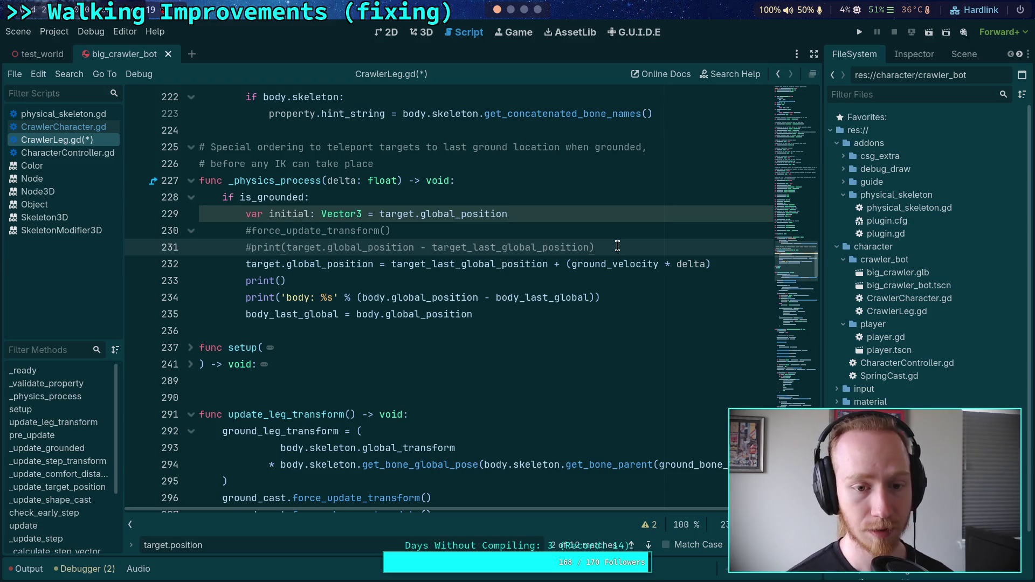
click(618, 247)
key(Return)
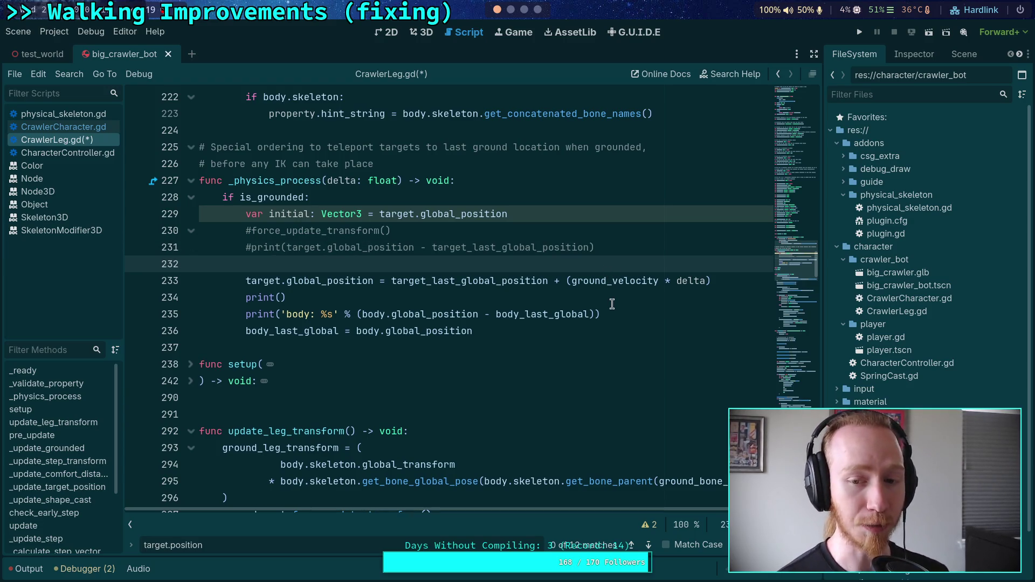
click(246, 246)
key(Delete)
- Inspect the target print on line 460 in _update_target_position
scroll(360, 328, down, 3)
scroll(360, 327, down, 20)
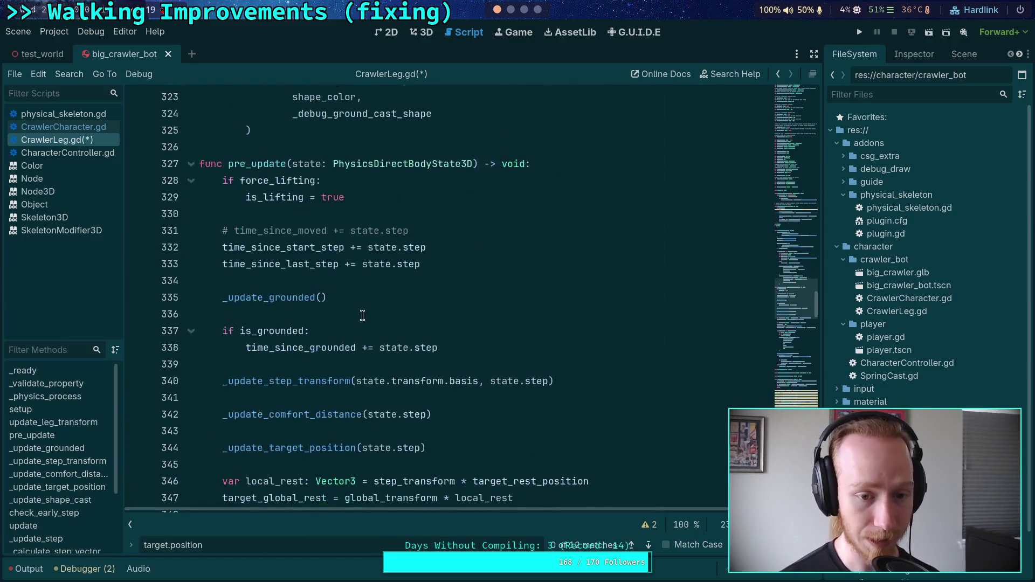
scroll(362, 304, down, 20)
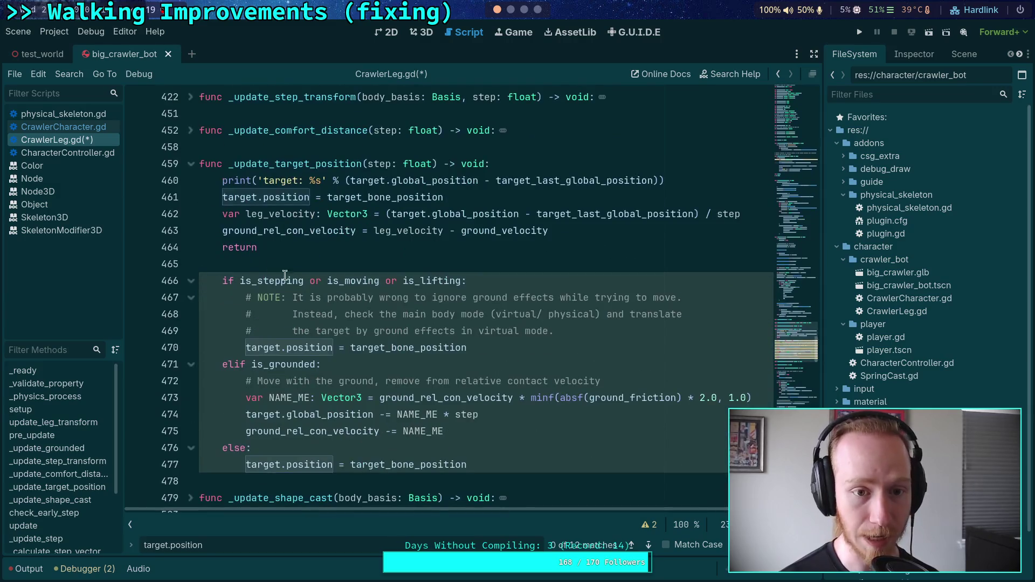
click(222, 181)
key(shift+Right)
key(shift+Right)
key(shift+Right)
click(227, 180)
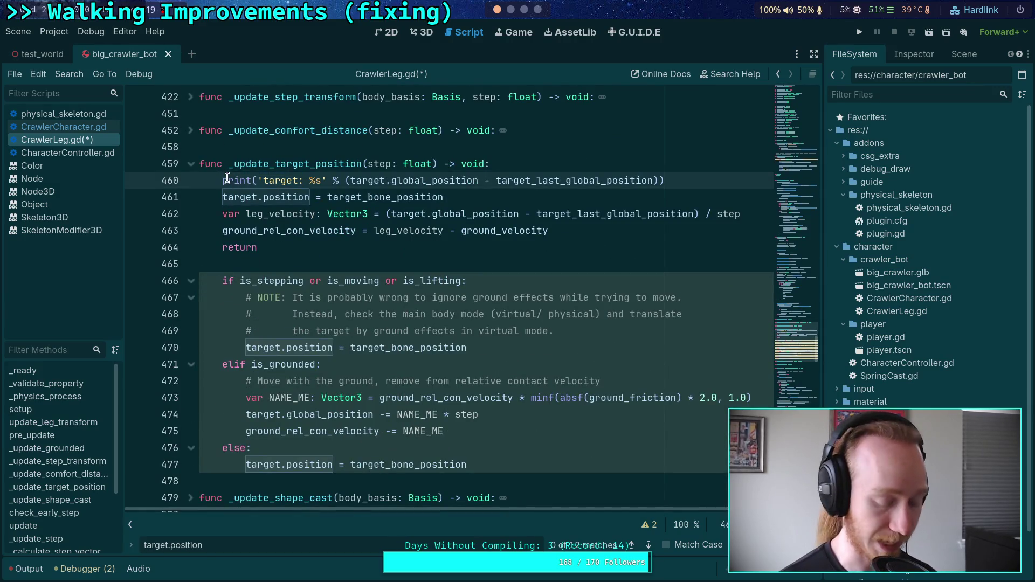
scroll(421, 360, up, 20)
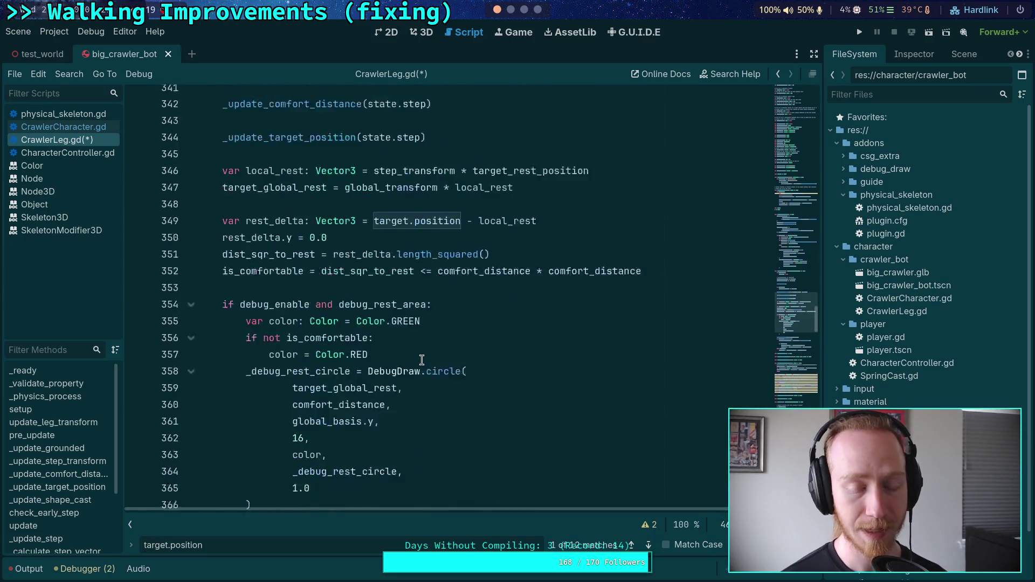
- Format line 231's print as 'global: %s' % (...) and add an empty print() on line 232
scroll(421, 360, up, 20)
click(333, 251)
click(345, 261)
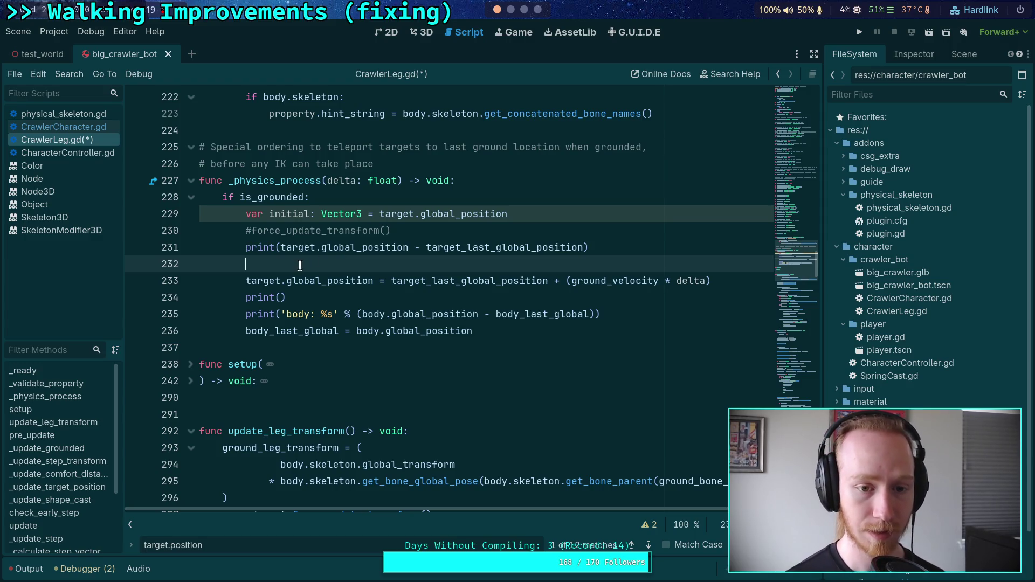
click(285, 250)
text('global)
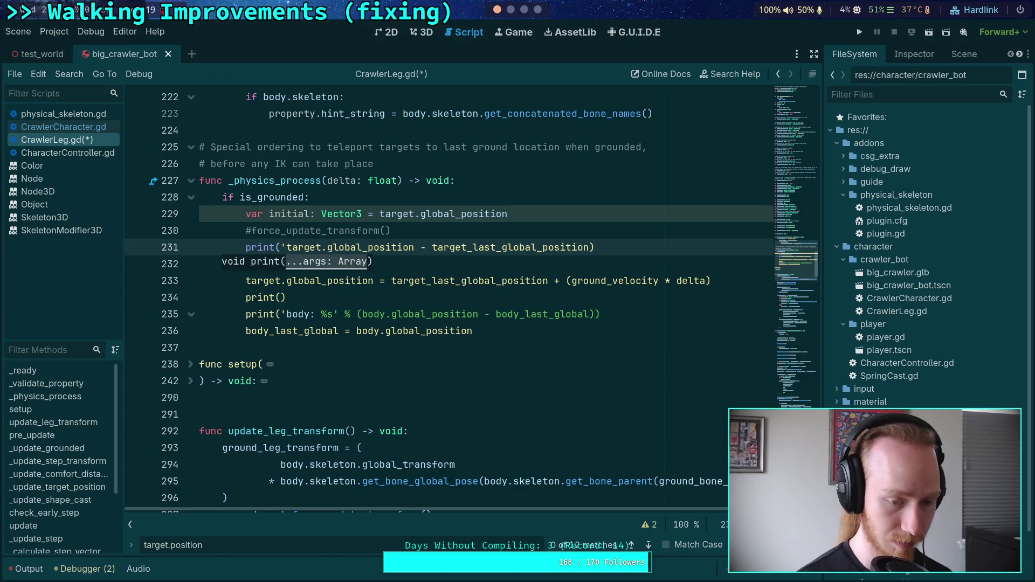
text(: %s)
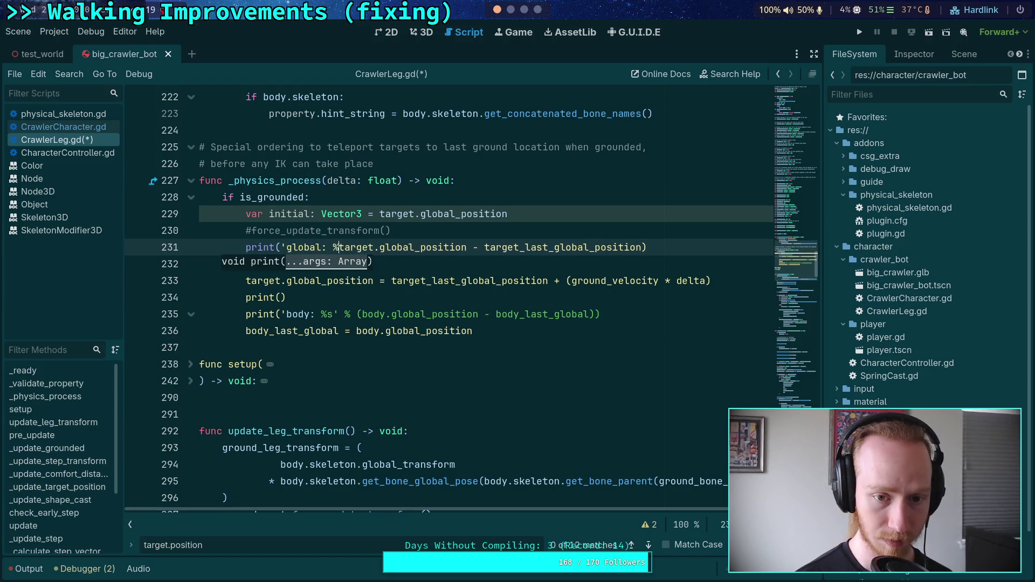
text(' % )
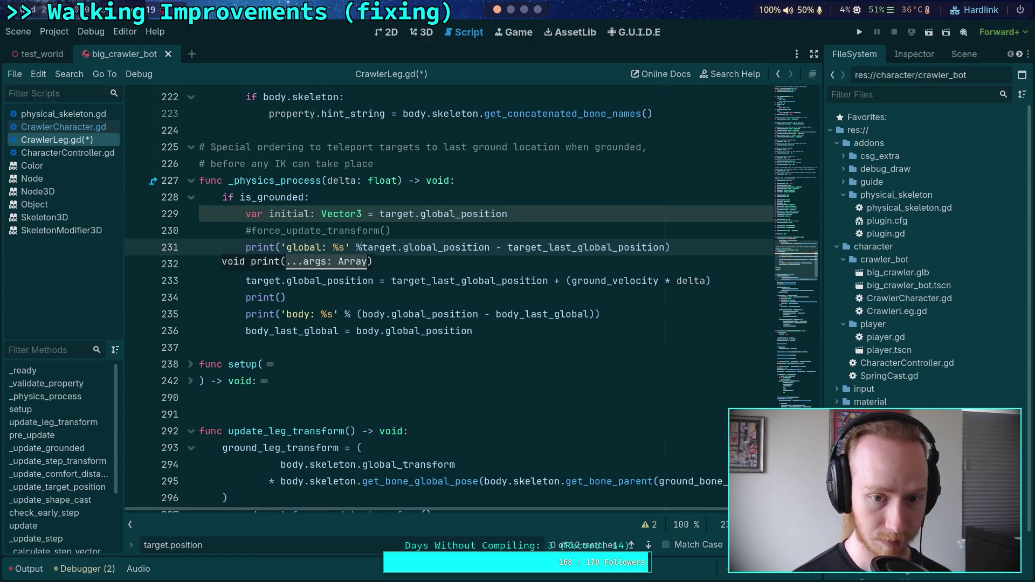
text(()
click(718, 255)
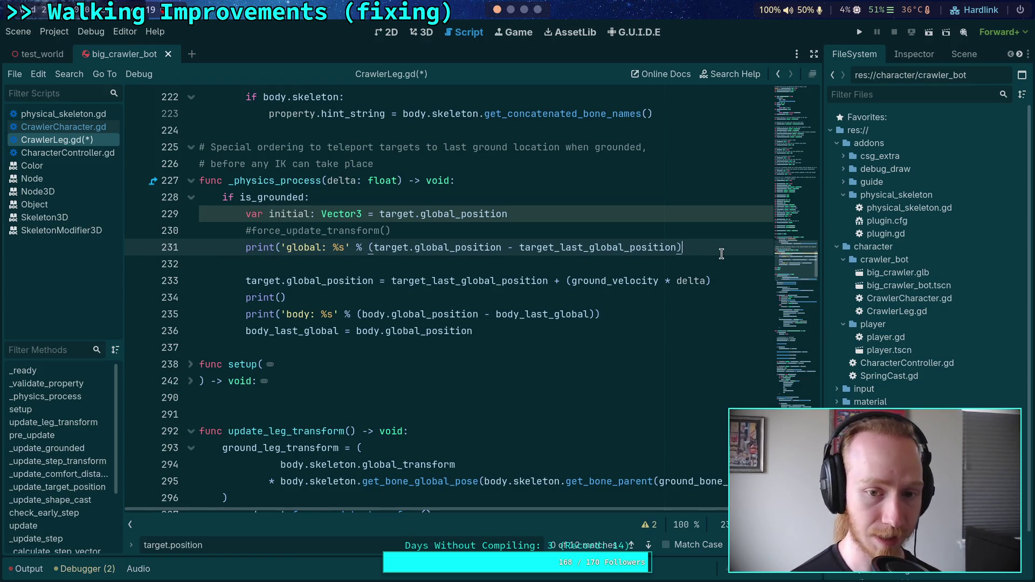
text(())
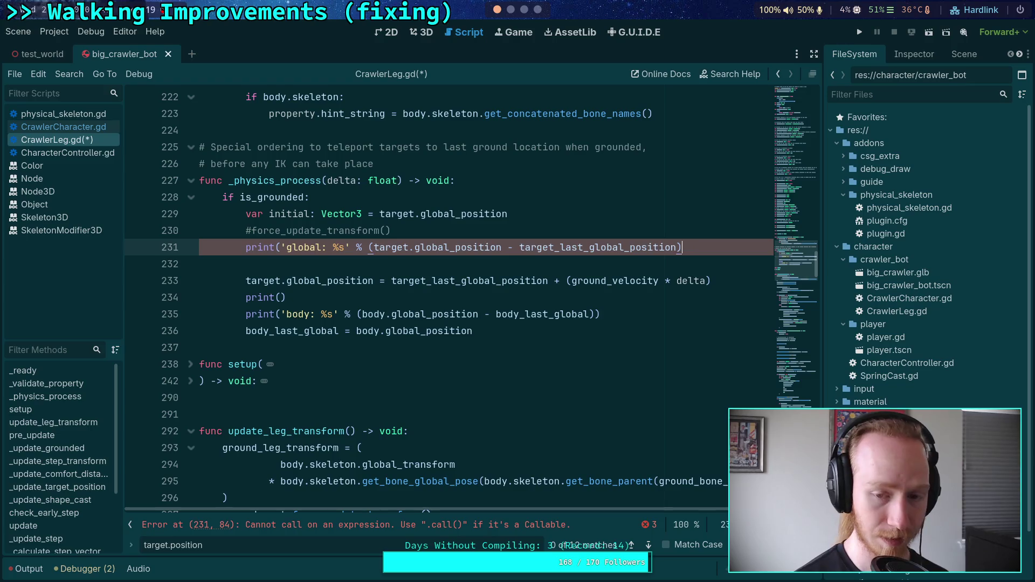
text())
click(652, 264)
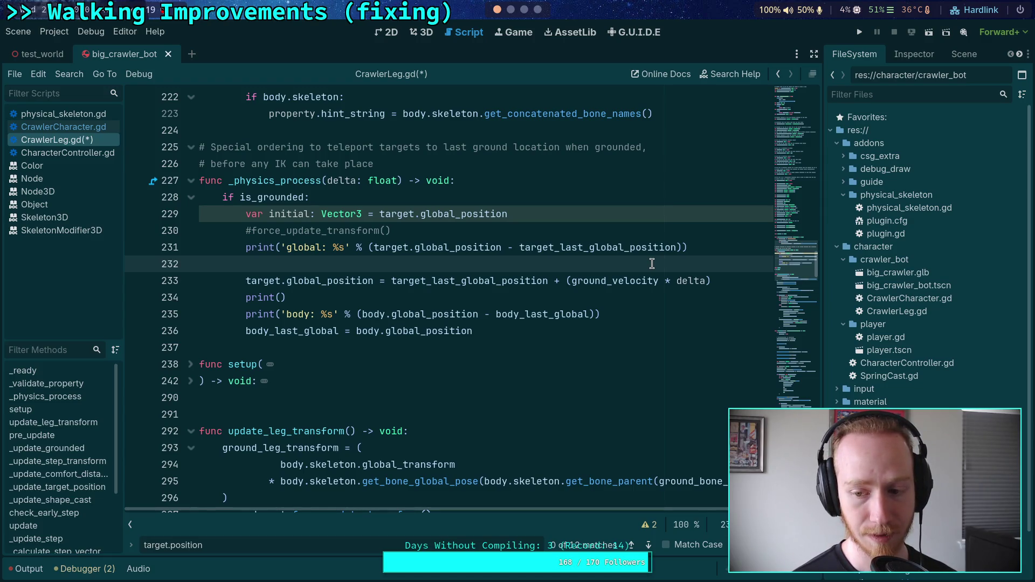
text(print()
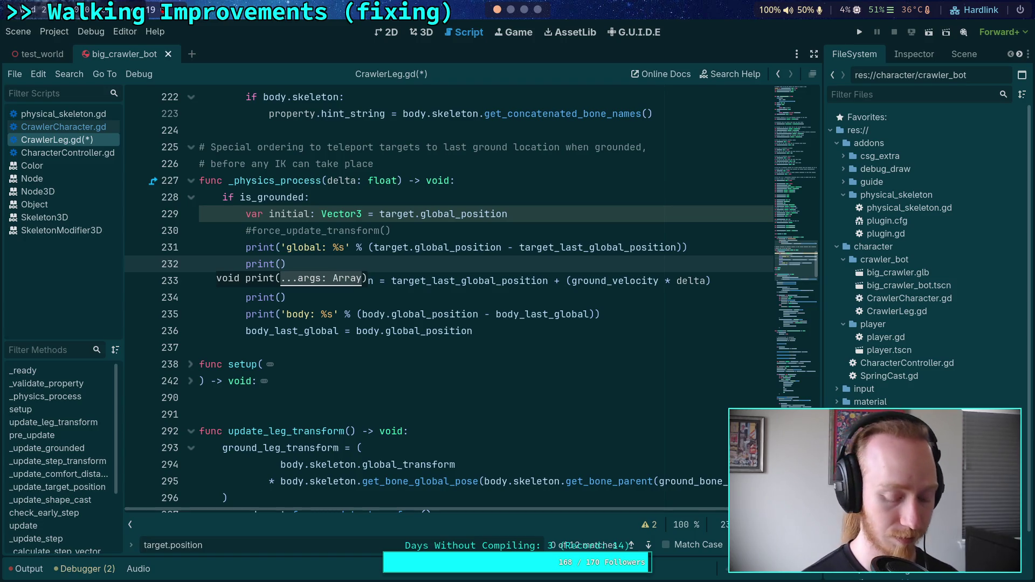
- Complete line 232 as print('local: %s' % (target.position - target_last_local_pos)), fixing the typo
text(locat)
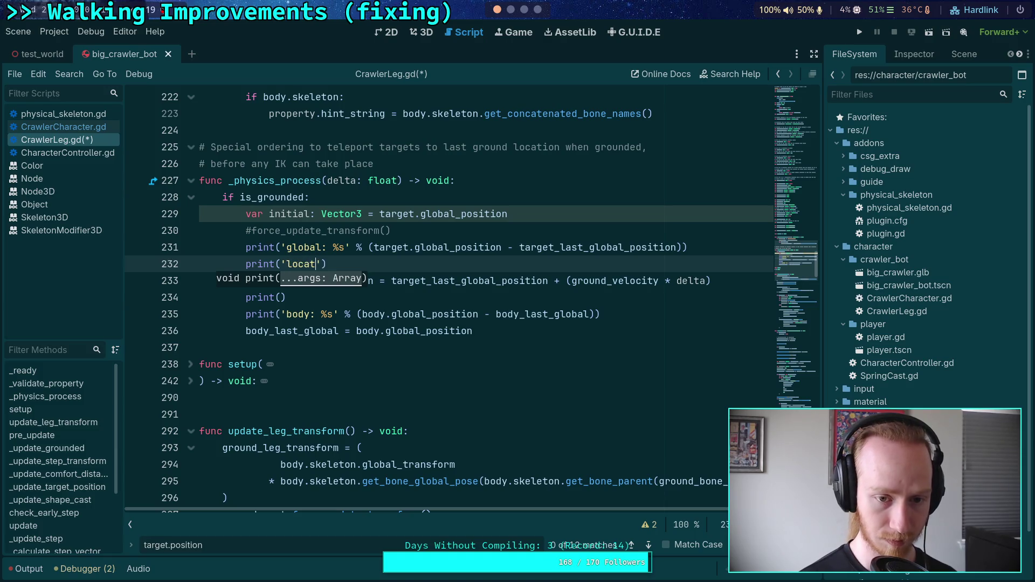
text(l: %s' )
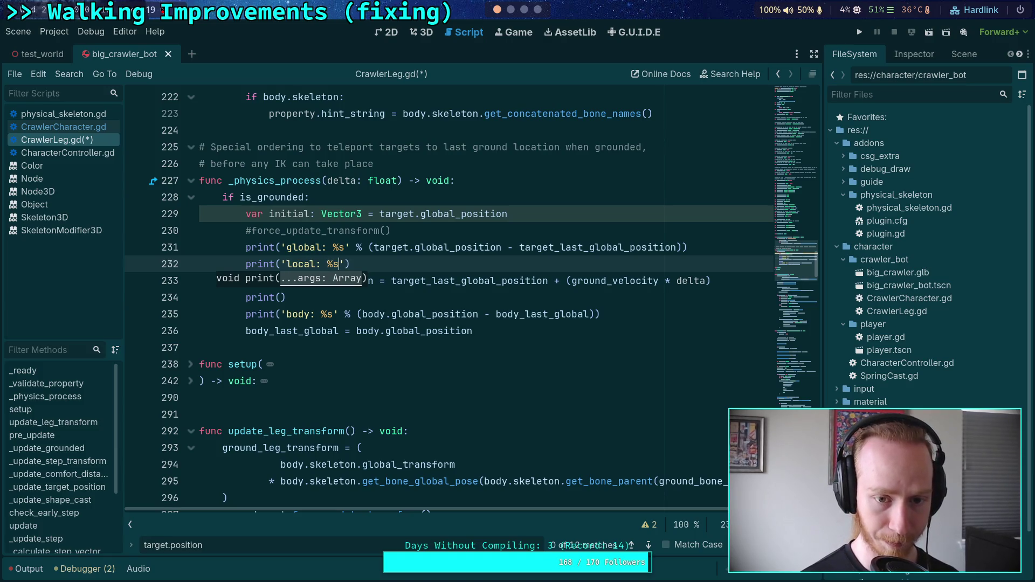
text(% (target.)
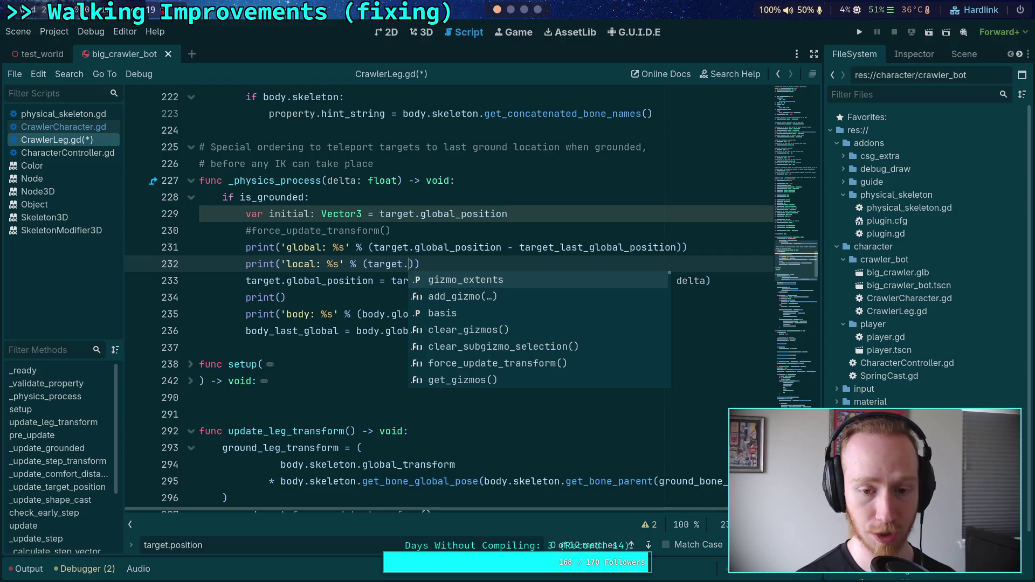
text(position - )
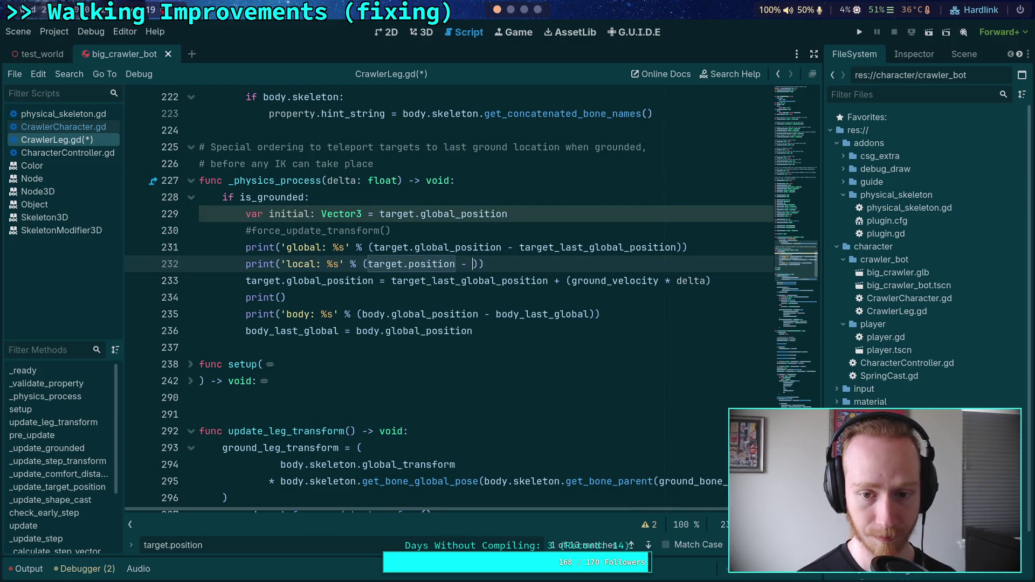
text(target_last_)
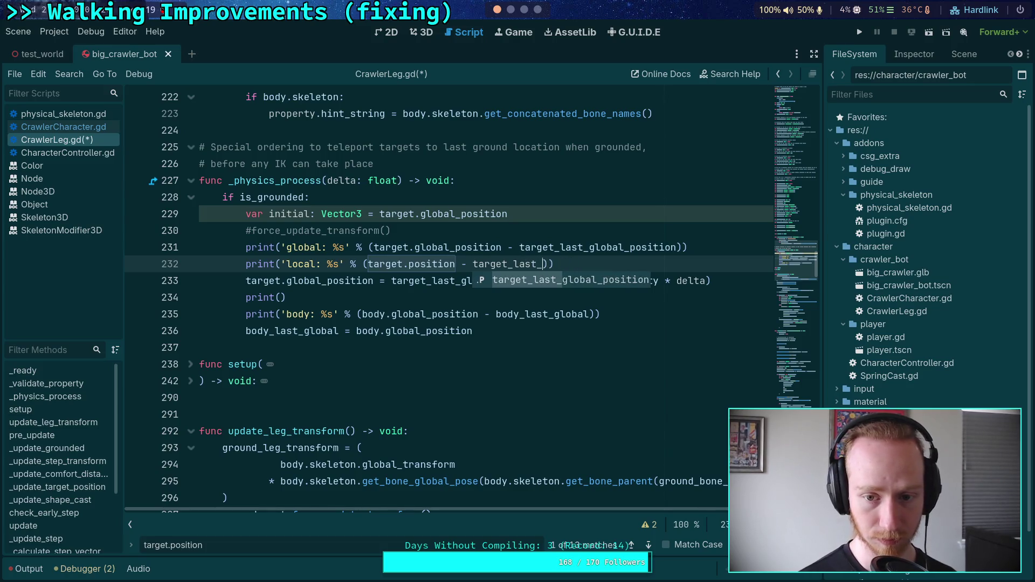
text(locat)
key(BackSpace)
key(BackSpace)
text(l_)
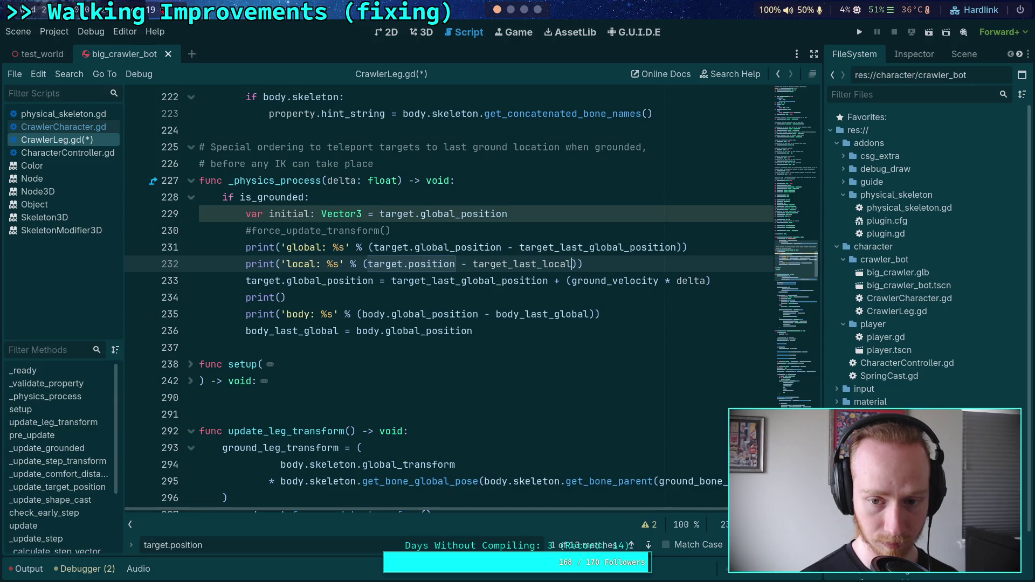
text(pos)
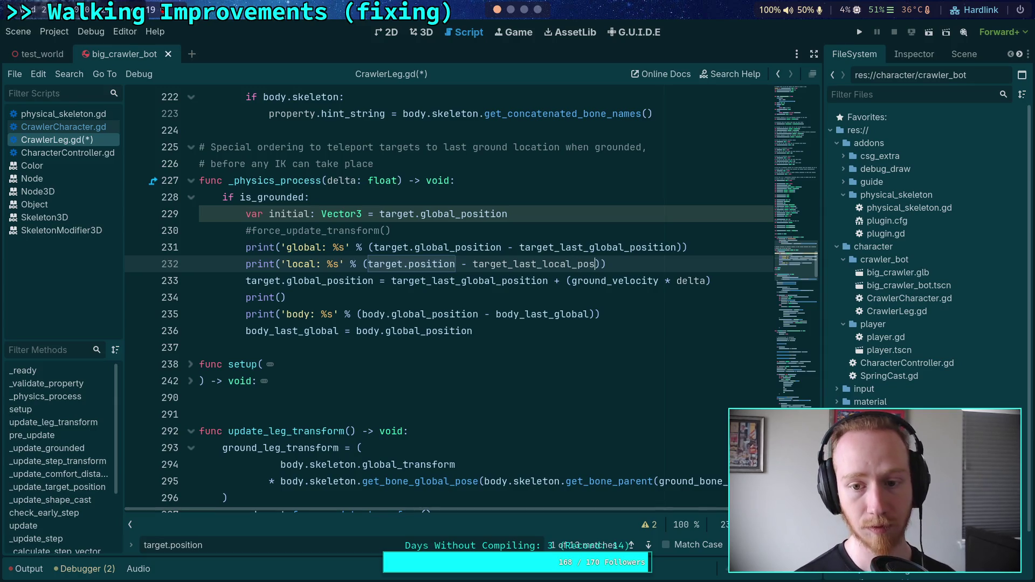
scroll(563, 280, up, 10)
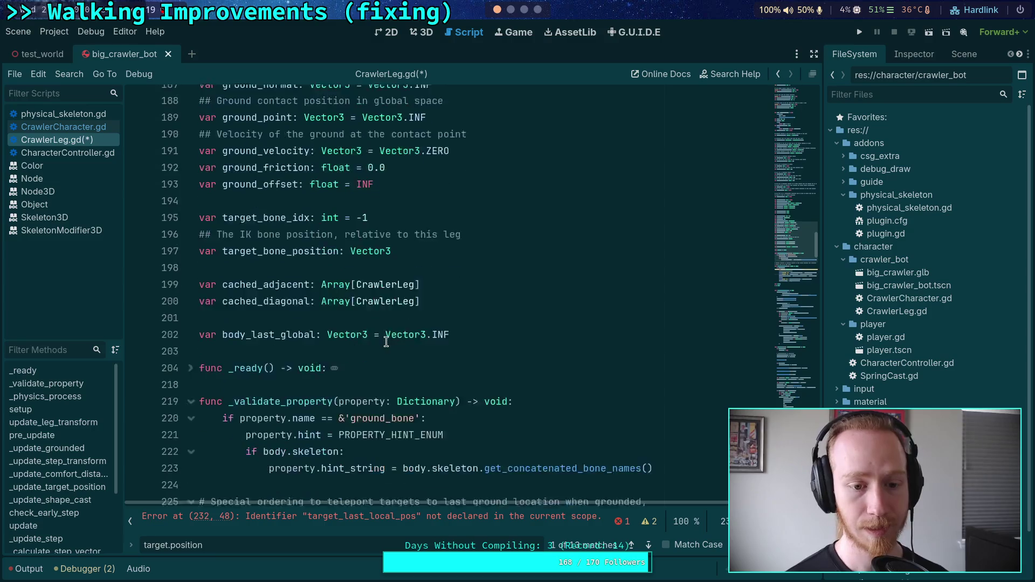
- Declare var target_last_local_pos: Vector3 = Vector3.INF below the body_last_global declaration
click(494, 281)
key(Return)
text(var )
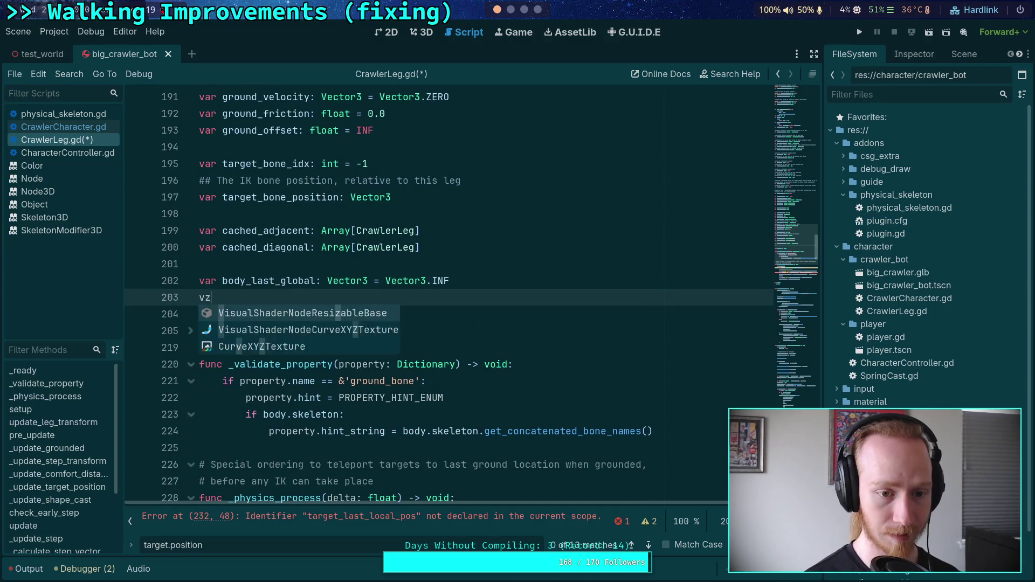
text(target)
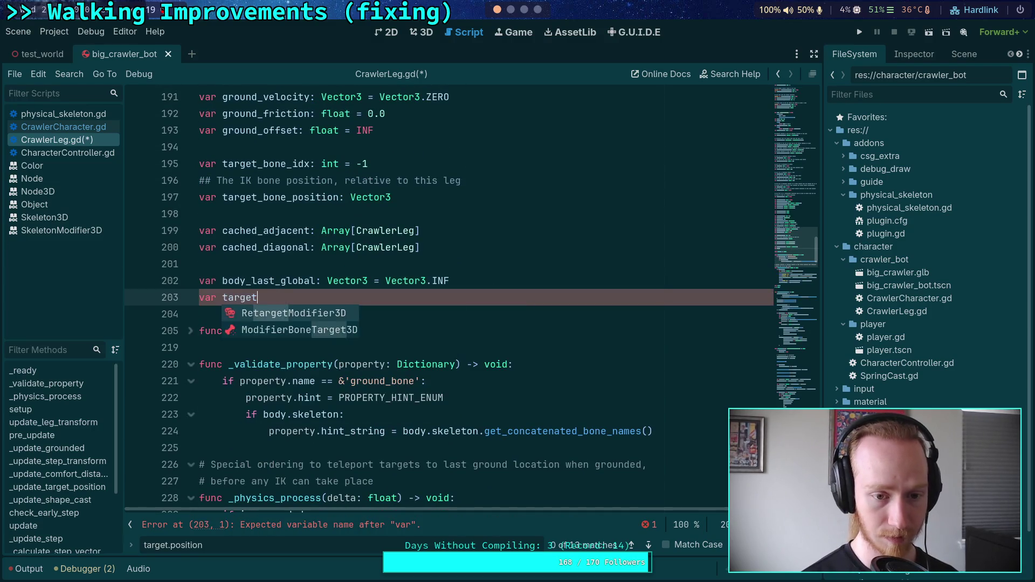
text(_last_local_pos: Vector3 = )
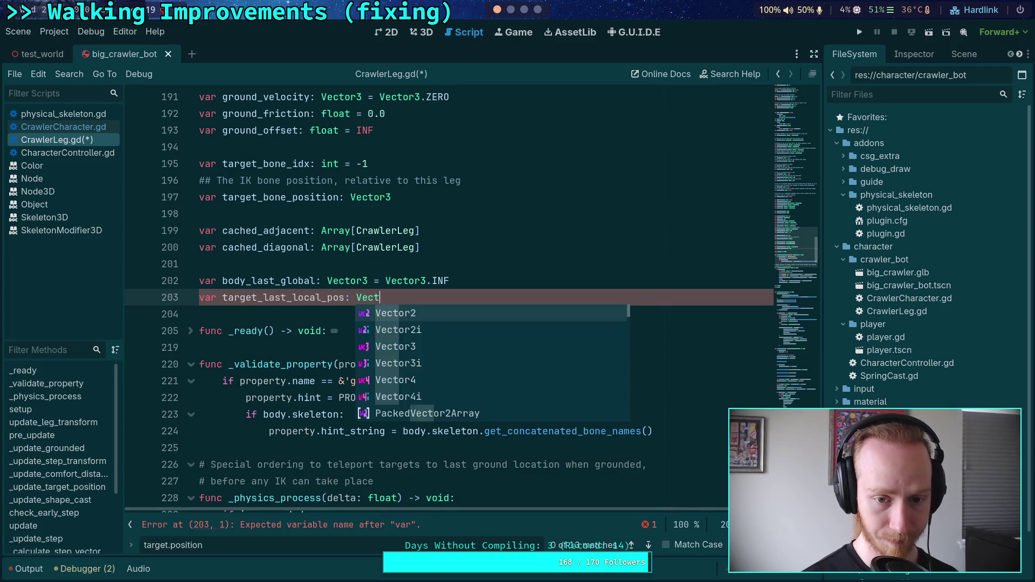
text(Vector3.INF)
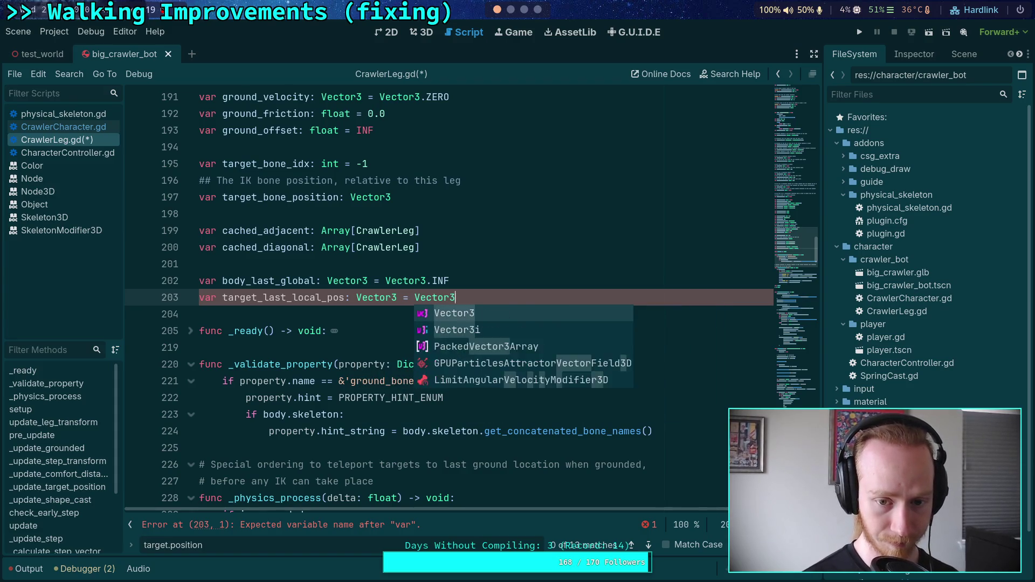
scroll(492, 286, down, 5)
- Initialise target_last_local_pos = target.position in setup() and save CrawlerLeg.gd
click(492, 294)
scroll(492, 287, down, 3)
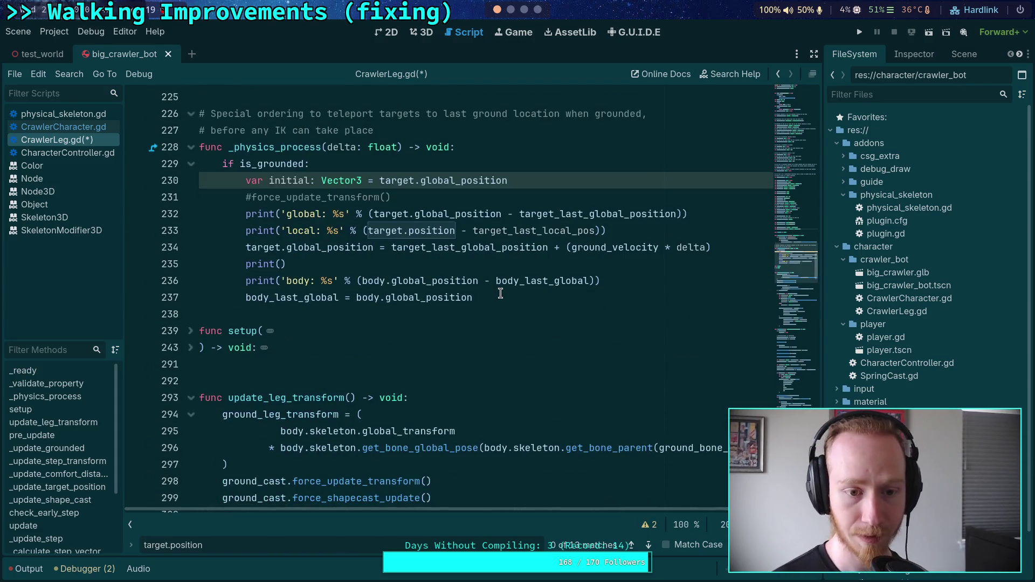
click(189, 350)
scroll(190, 355, down, 4)
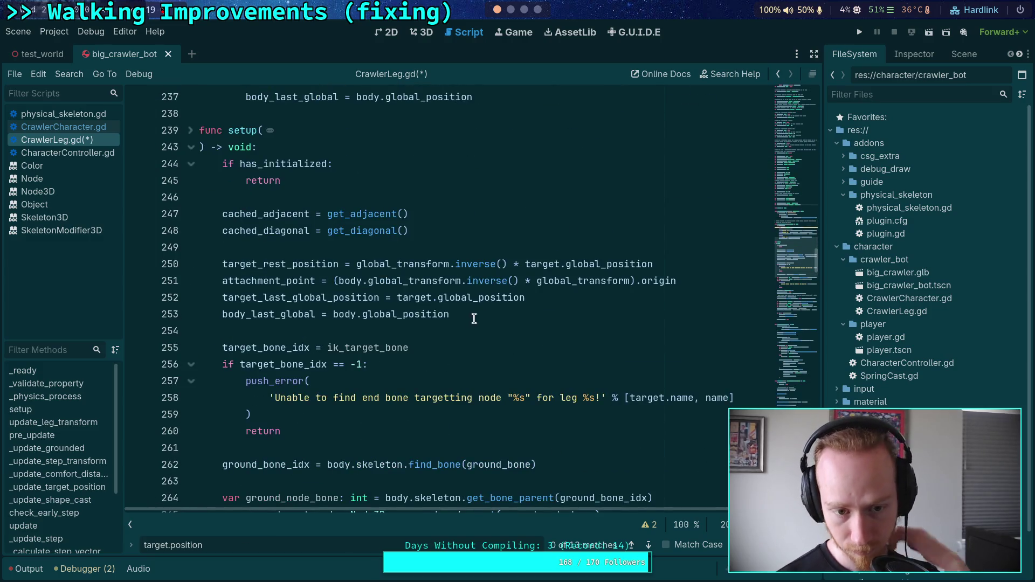
click(509, 307)
key(Return)
text(target_last_local_pos =)
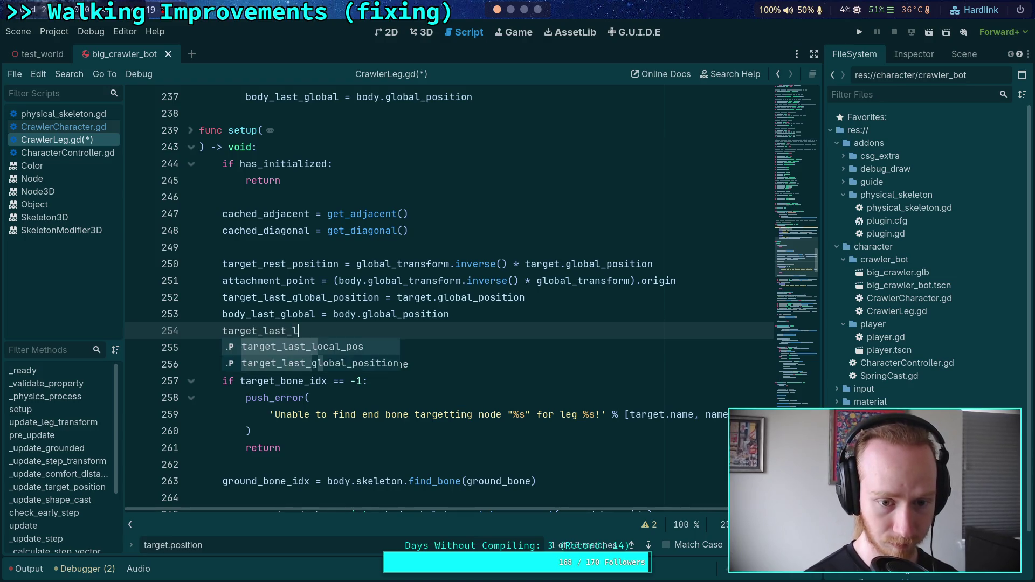
text( target)
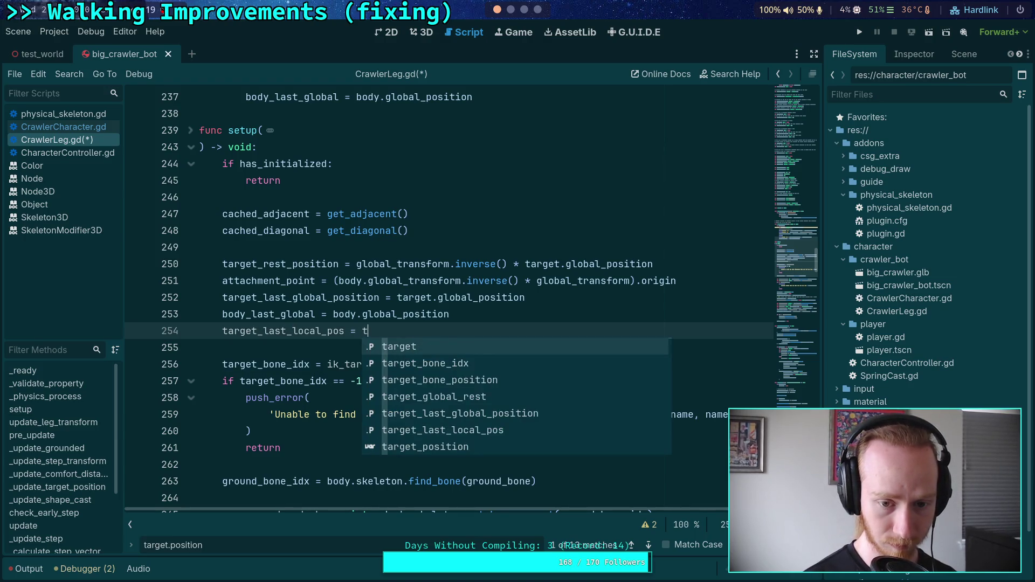
text(.position)
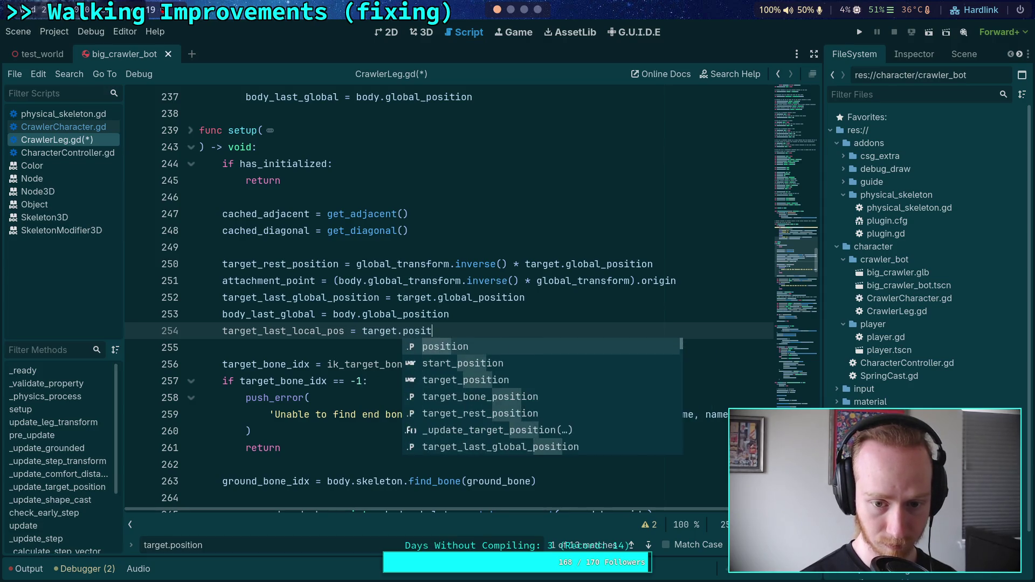
key(ctrl+s)
click(560, 310)
scroll(521, 383, down, 20)
scroll(521, 383, down, 10)
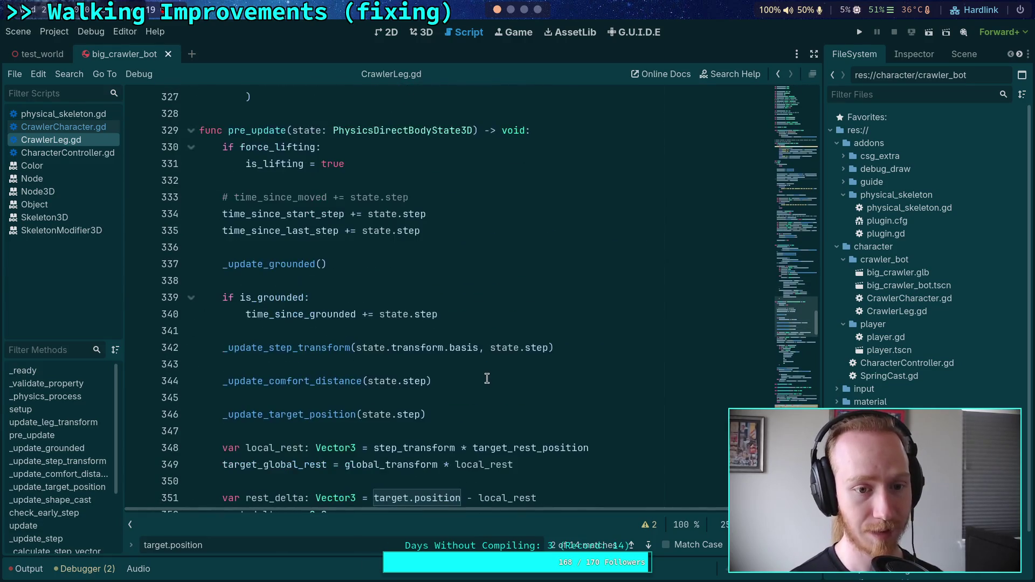
- Fold _update_target_position to bring the end of the update into view
scroll(497, 354, down, 8)
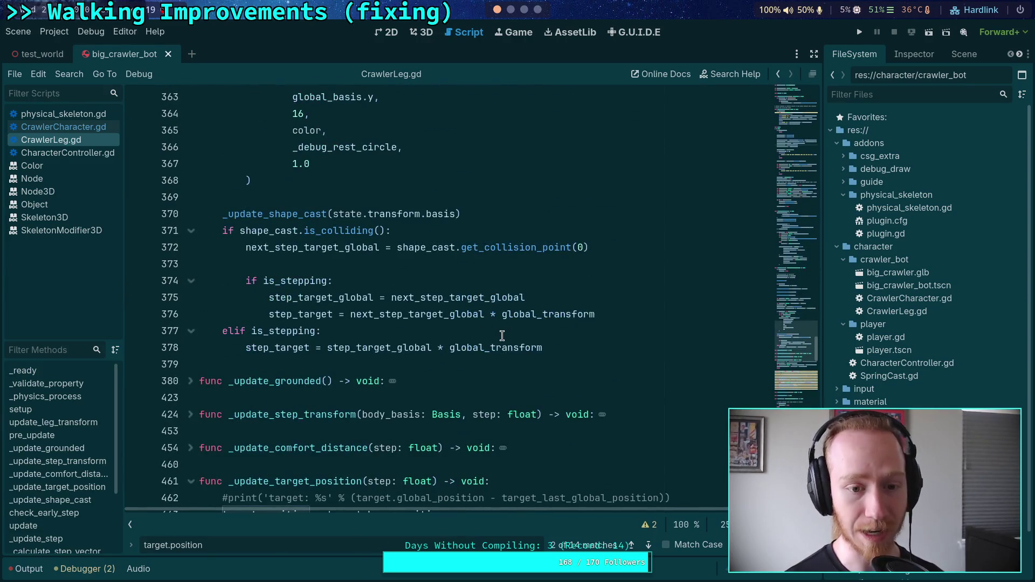
scroll(500, 340, up, 7)
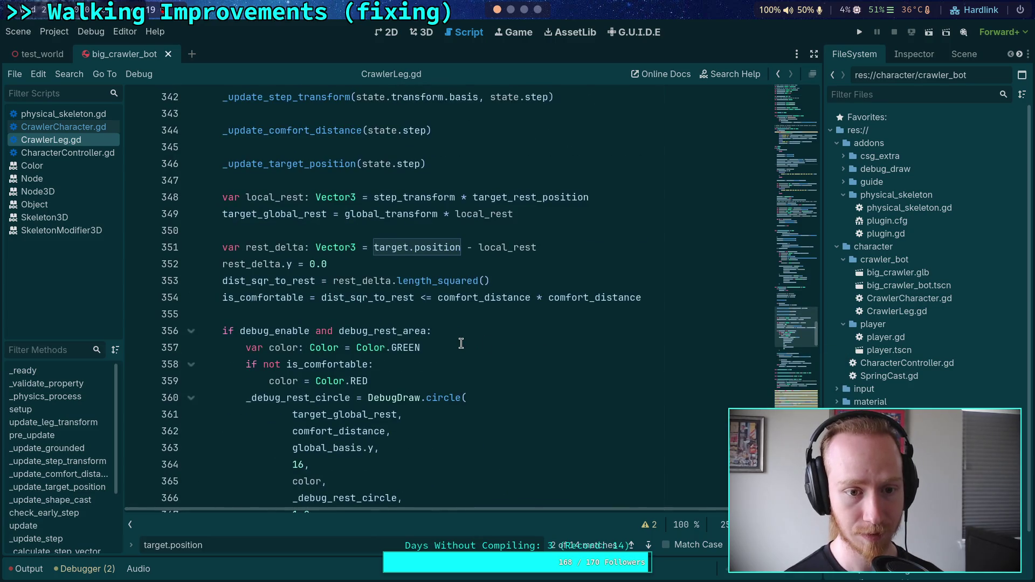
scroll(461, 343, up, 5)
scroll(461, 343, down, 20)
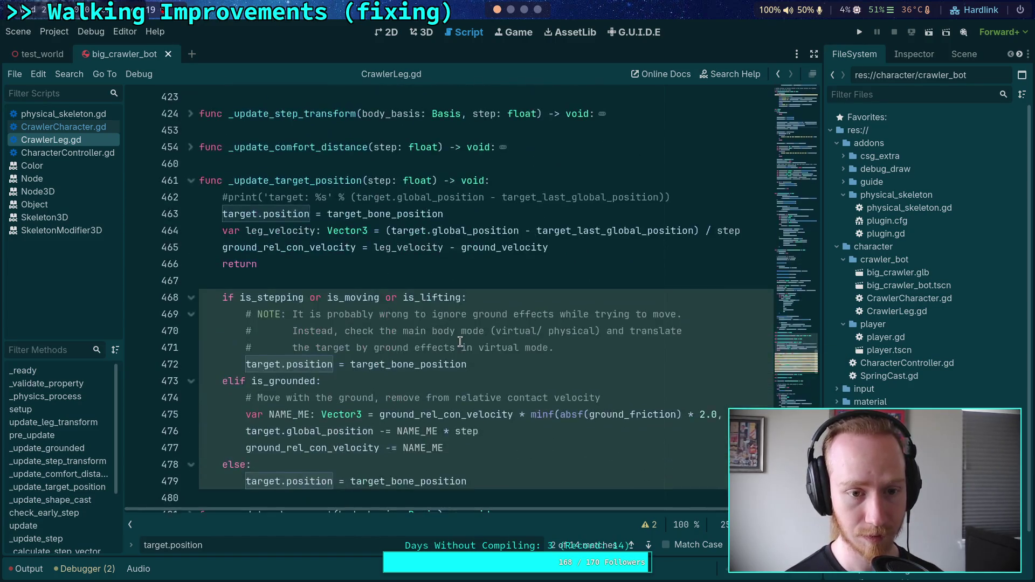
click(191, 181)
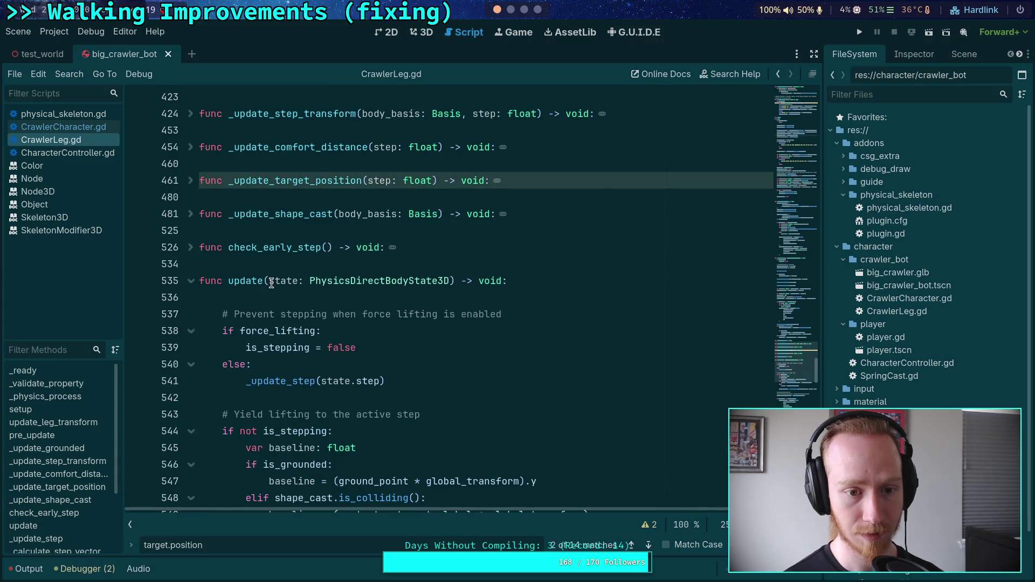
scroll(275, 280, down, 6)
scroll(336, 306, down, 1)
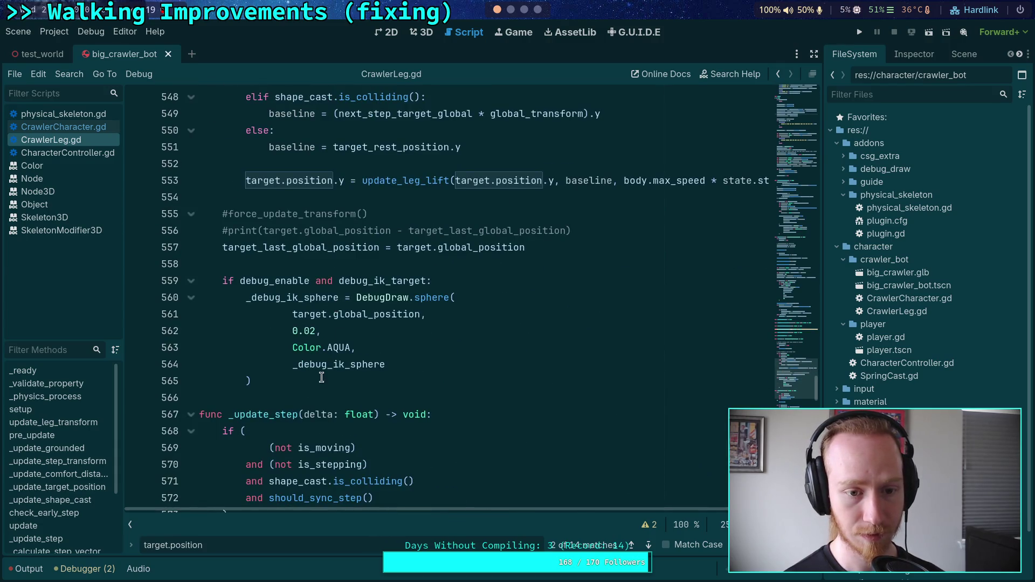
- Add target_last_local_pos = target.position after the global position update, save, and test-run
click(556, 248)
key(Return)
text(arget_)
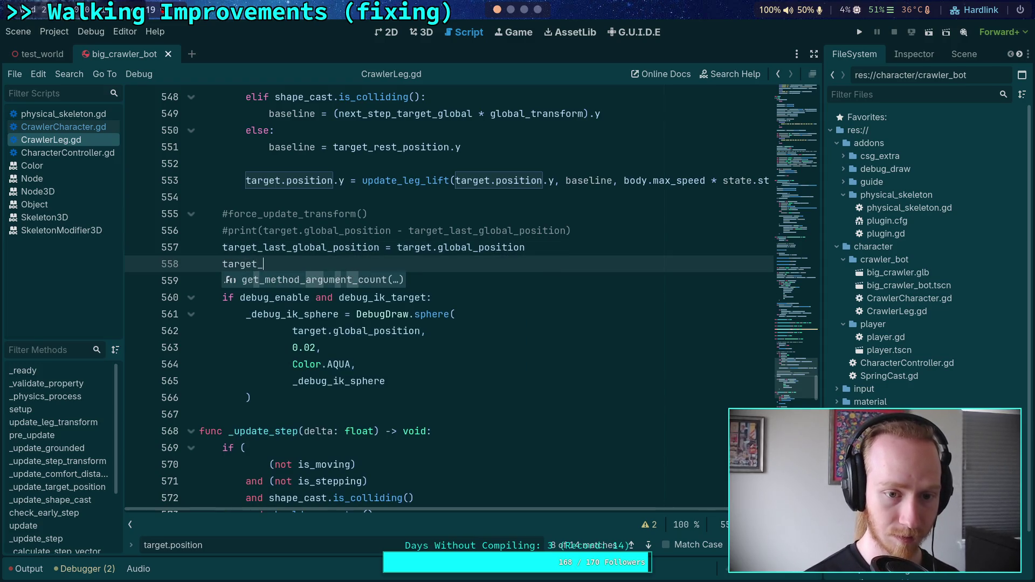
text(las)
key(Down)
key(Return)
text(=)
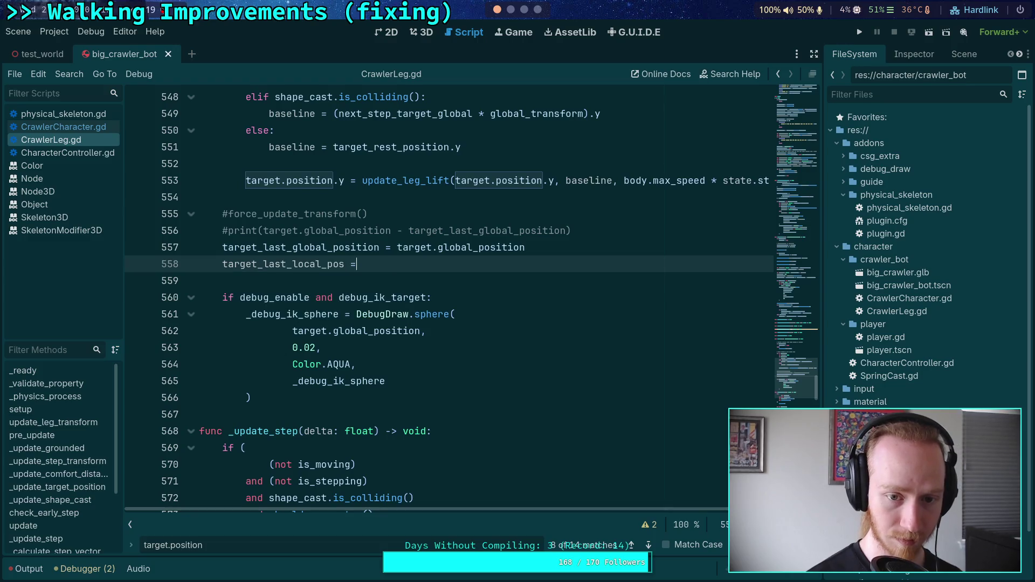
text( target.posi)
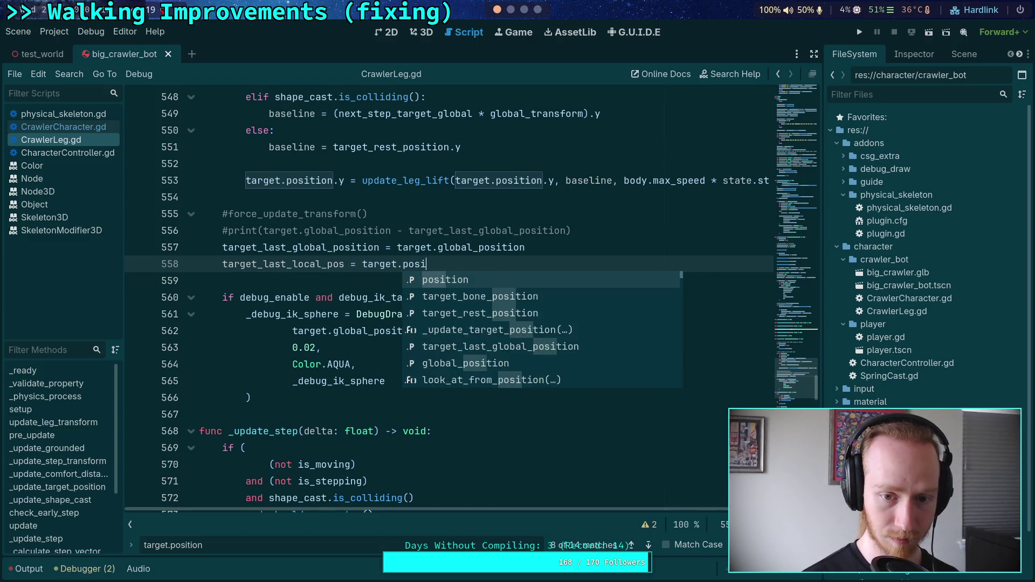
key(Return)
key(ctrl+s)
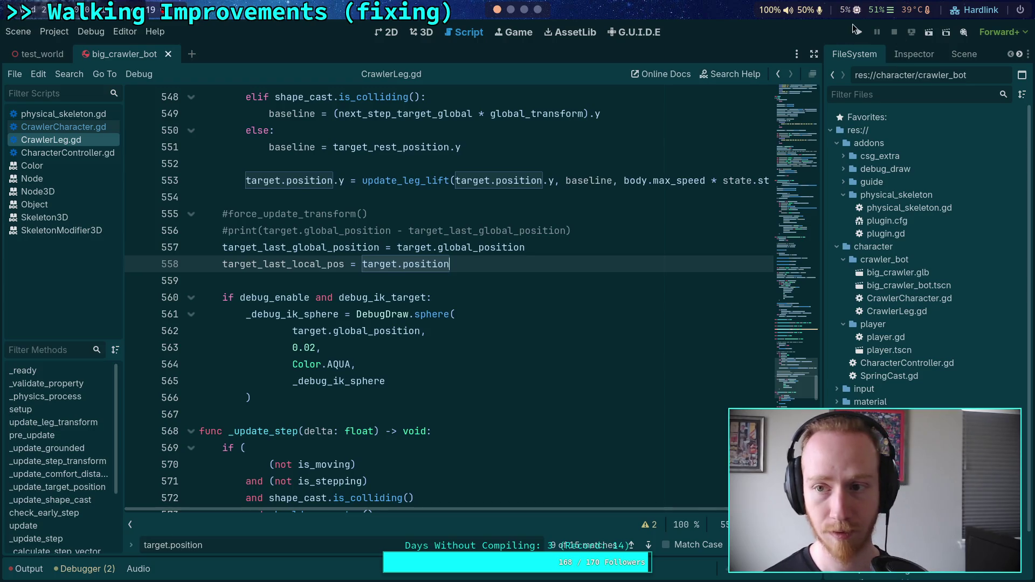
click(859, 30)
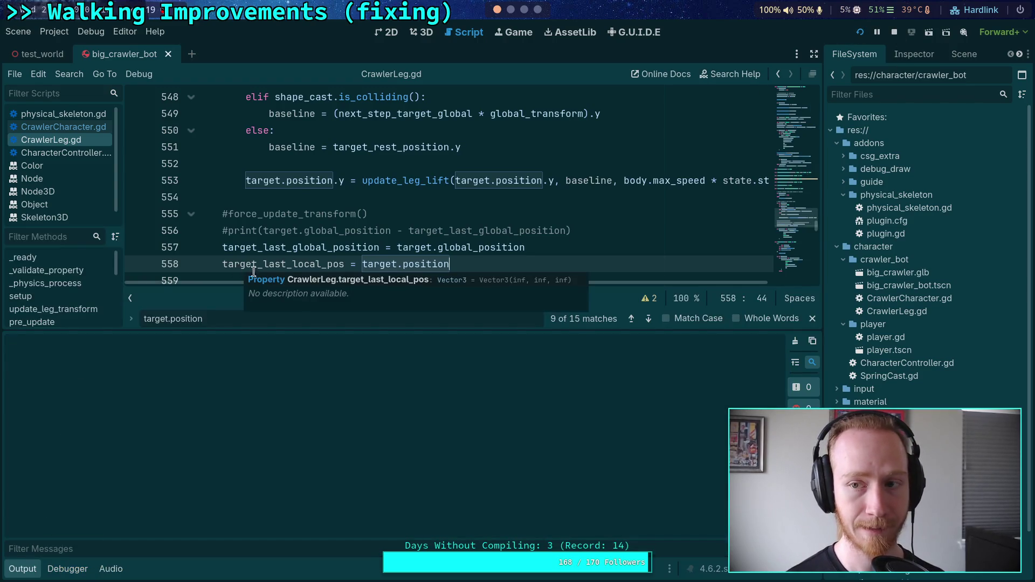
click(890, 36)
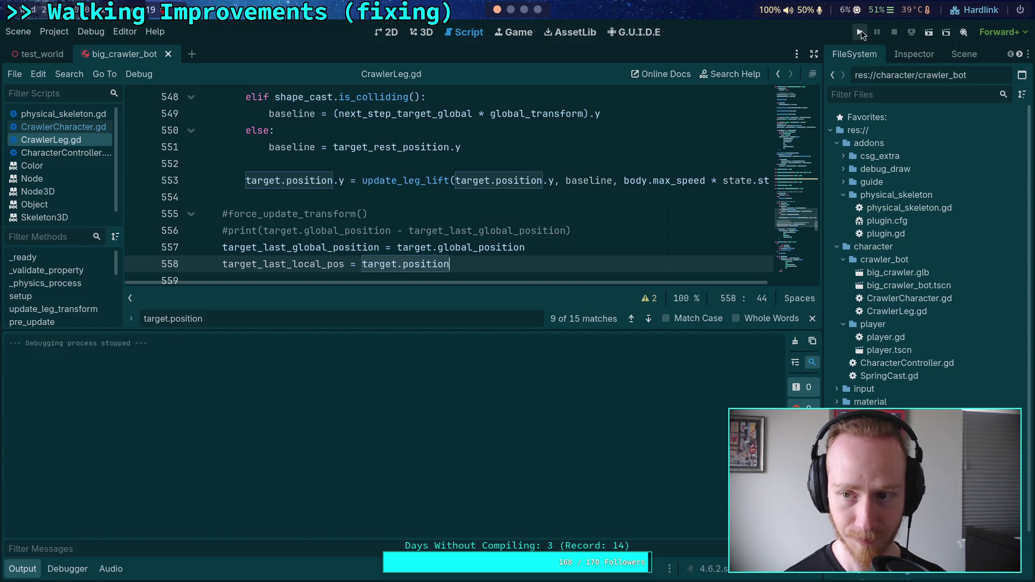
- Relaunch the game with F5 and clear the Output log
key(F5)
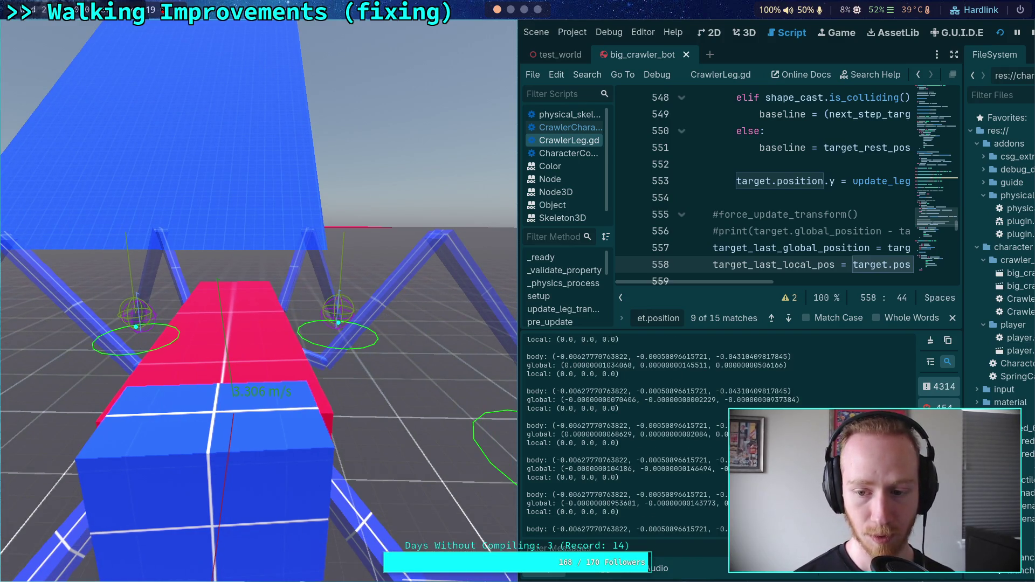
click(932, 341)
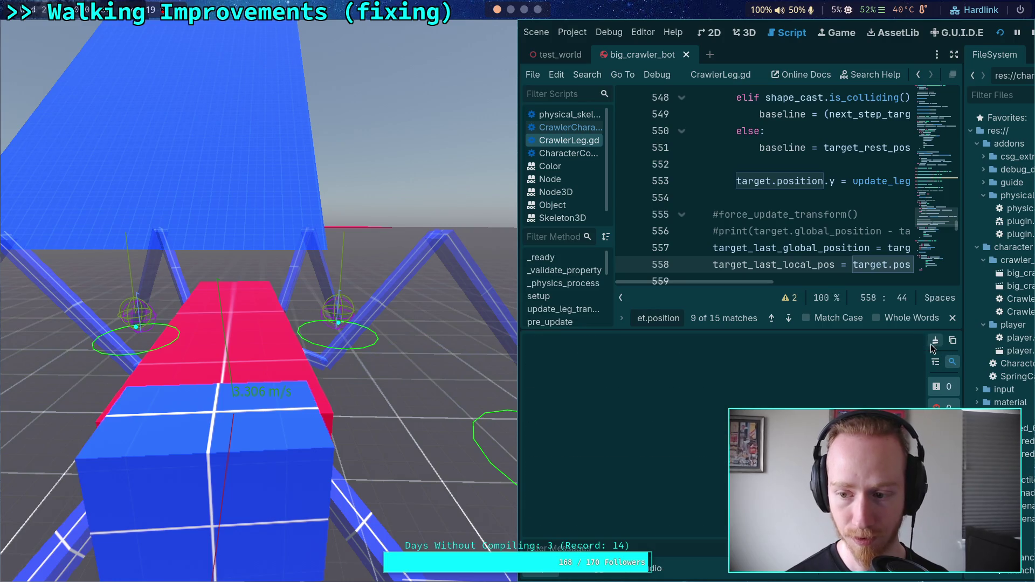
mouse_move(652, 491)
mouse_down()
mouse_move(639, 499)
mouse_move(620, 443)
mouse_move(467, 322)
mouse_up()
click(467, 322)
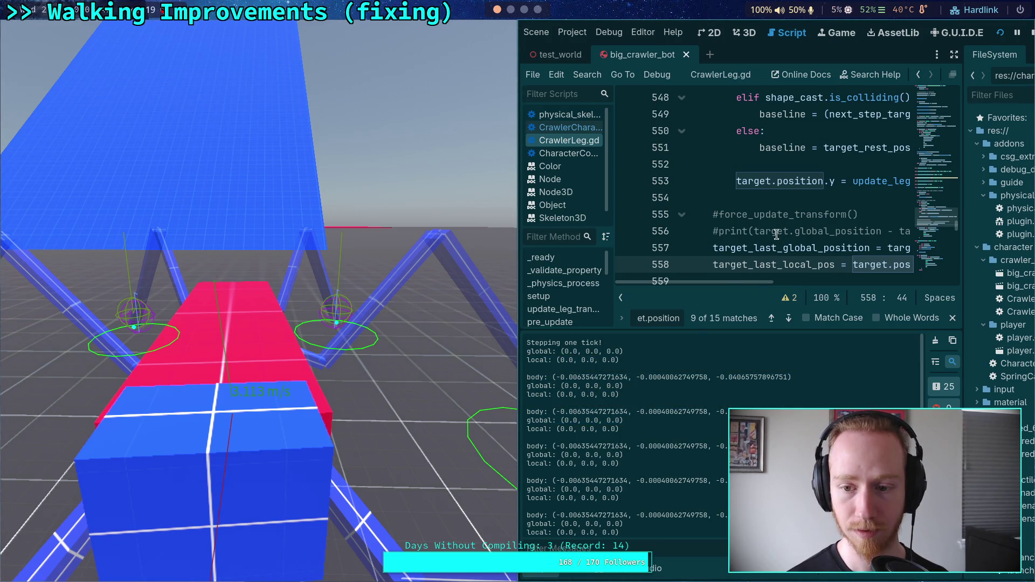
- Search for 'print', delete the empty print() line, and save
click(655, 318)
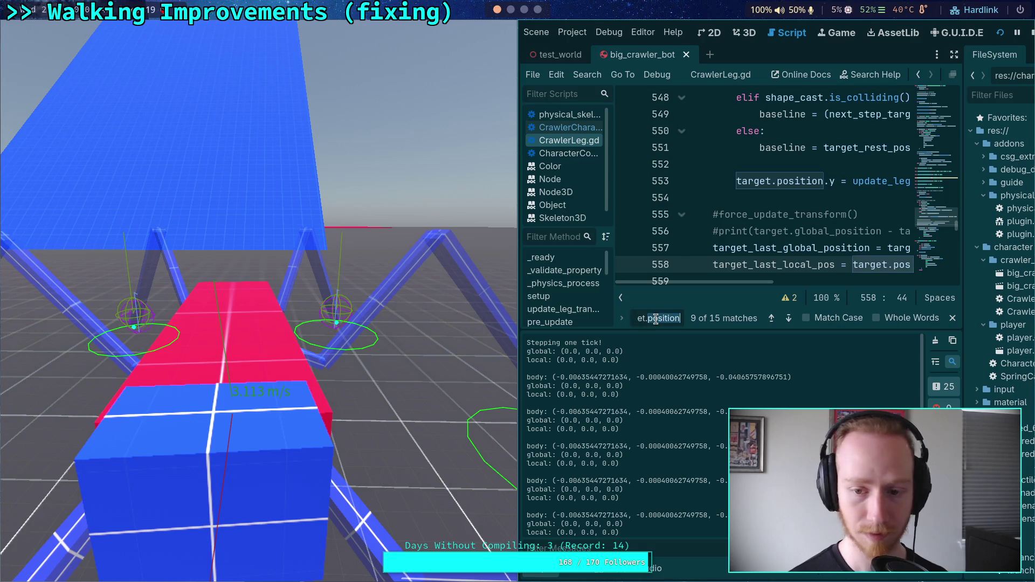
double_click(655, 319)
text(print)
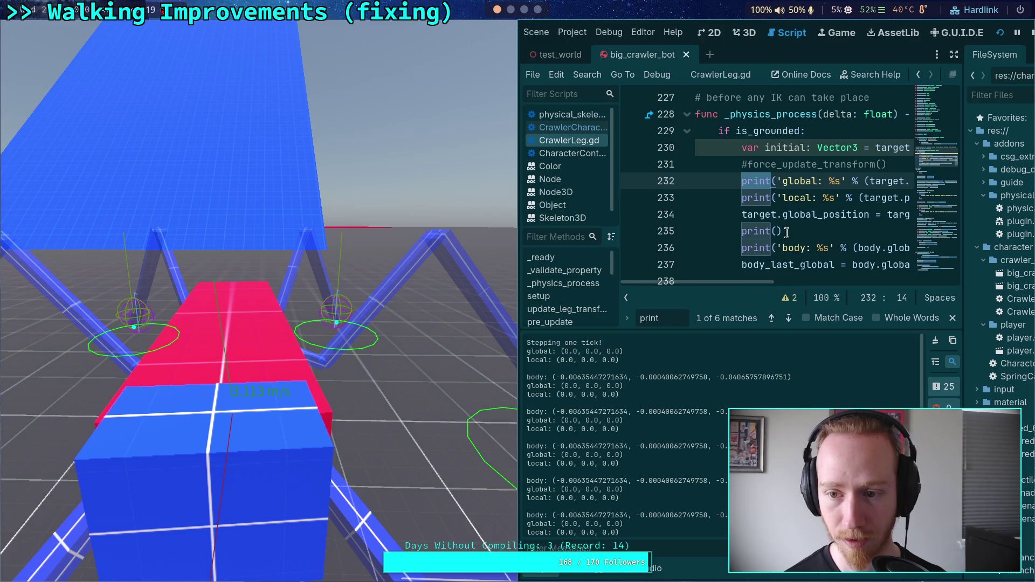
drag(783, 231, 690, 237)
key(BackSpace)
key(BackSpace)
key(ctrl+s)
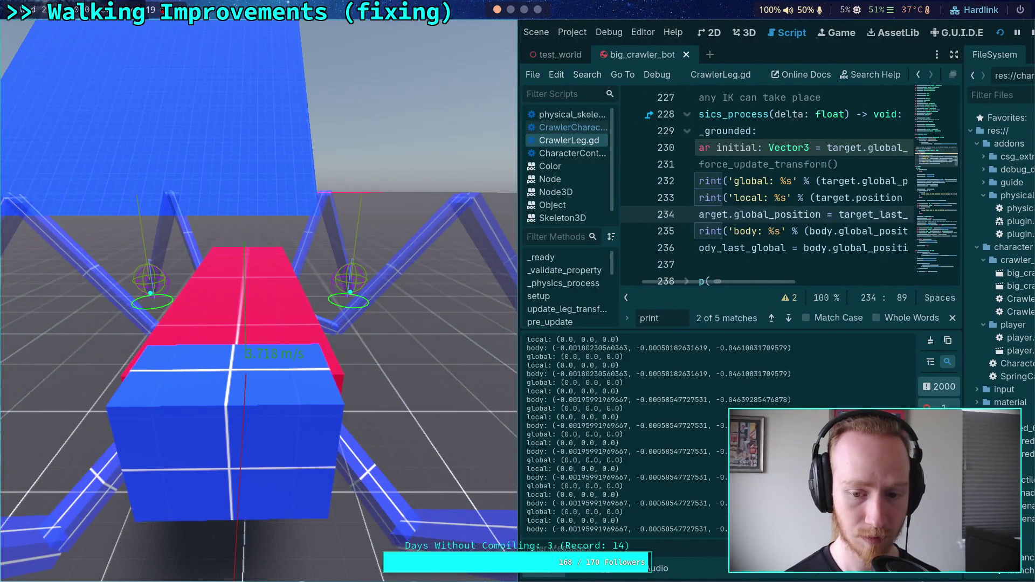
- Step the game three physics ticks, stop it with F8, and show the crawler bot's node tree
key(space)
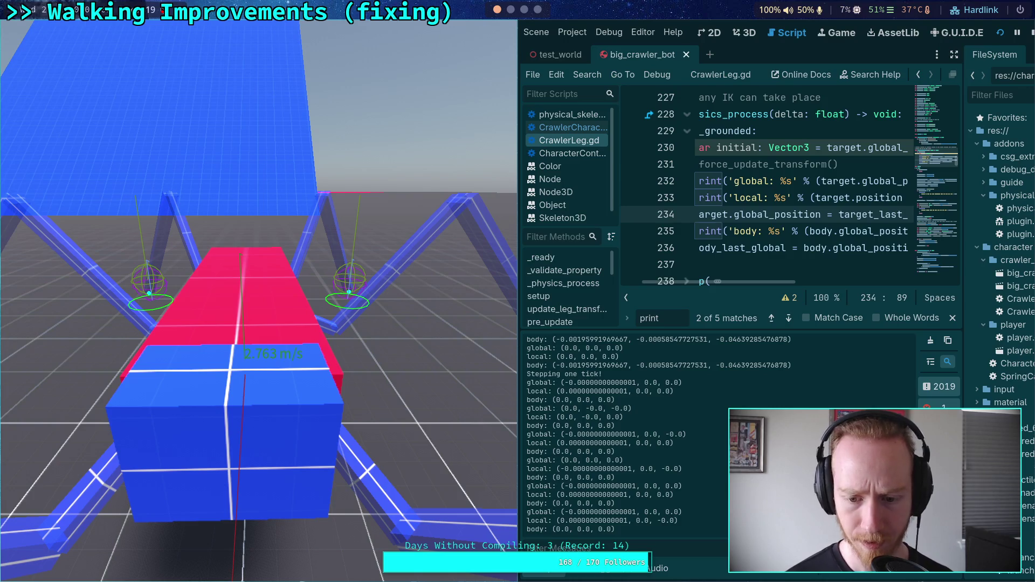
key(space)
key(space)
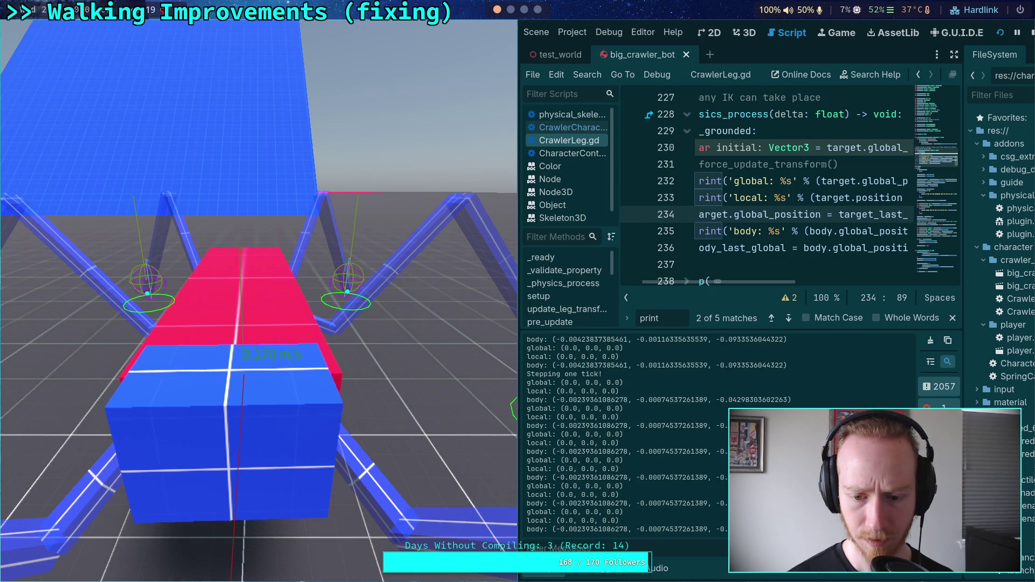
key(space)
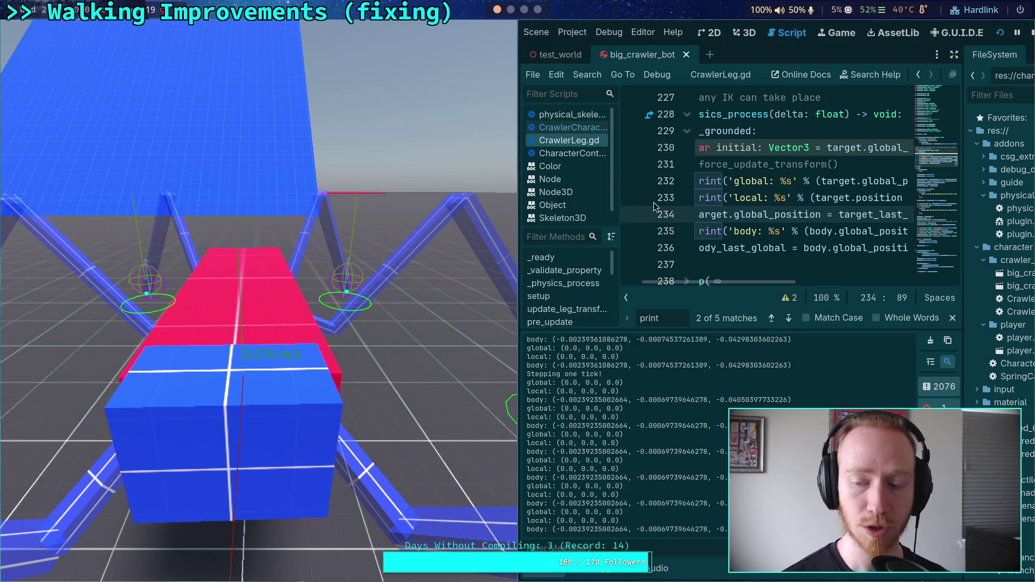
key(F8)
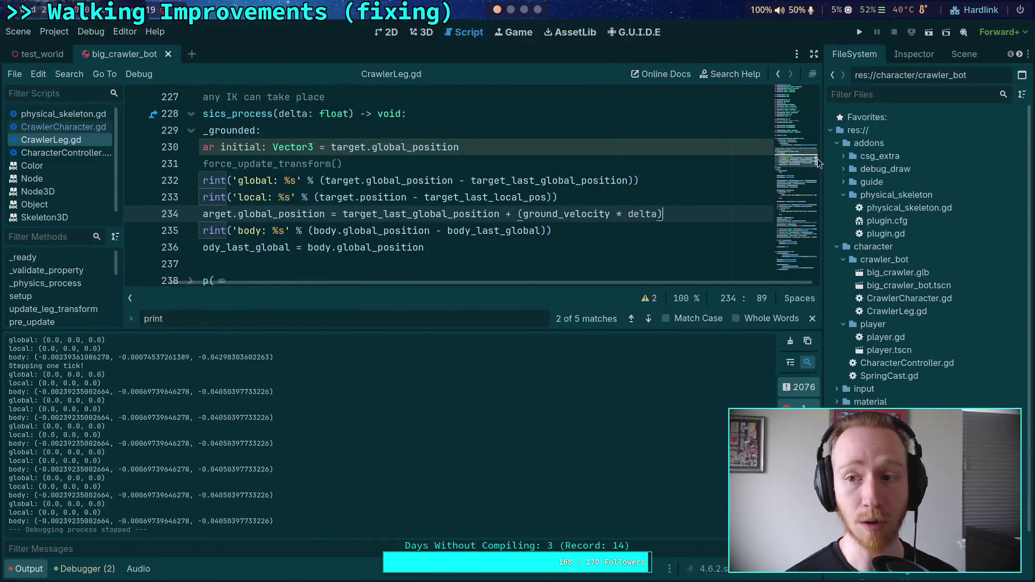
click(911, 56)
click(964, 54)
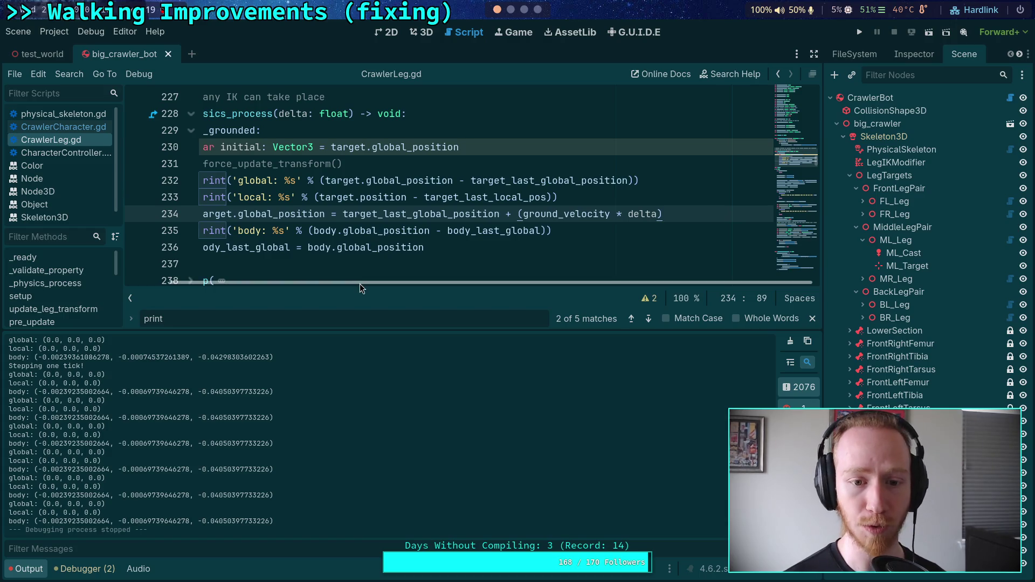
- Collapse the output panel and scroll the leg's update() code down to line 557
scroll(306, 249, left, 2)
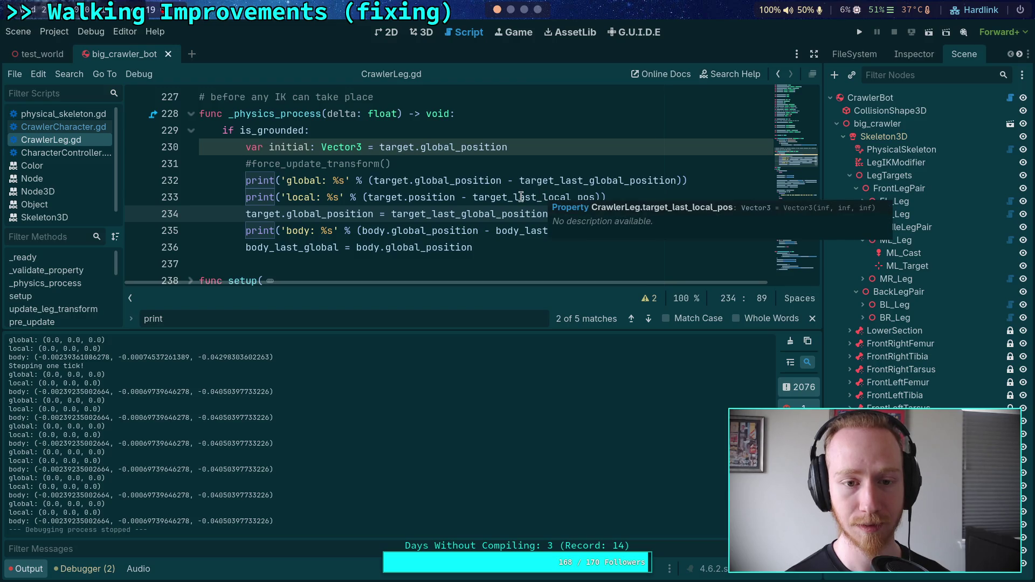
double_click(521, 197)
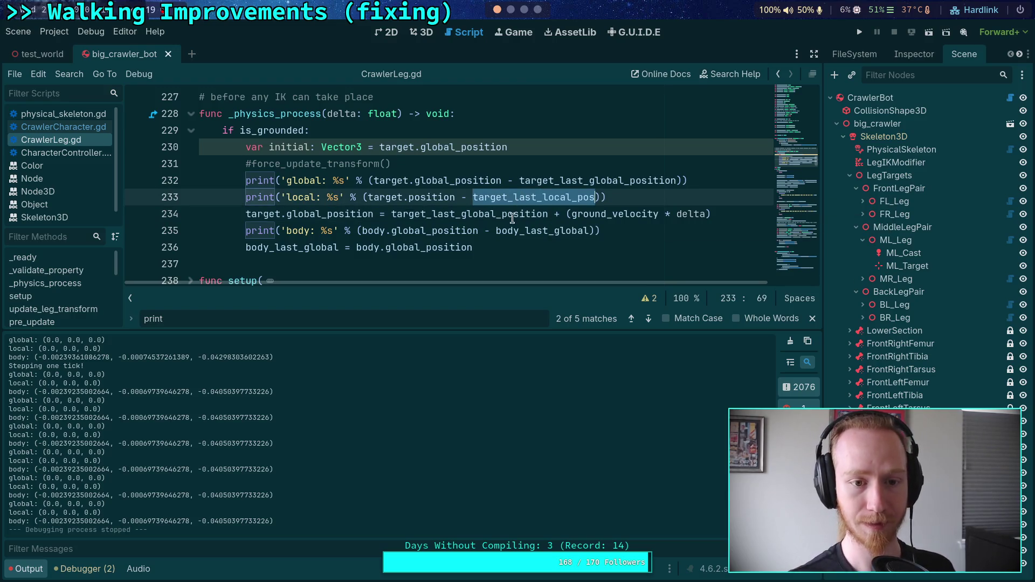
scroll(596, 238, down, 8)
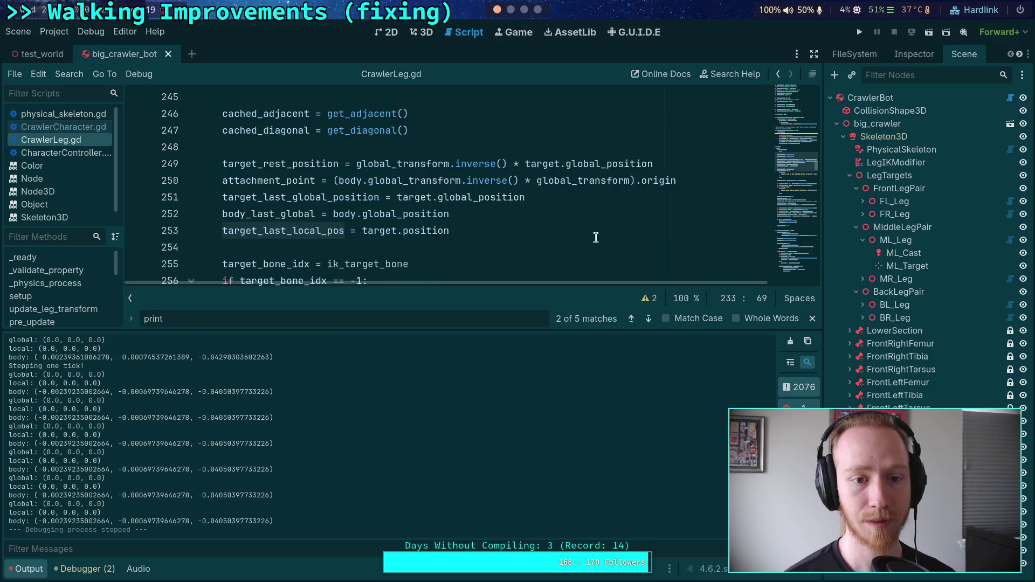
scroll(520, 233, up, 2)
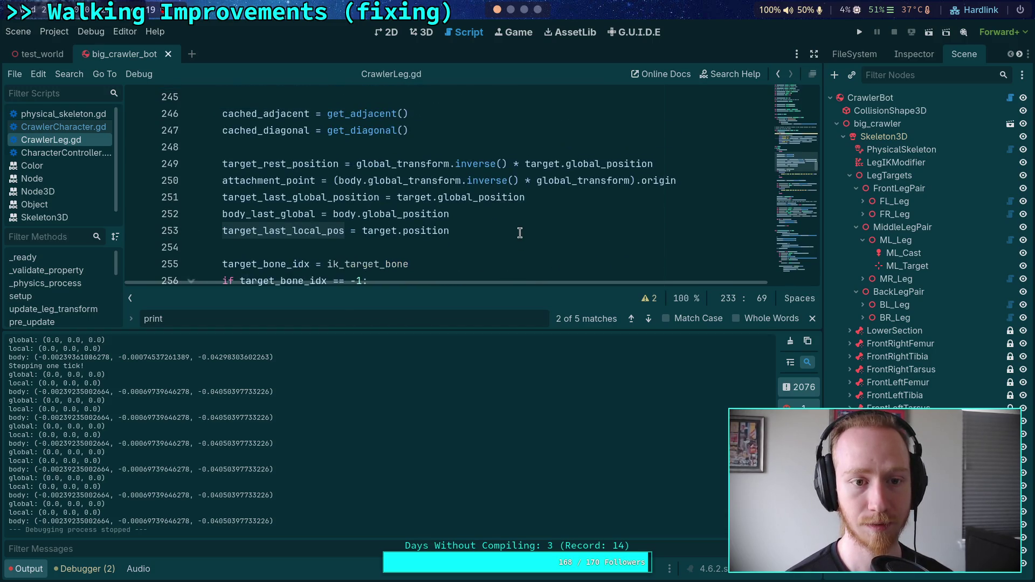
click(38, 570)
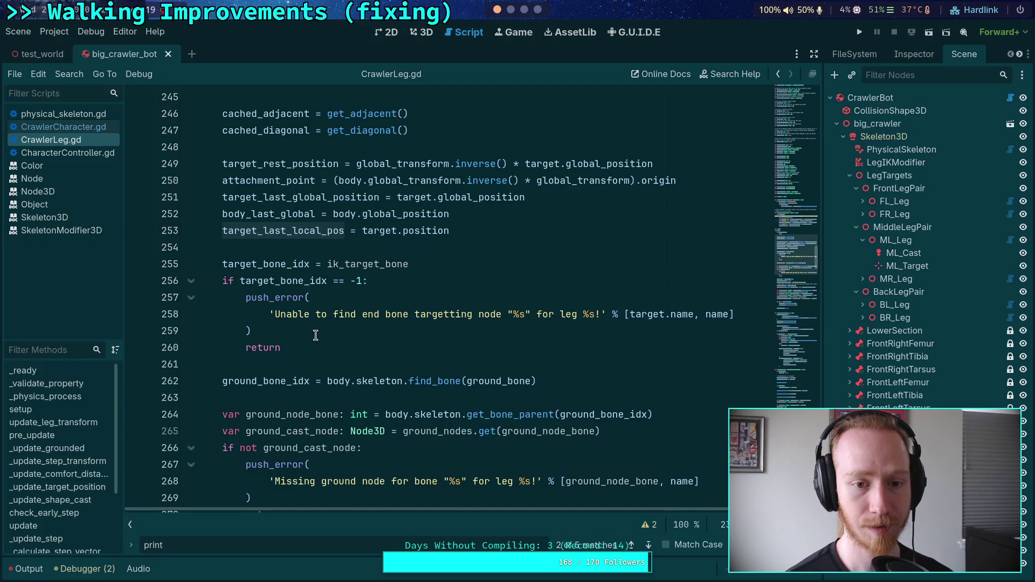
scroll(310, 339, up, 2)
scroll(481, 328, down, 6)
scroll(480, 329, down, 18)
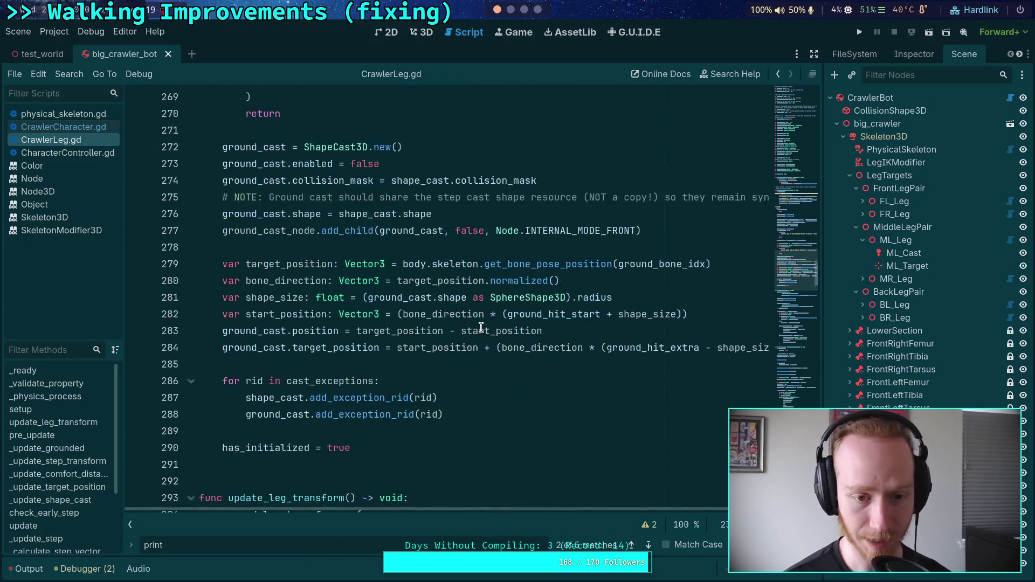
scroll(474, 330, down, 20)
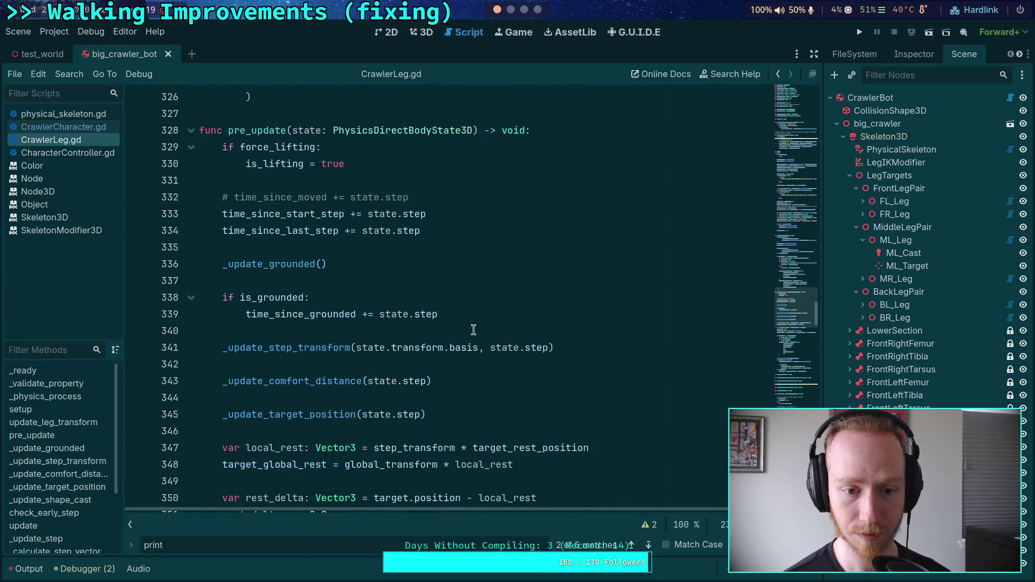
scroll(473, 330, down, 11)
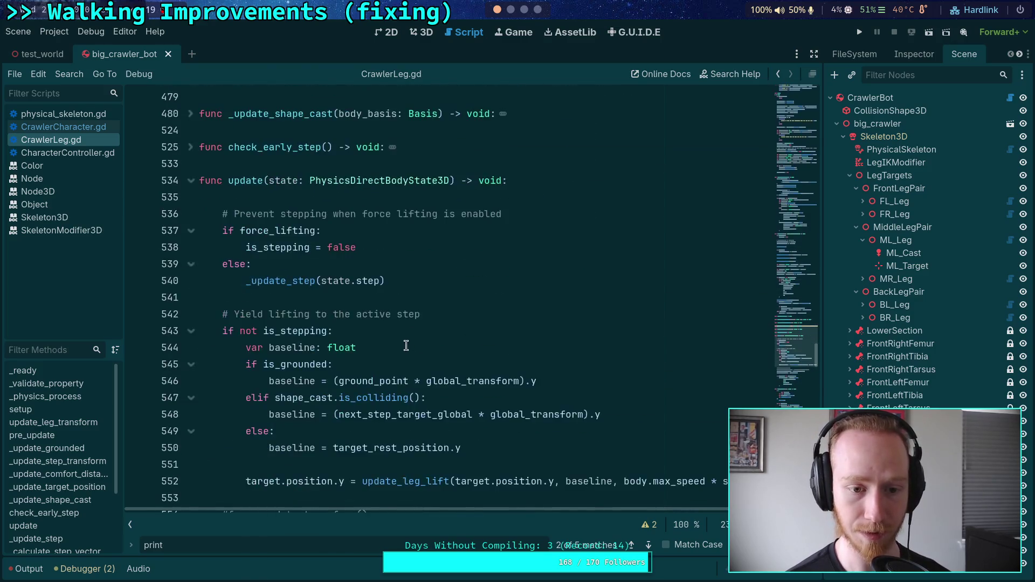
- Cut the 'target_last_local_pos = target.position' line at line 557 and scroll back up
click(488, 265)
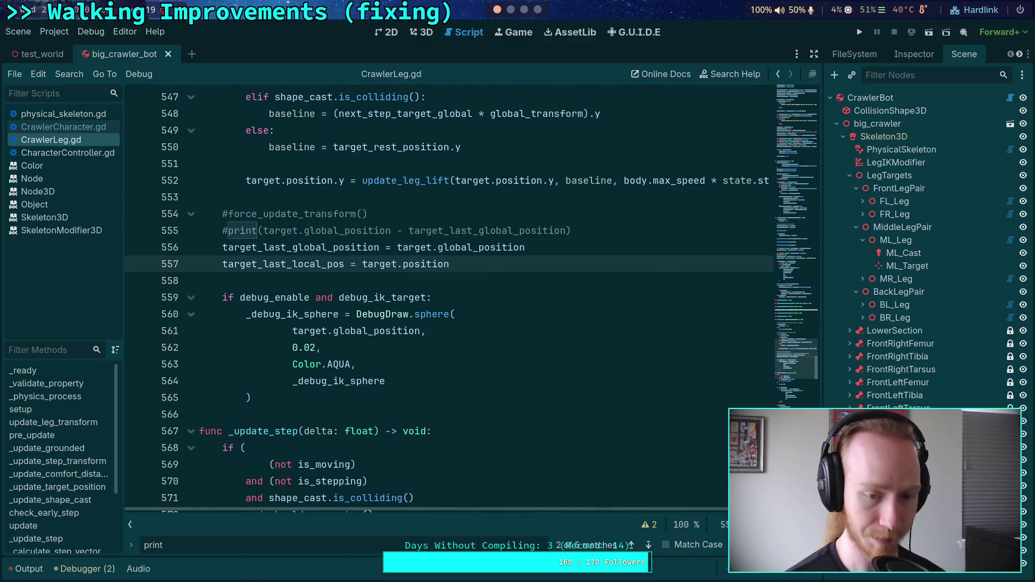
key(ctrl+x)
scroll(485, 323, up, 20)
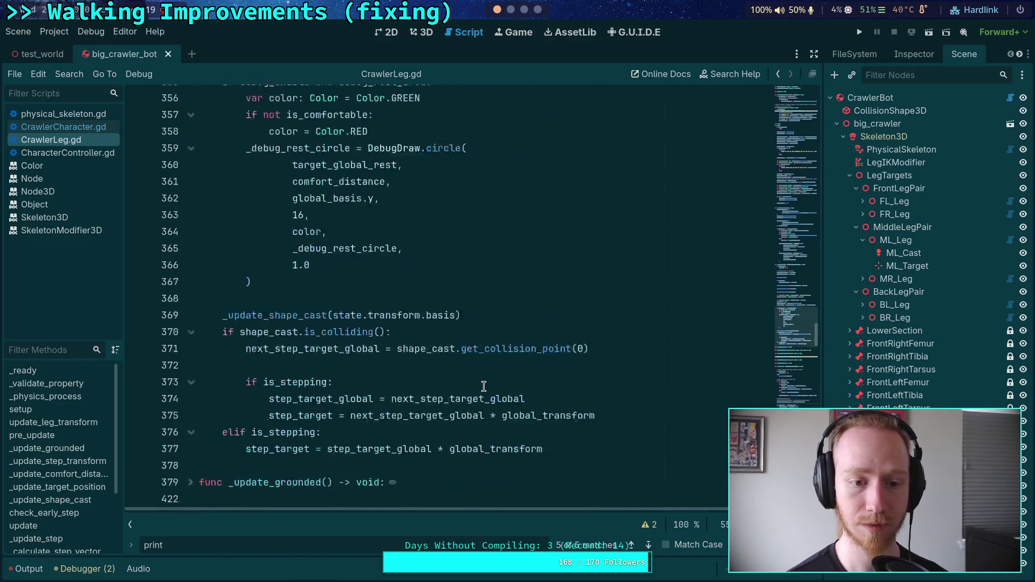
scroll(484, 386, up, 7)
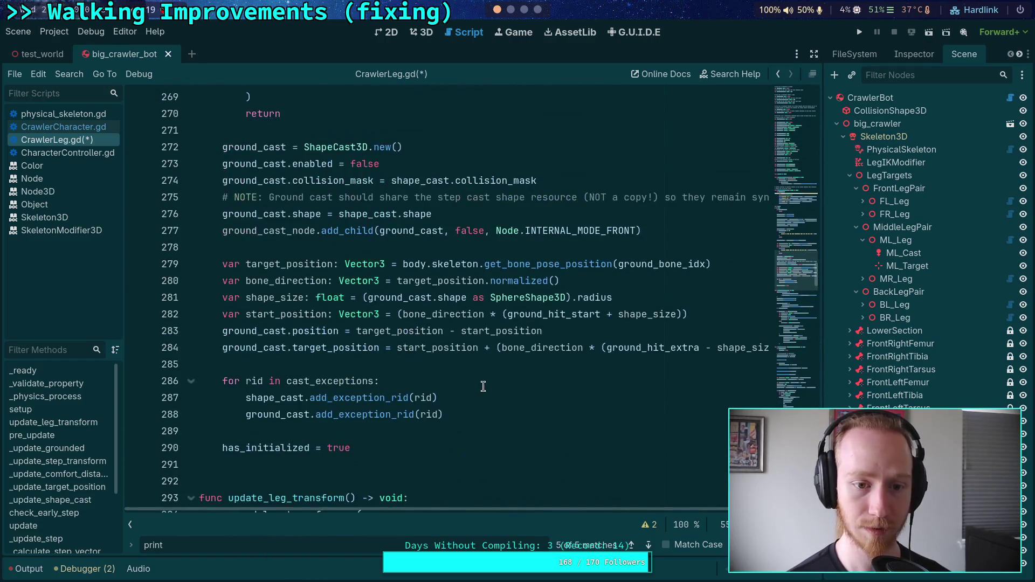
scroll(483, 386, up, 10)
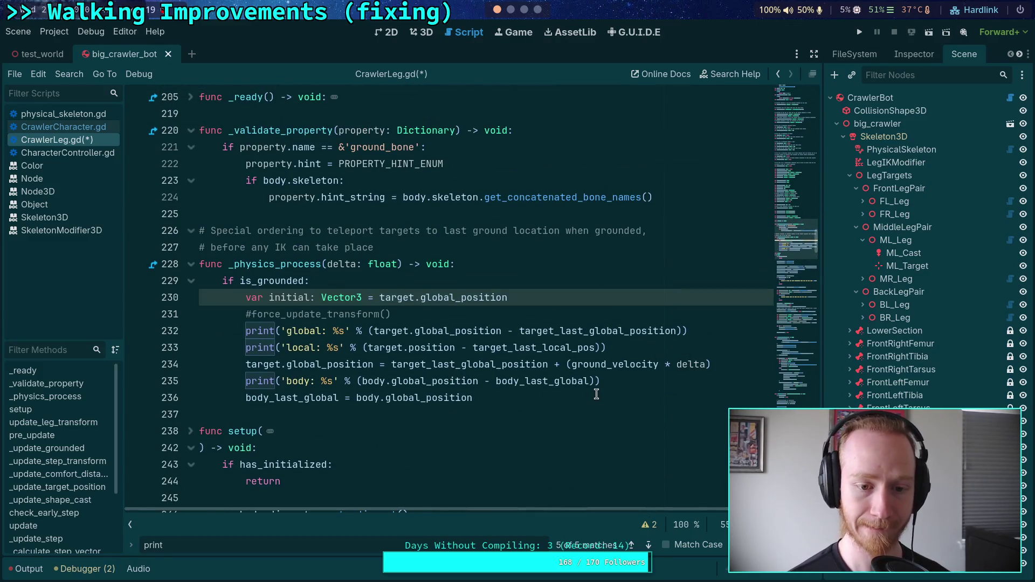
- Paste 'target_last_local_pos = target.position', indented, below the local print on line 233, then save and run with F5
click(648, 346)
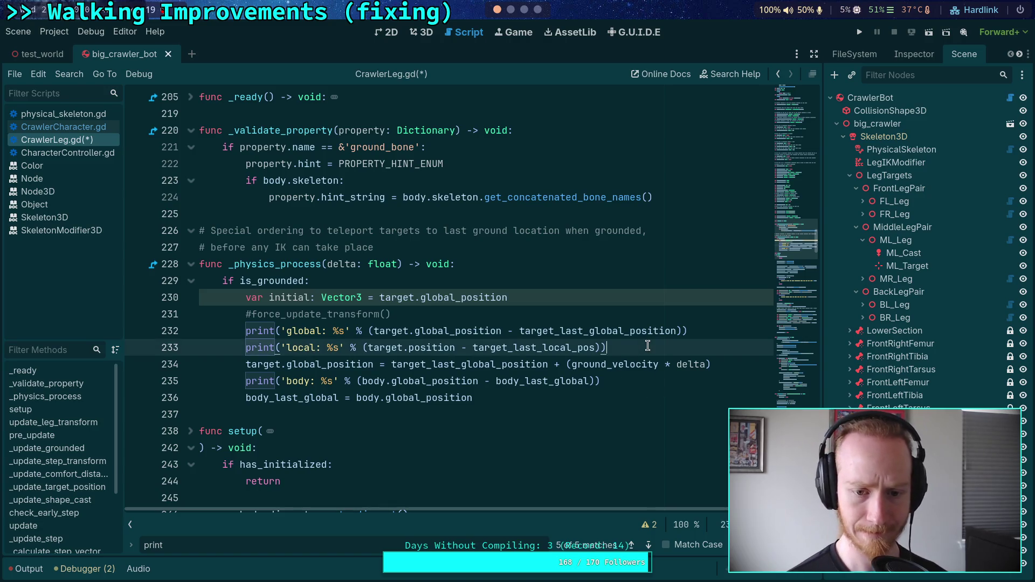
key(Return)
key(ctrl+v)
key(Up)
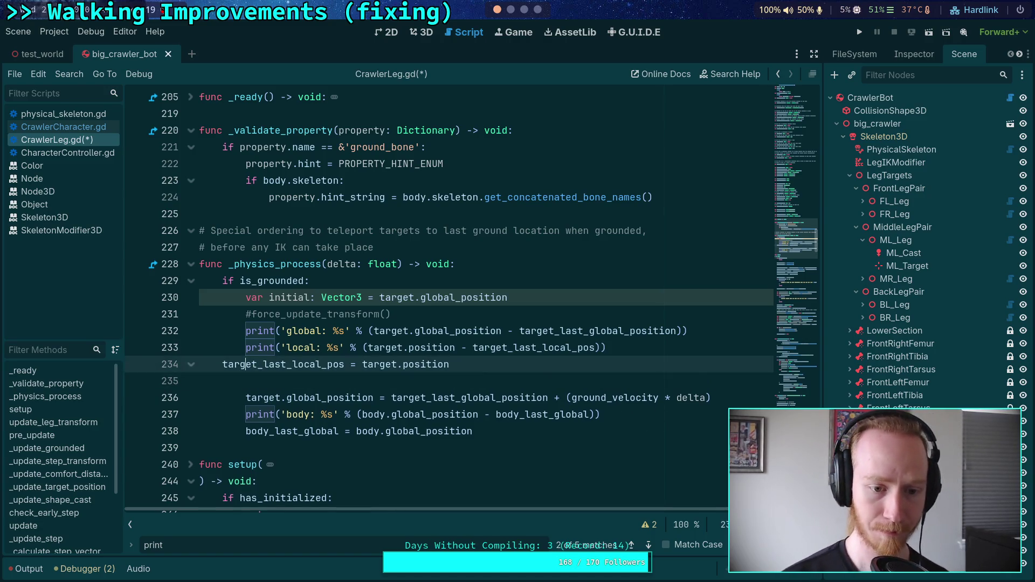
key(Tab)
key(Down)
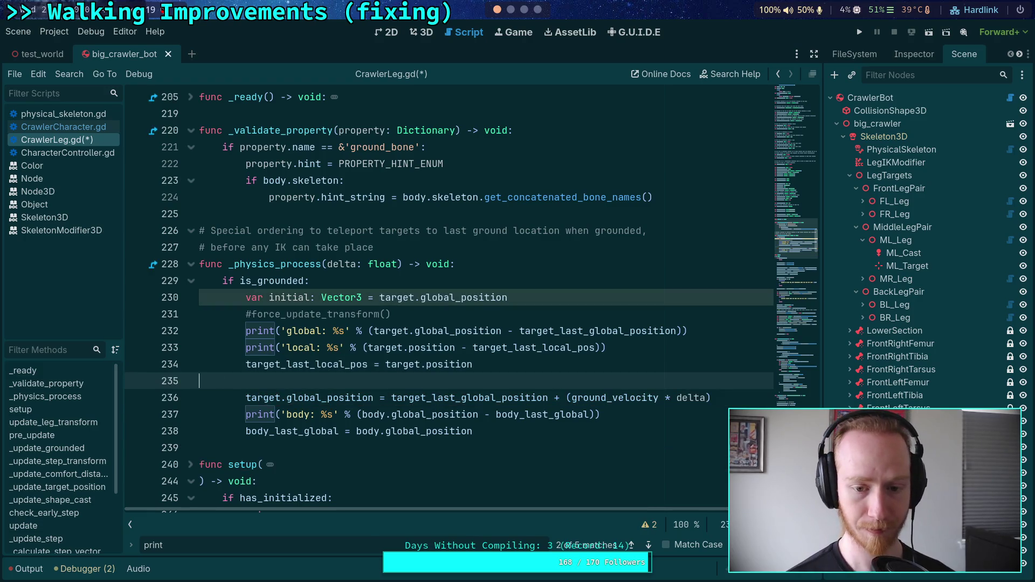
key(BackSpace)
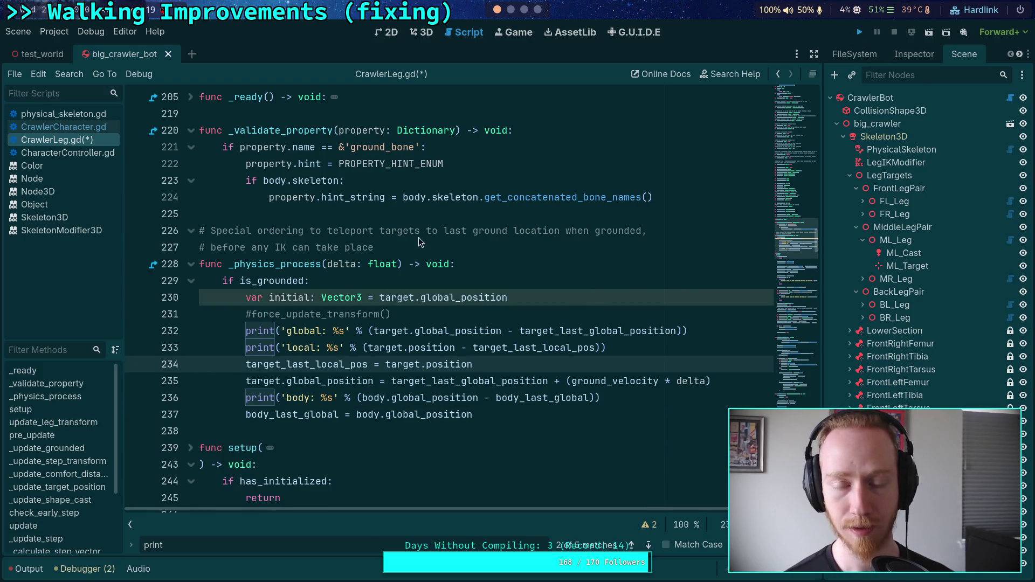
key(F5)
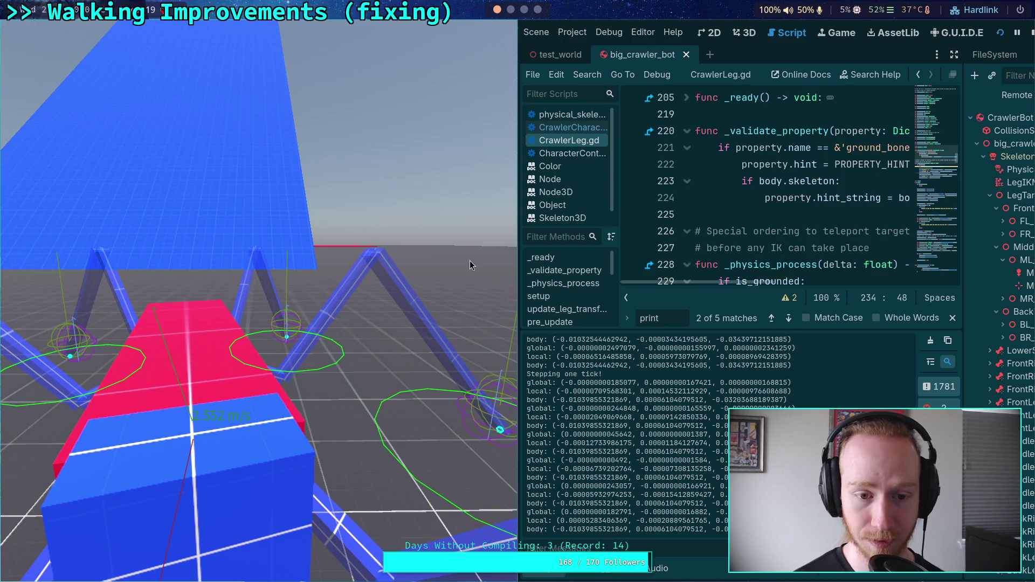
- Restart the crawler bot test, advance it two ticks with W, stop it, and collapse the output log
click(1031, 34)
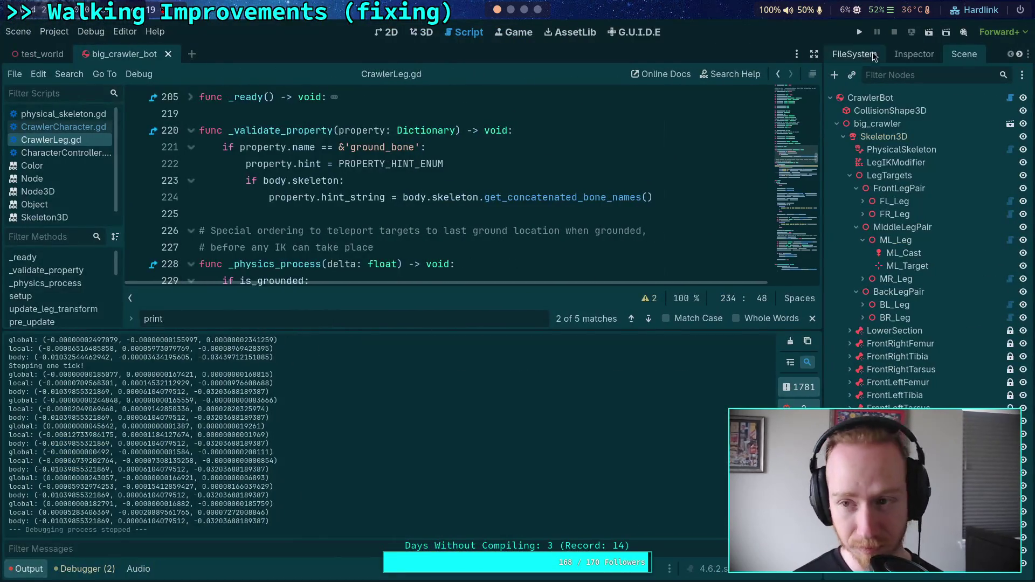
click(861, 33)
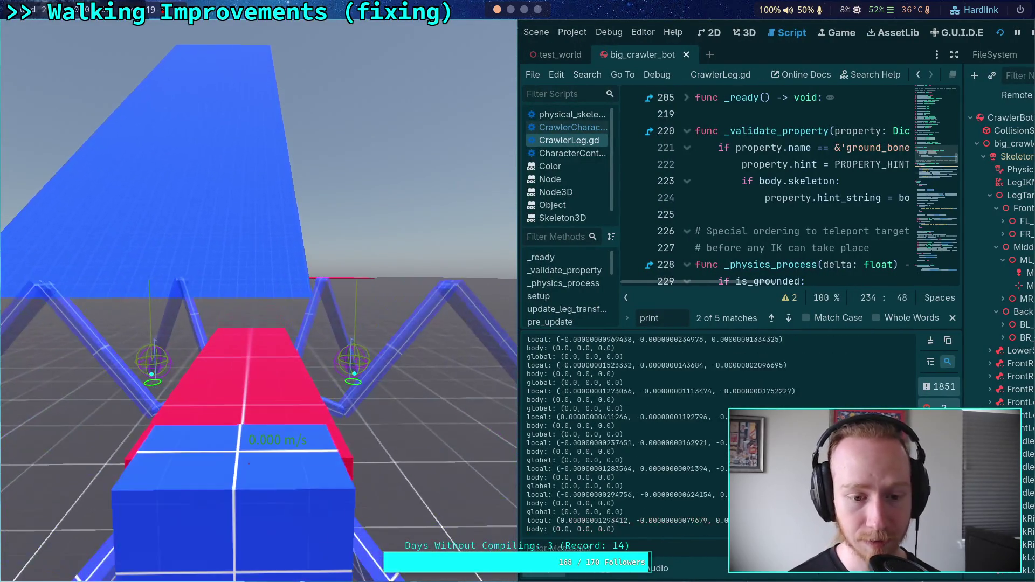
key(w)
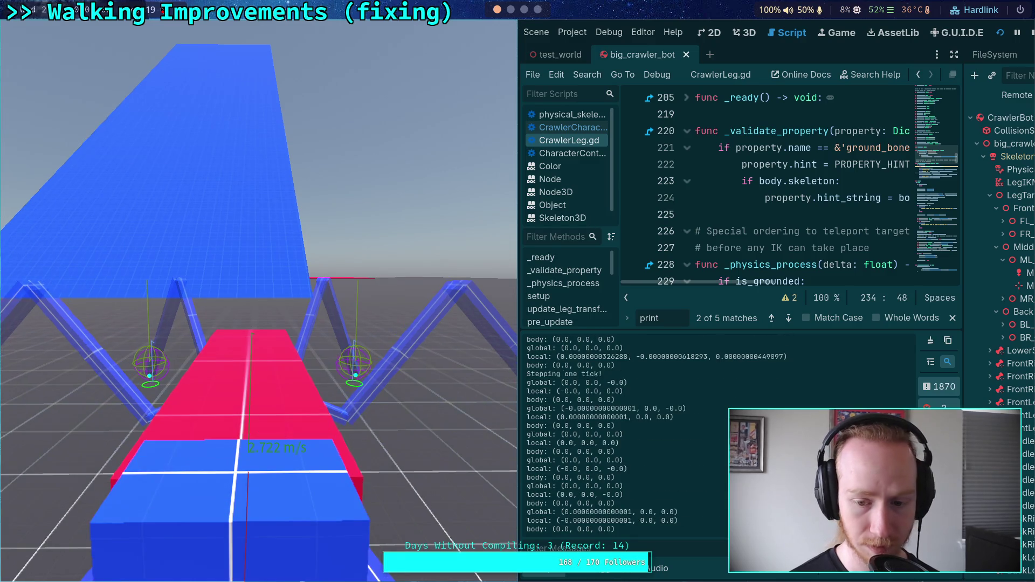
key(w)
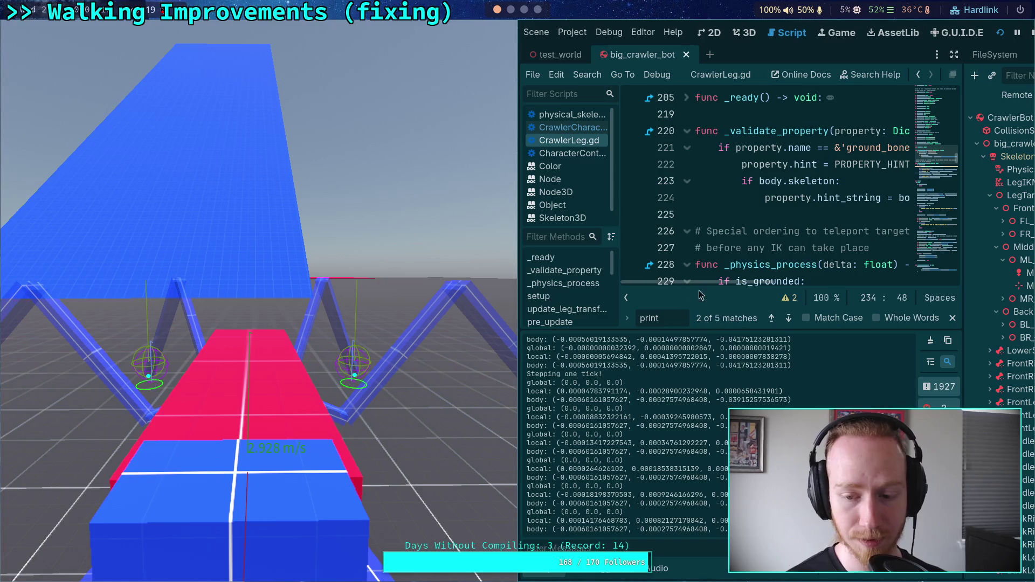
click(1031, 32)
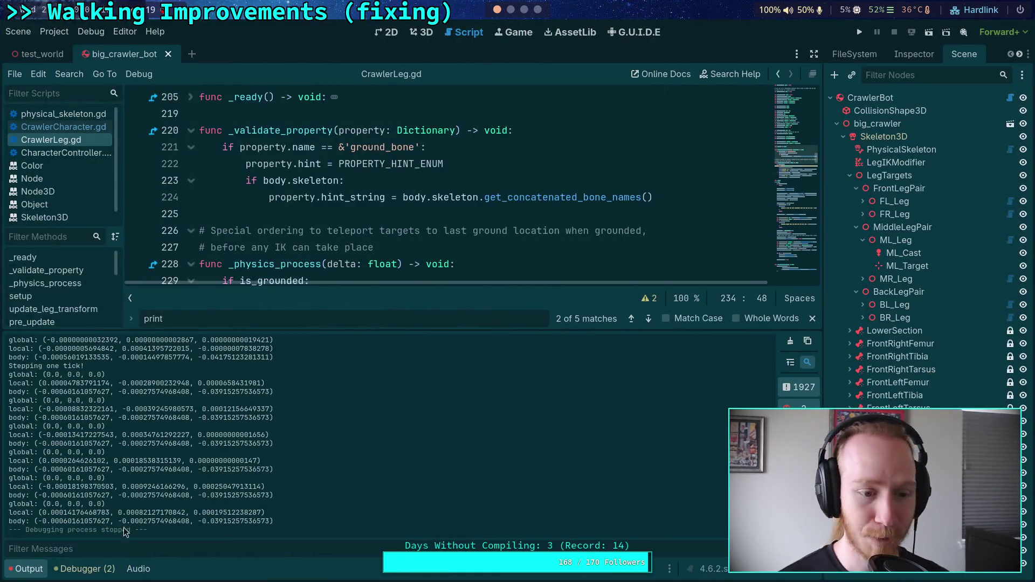
click(23, 574)
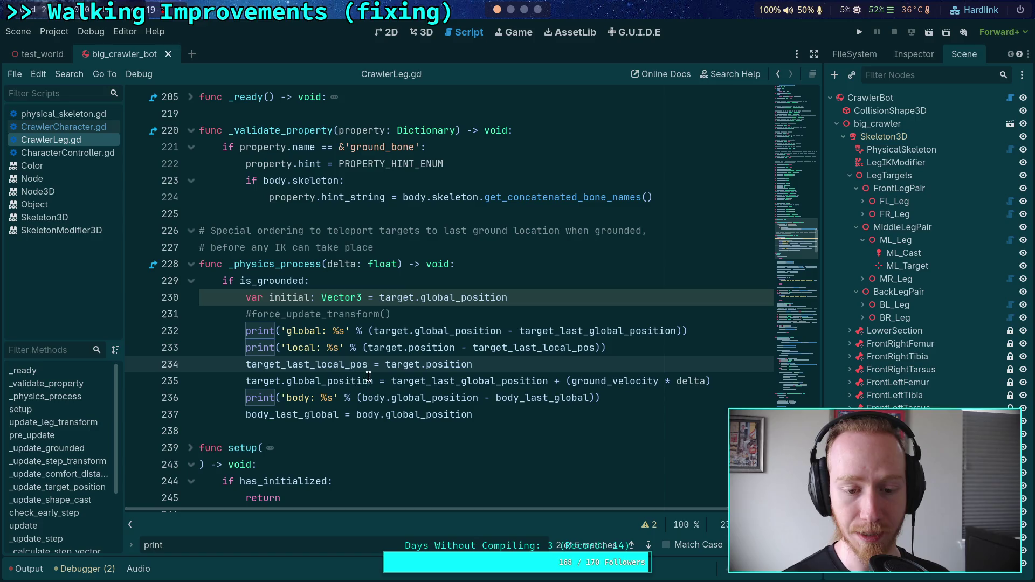
- Comment out the target_last_local_pos assignment on line 234 with Ctrl+K and run the project
double_click(332, 382)
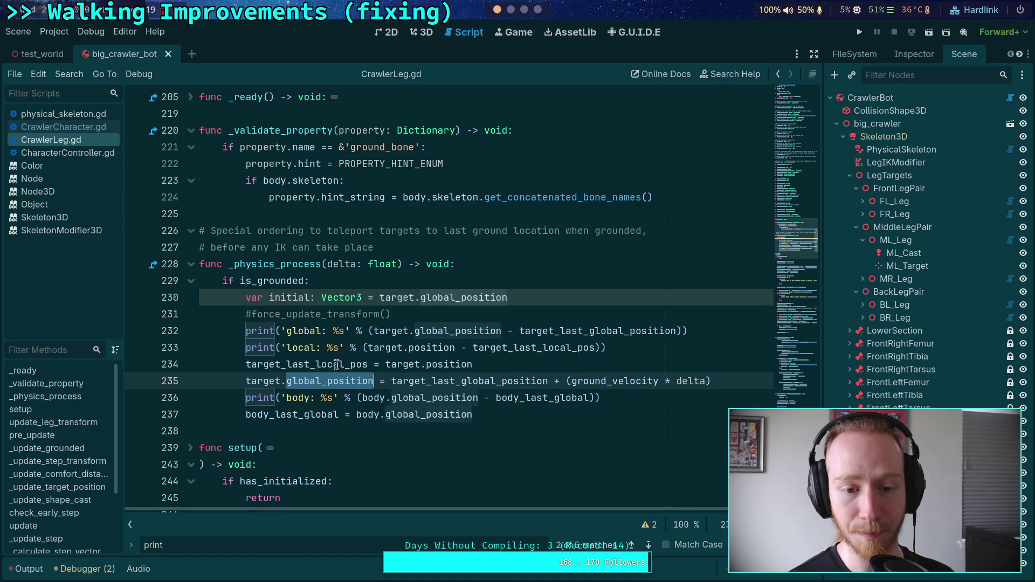
double_click(336, 365)
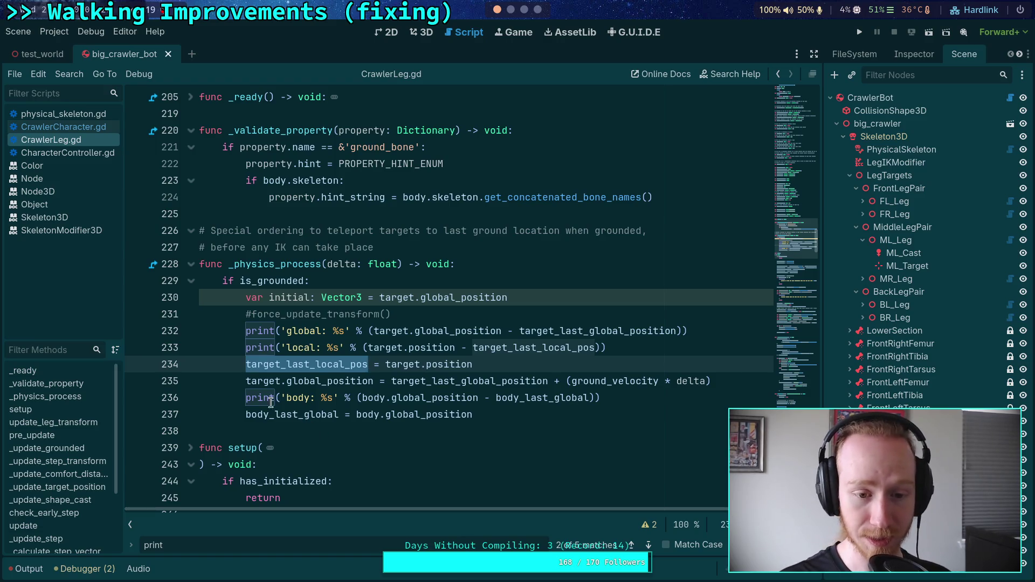
click(247, 365)
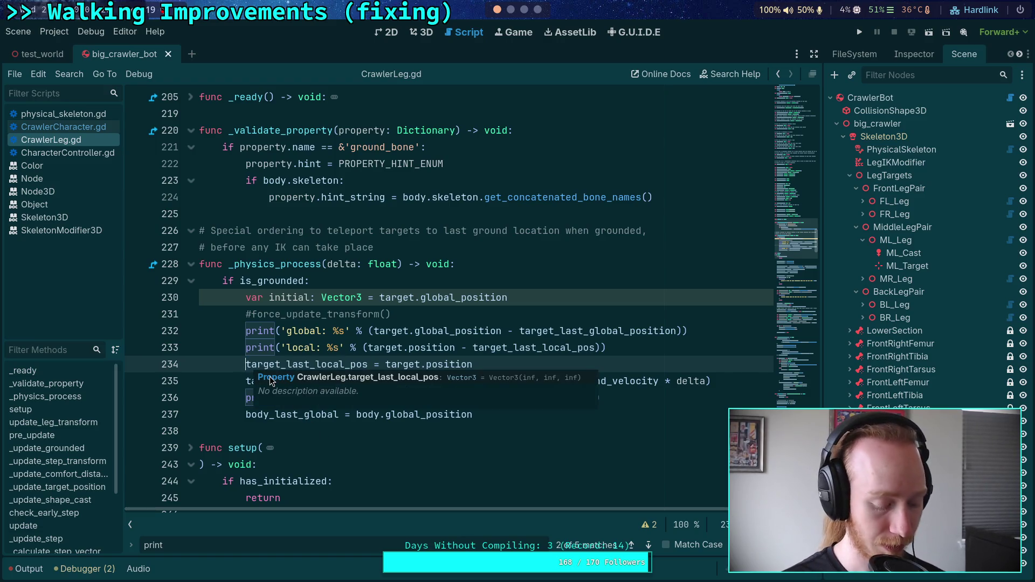
key(ctrl+k)
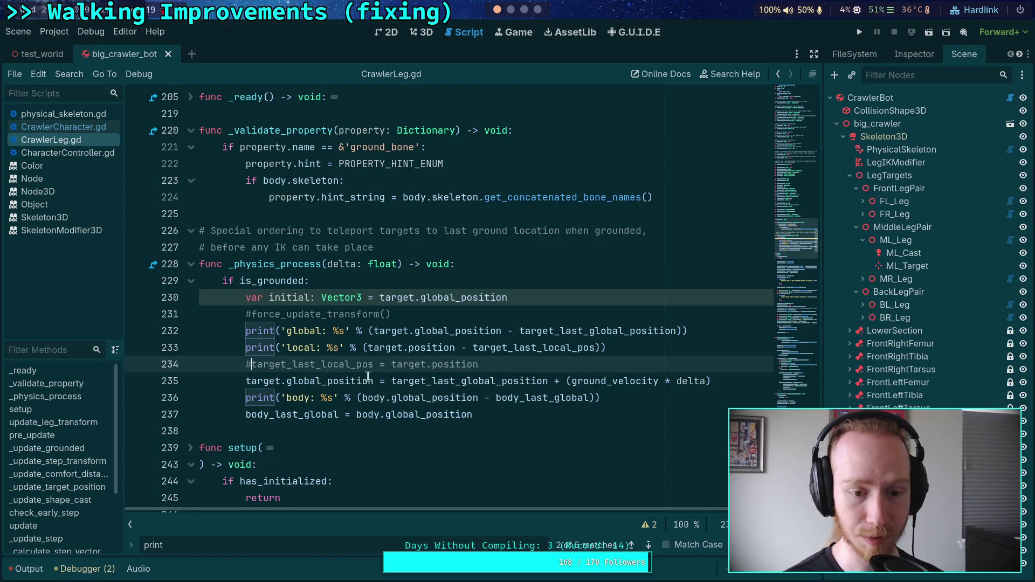
click(860, 32)
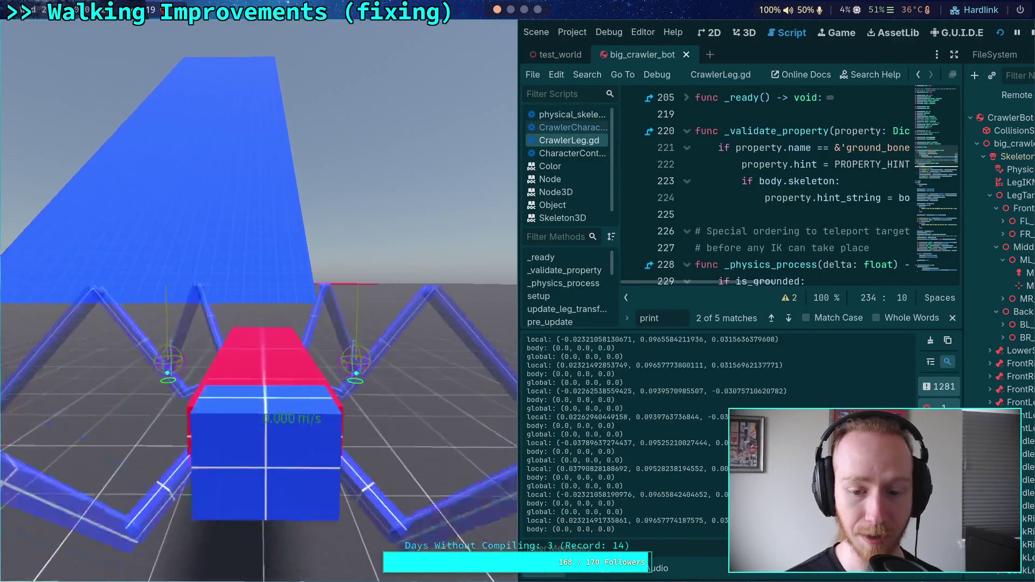
- Step the crawler test tick by tick with the period key, comparing printed offsets, then stop it with F8
key(period)
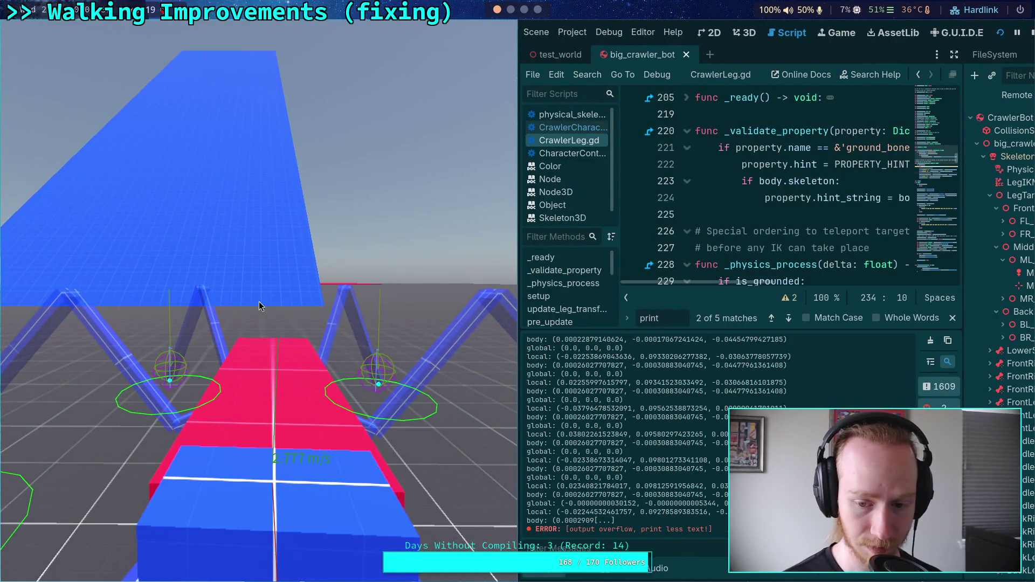
key(period)
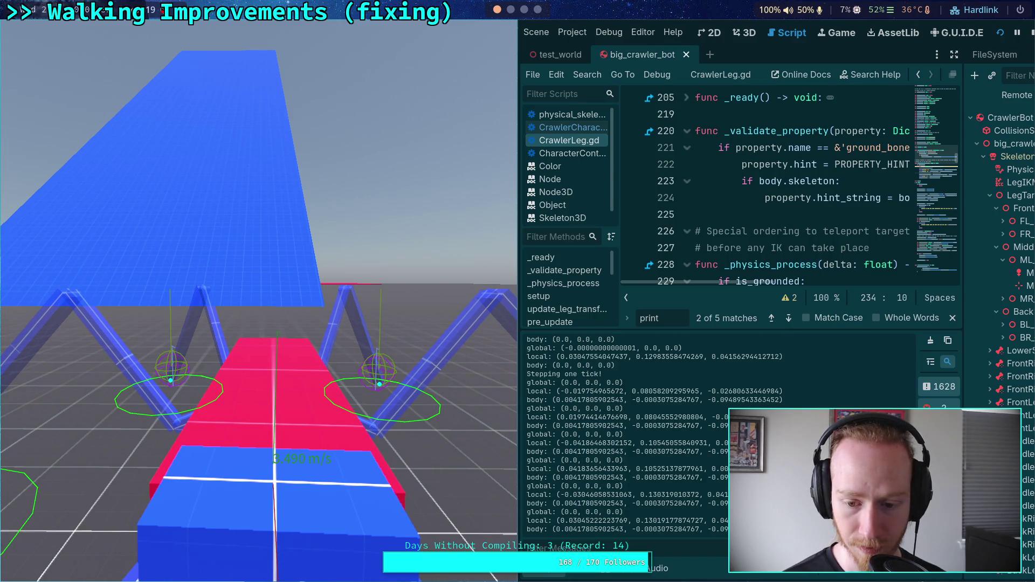
key(period)
key(period)
key(period)
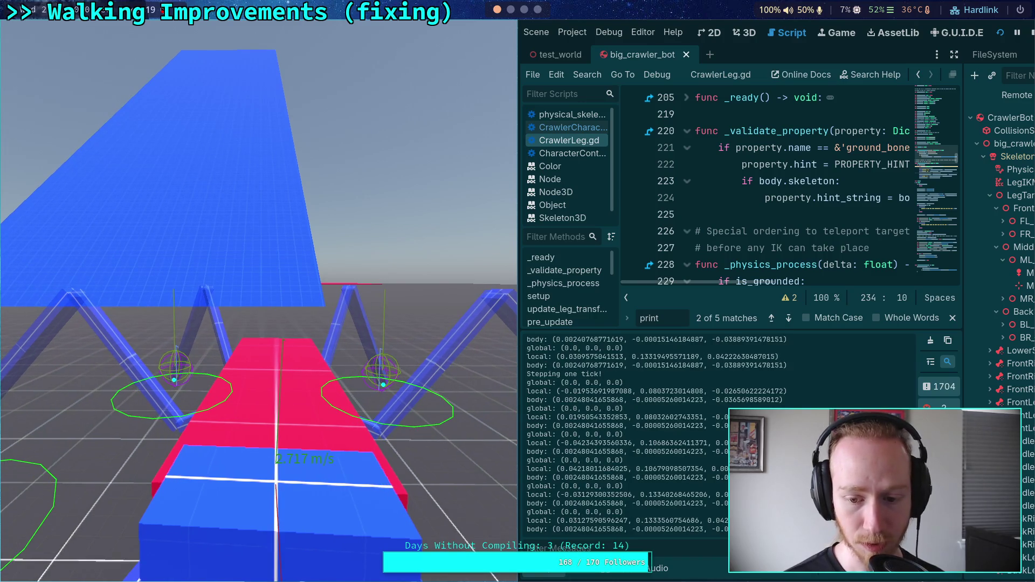
key(period)
key(period)
key(period)
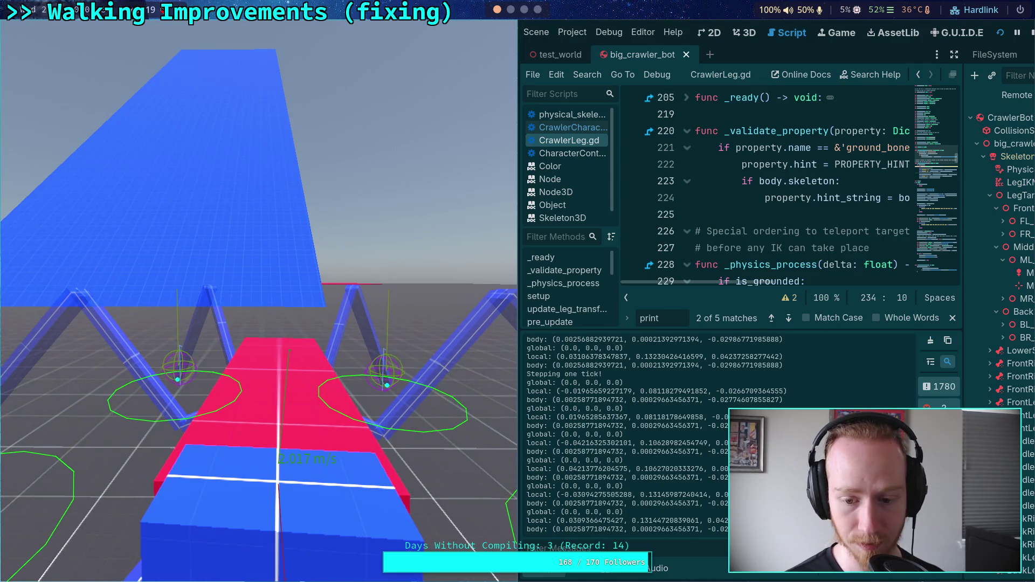
key(period)
key(period)
key(period)
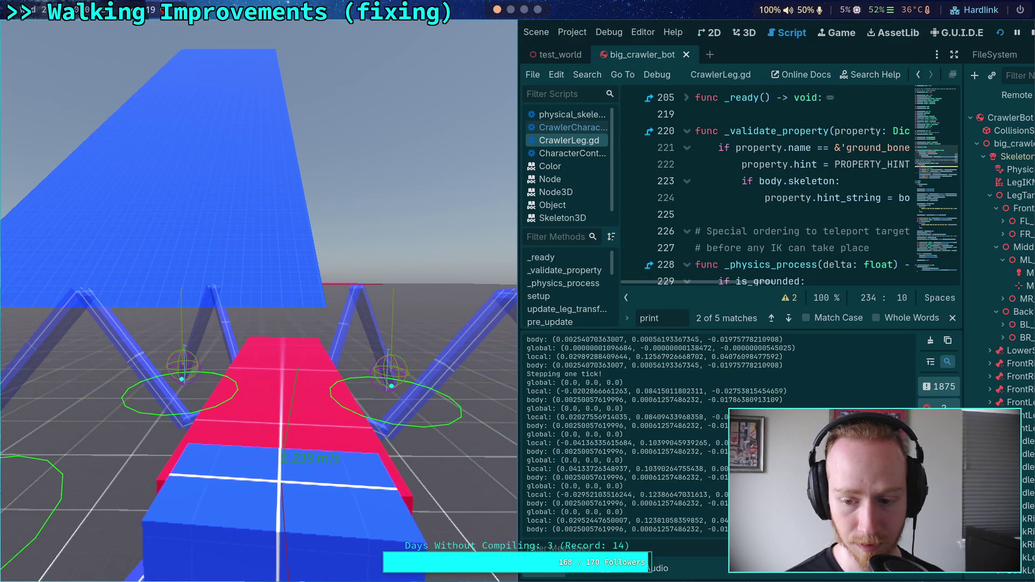
key(period)
key(period)
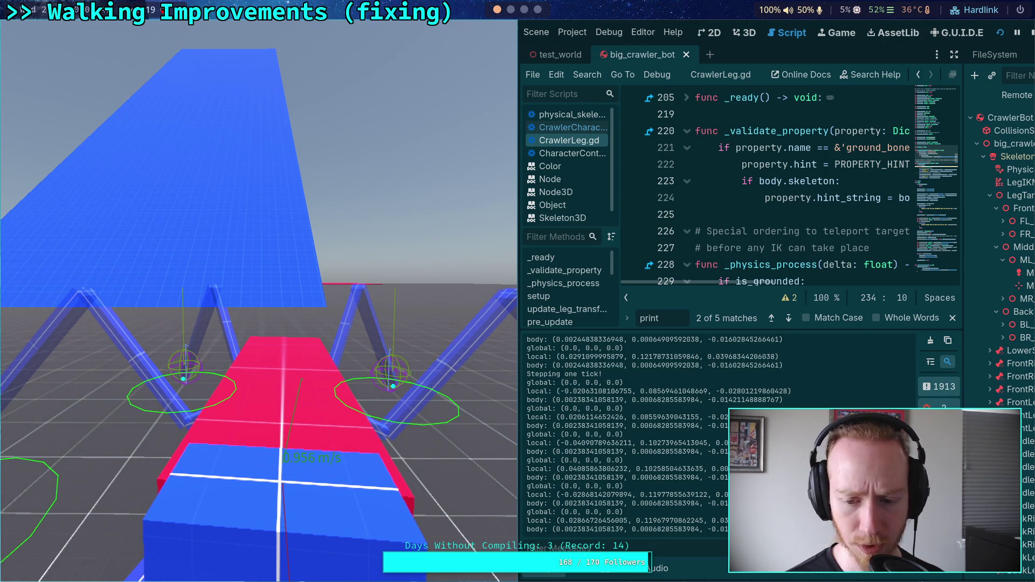
key(period)
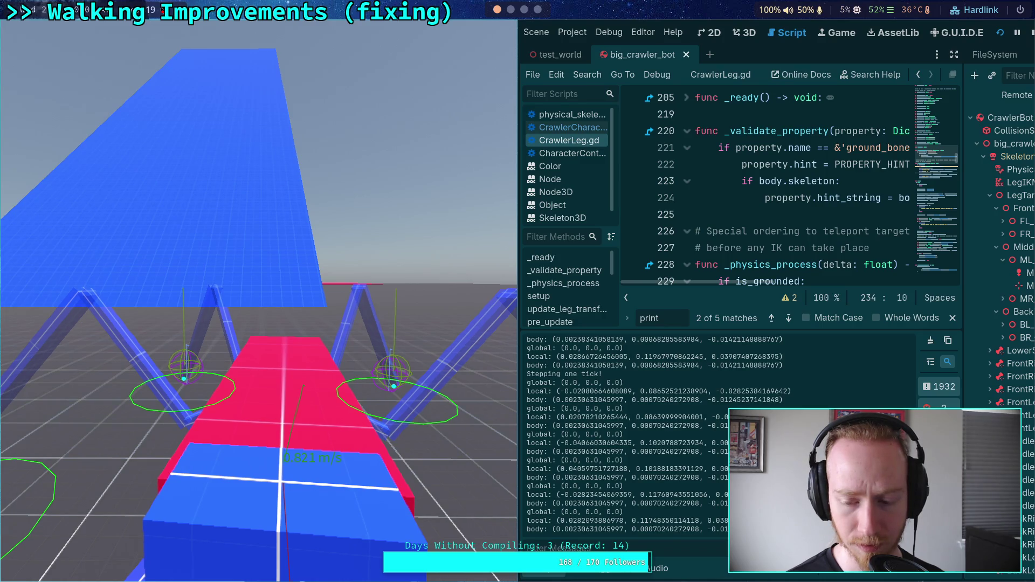
key(period)
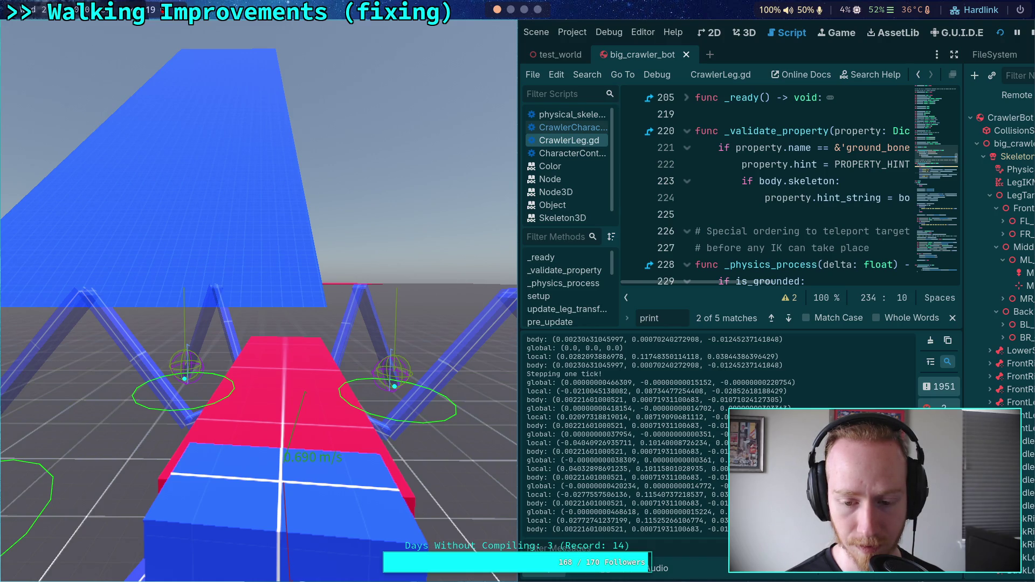
key(period)
key(period)
key(period)
key(period)
key(period)
key(period)
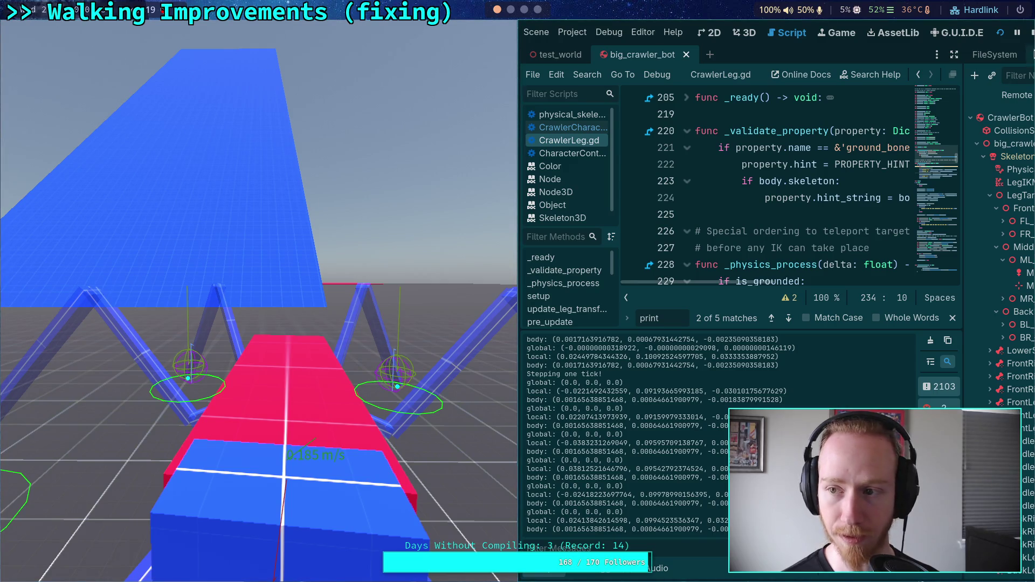
key(F8)
scroll(461, 247, down, 3)
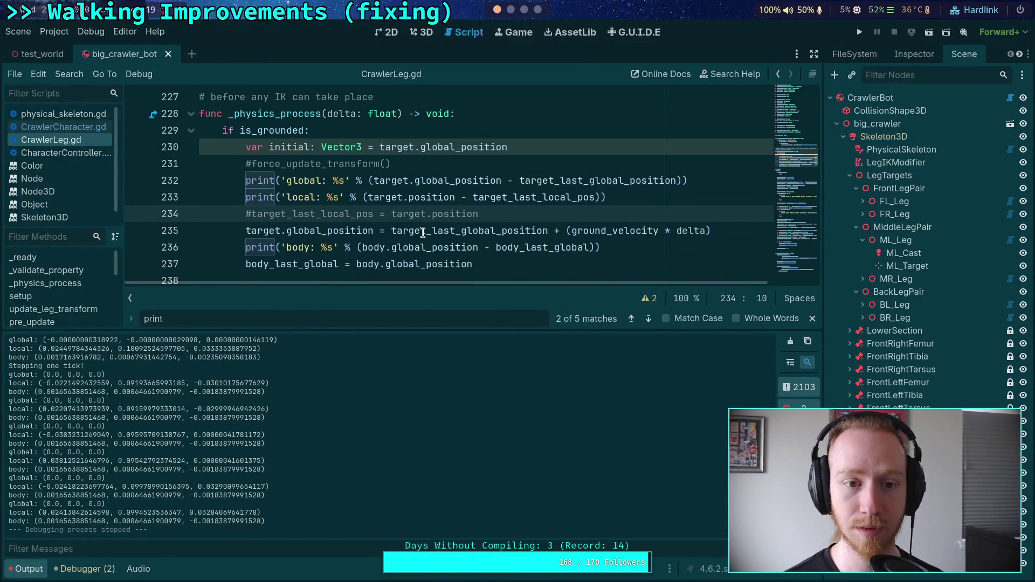
- Uncomment line 234, save CrawlerLeg.gd, run and stop the test, then collapse the output log
key(BackSpace)
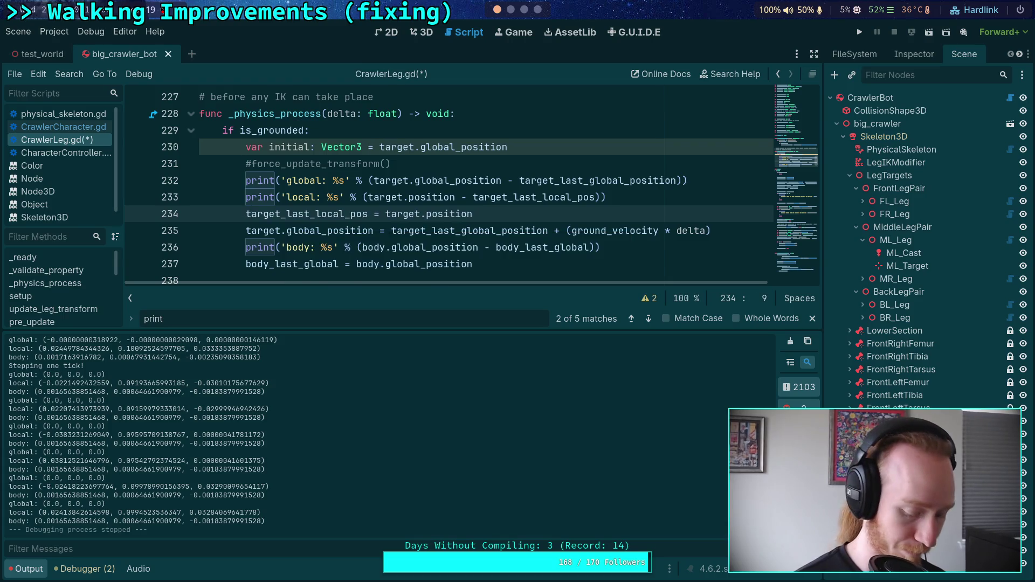
key(ctrl+s)
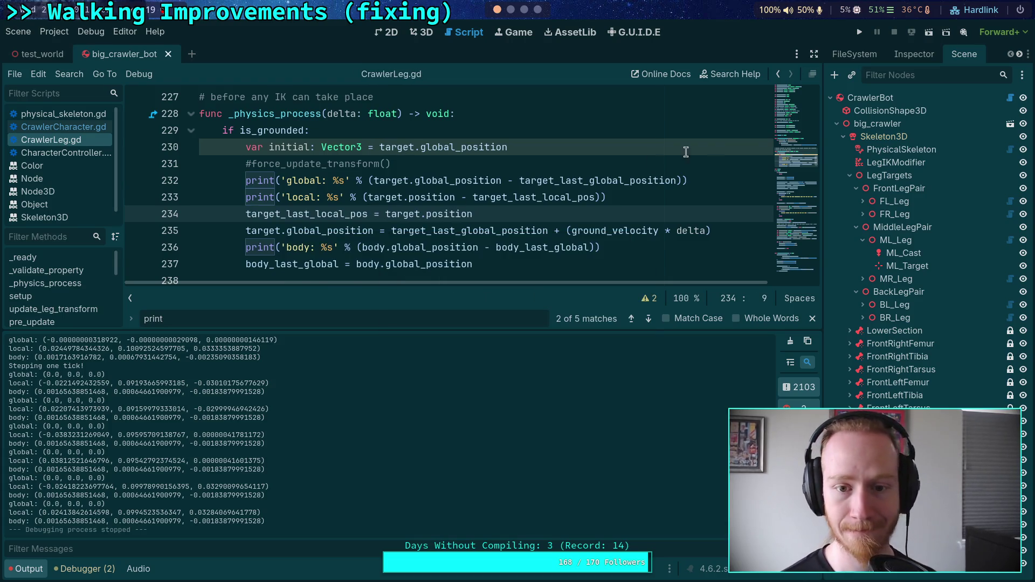
click(859, 32)
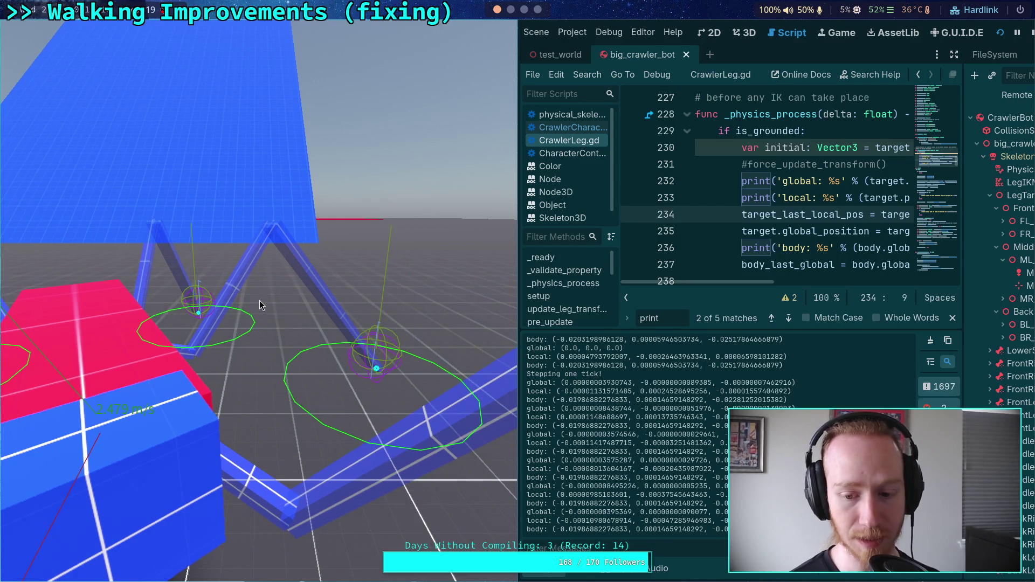
click(1033, 36)
click(25, 569)
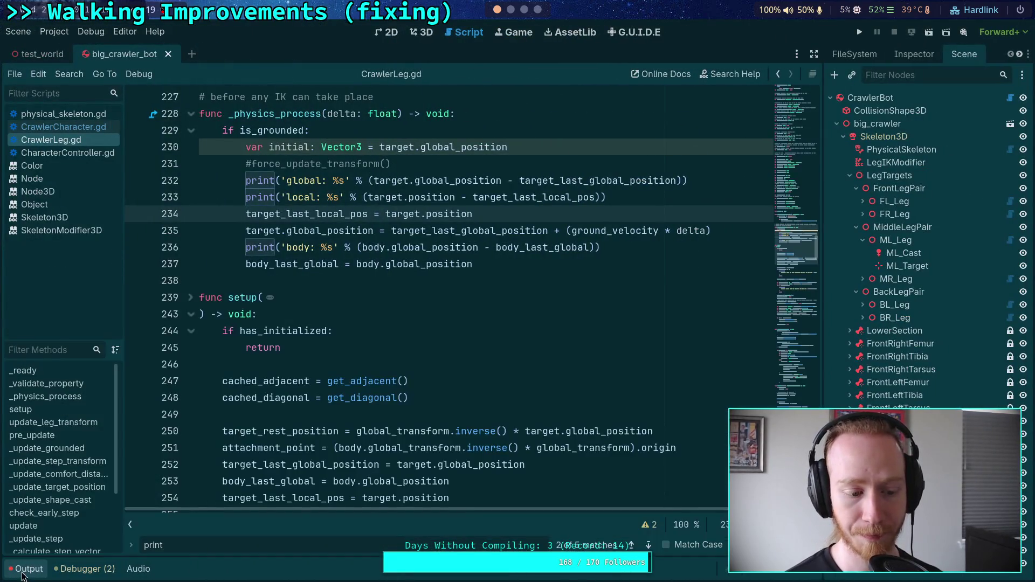
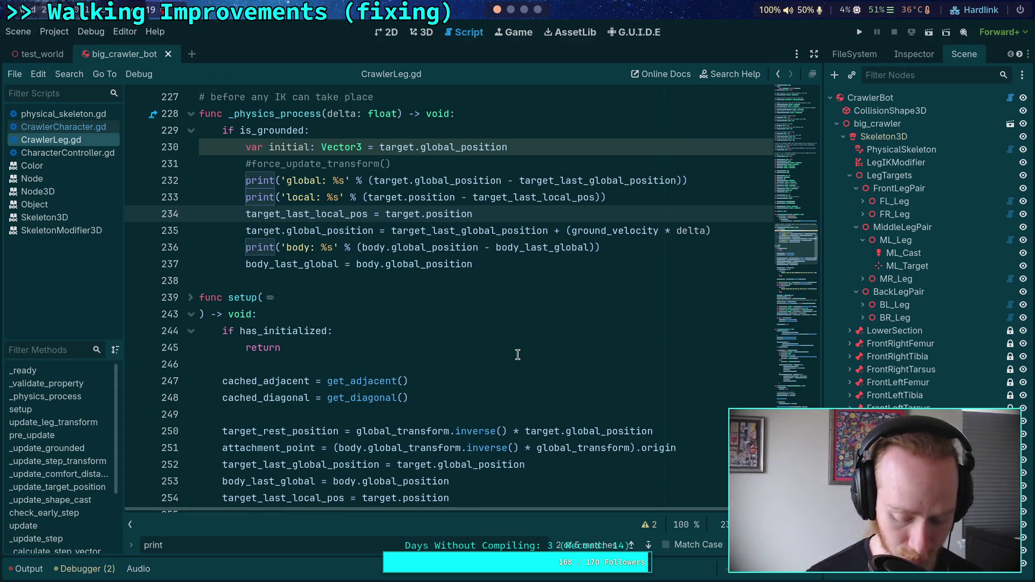
- Start a new Find search in CrawlerLeg.gd for the word 'target'
mouse_move(568, 181)
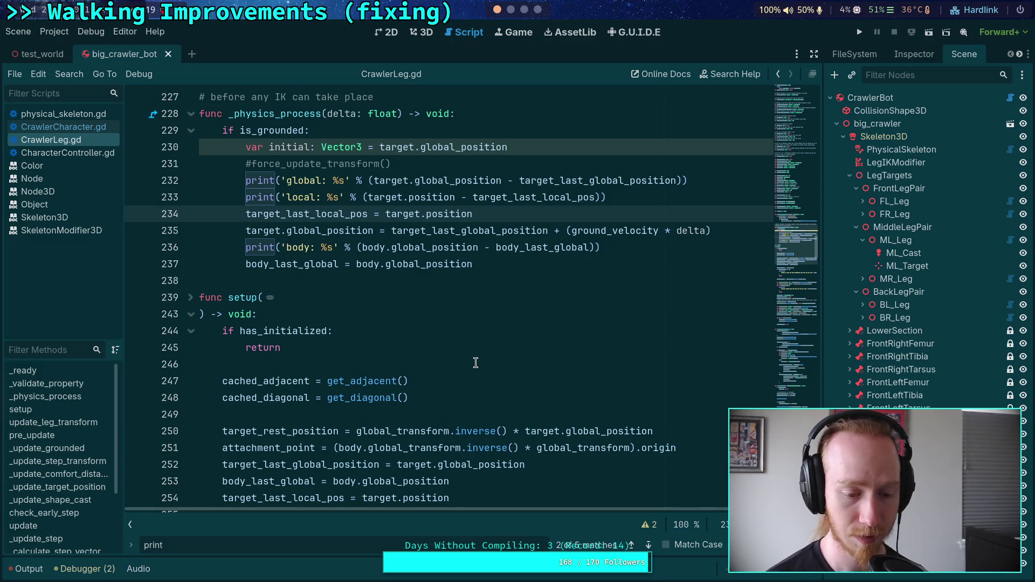
key(ctrl+f)
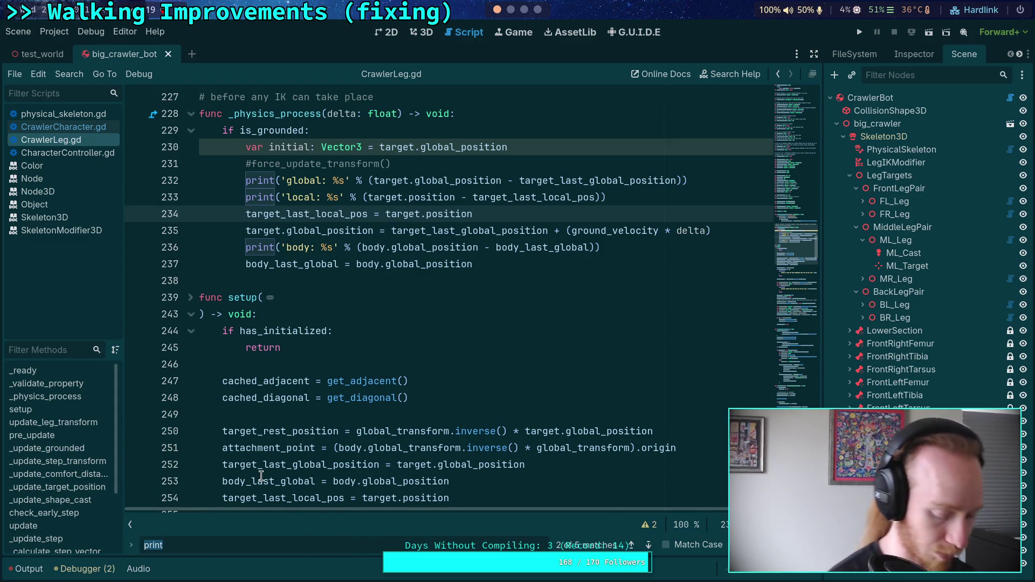
text(target)
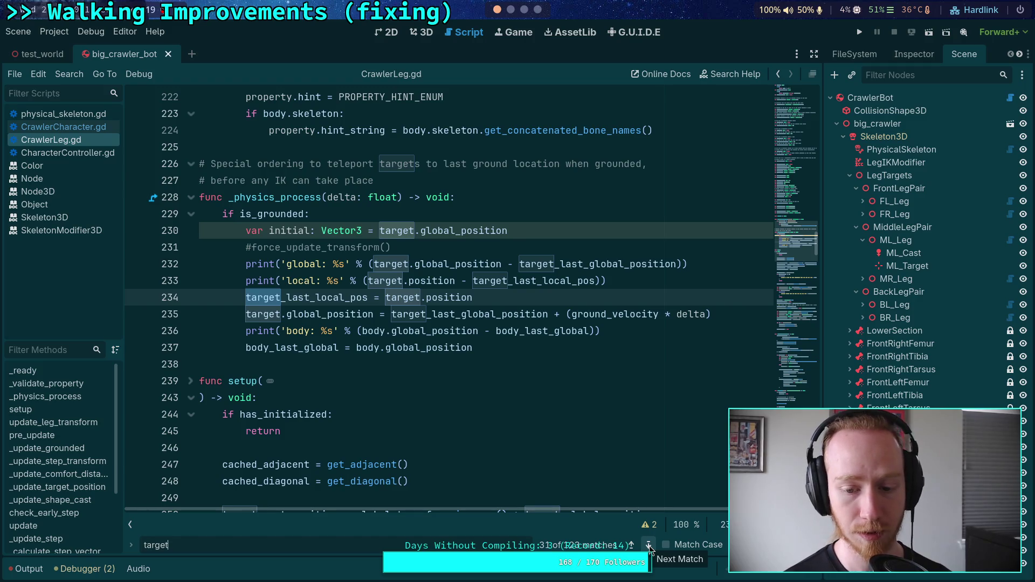
- Narrow the search to target.position and comment out the match on line 553 with #
text(.)
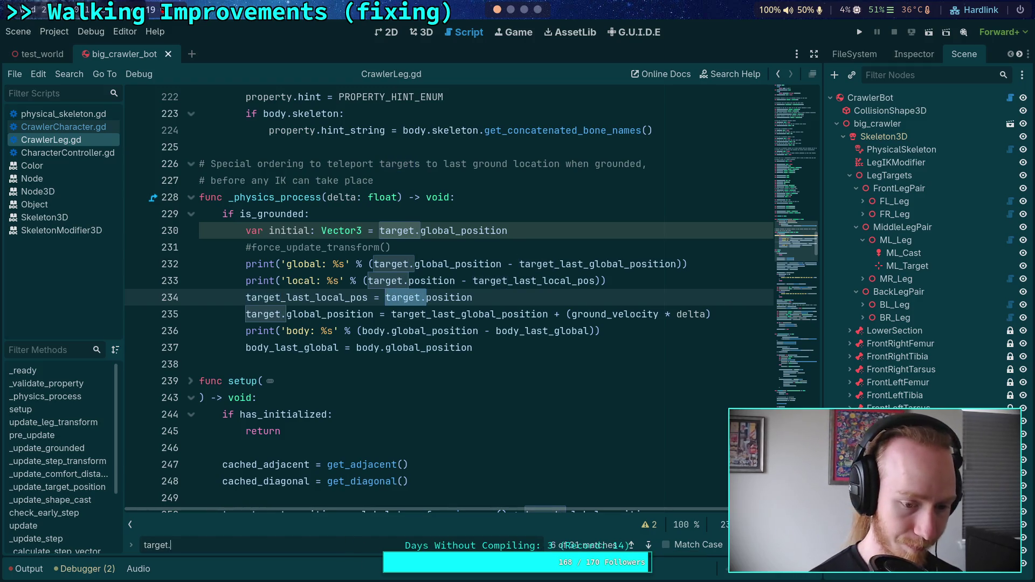
text(position)
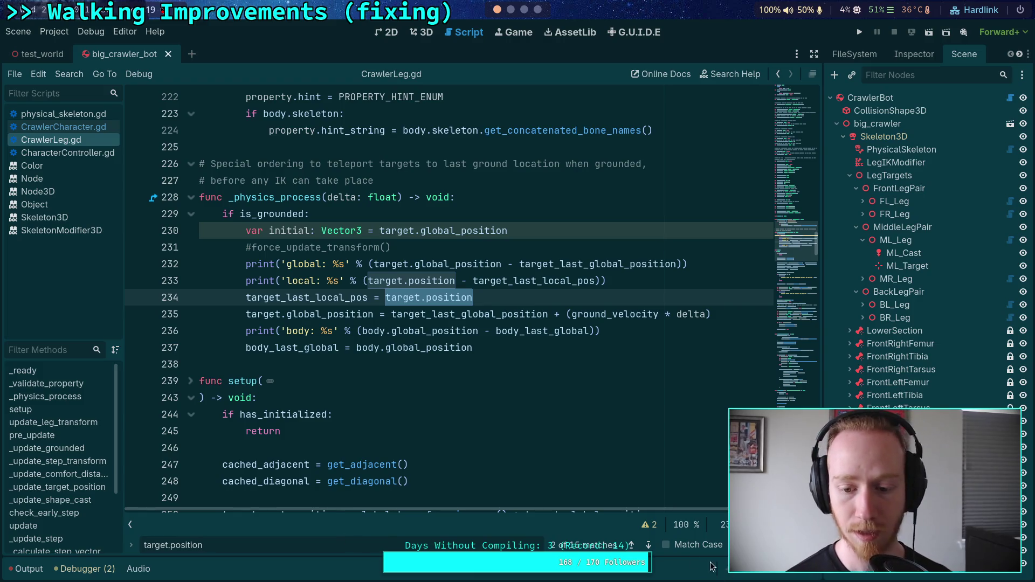
click(655, 547)
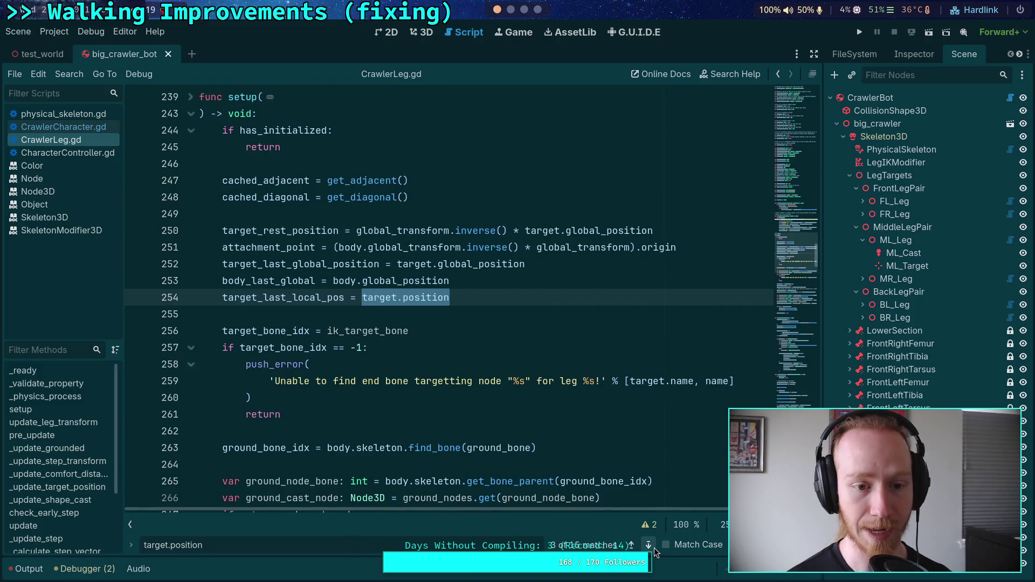
click(654, 548)
click(655, 548)
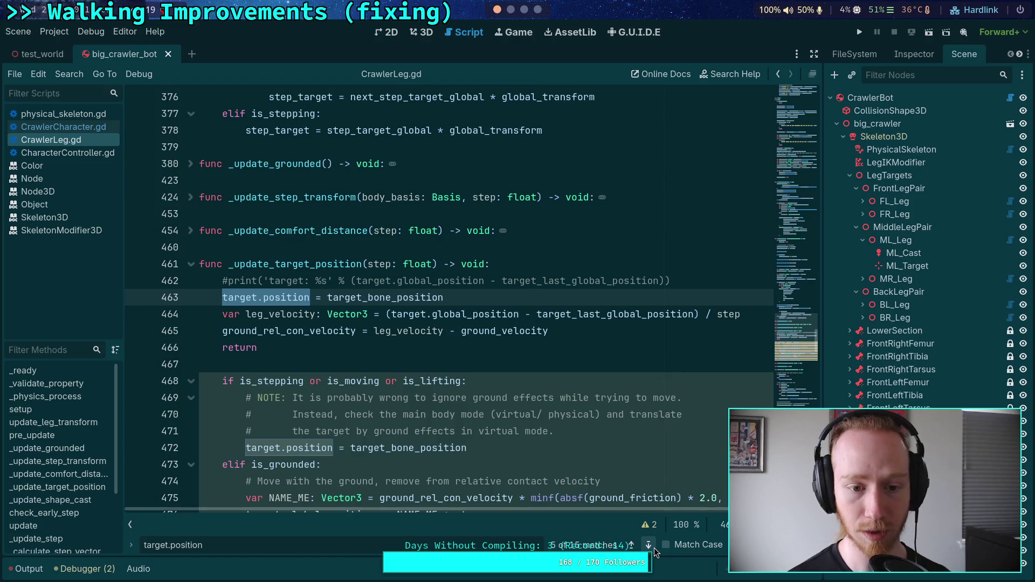
click(655, 548)
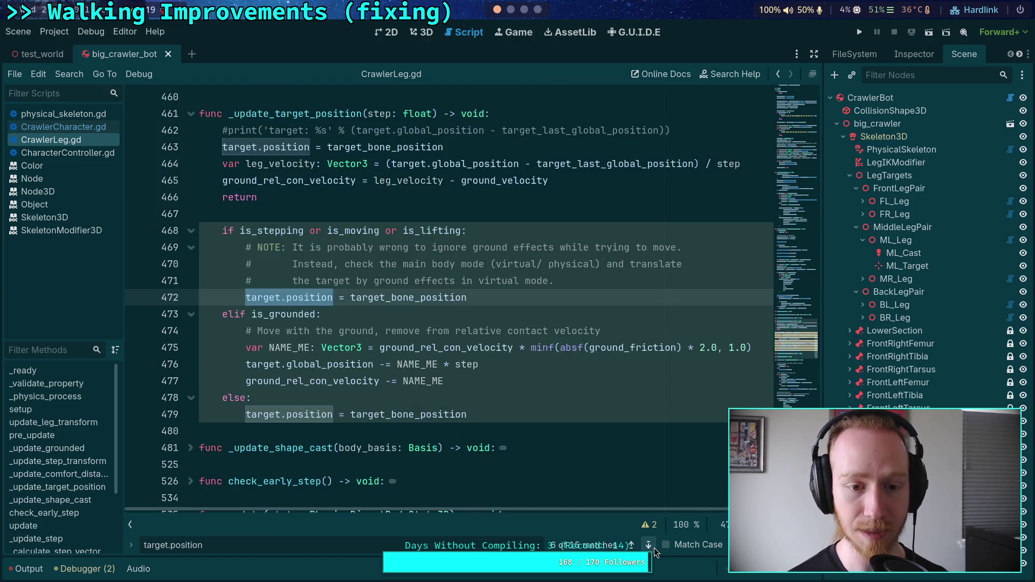
click(654, 548)
click(655, 547)
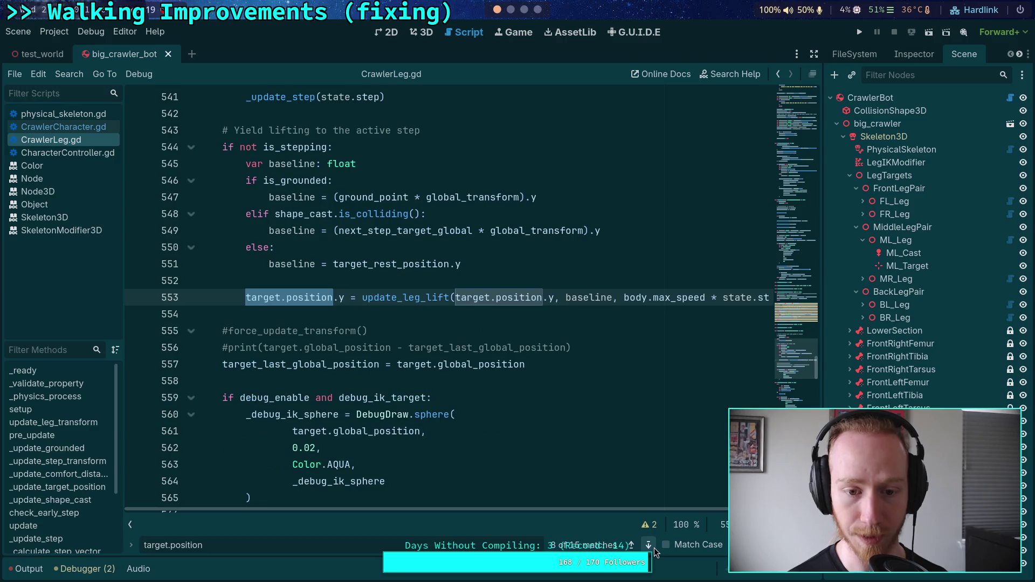
click(245, 303)
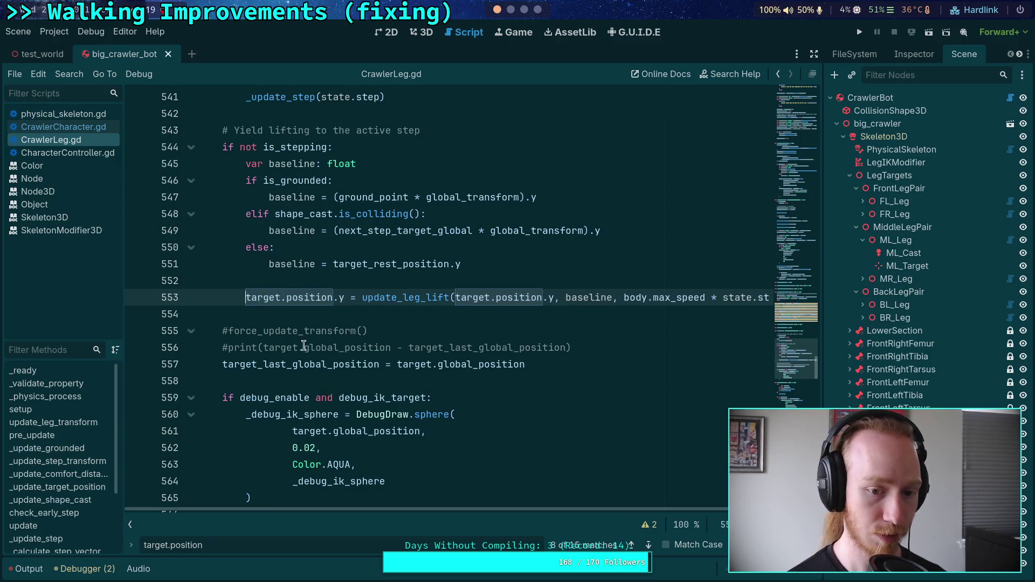
text(#)
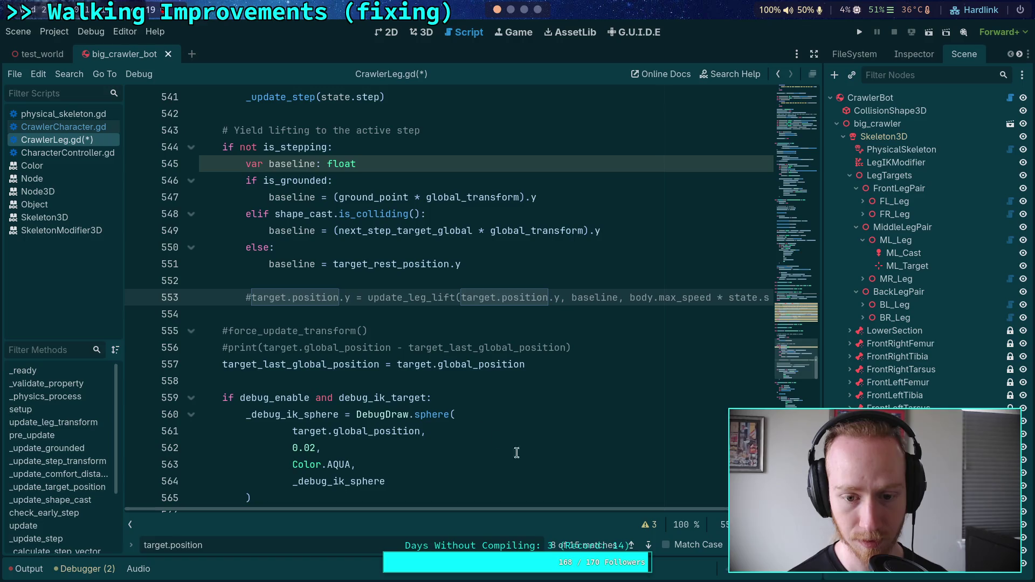
- Comment out the target.position assignments on lines 654 and 666 with Ctrl+K
click(653, 544)
click(652, 545)
click(652, 545)
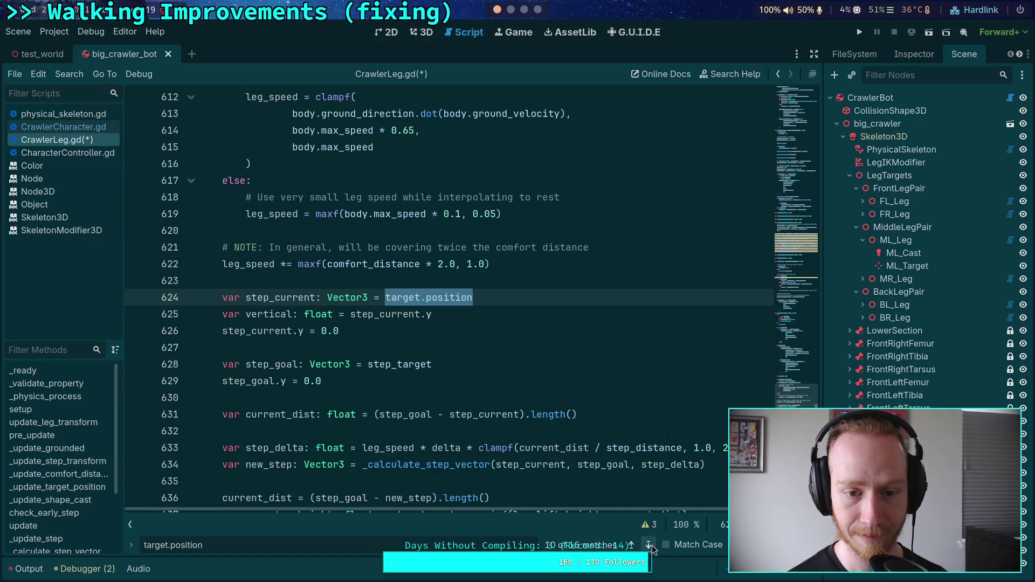
click(652, 545)
scroll(330, 409, down, 4)
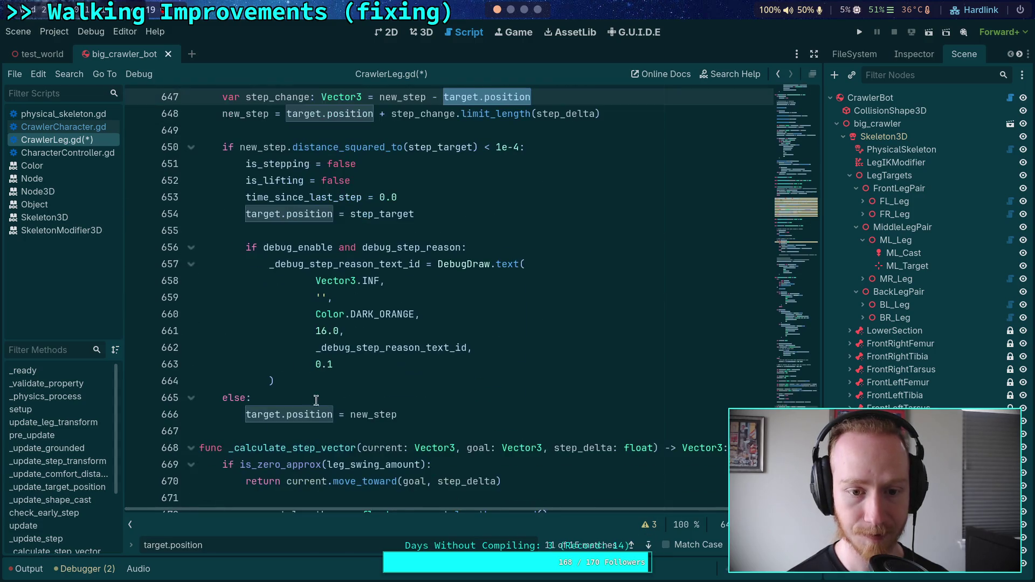
click(244, 210)
key(ctrl+k)
click(250, 415)
key(ctrl+k)
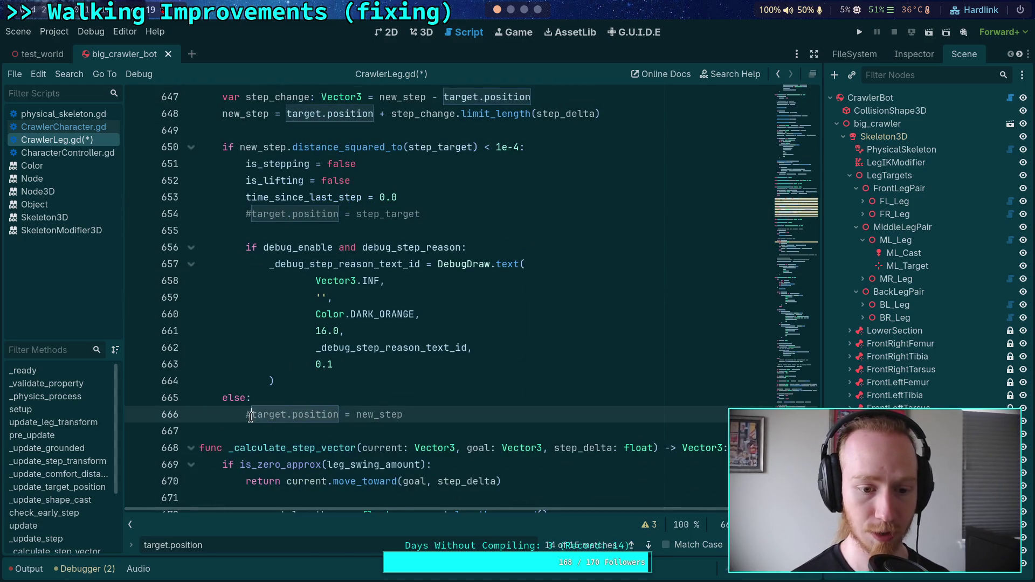
- Fill the emptied else block with pass, save, move the commented new_step line above it, and run
key(ctrl+shift+Return)
text(po)
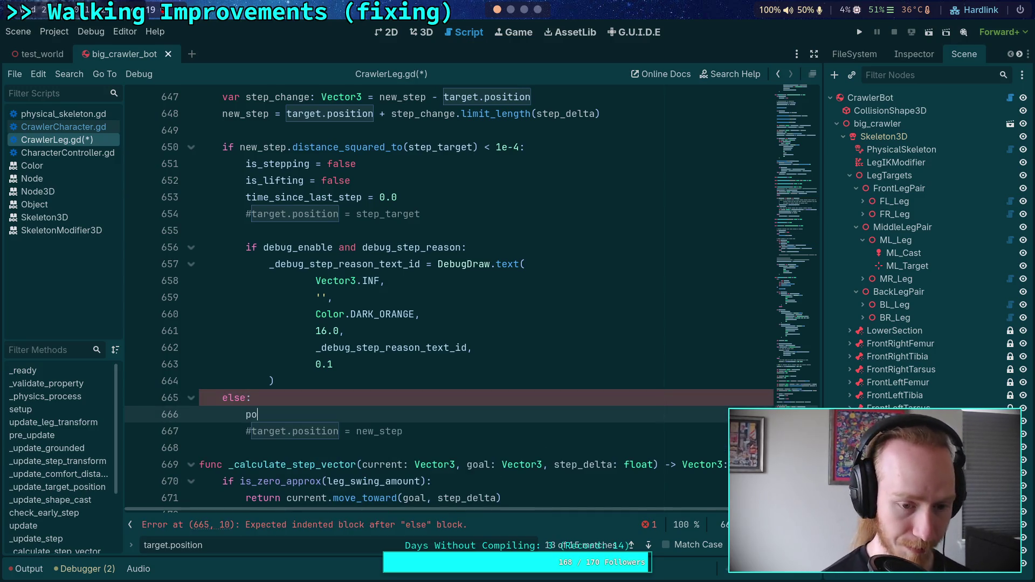
key(BackSpace)
text(ass)
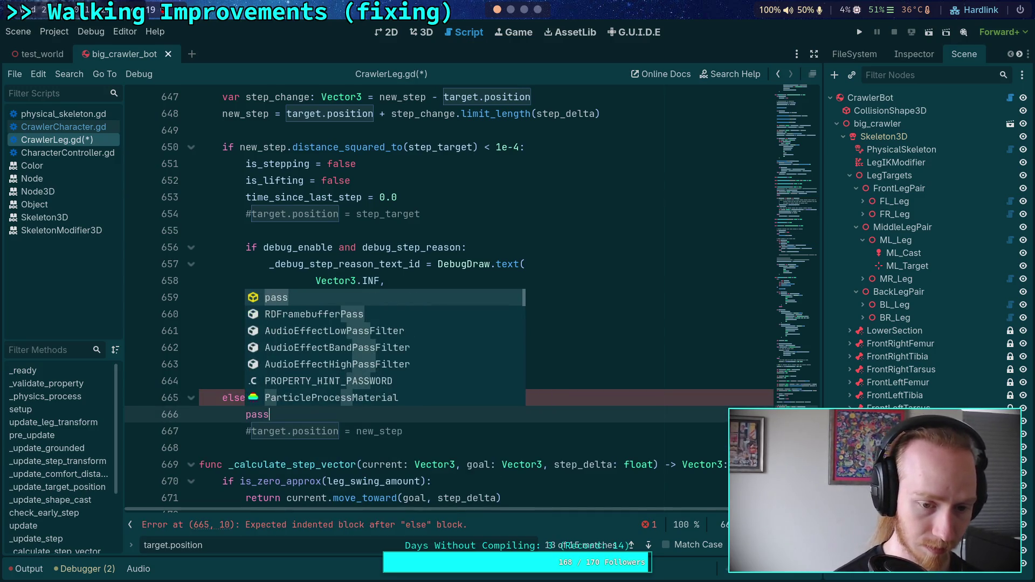
key(Escape)
key(ctrl+s)
click(390, 432)
key(alt+Up)
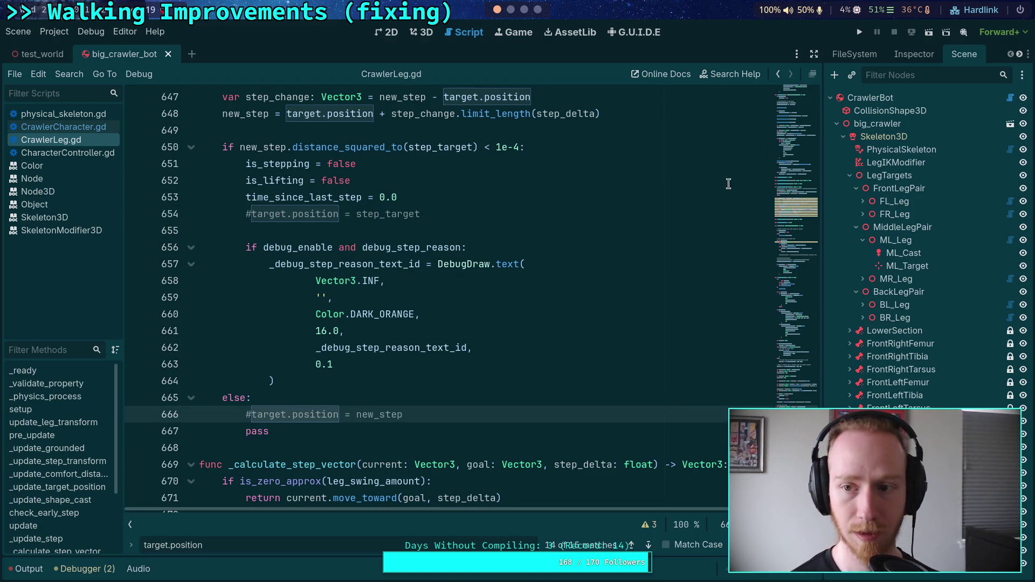
click(859, 32)
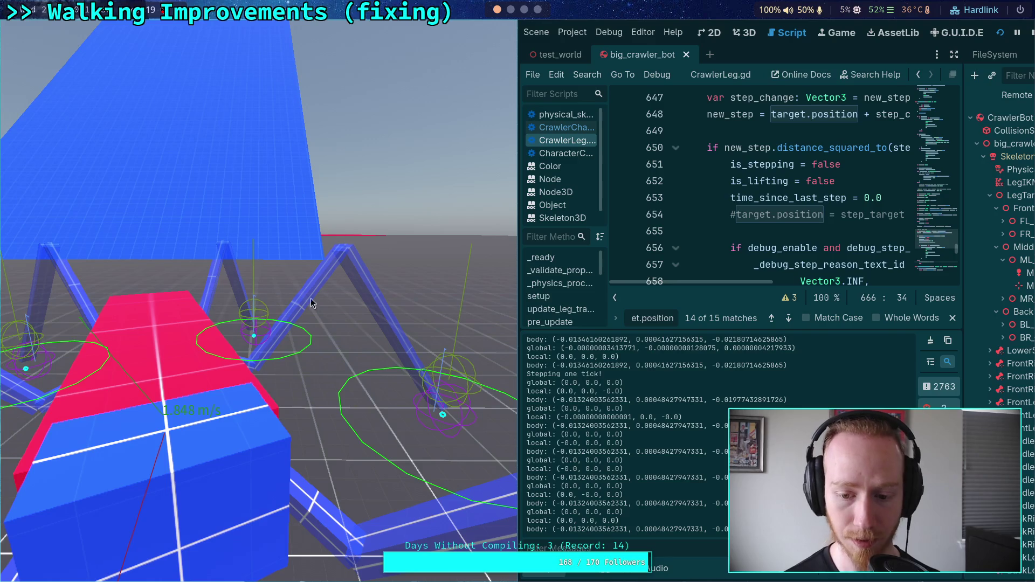
- Stop the running game and scroll back up to _physics_process
click(1032, 34)
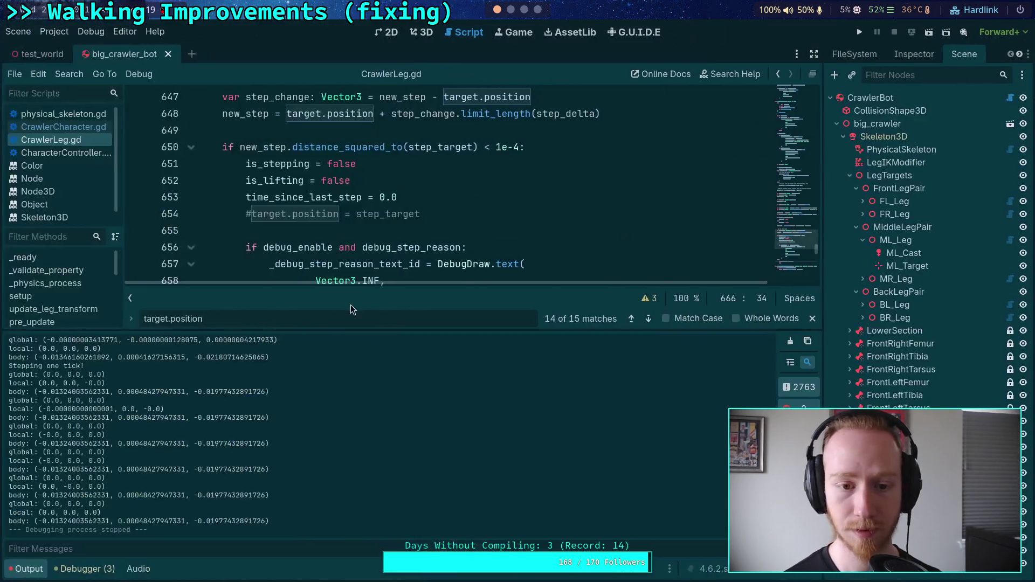
scroll(343, 312, up, 15)
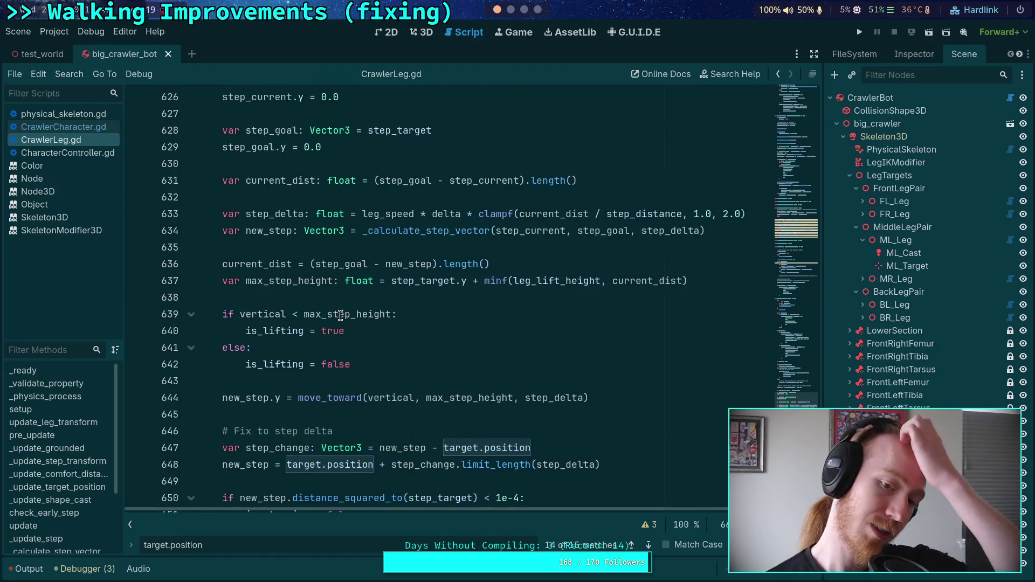
scroll(343, 312, up, 20)
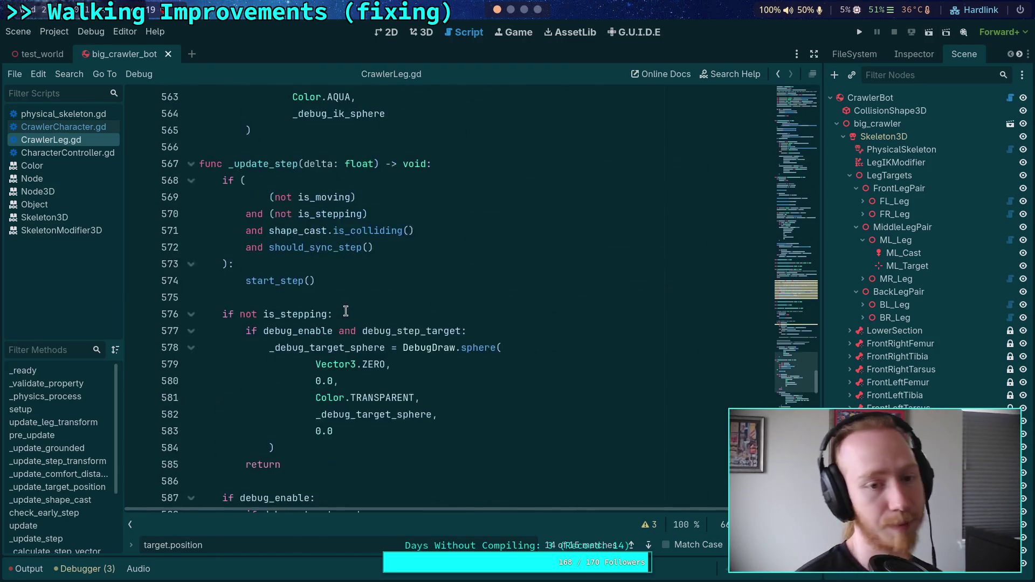
scroll(343, 310, up, 20)
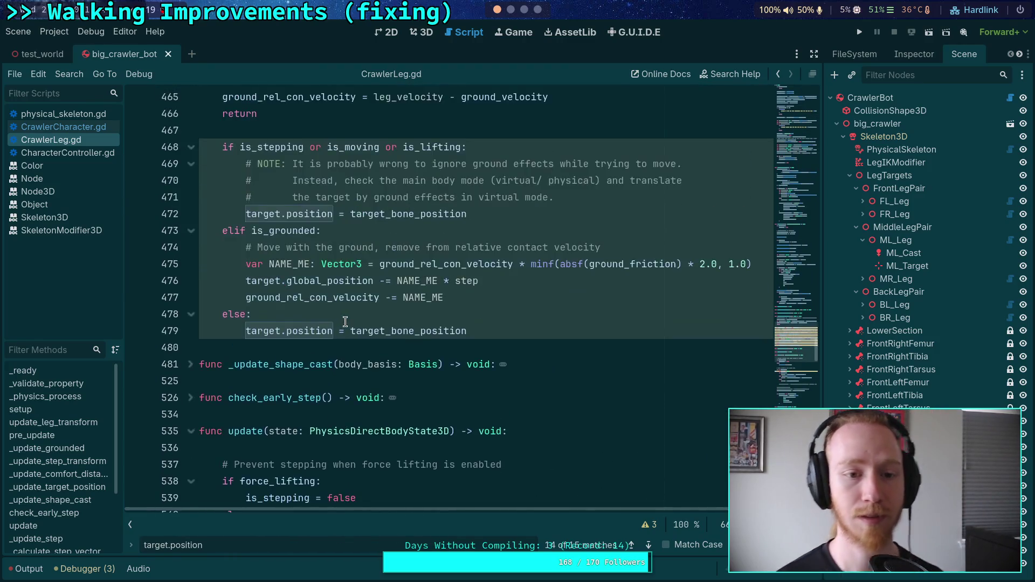
scroll(343, 306, up, 4)
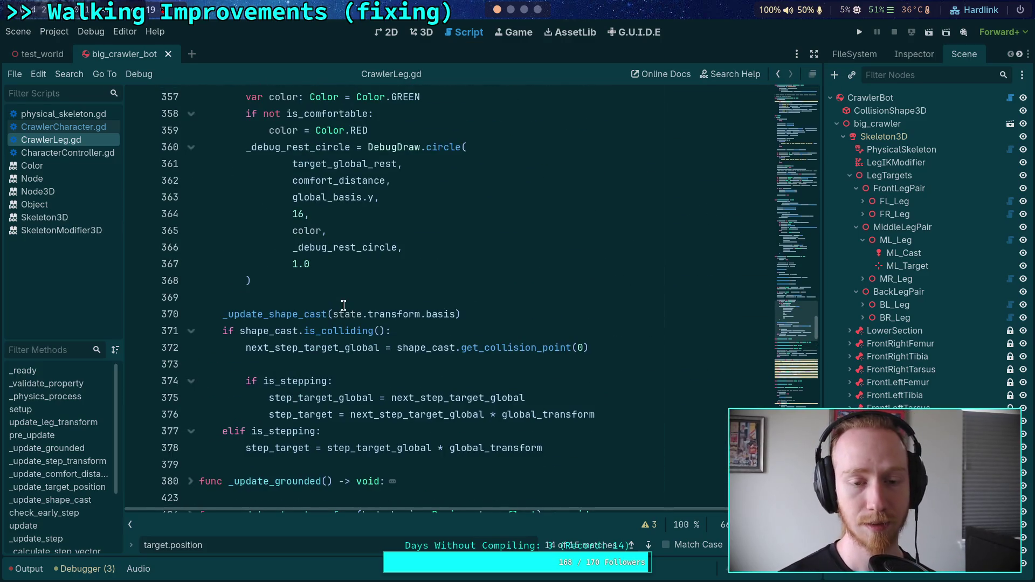
scroll(343, 305, up, 13)
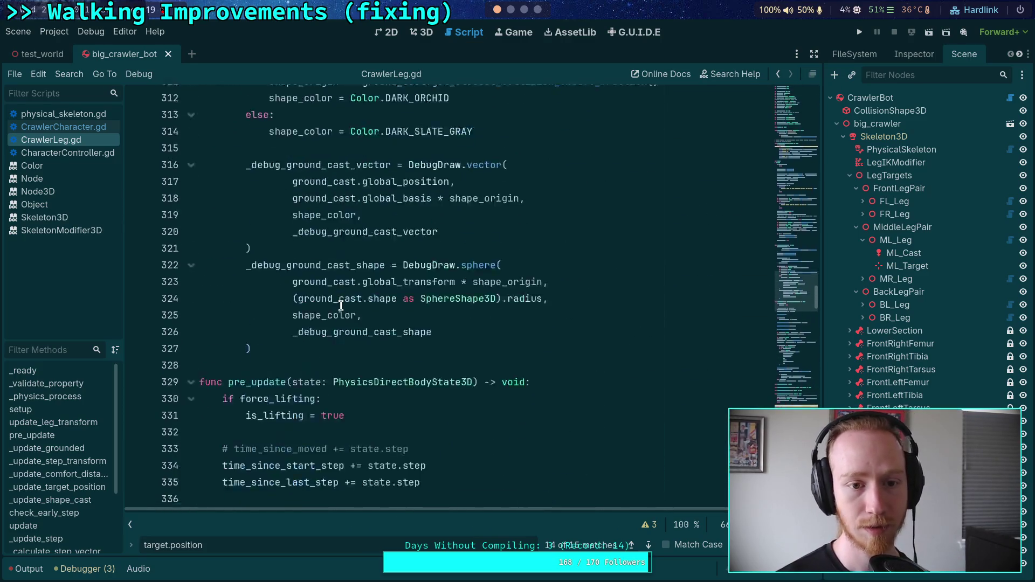
scroll(341, 306, up, 13)
scroll(341, 306, up, 10)
scroll(330, 326, up, 4)
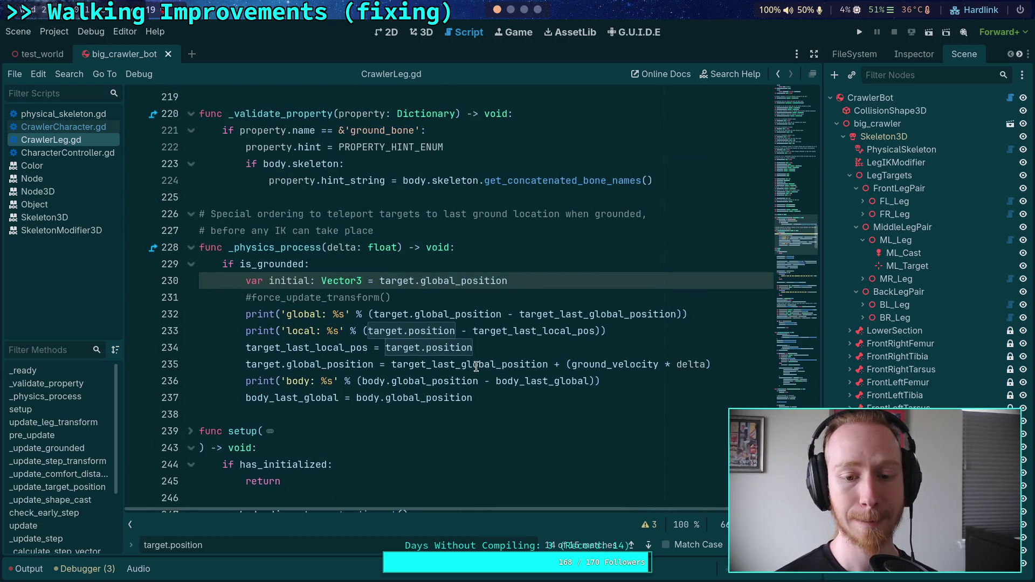
- Inspect global_position on line 237 and open a new line below line 230
mouse_move(463, 356)
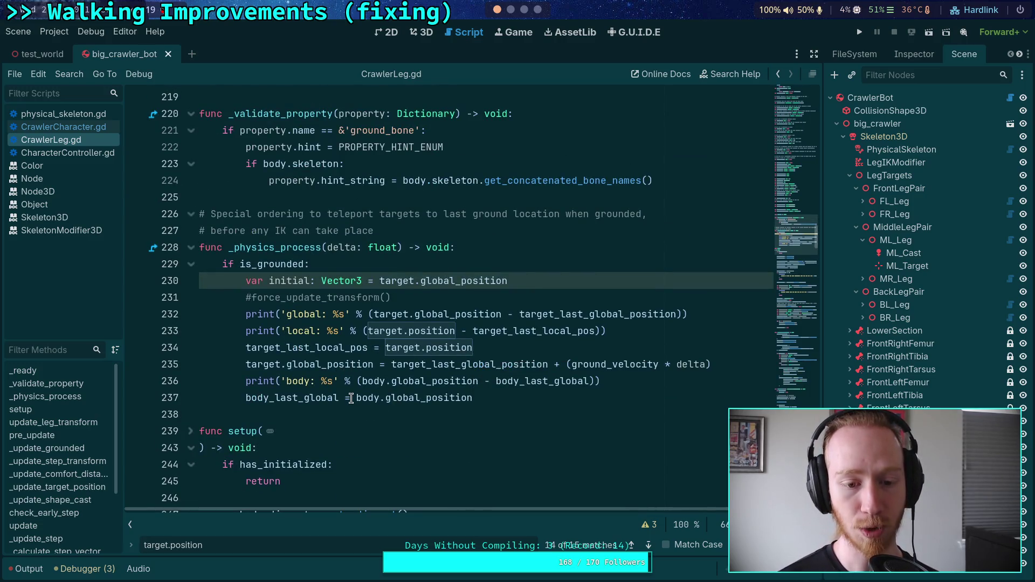
double_click(395, 399)
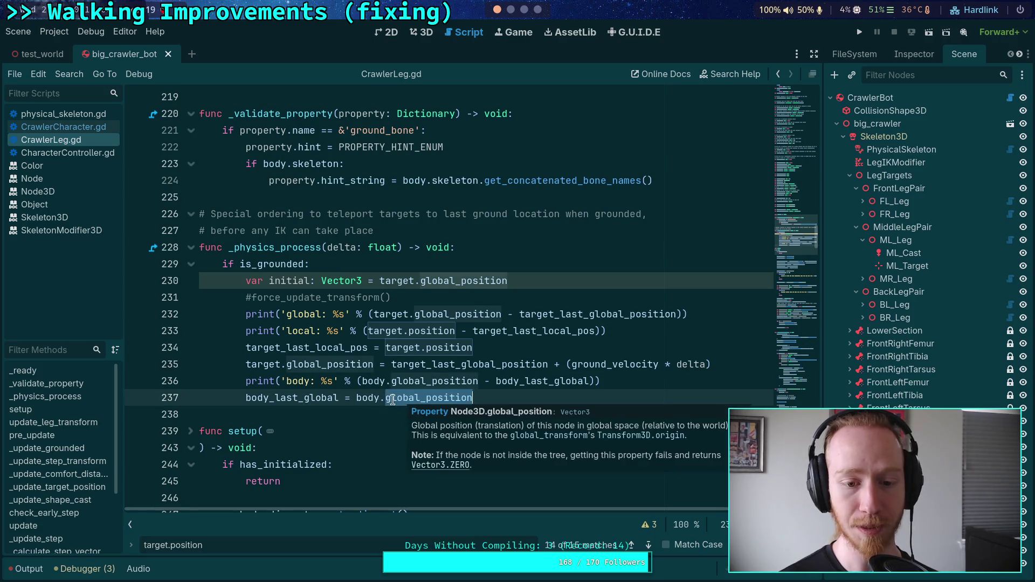
click(542, 281)
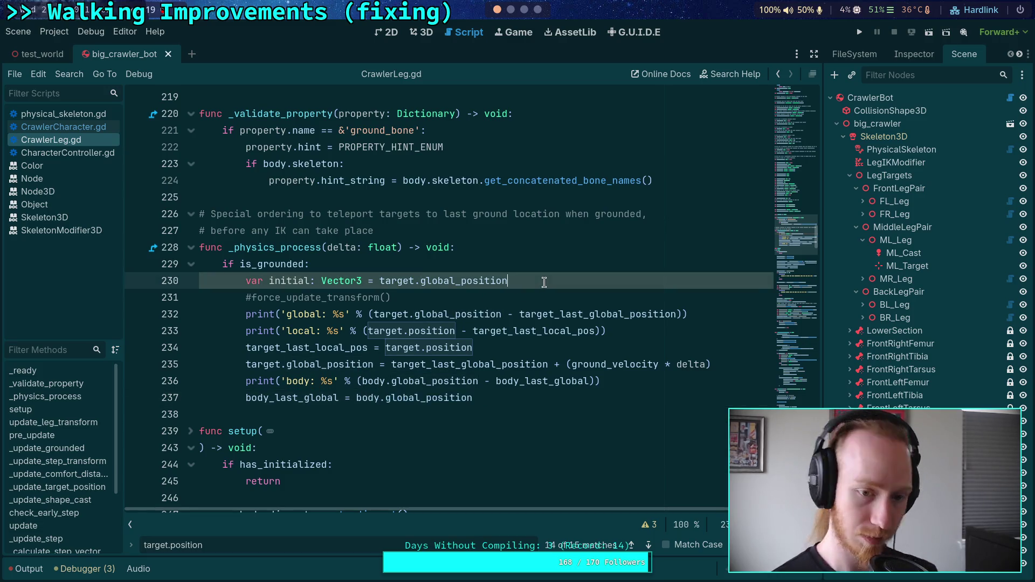
key(Return)
- Add body.force_update_transform() on line 231, save, and test-run the game
text(body.for)
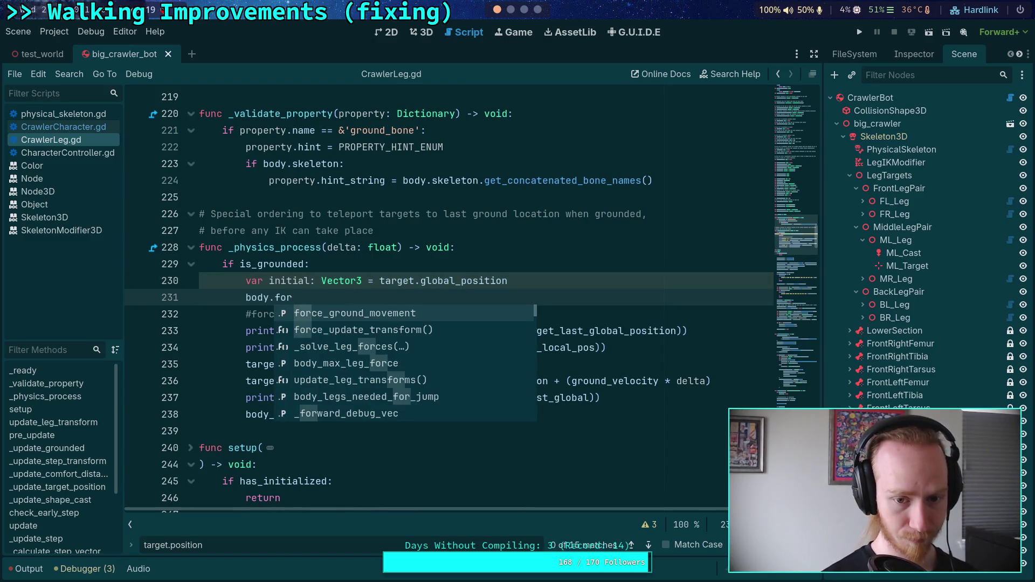
key(Down)
key(Return)
key(ctrl+s)
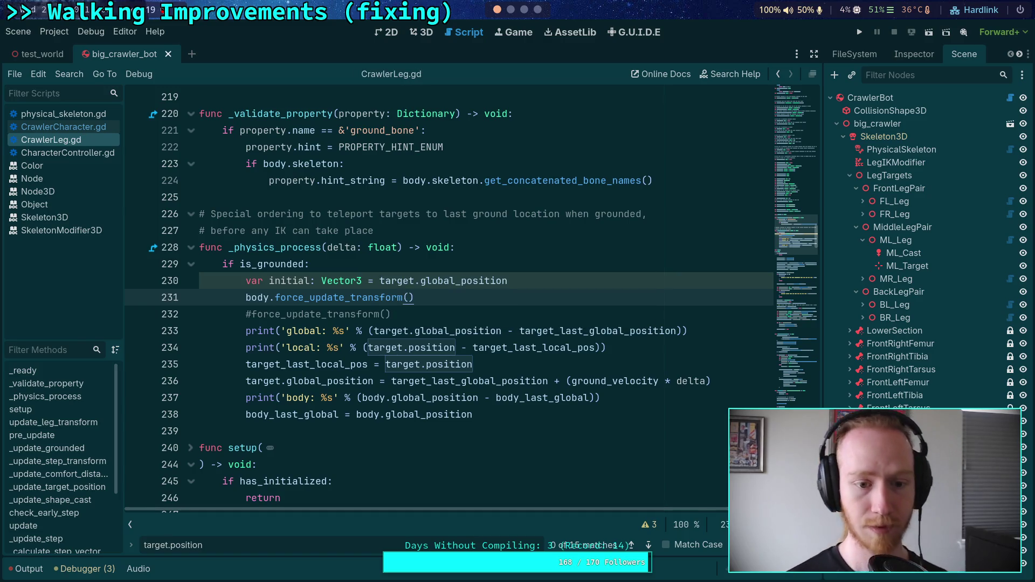
click(861, 33)
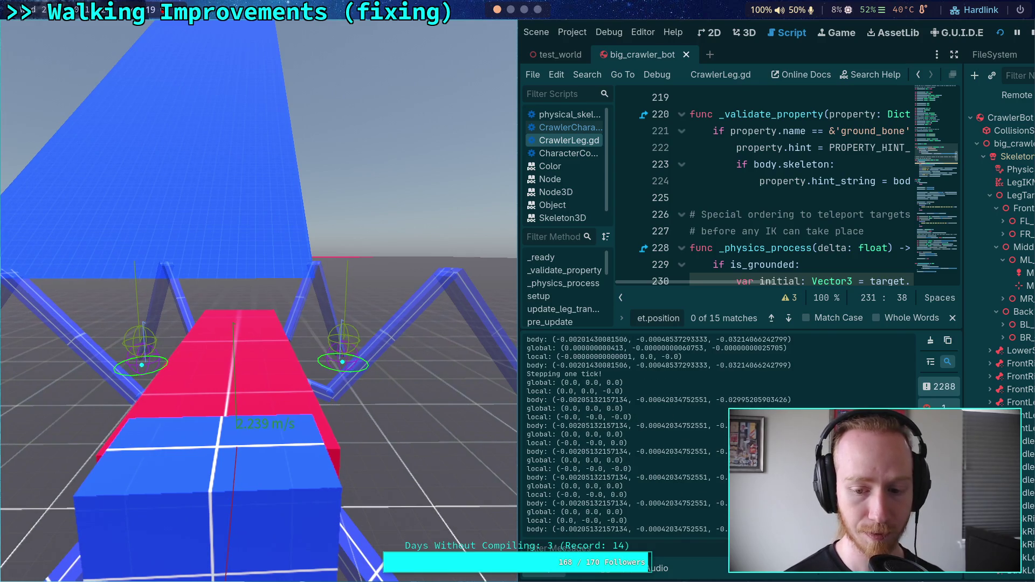
click(1029, 33)
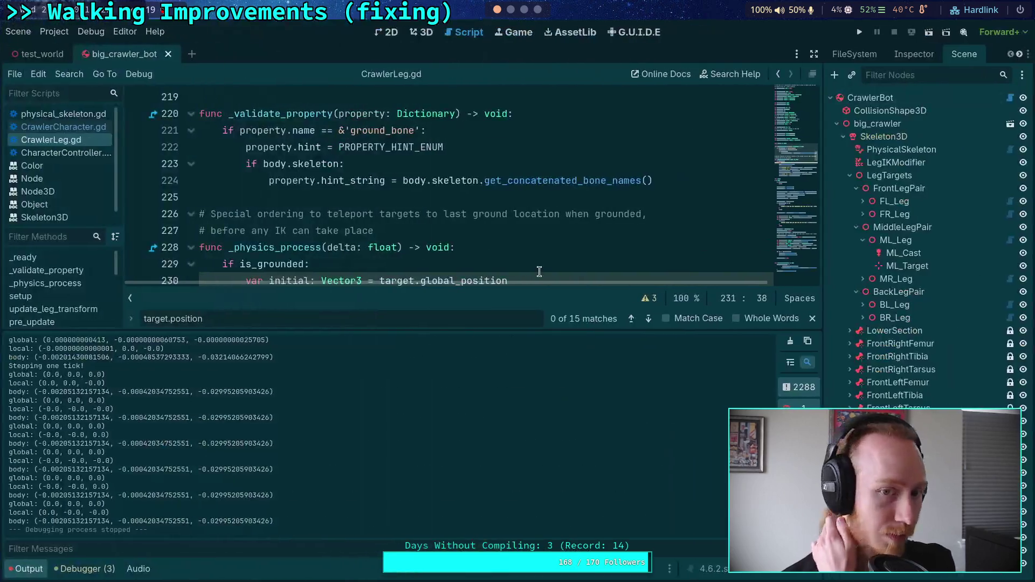
- Uncomment the force_update_transform() call on line 232 and save CrawlerLeg.gd
scroll(481, 245, down, 3)
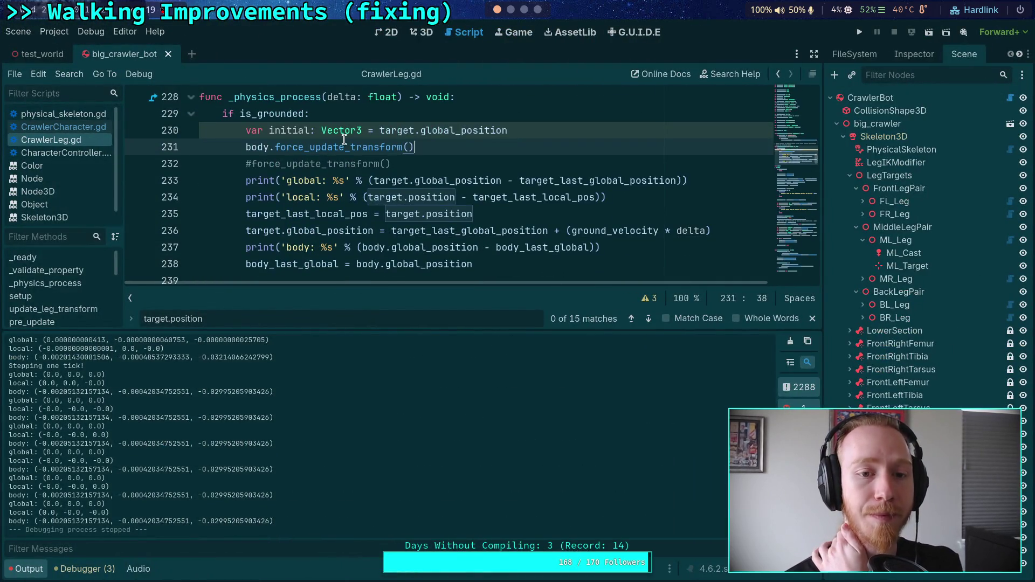
mouse_move(338, 149)
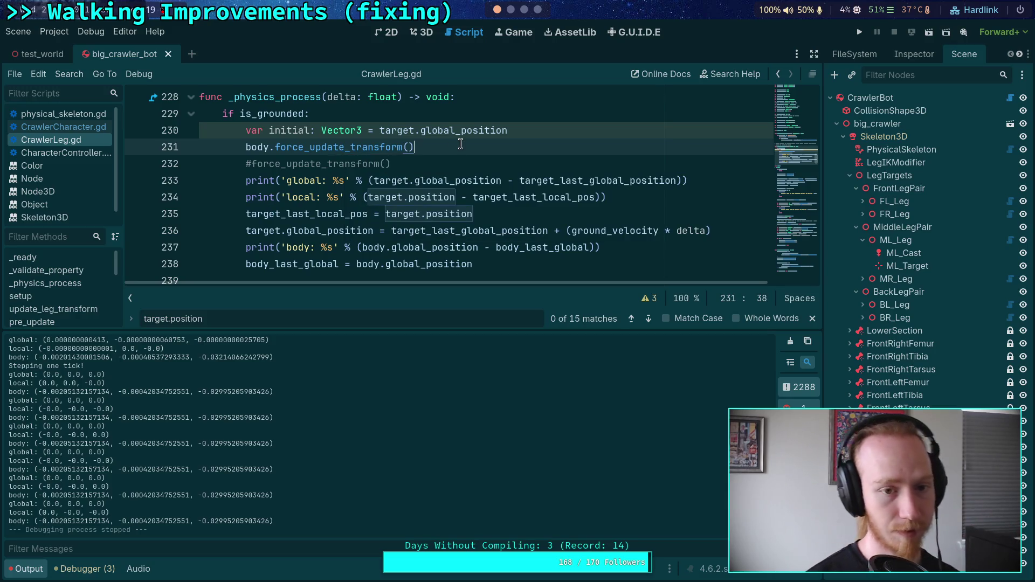
click(248, 163)
key(Delete)
key(ctrl+s)
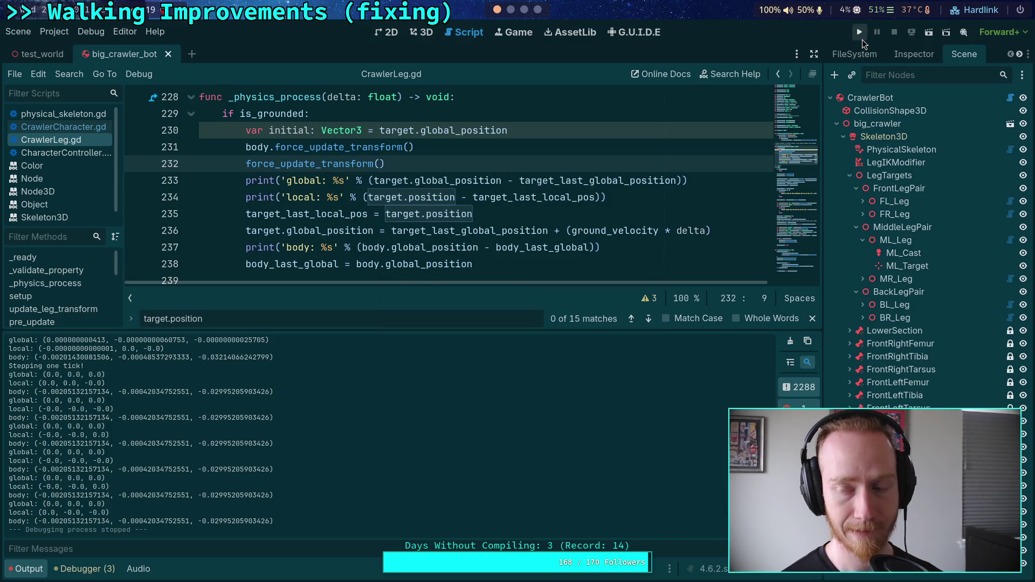
- Test-run the crawler, stop it with F8, and place the caret at the end of line 232
click(860, 33)
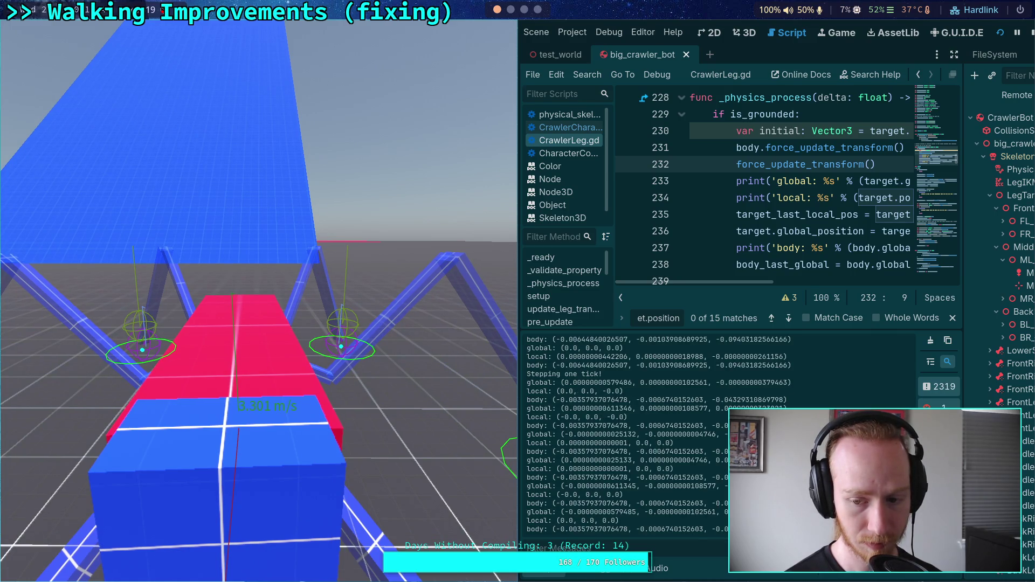
key(F8)
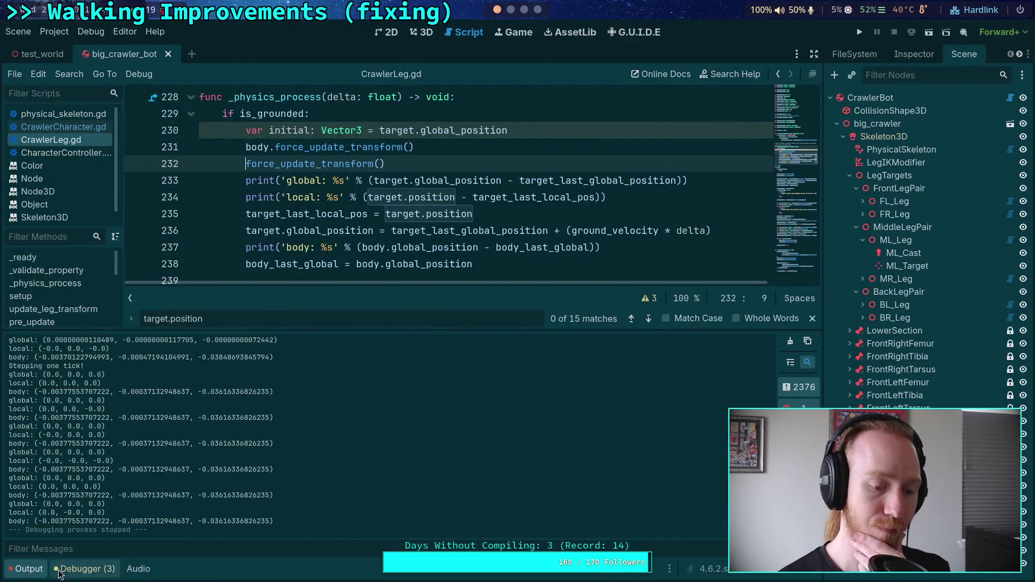
click(29, 569)
click(29, 569)
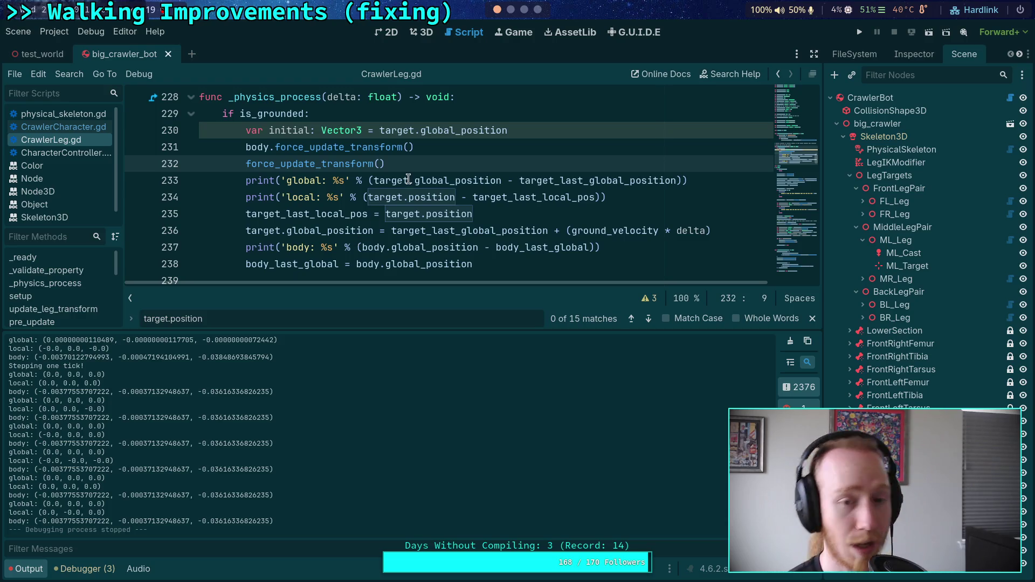
click(426, 164)
- Add target.force_update_transform() on line 233 and test-run the game
key(Return)
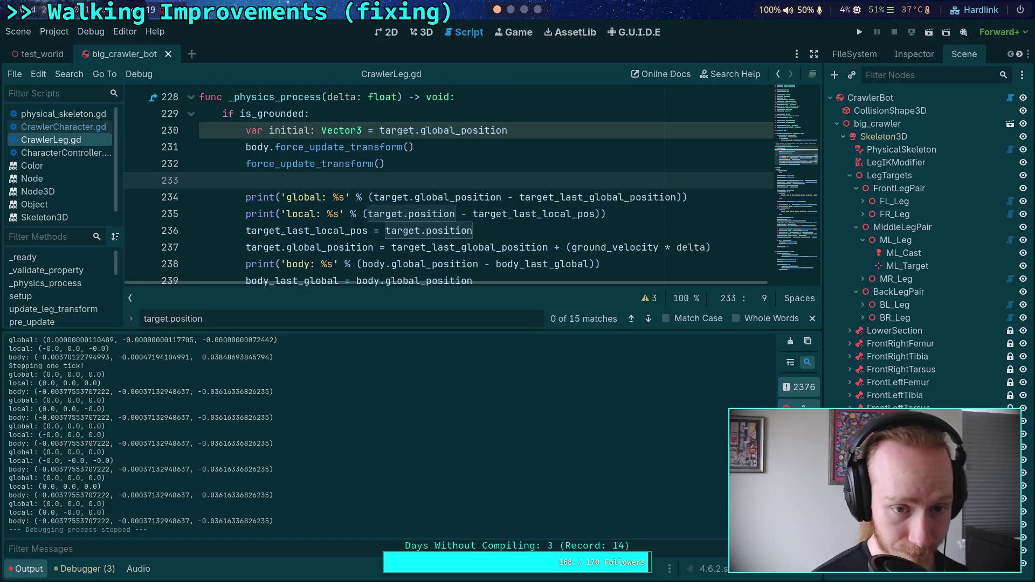
text(target.)
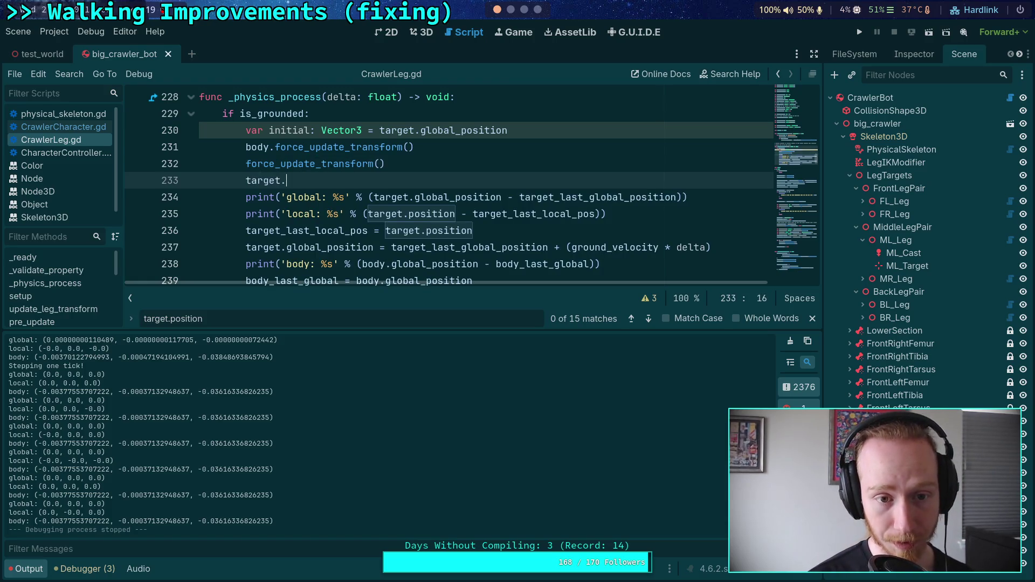
text(for)
key(Return)
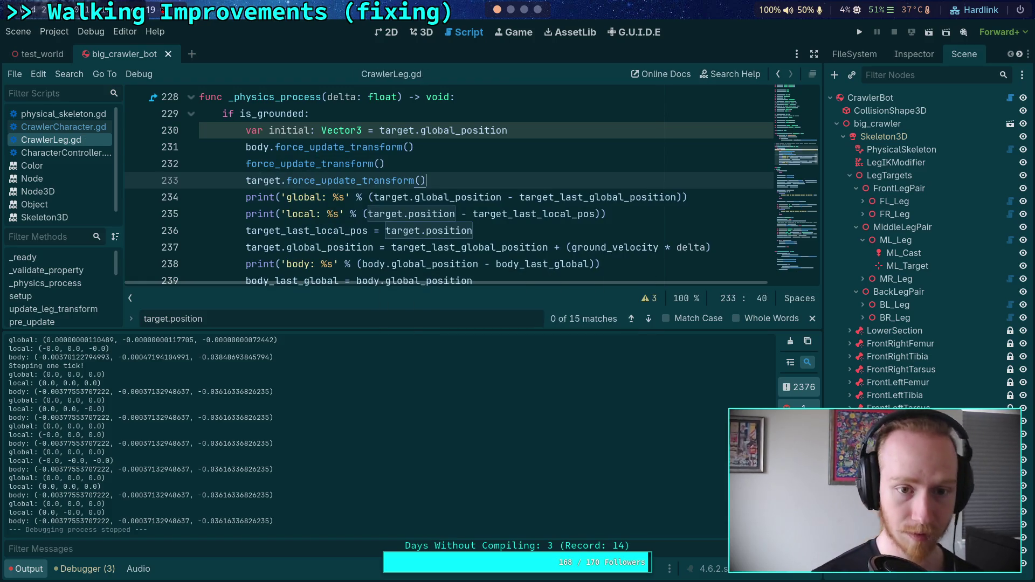
click(859, 31)
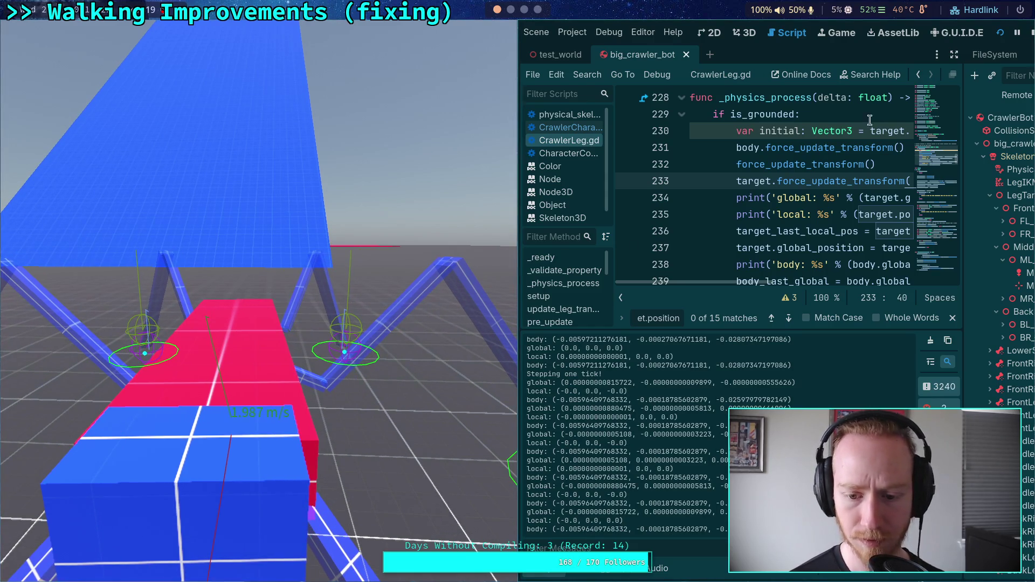
click(1031, 33)
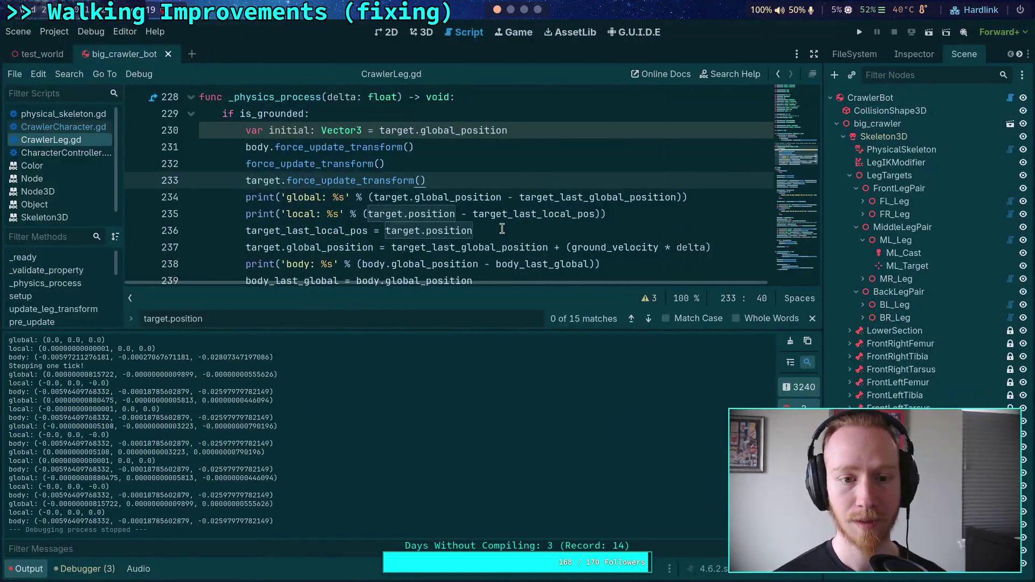
- Review the debug print lines, selecting target_last_local_pos in the local print
scroll(478, 231, down, 1)
drag(473, 230, 246, 224)
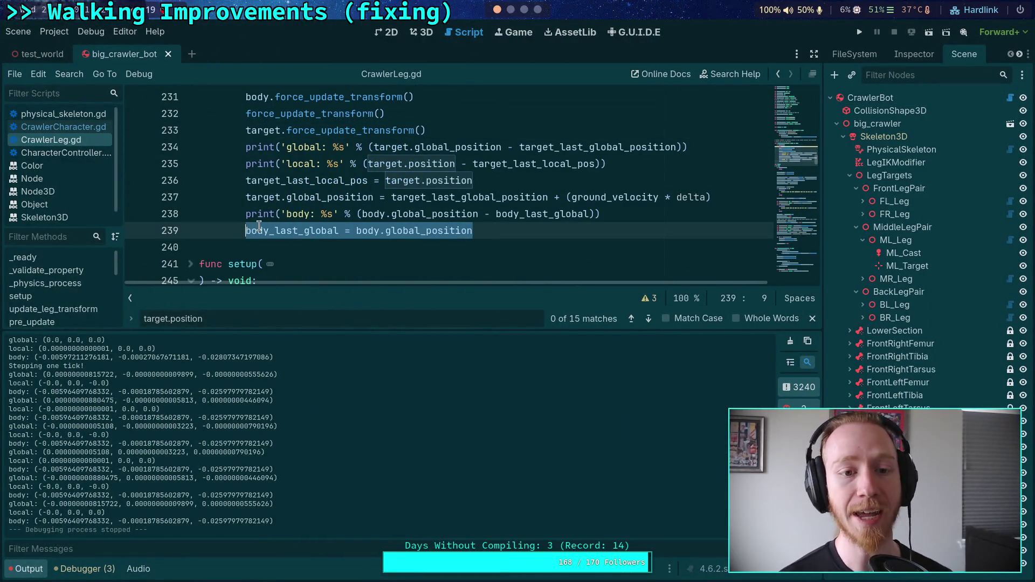
scroll(321, 220, up, 1)
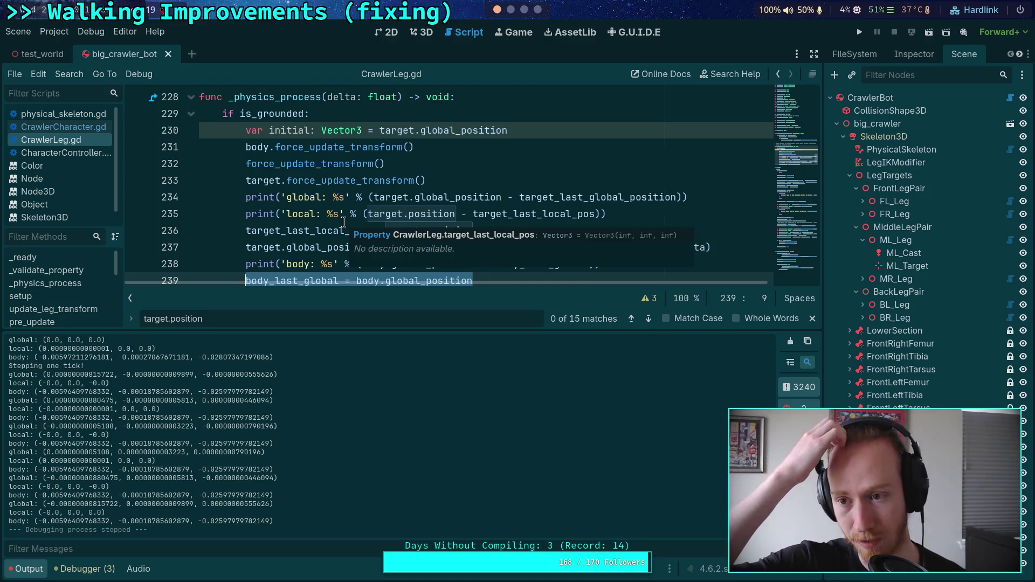
click(464, 154)
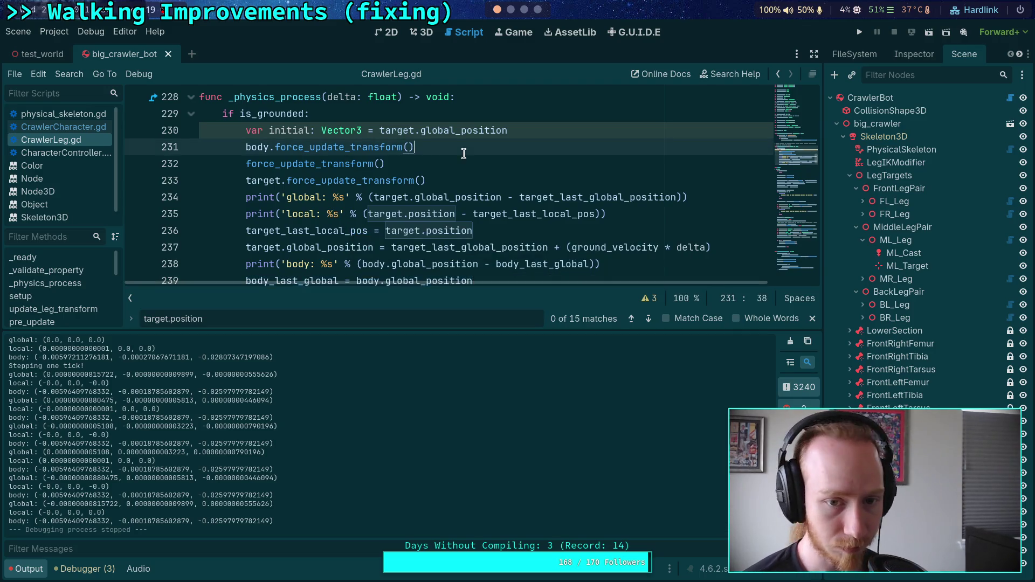
click(474, 181)
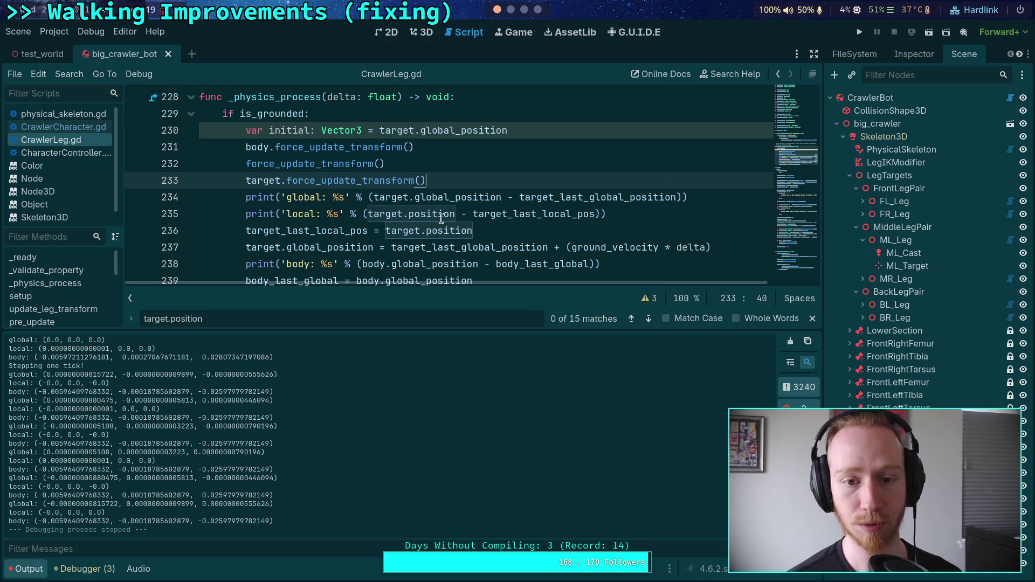
double_click(502, 214)
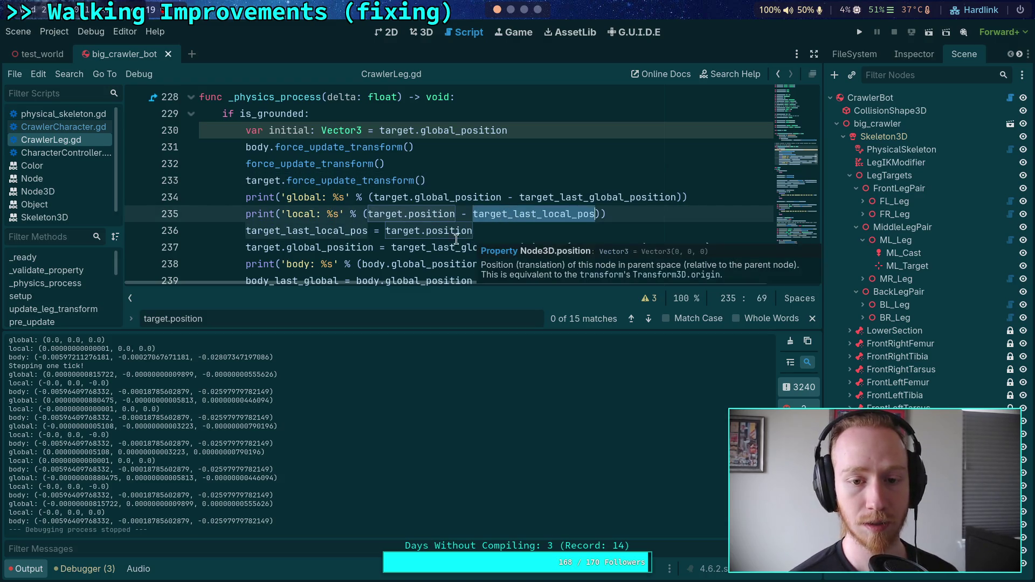
- Declare 'var t_pos: Vector3 = target.position' and use t_pos in the local print and target_last_local_pos
click(479, 174)
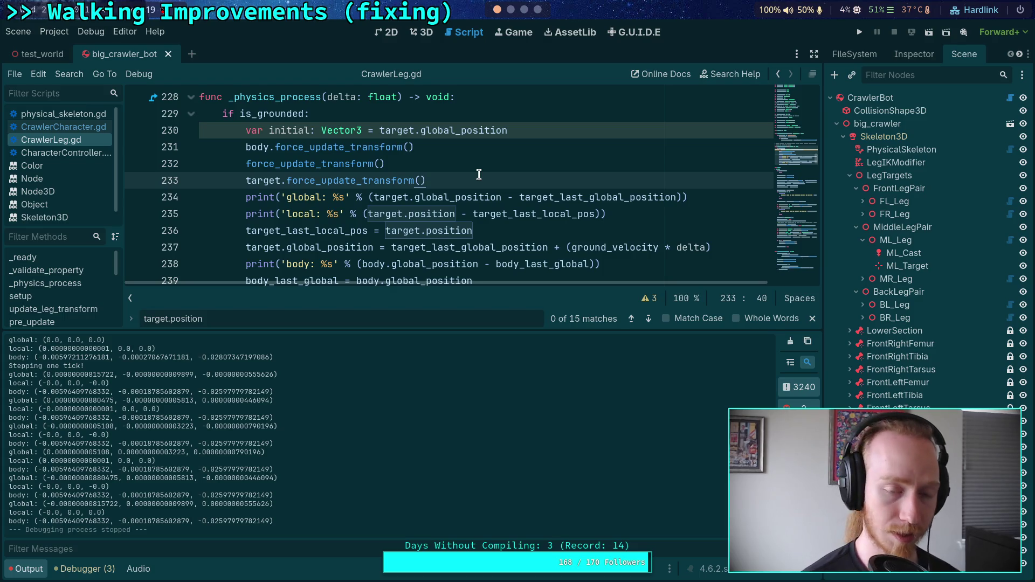
key(Return)
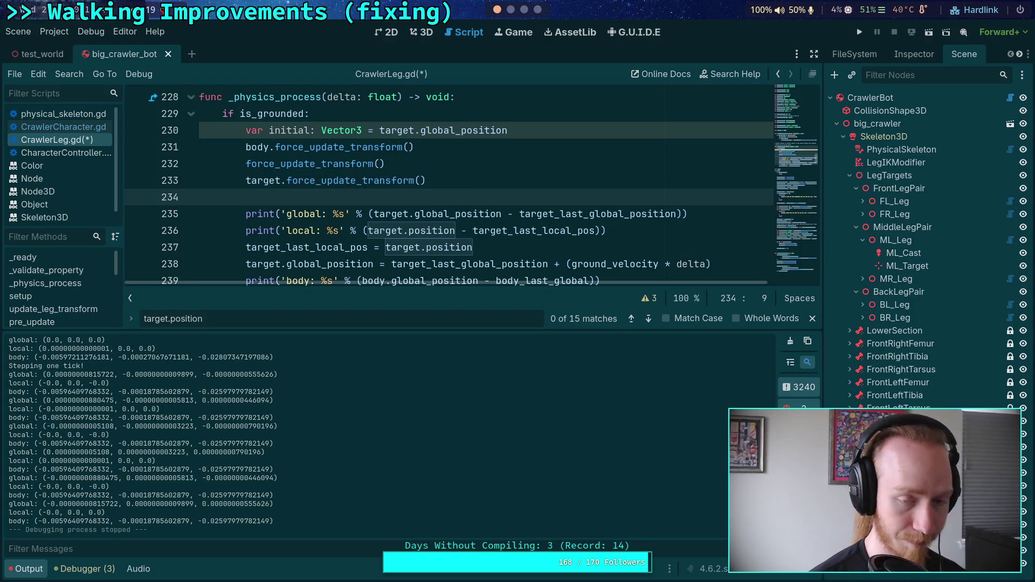
text(var t)
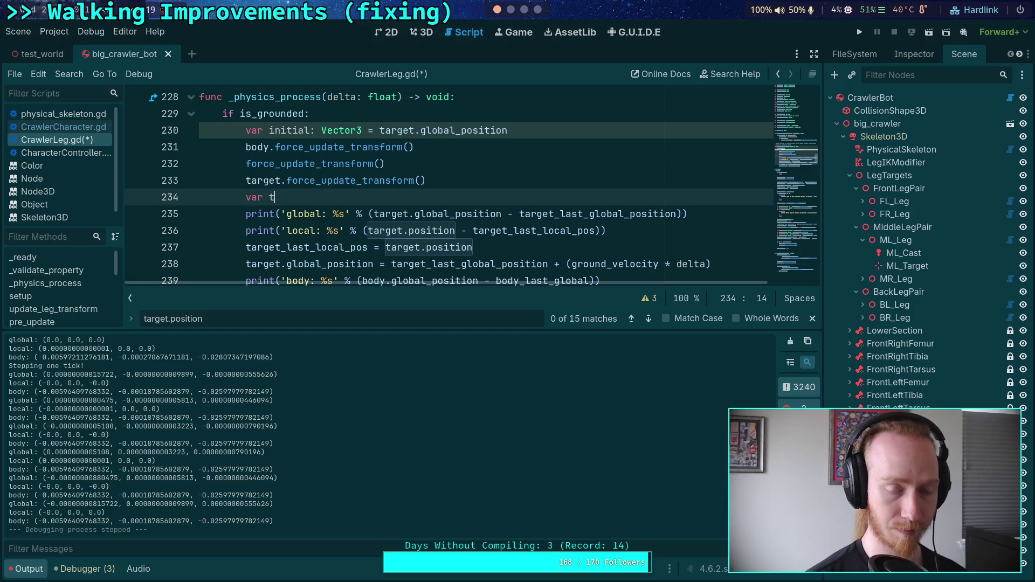
text(_pos: Vector3 = target.position)
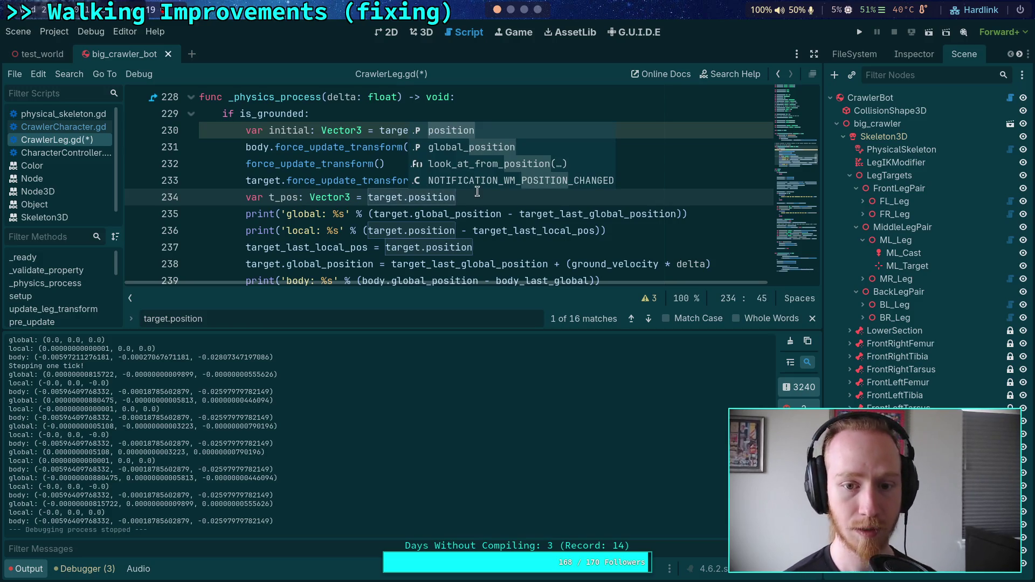
drag(457, 232, 370, 234)
text(t_pos)
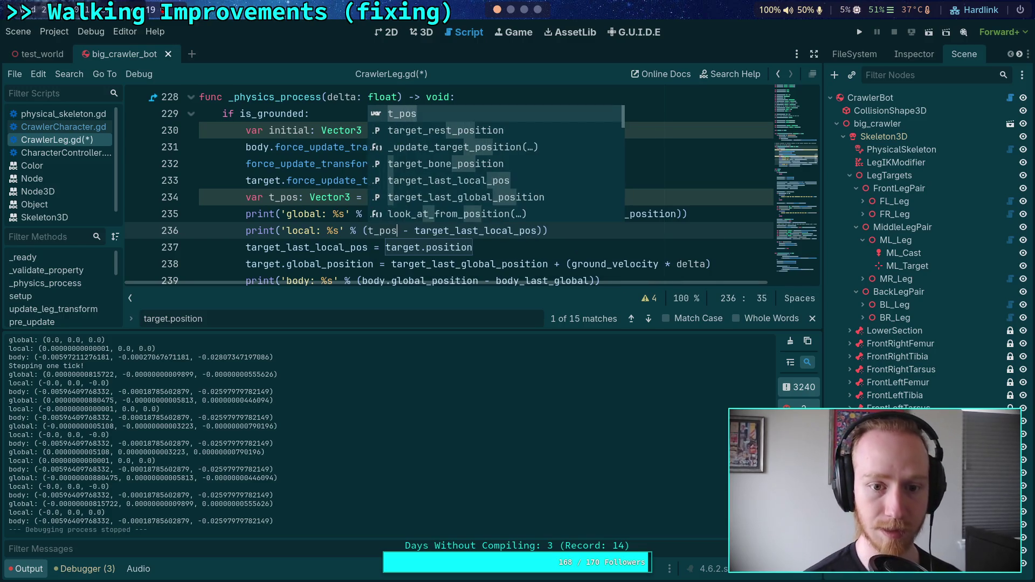
key(Escape)
drag(473, 247, 381, 248)
key(BackSpace)
text(os)
key(Escape)
- Break the t_pos declaration after Vector3 and open a blank line above the assignment
click(504, 196)
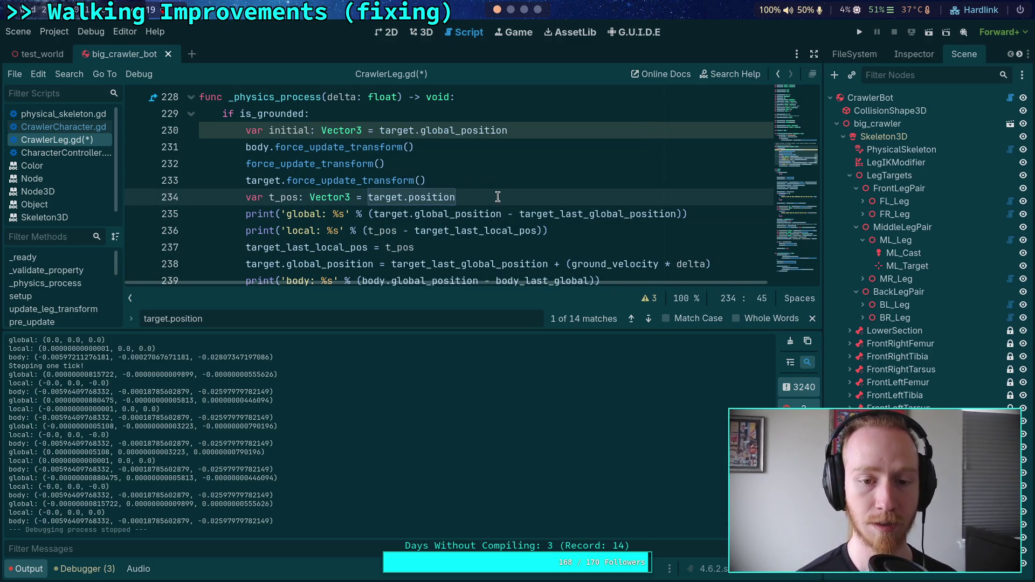
click(491, 185)
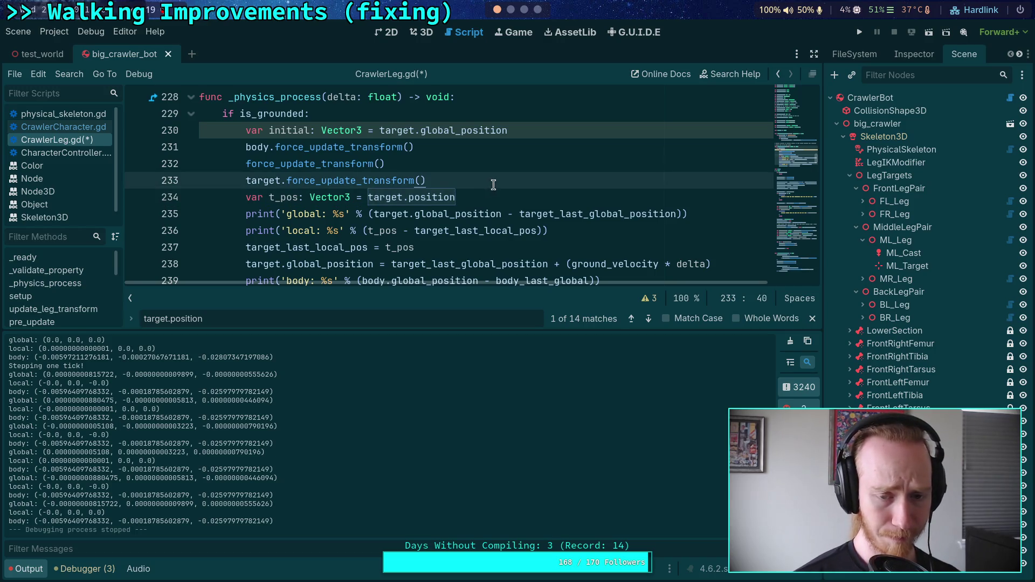
click(352, 199)
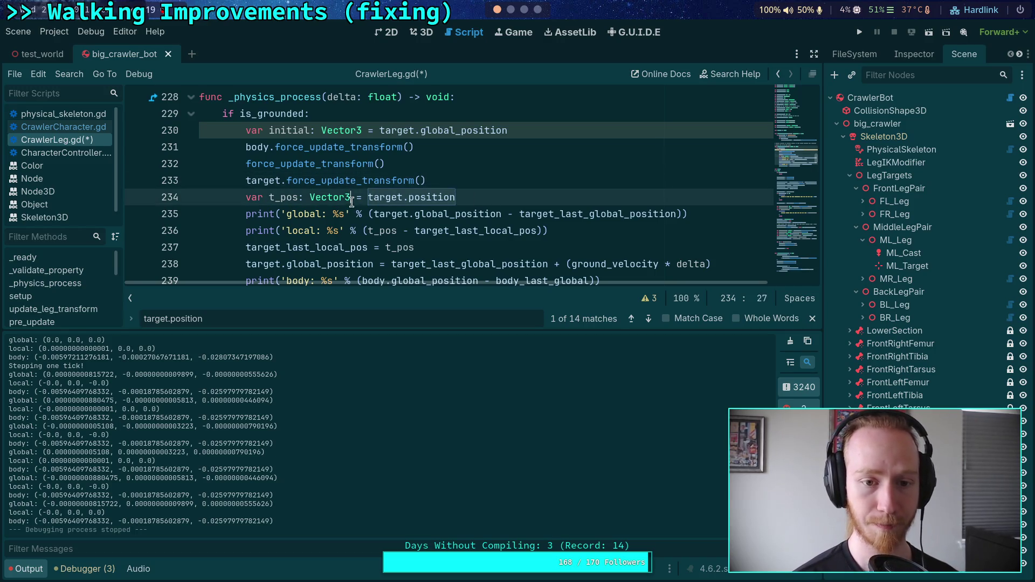
key(Return)
key(Return)
key(Up)
- Declare 'var node: Node3D = target' before t_pos
text(ar node =)
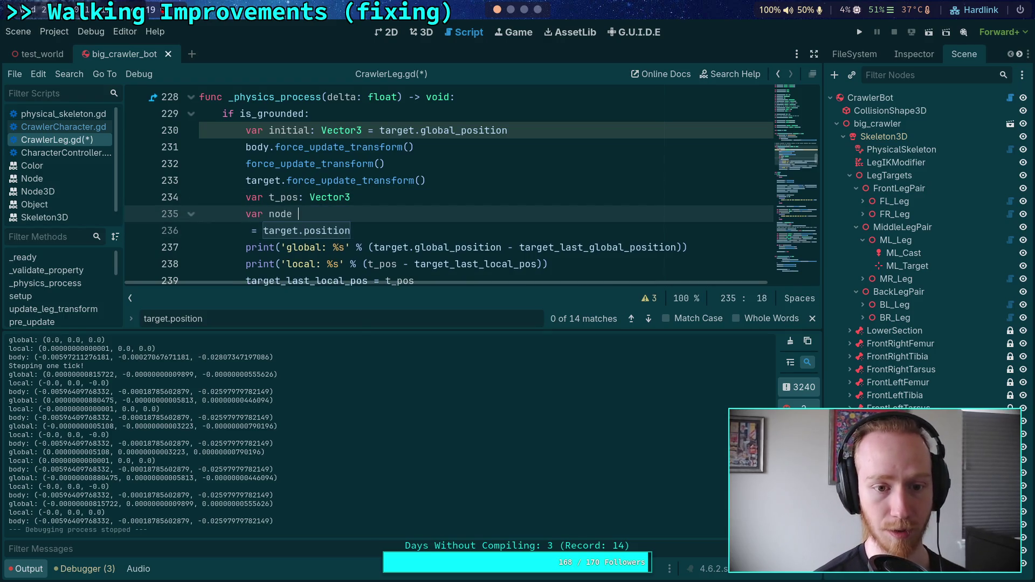
key(BackSpace)
key(BackSpace)
text(: )
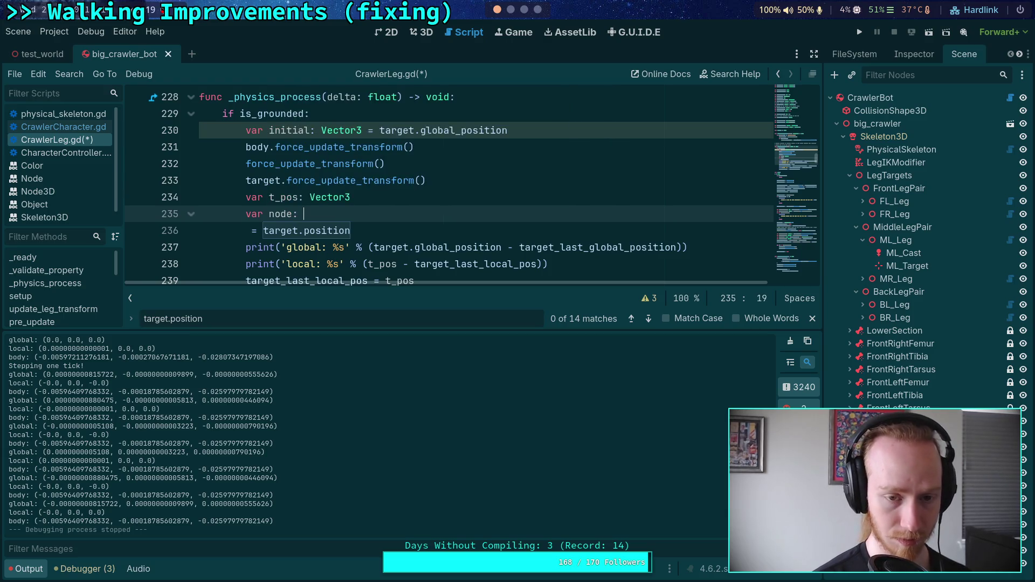
text(Node3D = target)
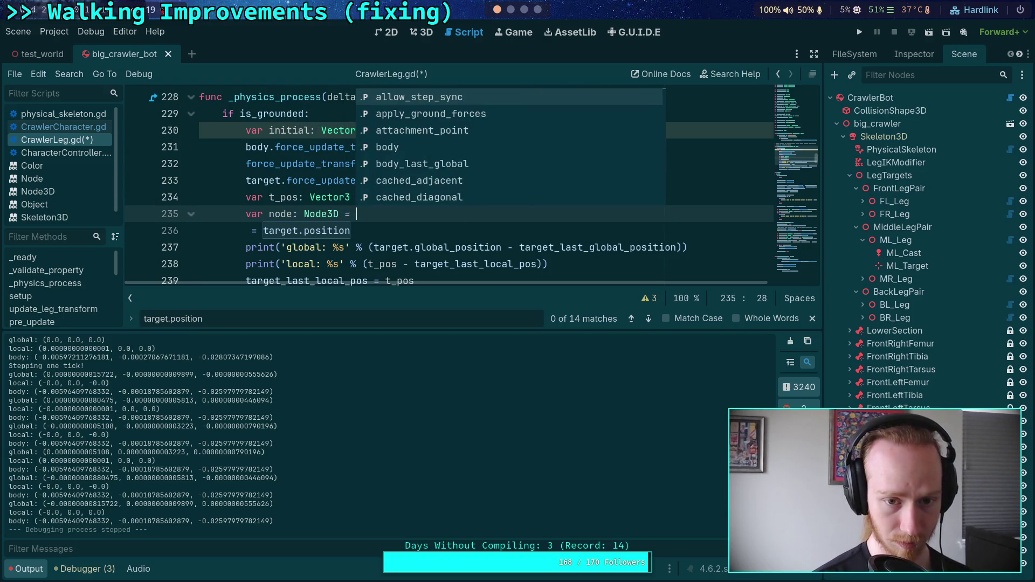
key(Escape)
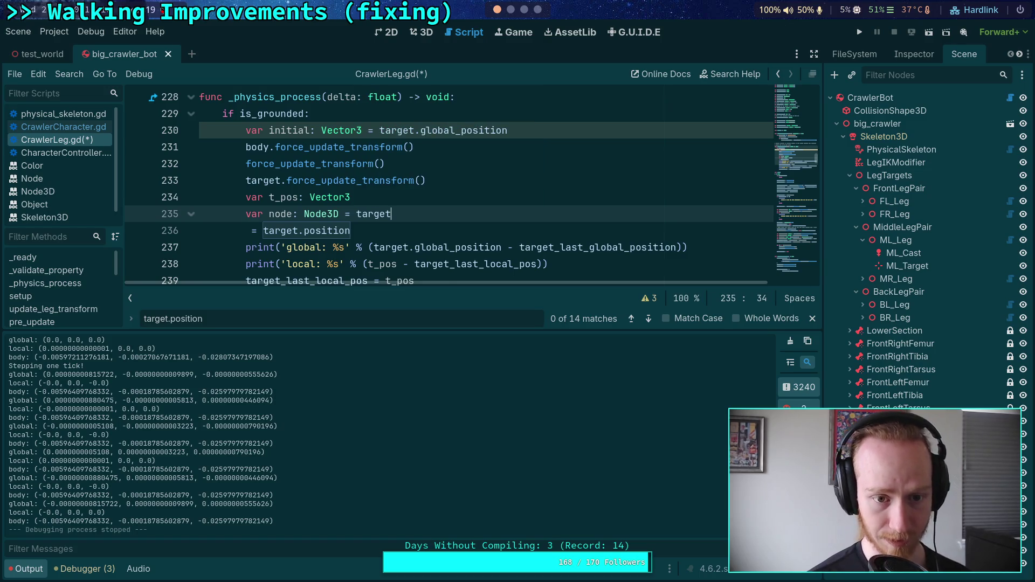
key(Return)
- Add a 'for i in range(1)' loop setting node = node.get_parent_node_3d()
text(var )
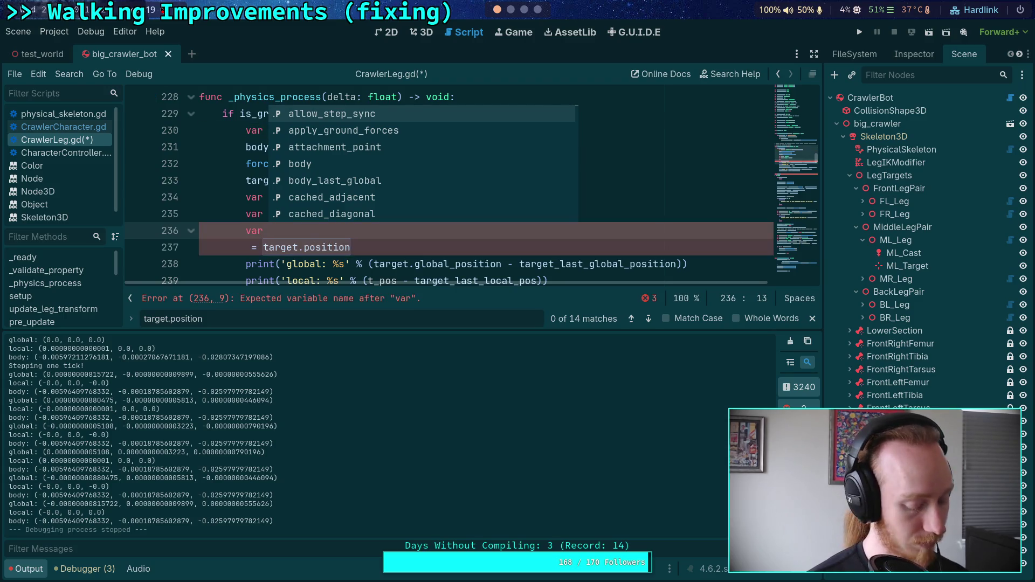
text(iteration)
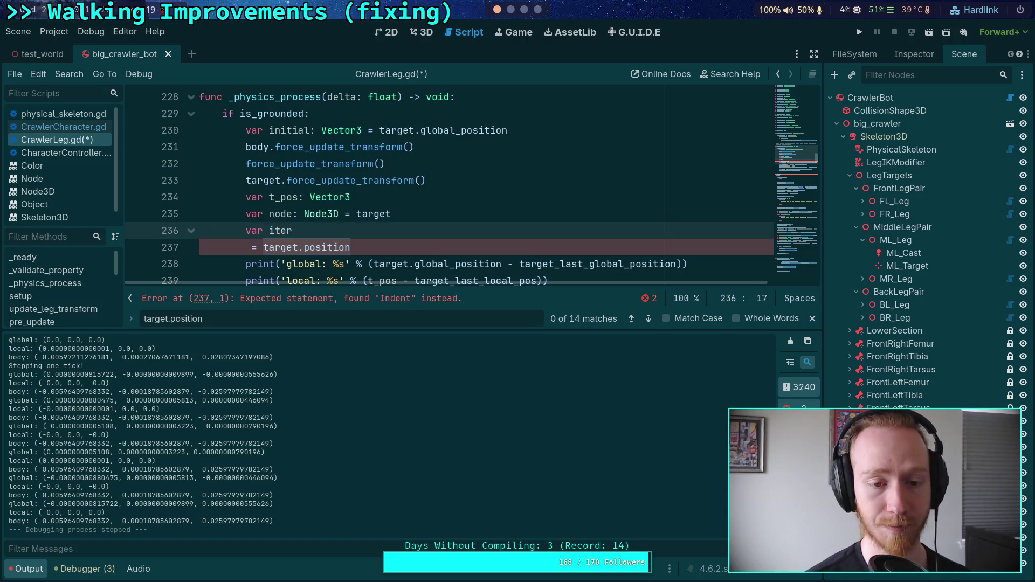
key(ctrl+BackSpace)
key(ctrl+BackSpace)
text(for i in range(1)
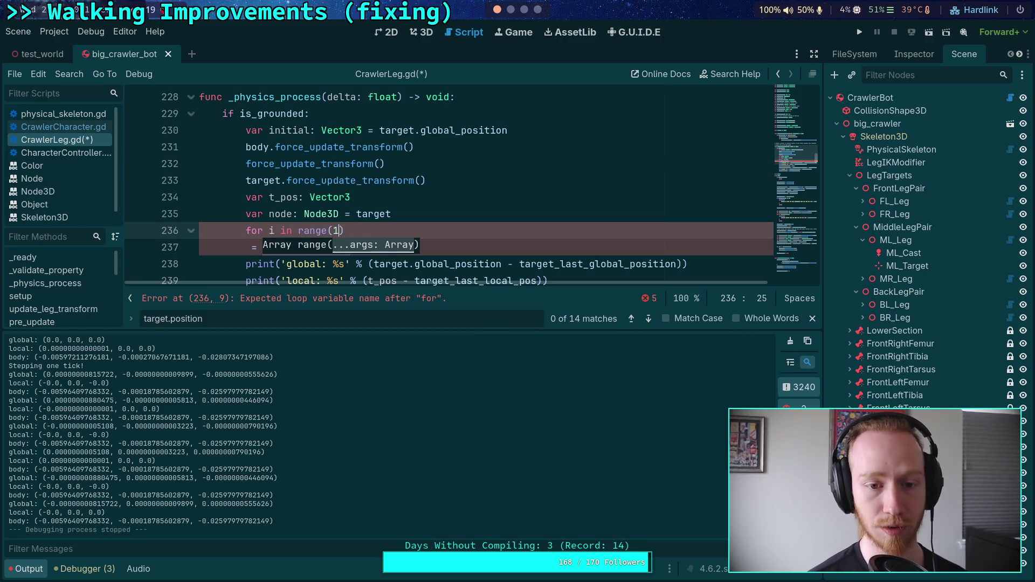
text())
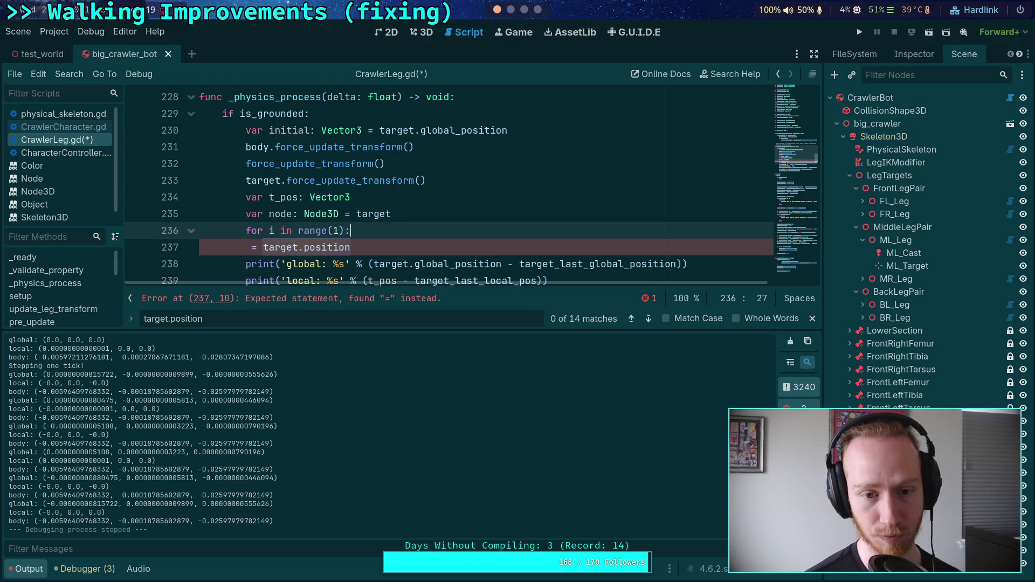
key(Return)
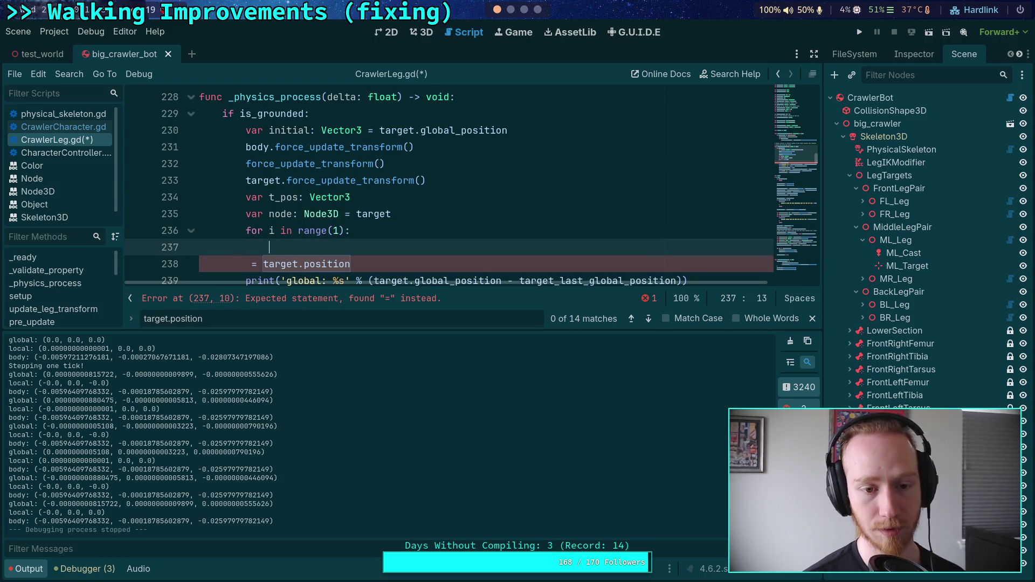
text(node = node.pa)
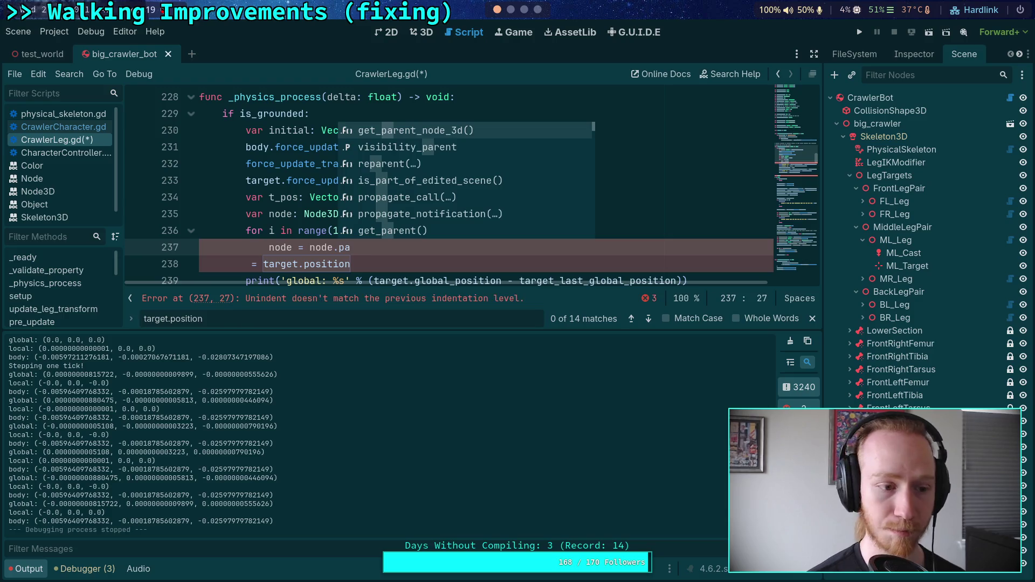
key(Return)
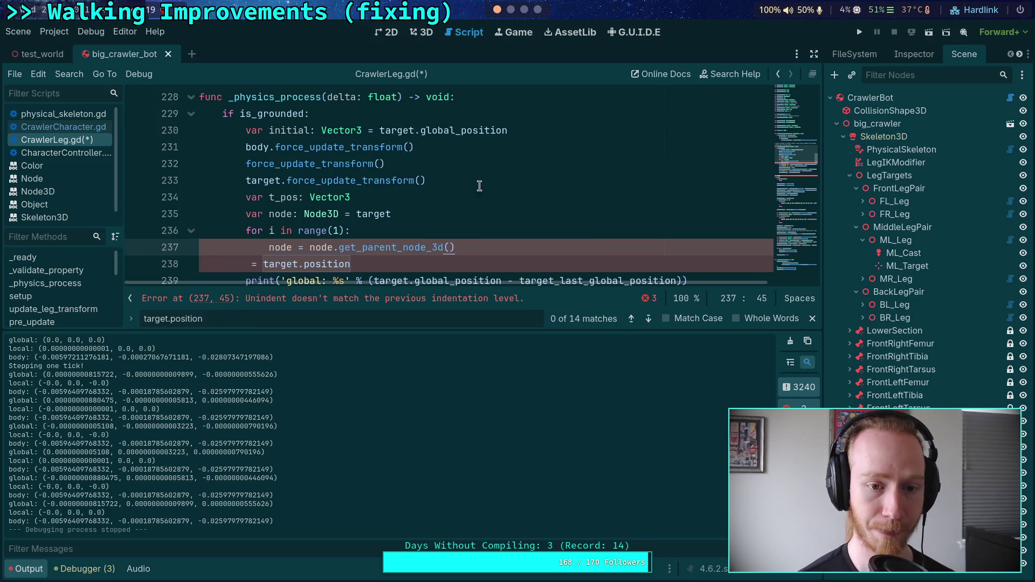
- Move the t_pos declaration below the loop, initialise it from node.position, and save
scroll(425, 216, down, 1)
click(242, 217)
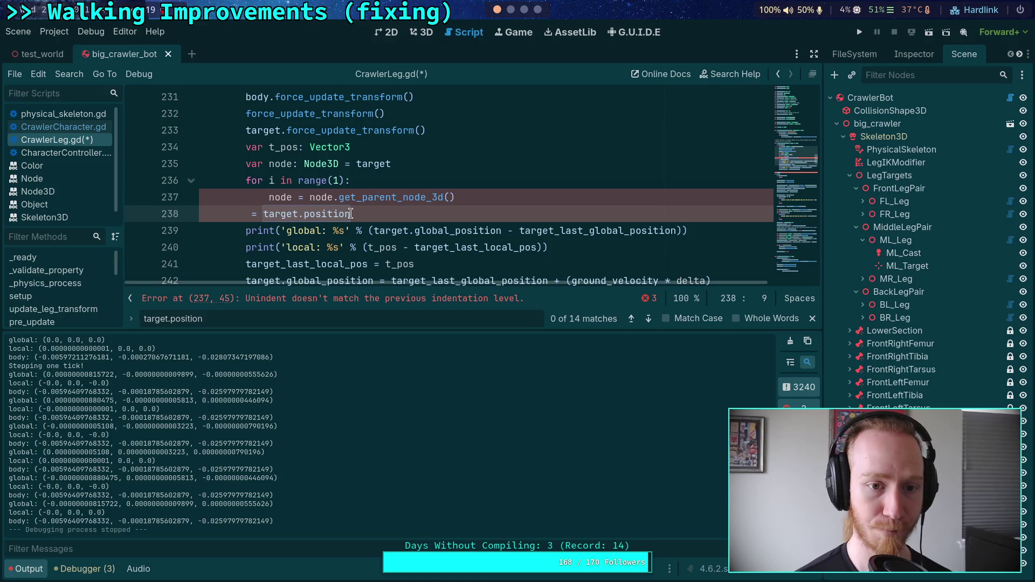
key(Up)
key(Up)
key(Up)
key(alt+Down)
key(alt+Down)
key(alt+Down)
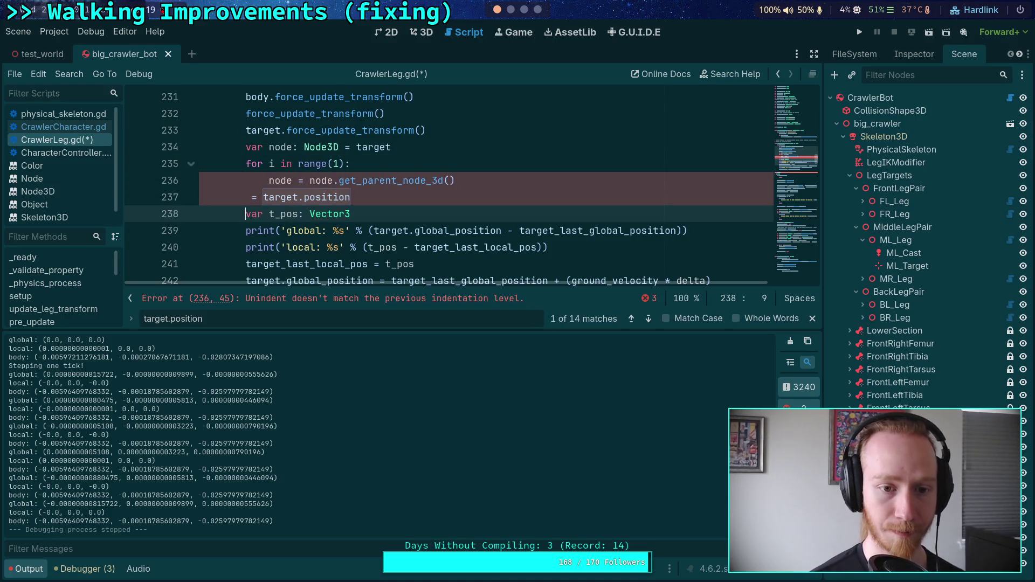
click(245, 197)
key(alt+Down)
key(shift+Tab)
key(shift+Tab)
key(BackSpace)
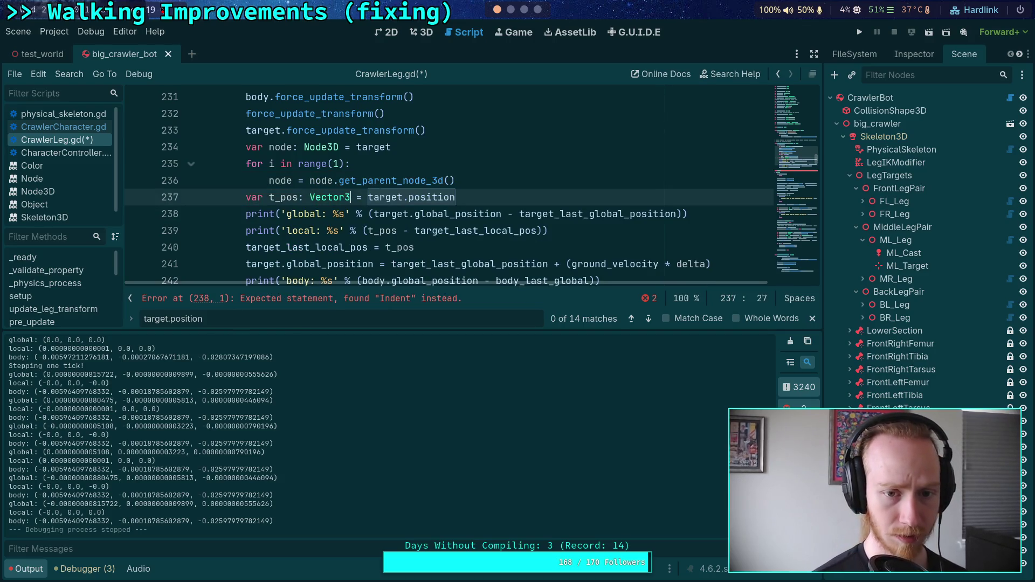
key(Right)
key(Right)
key(Right)
key(Delete)
key(Delete)
key(Delete)
key(Delete)
key(Delete)
text(node)
key(ctrl+s)
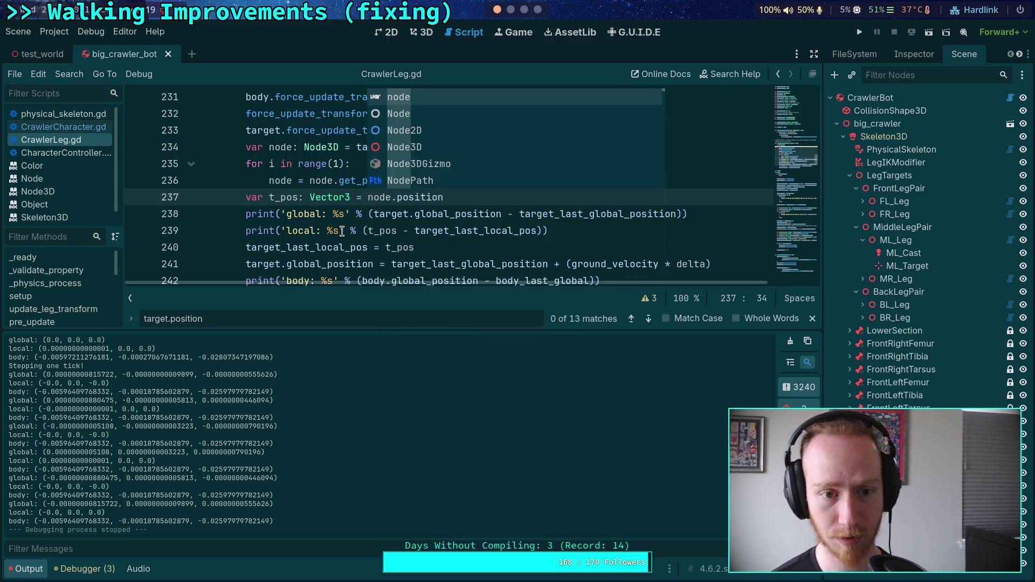
- Change t_pos to come from node.global_position and save
click(343, 231)
scroll(437, 231, up, 1)
double_click(413, 249)
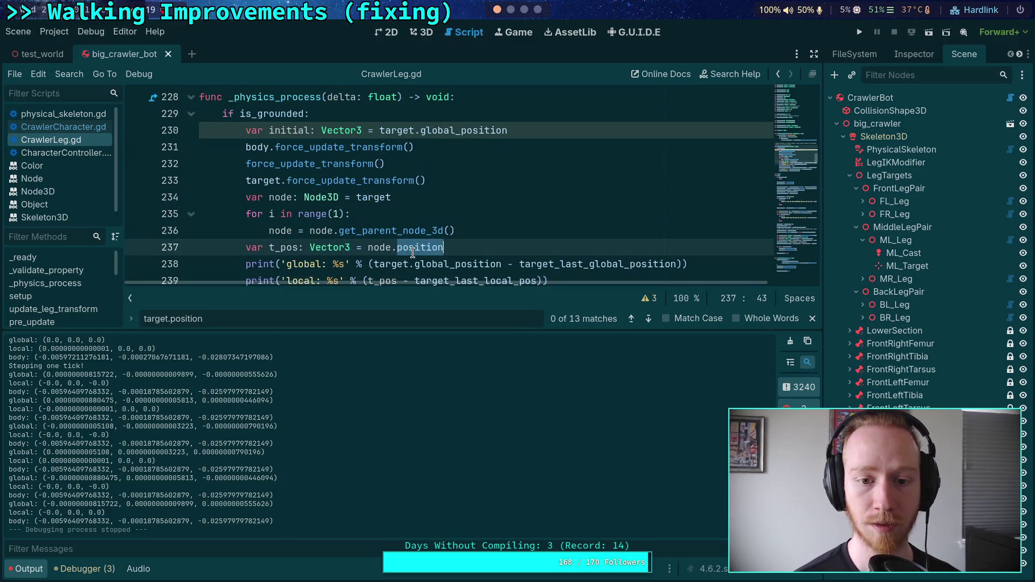
text(globa)
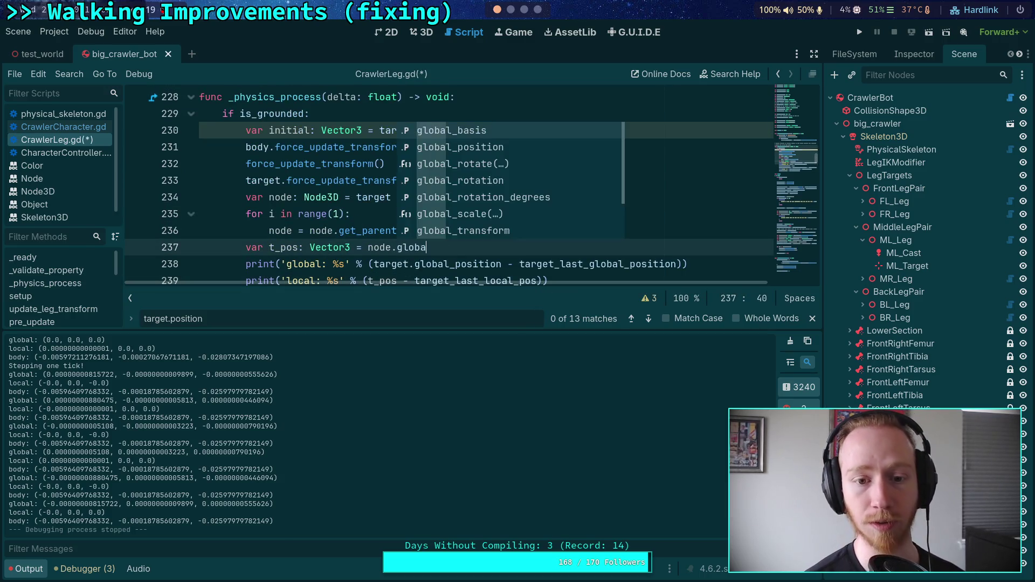
key(Down)
key(Return)
key(ctrl+s)
- Comment out the local print and use t_pos in the global delta print
scroll(472, 191, down, 1)
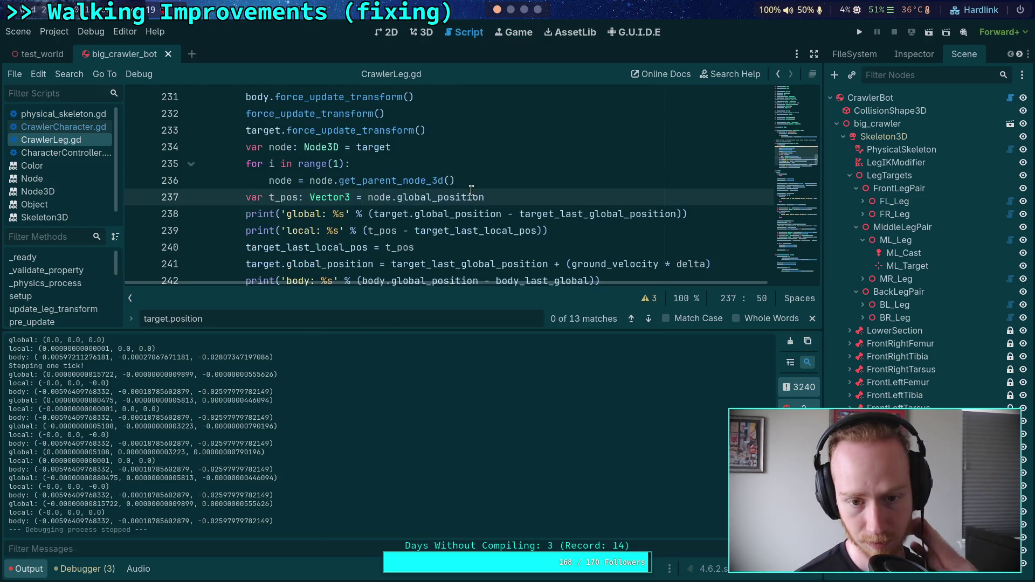
click(238, 230)
text(#)
scroll(252, 230, up, 1)
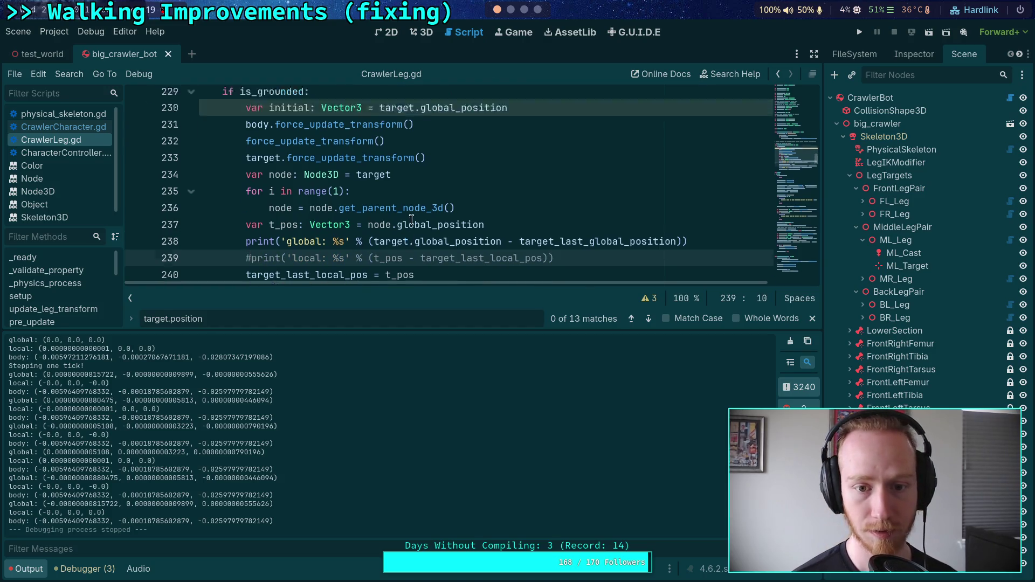
double_click(409, 262)
key(shift+Right)
key(shift+Right)
key(shift+Right)
text(t)
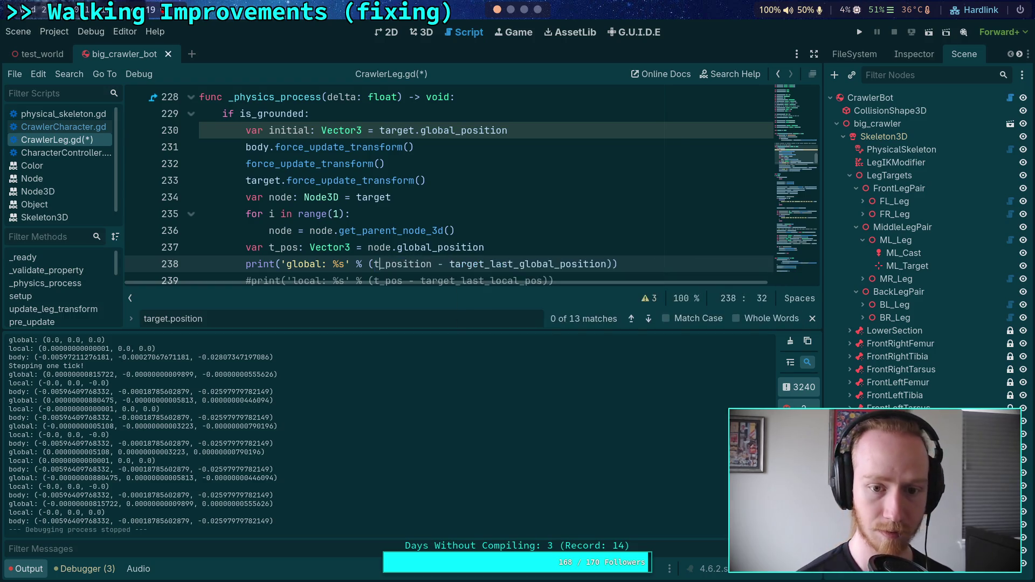
drag(402, 263, 434, 264)
key(BackSpace)
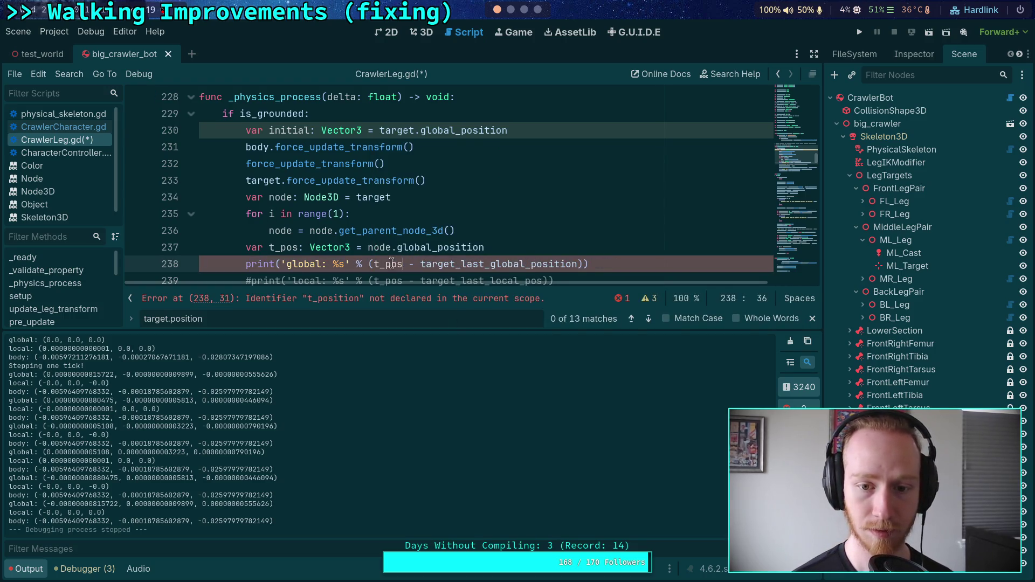
- Add 'target_last_global_position = t_pos' after the target_last_local_pos line
scroll(322, 214, down, 2)
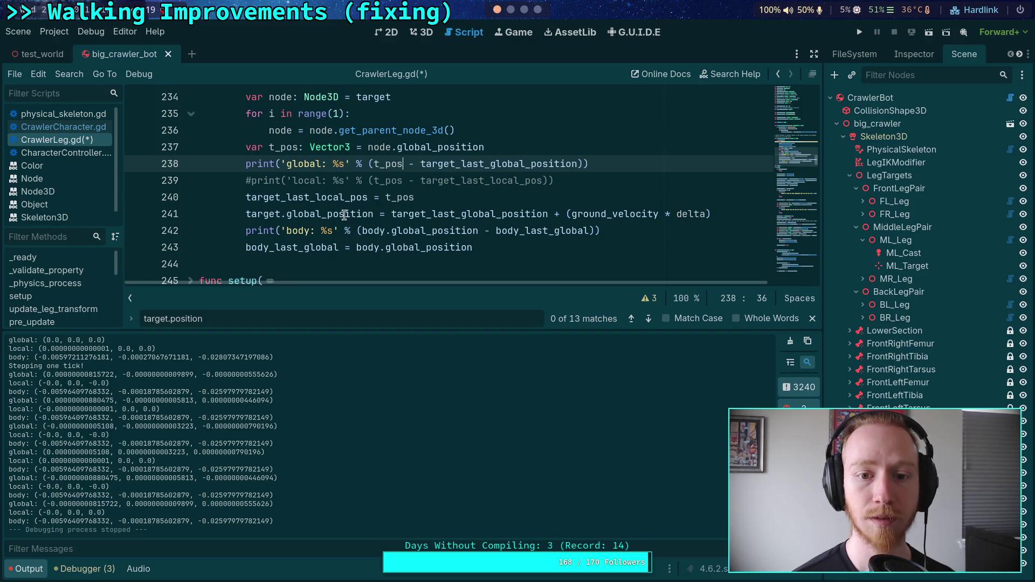
scroll(344, 214, up, 1)
click(258, 231)
click(459, 248)
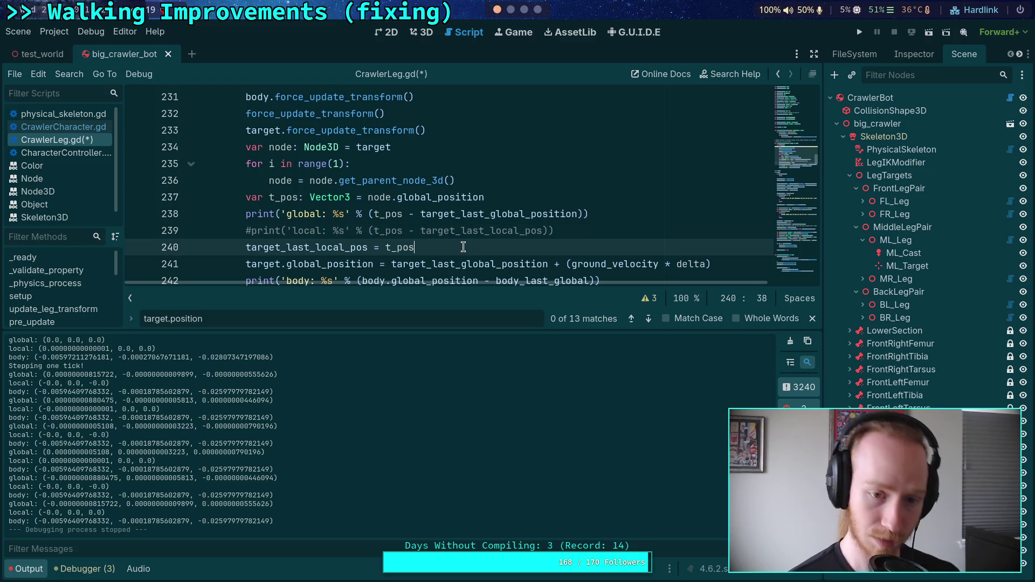
scroll(463, 247, up, 1)
scroll(464, 247, down, 1)
key(Return)
text(target_last_)
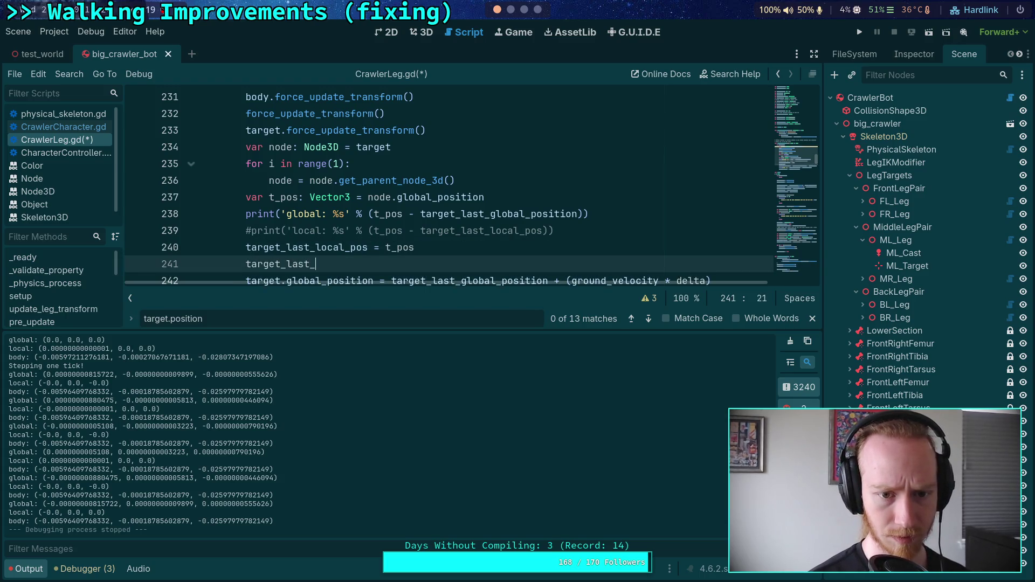
key(Return)
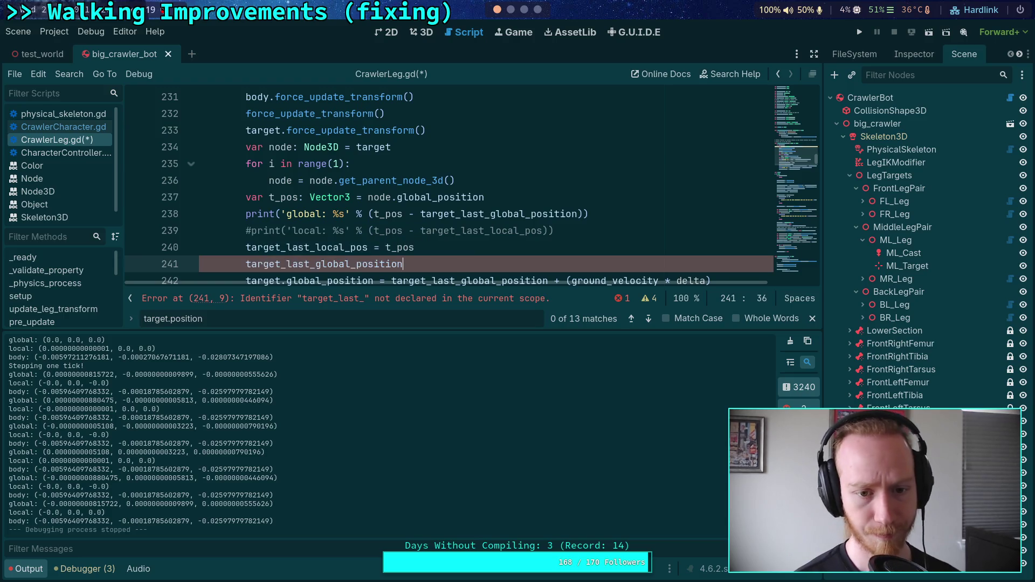
text( = t_pos)
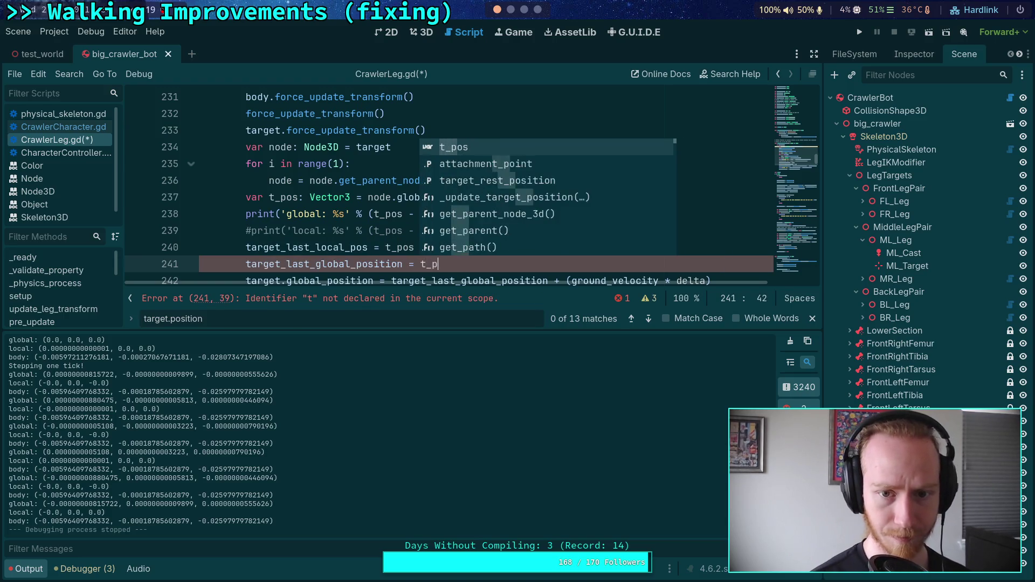
- Delete the target_last_local_pos line and commented local print, and collapse the Output panel
triple_click(406, 246)
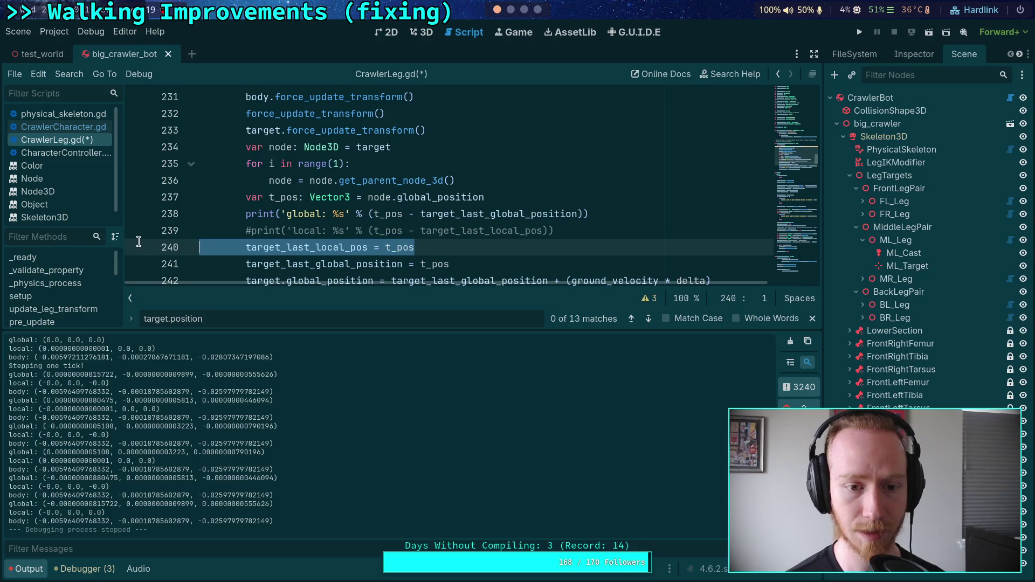
key(BackSpace)
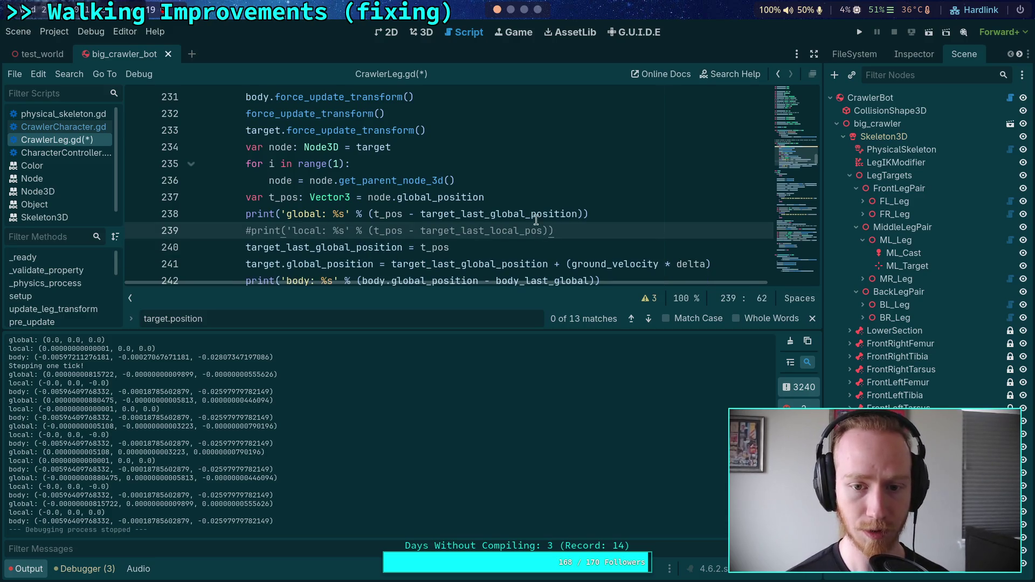
drag(599, 232, 593, 216)
key(BackSpace)
click(27, 568)
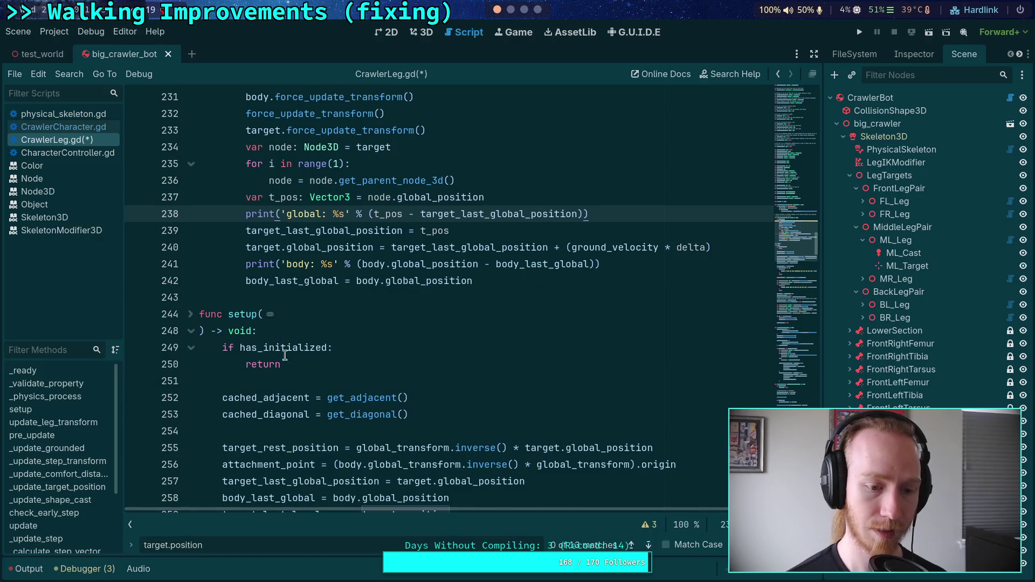
- Comment out the target global_position repositioning line with #
scroll(367, 366, up, 2)
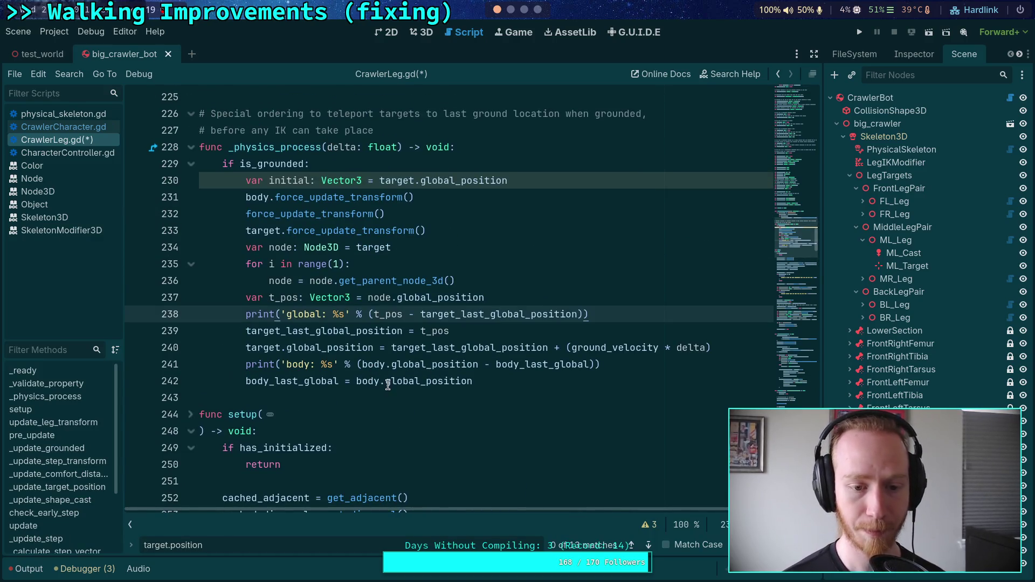
click(388, 385)
double_click(340, 348)
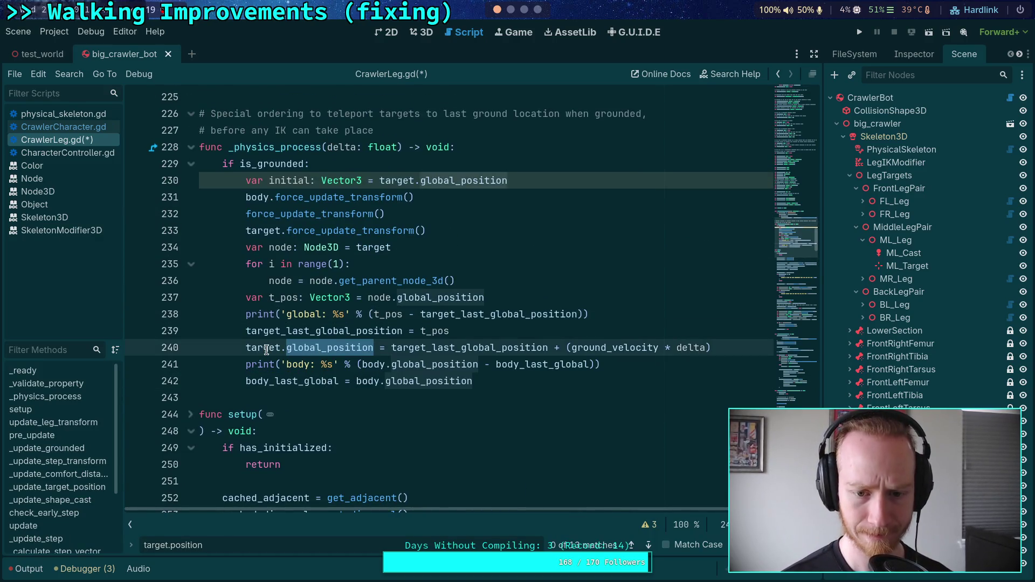
click(248, 350)
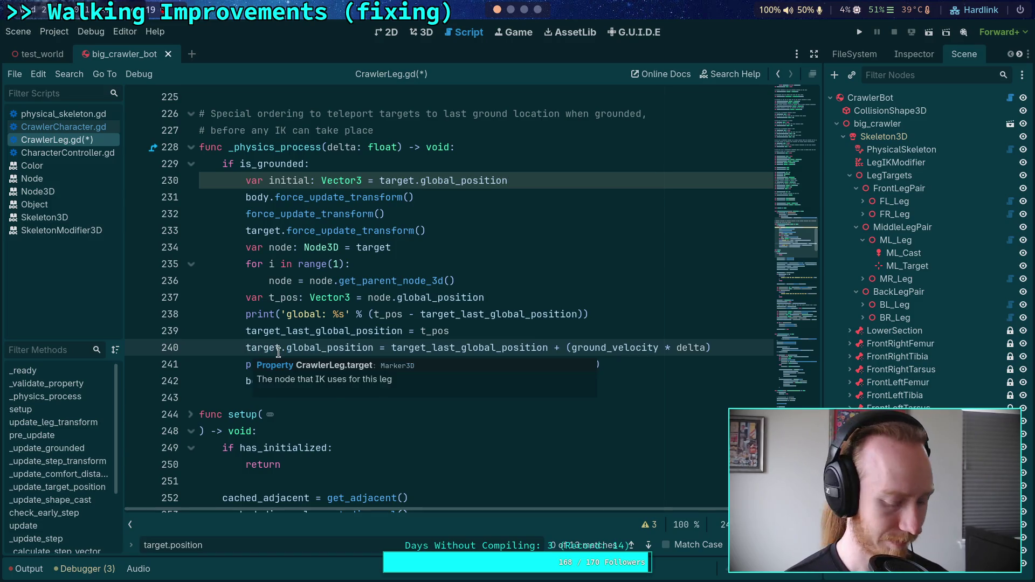
text(#)
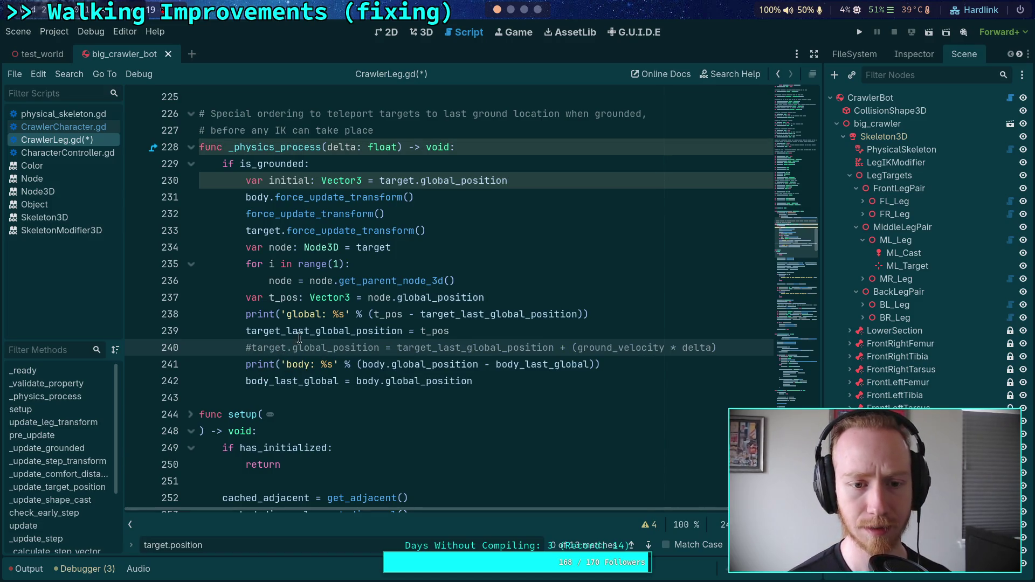
- Delete the four force_update_transform lines from _physics_process
drag(461, 229, 133, 199)
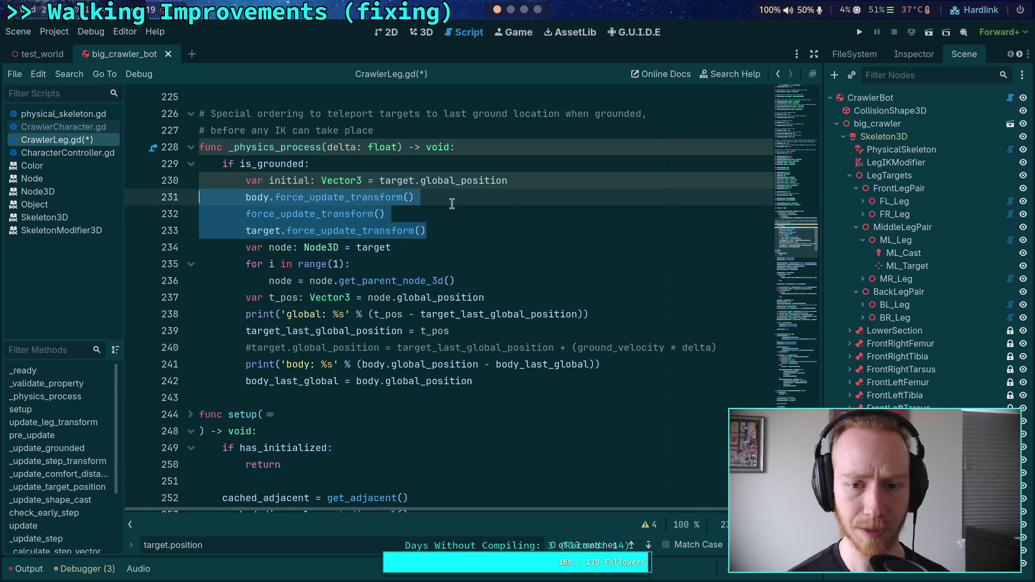
drag(426, 231, 153, 185)
key(Delete)
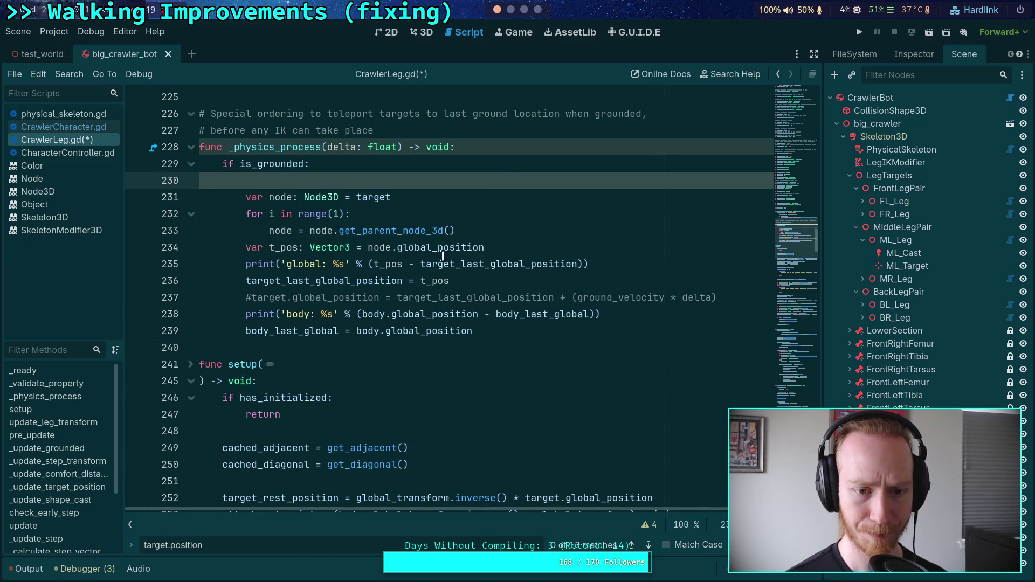
- Add a blank line after the global print and move the commented target line up the grounded block
click(537, 246)
click(642, 264)
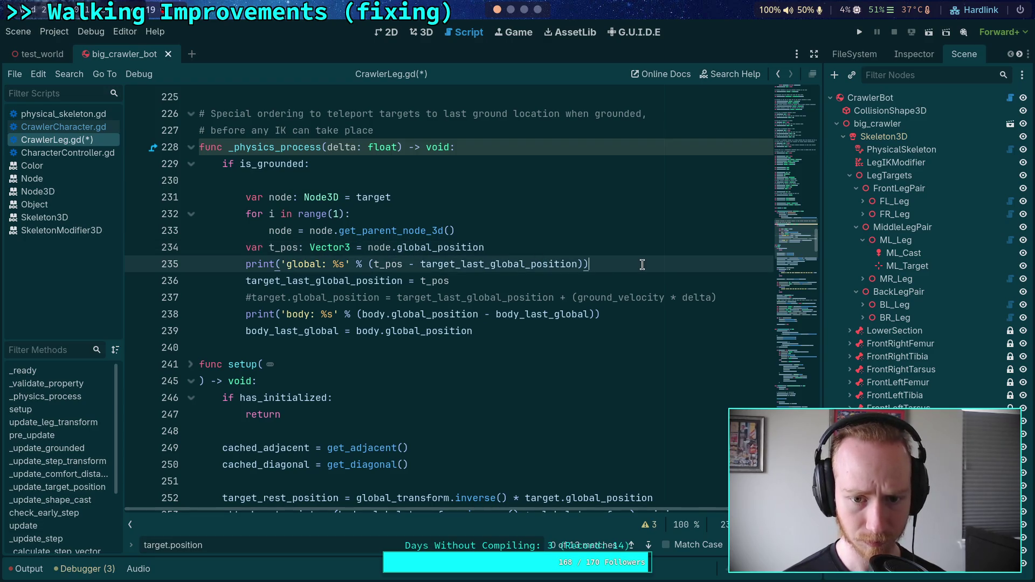
key(Return)
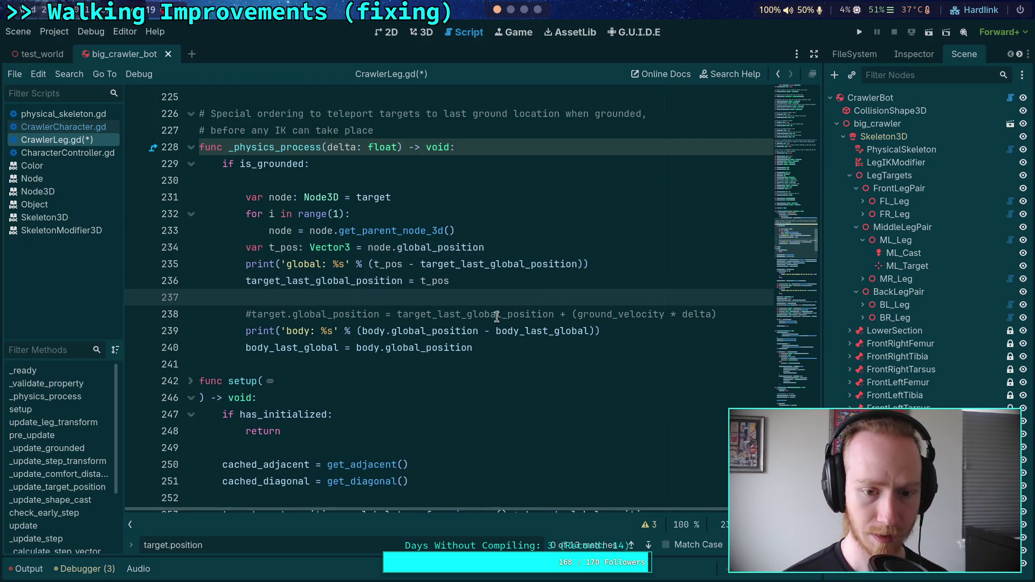
click(699, 313)
key(alt+Up)
key(alt+Up)
key(alt+Up)
key(alt+Up)
key(alt+Up)
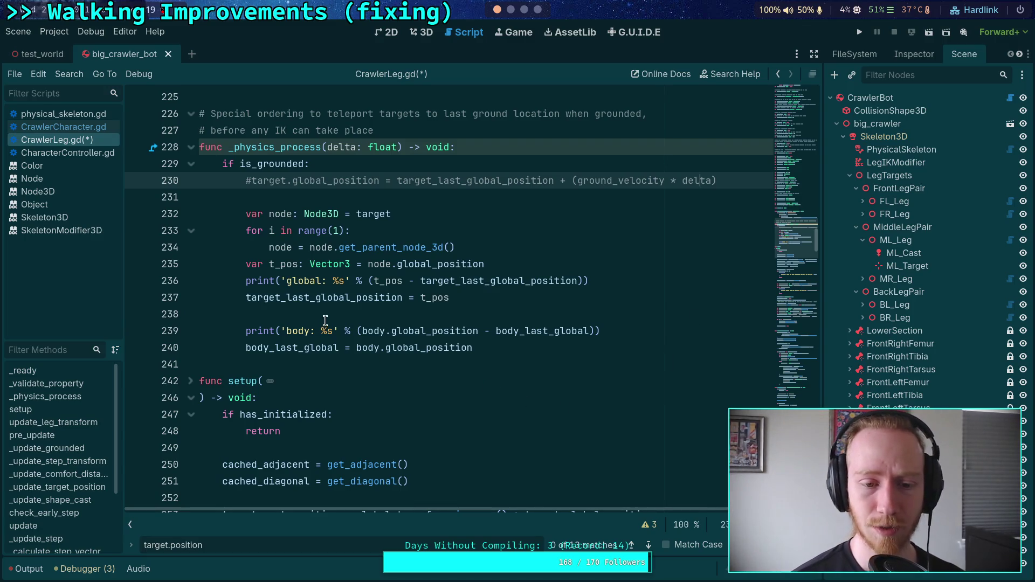
- Search for target_last_global_position and jump to its use in _update_target_position
double_click(346, 297)
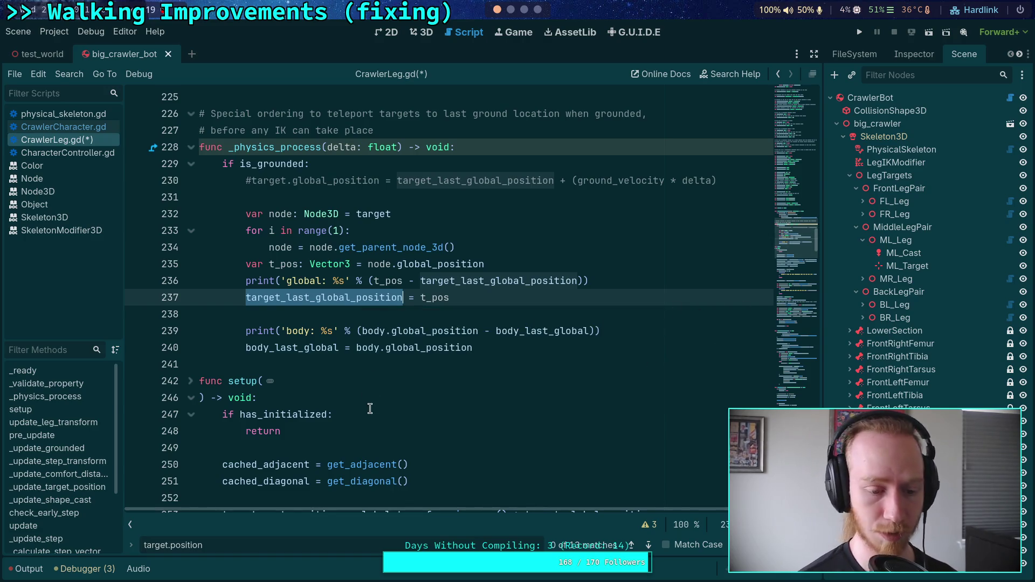
key(ctrl+f)
click(649, 545)
click(650, 545)
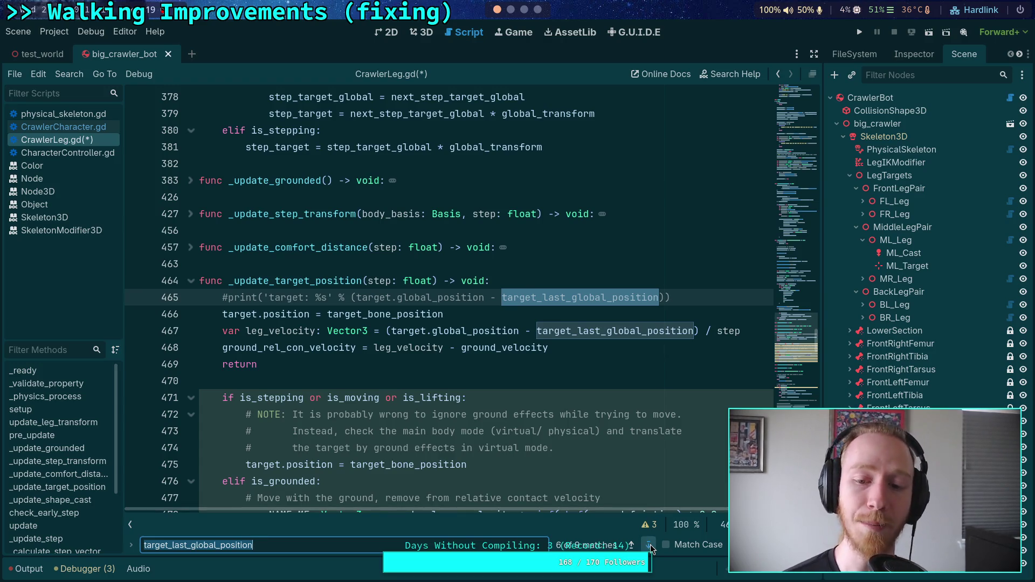
- Step through the remaining target_last_global_position matches, including lines 559–560, back to its declaration
click(651, 544)
click(650, 545)
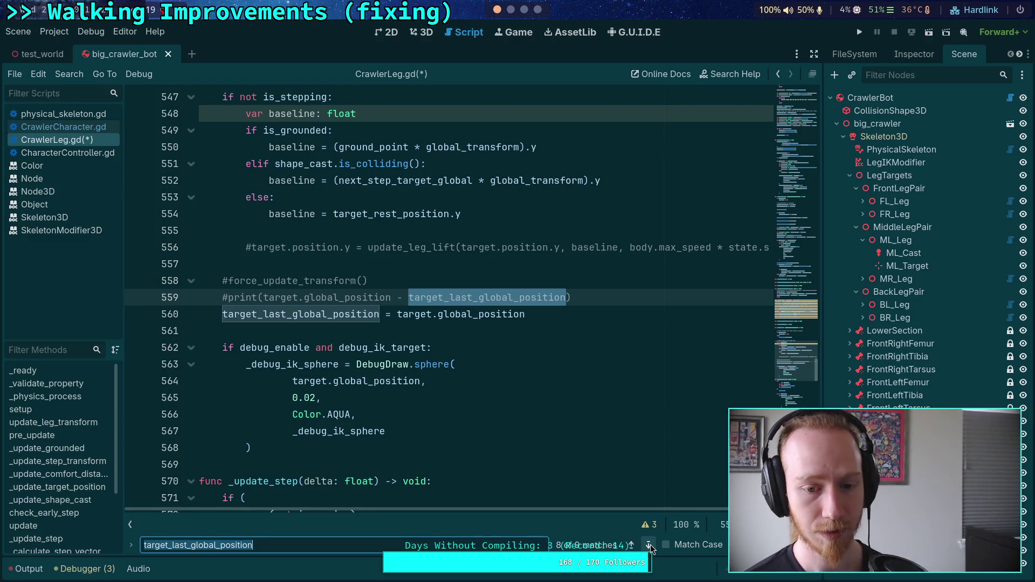
click(651, 544)
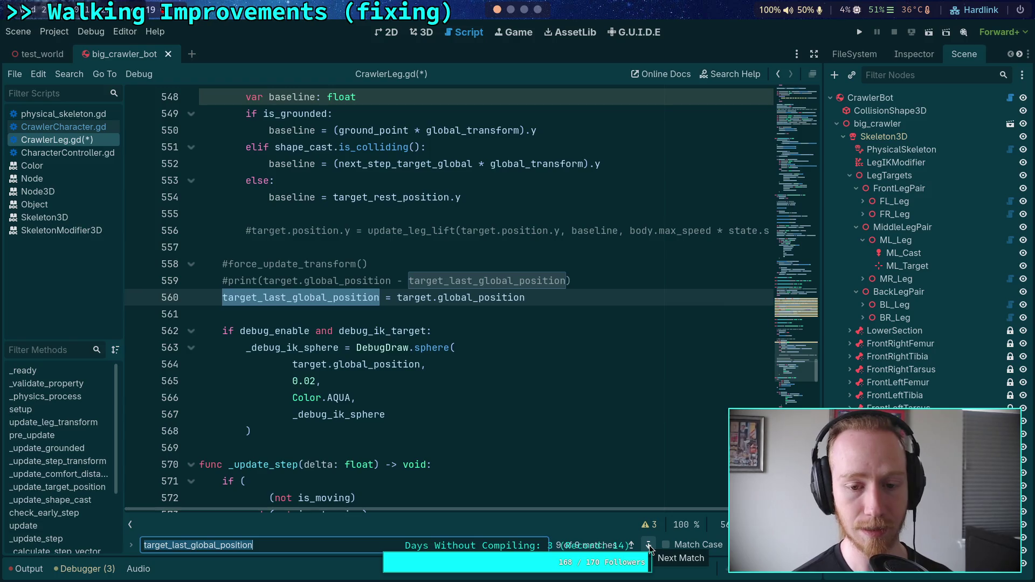
click(650, 545)
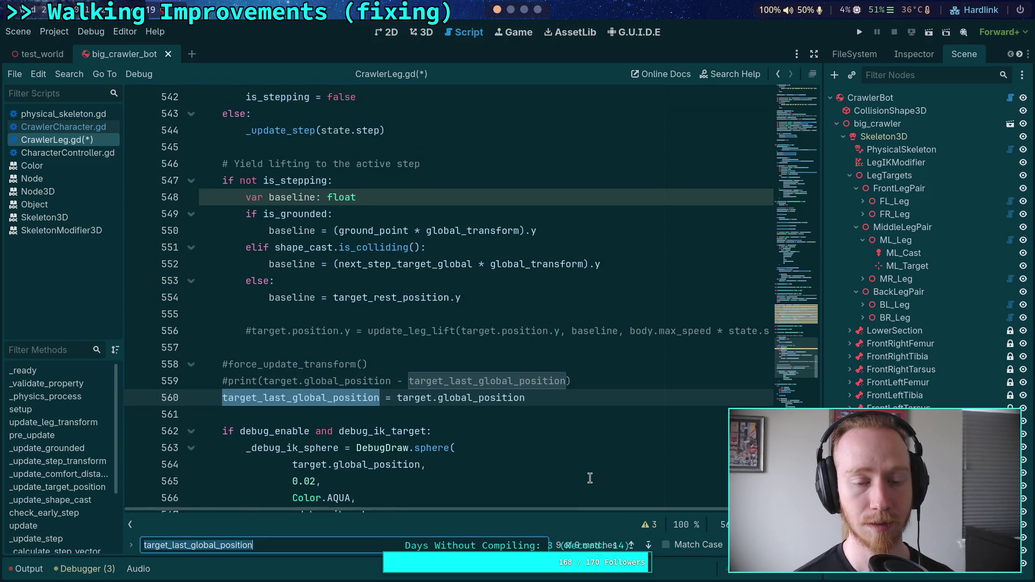
- Rename target_last_local_pos on line 203 to target_last_pos by deleting 'local_'
scroll(531, 432, down, 10)
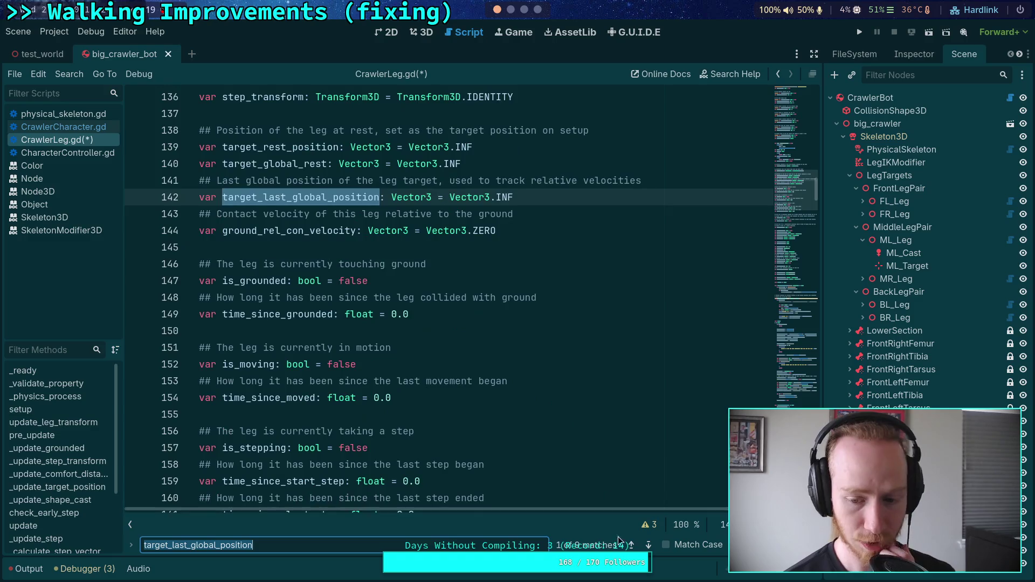
scroll(508, 424, down, 9)
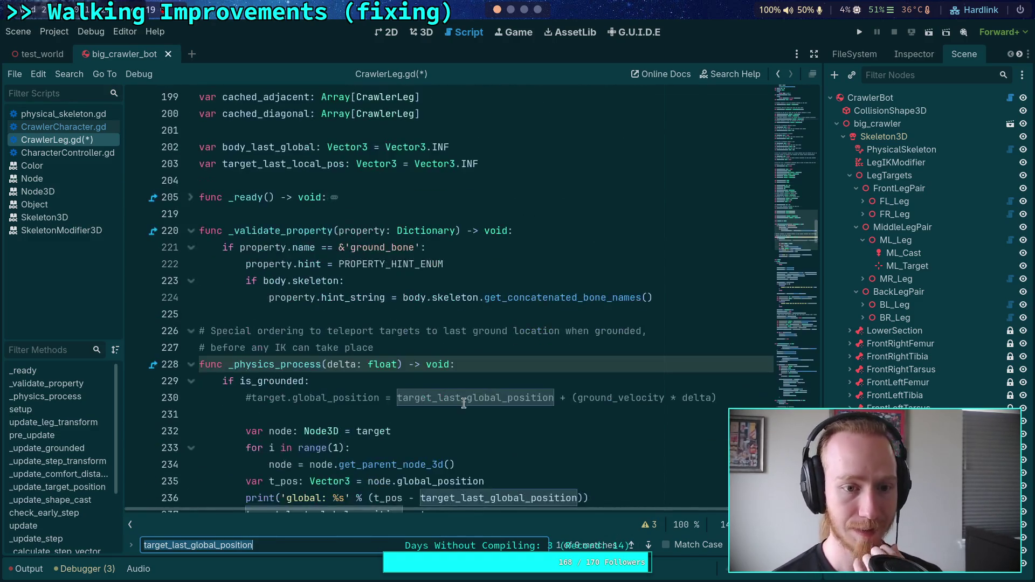
scroll(246, 268, up, 2)
mouse_move(222, 264)
mouse_down()
mouse_move(345, 264)
mouse_move(293, 263)
mouse_move(328, 263)
mouse_up()
key(BackSpace)
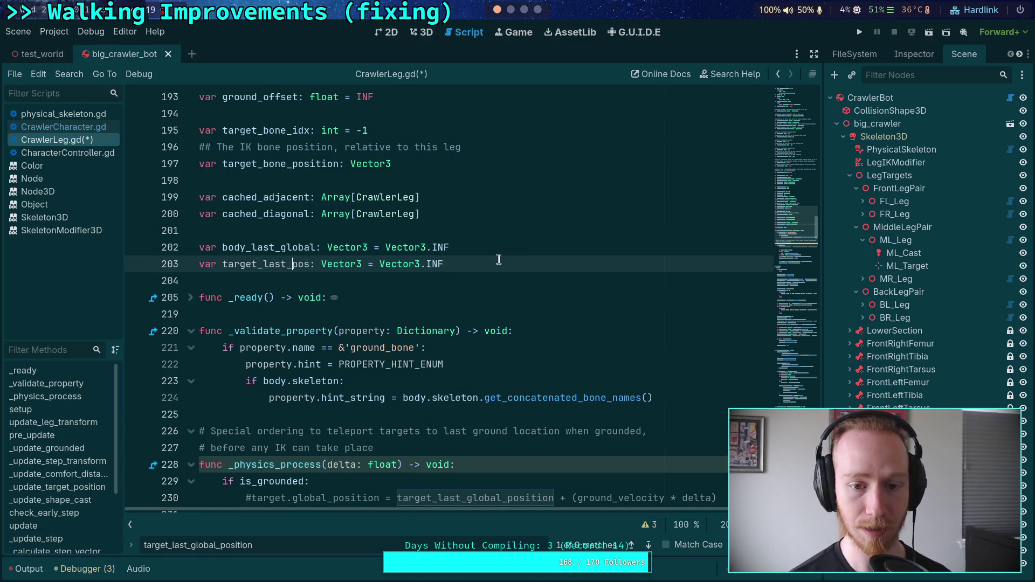
- Declare a new member 'var target_node: Node3D = null' below target_last_pos
key(Return)
text(var targ)
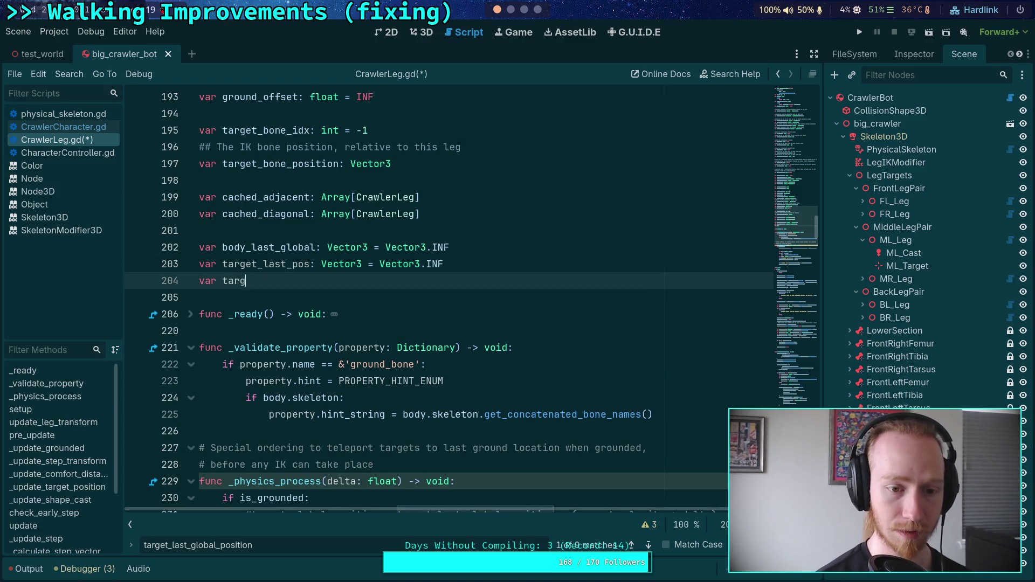
text(et_nod)
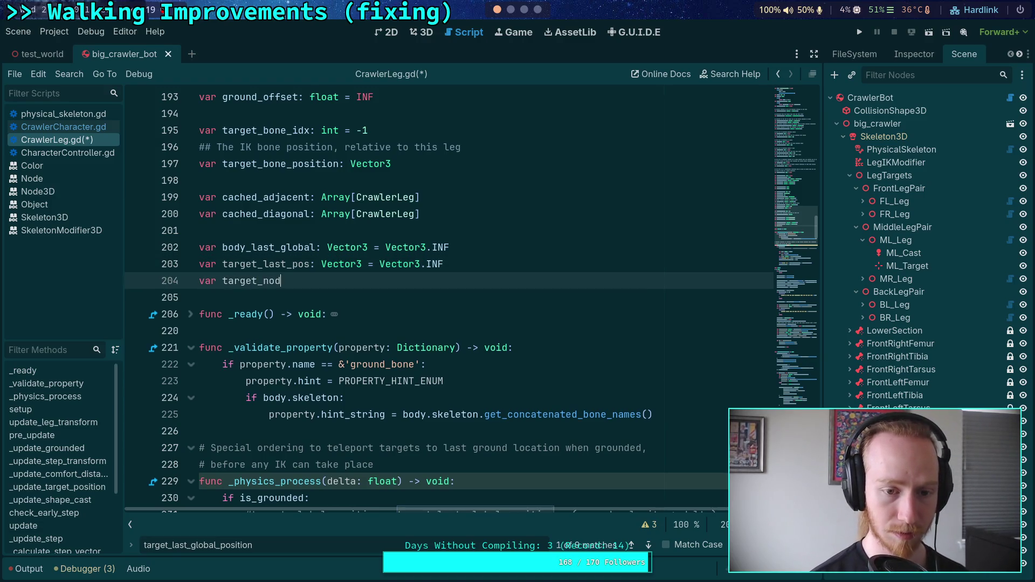
text(e: Nod)
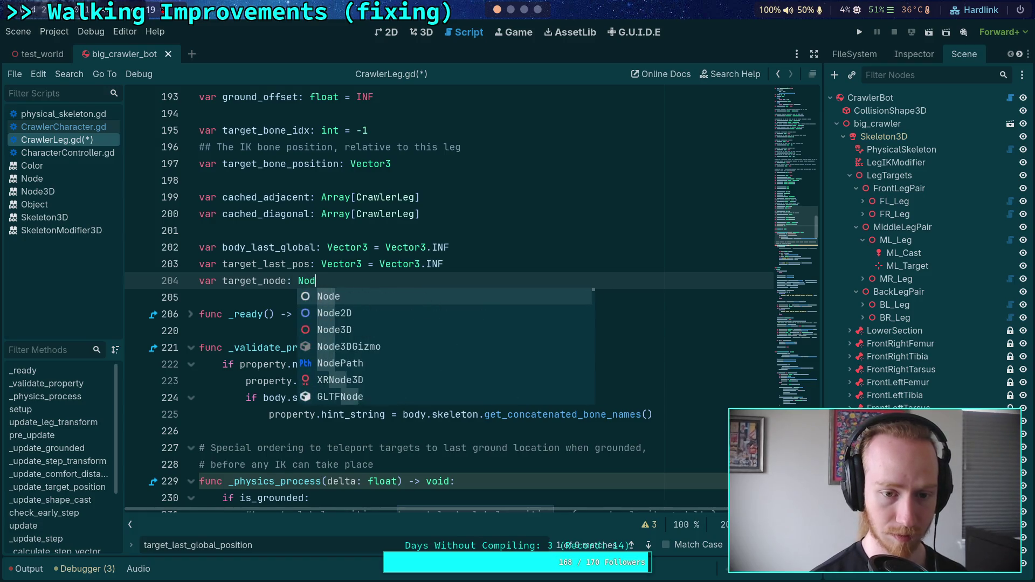
text(e3D = )
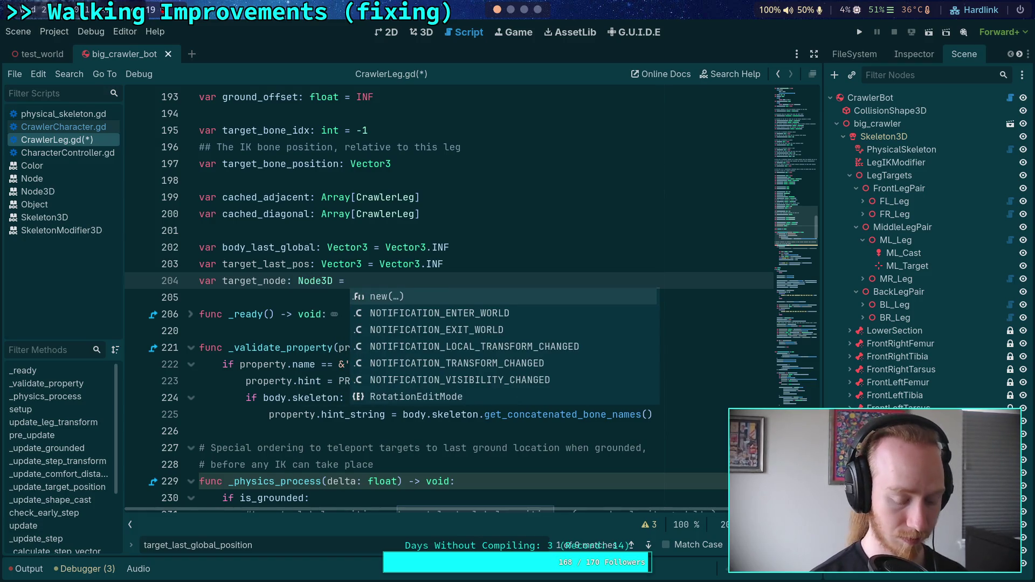
text(null)
click(490, 264)
- Replace the local 'var node: Node3D' declaration in _physics_process with target_node
scroll(486, 265, down, 3)
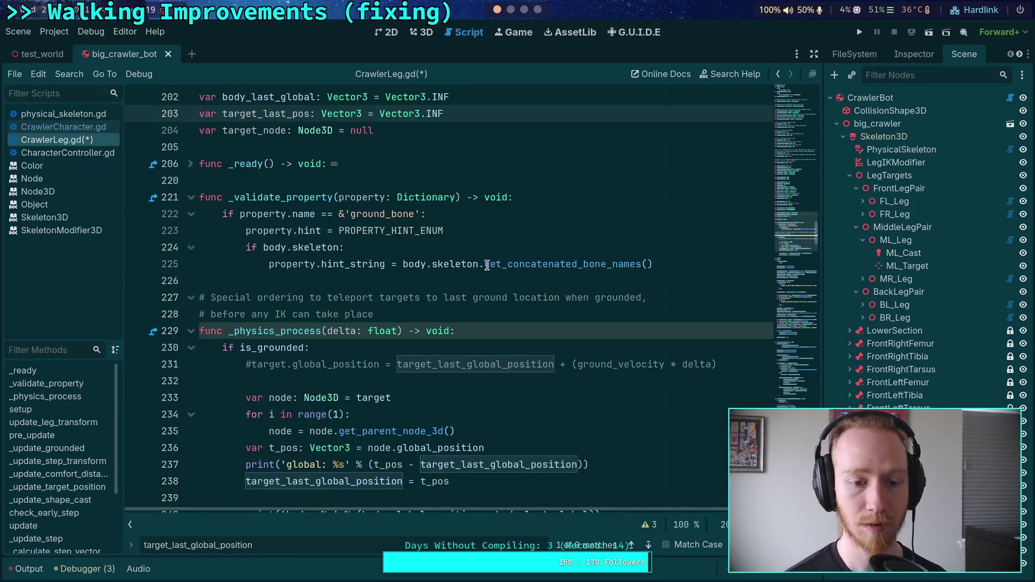
scroll(486, 265, down, 2)
mouse_move(434, 329)
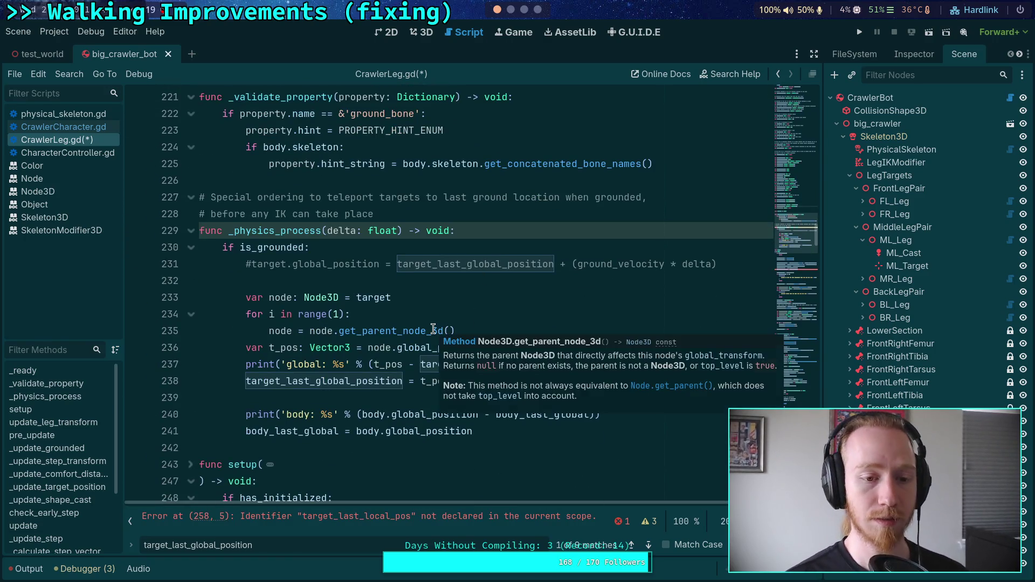
click(453, 303)
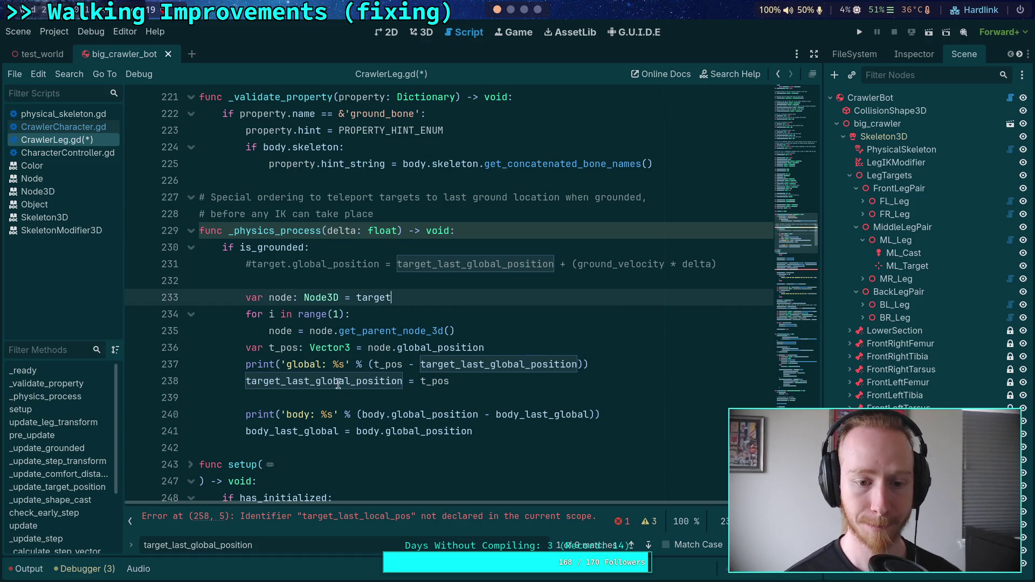
key(shift+Up)
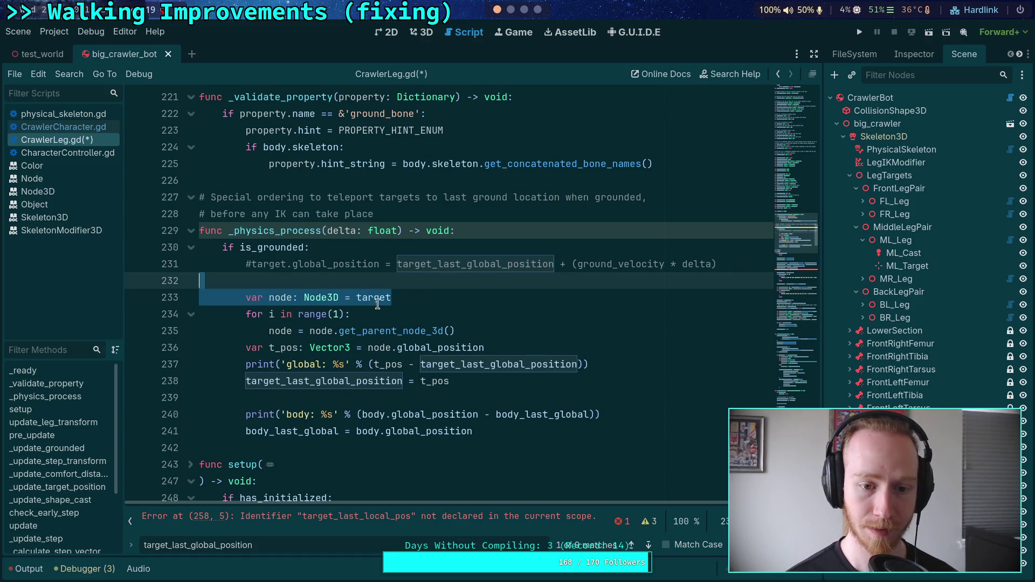
double_click(279, 299)
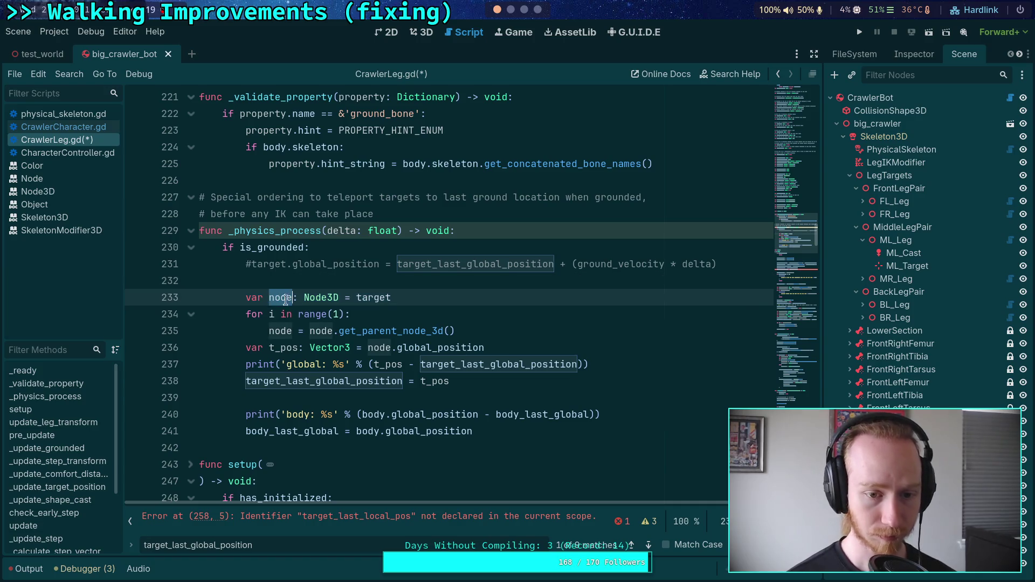
drag(338, 298, 245, 298)
text(target_node)
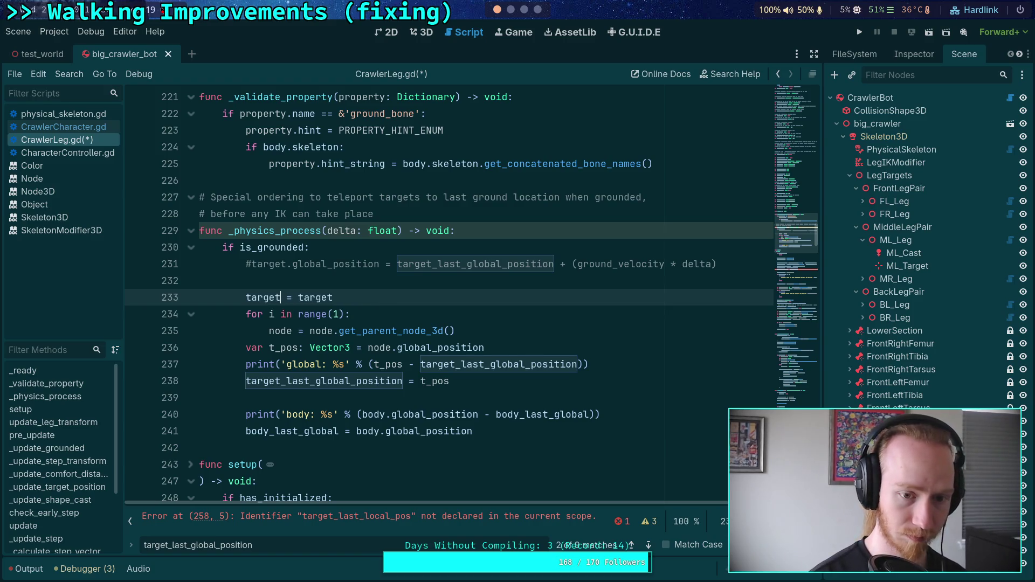
- Paste target_node over each 'node' on the parent lookup and t_pos lines
click(279, 330)
double_click(289, 299)
key(ctrl+c)
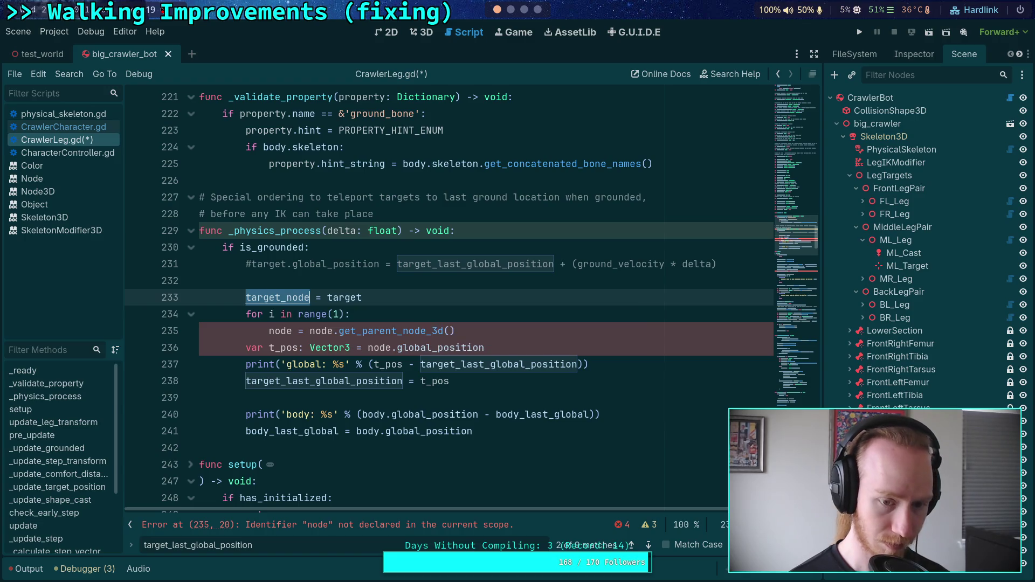
double_click(281, 330)
key(ctrl+v)
double_click(360, 330)
key(ctrl+v)
double_click(378, 347)
key(ctrl+v)
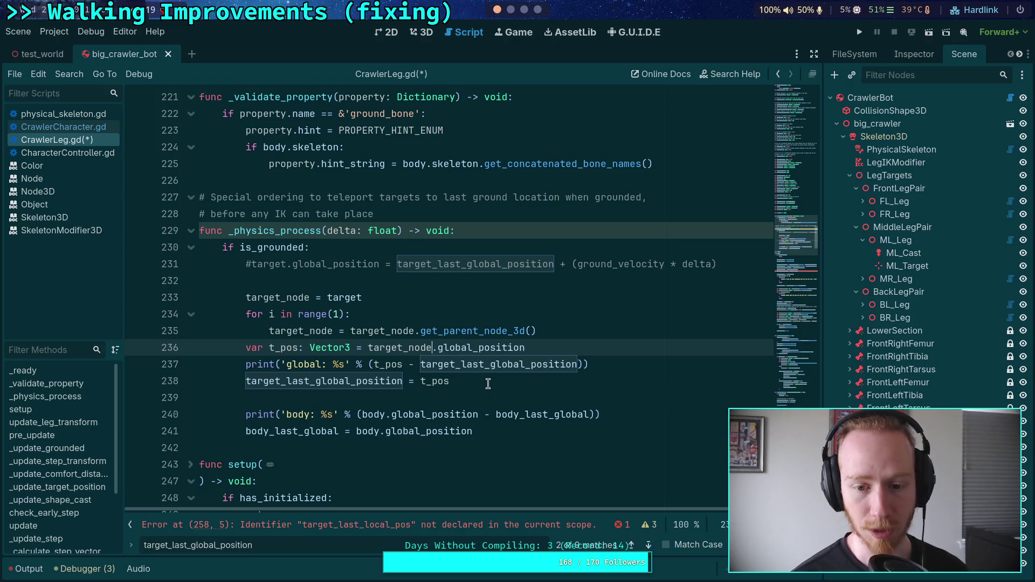
scroll(488, 384, down, 1)
- Change the bookkeeping variable on line 238 from target_last_global_position to target_last_pos
click(484, 335)
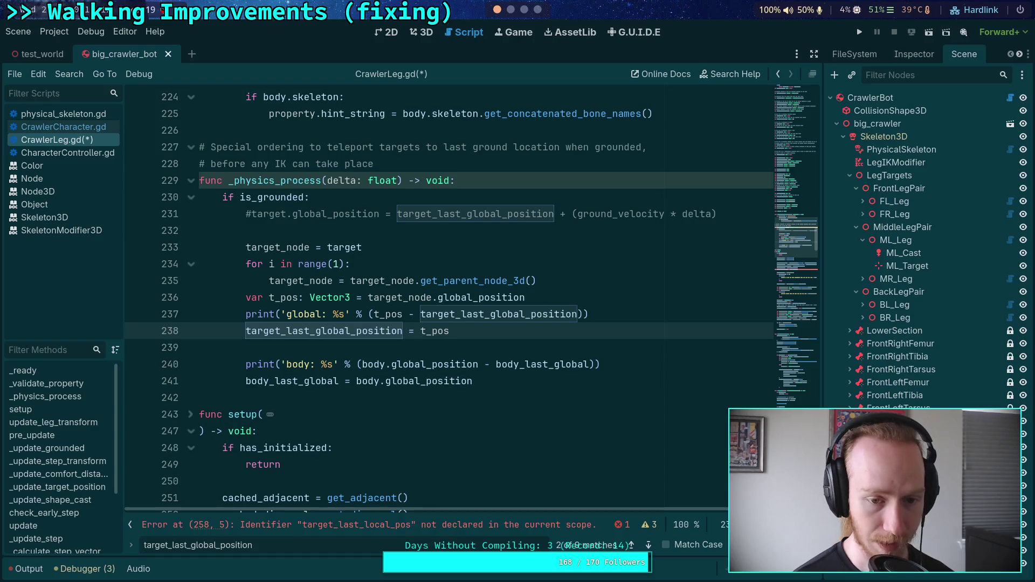
key(ctrl+x)
key(ctrl+v)
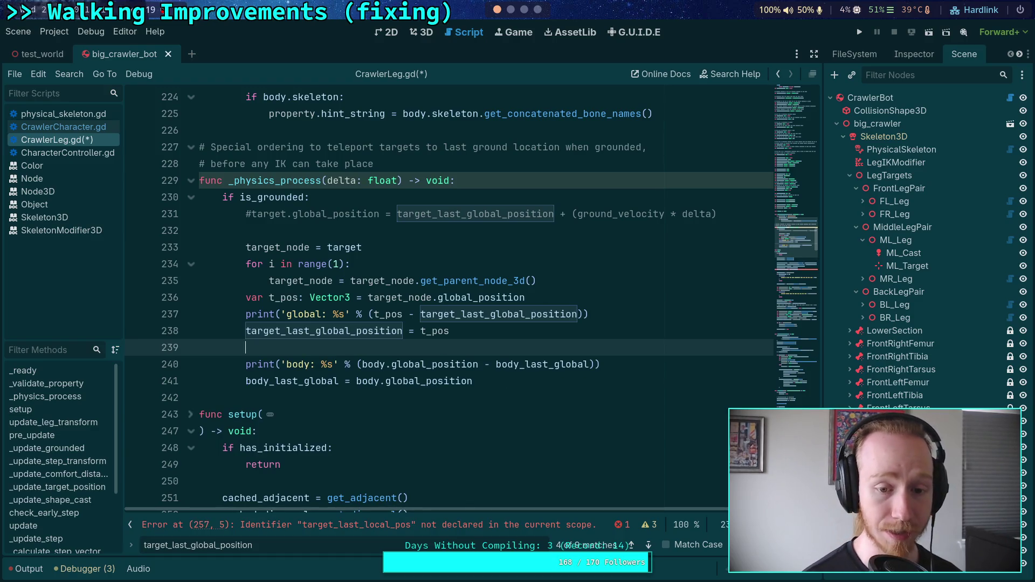
drag(794, 256, 791, 250)
scroll(288, 388, up, 10)
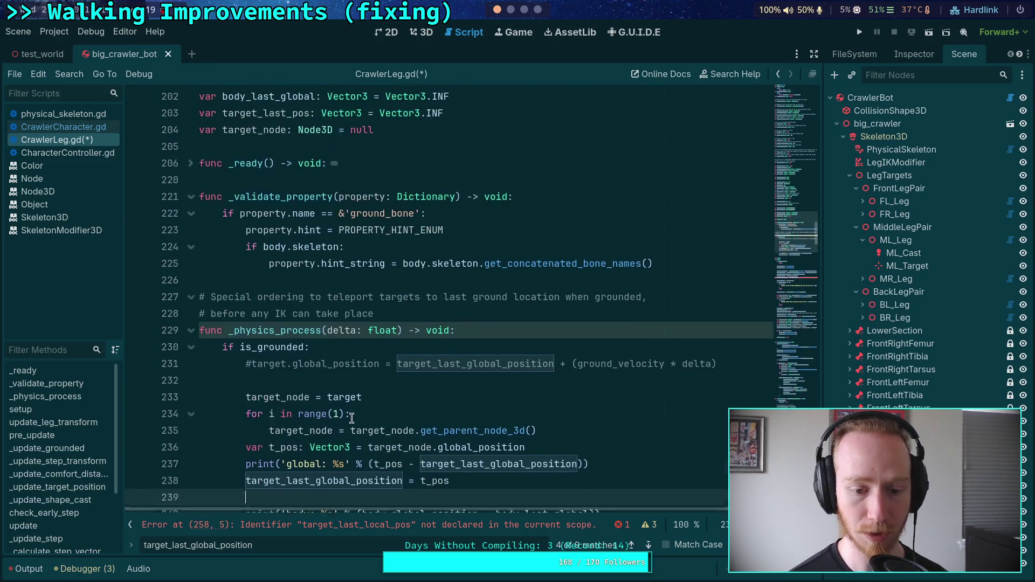
double_click(287, 389)
text(ta)
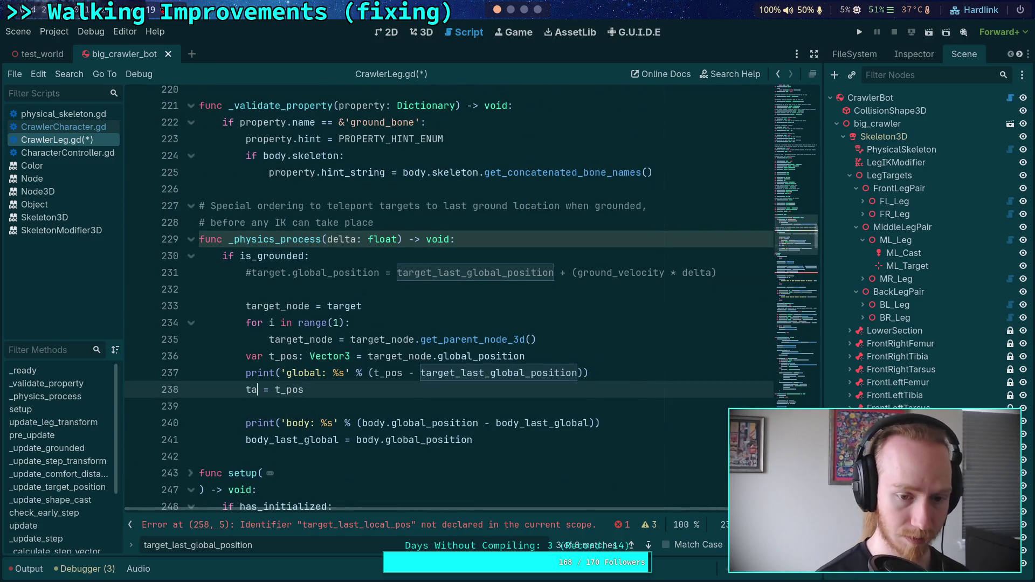
key(Down)
key(Down)
key(Down)
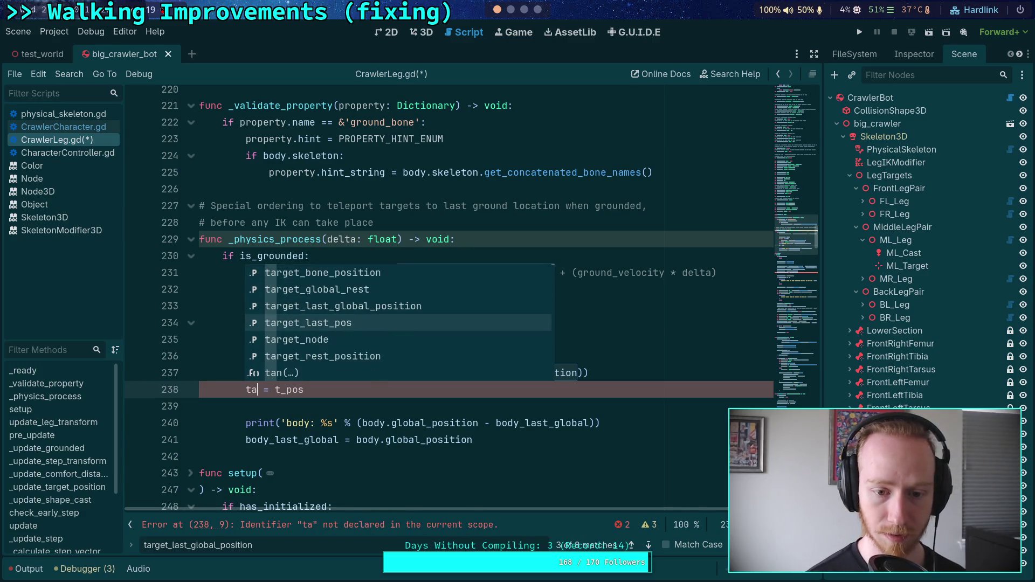
key(Return)
- Make the global debug print subtract target_last_pos instead of target_last_global_position
double_click(515, 373)
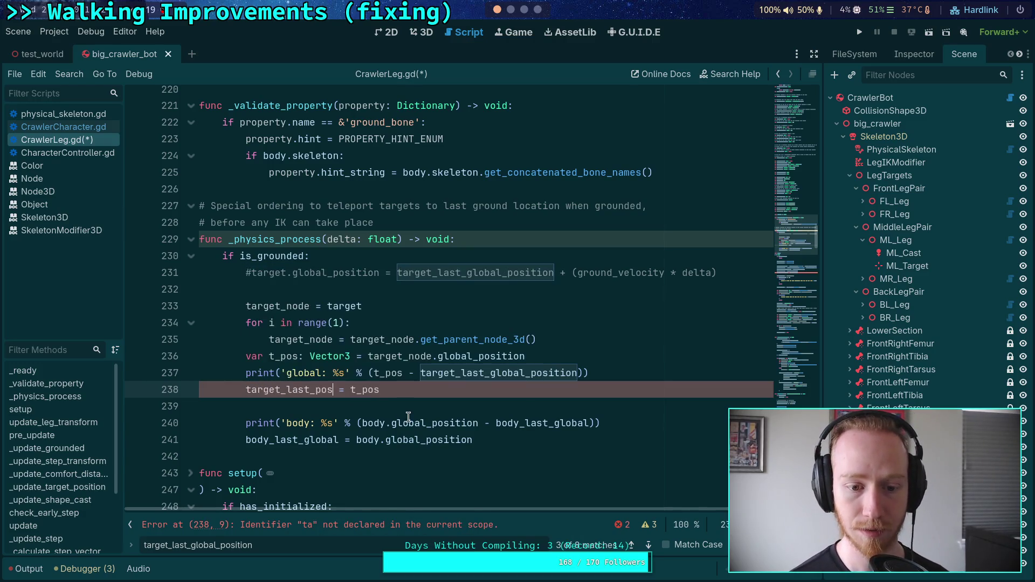
text(target_)
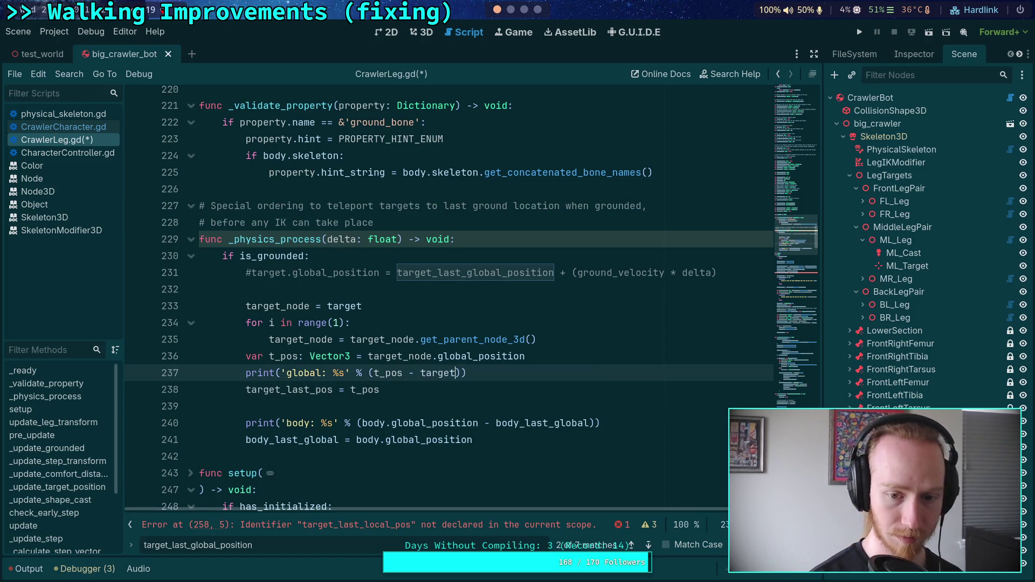
text(la)
key(Return)
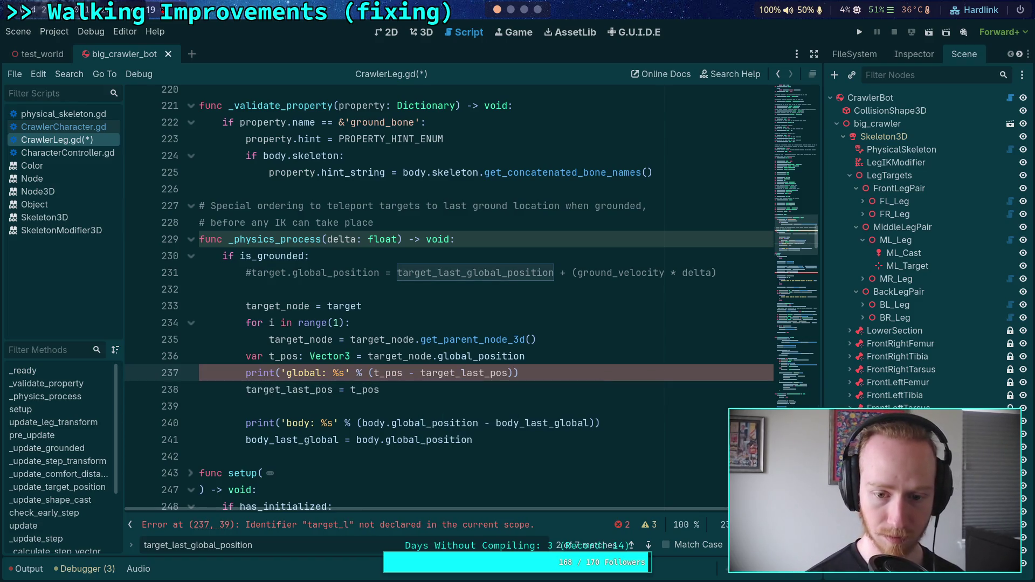
click(491, 392)
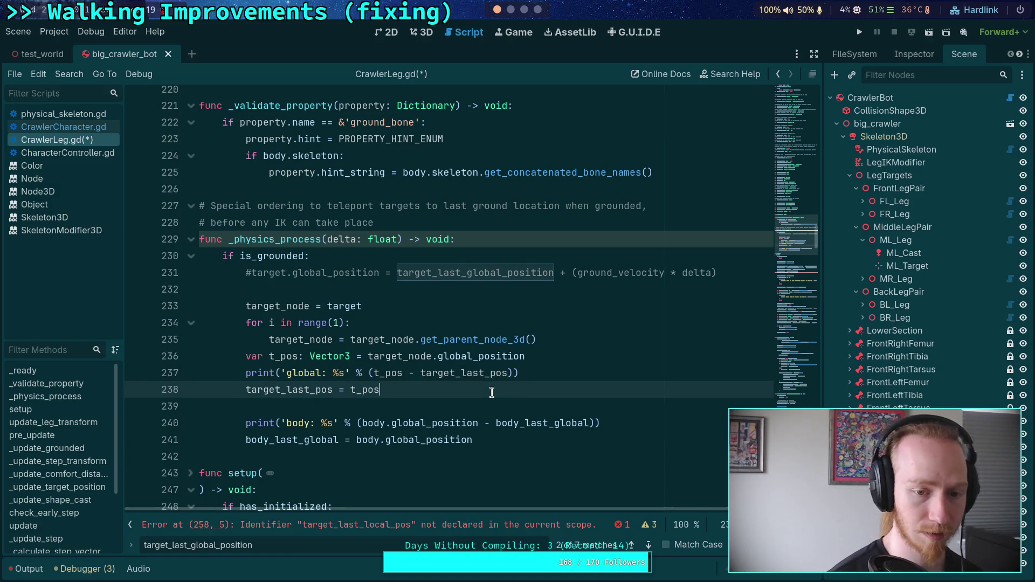
- Change the parent loop from range(1) to range(0) and save the script
double_click(339, 322)
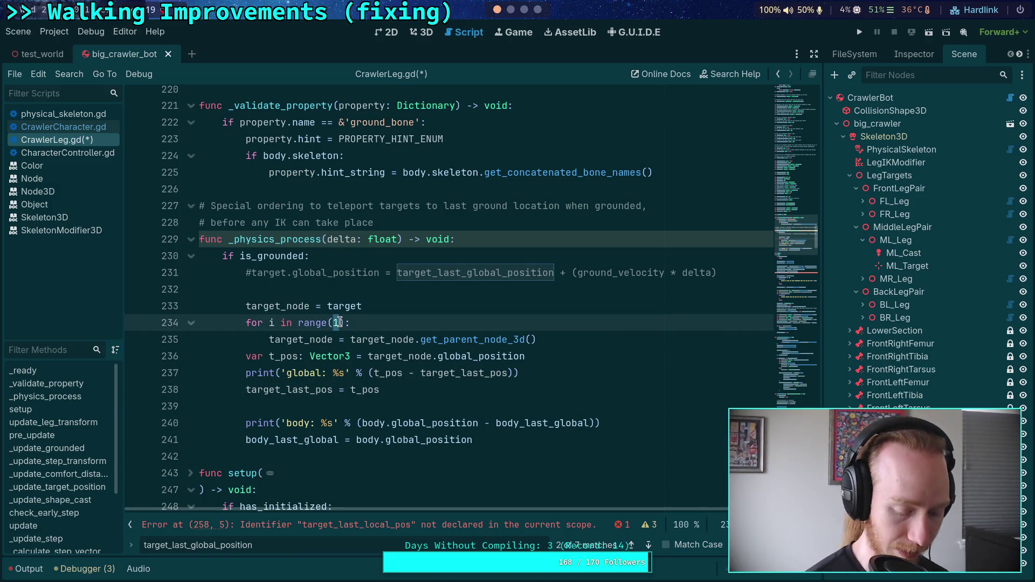
text(0)
key(ctrl+s)
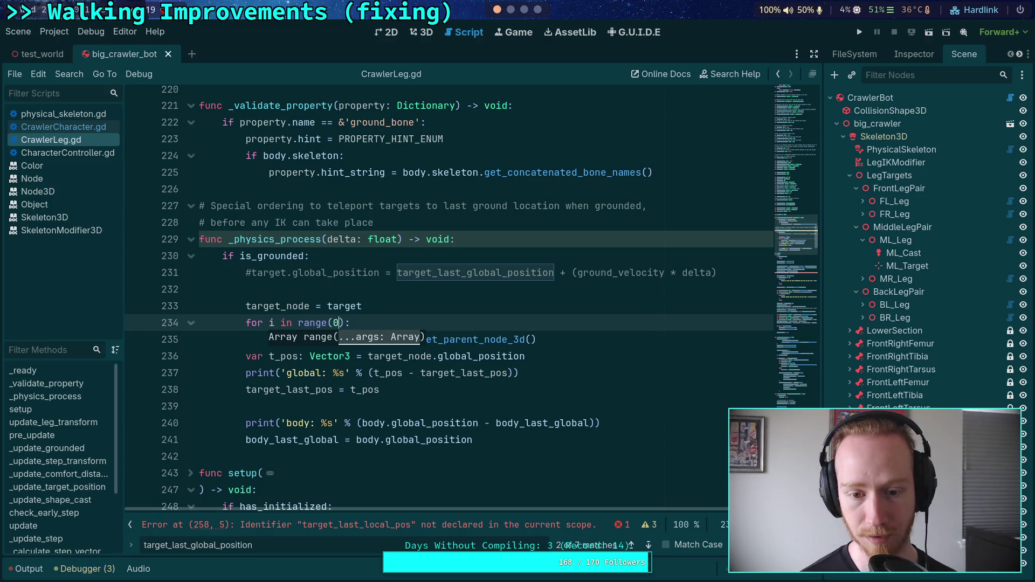
click(402, 298)
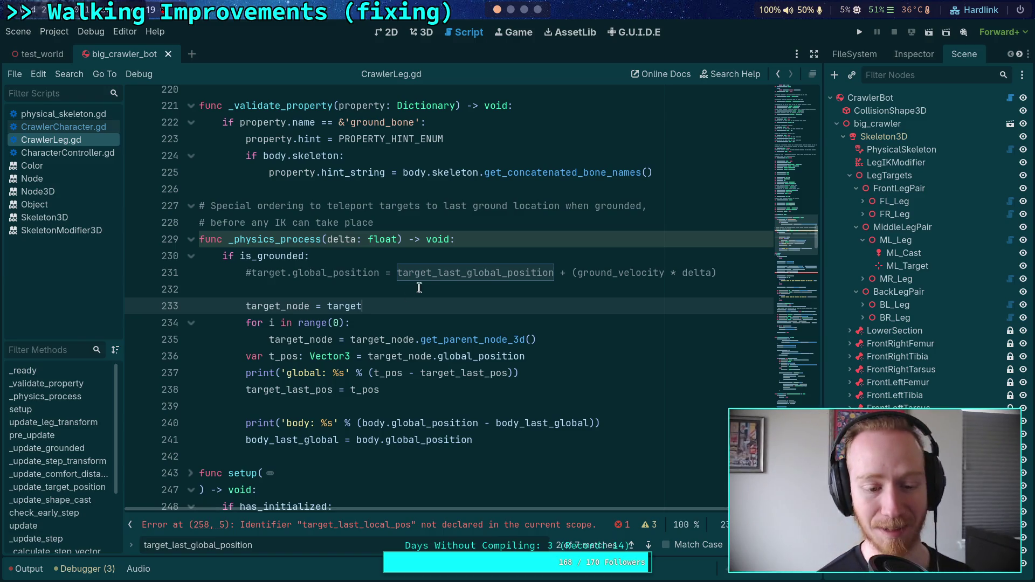
- Delete the undeclared target_last_local_pos line in setup
scroll(485, 367, down, 4)
scroll(501, 385, down, 2)
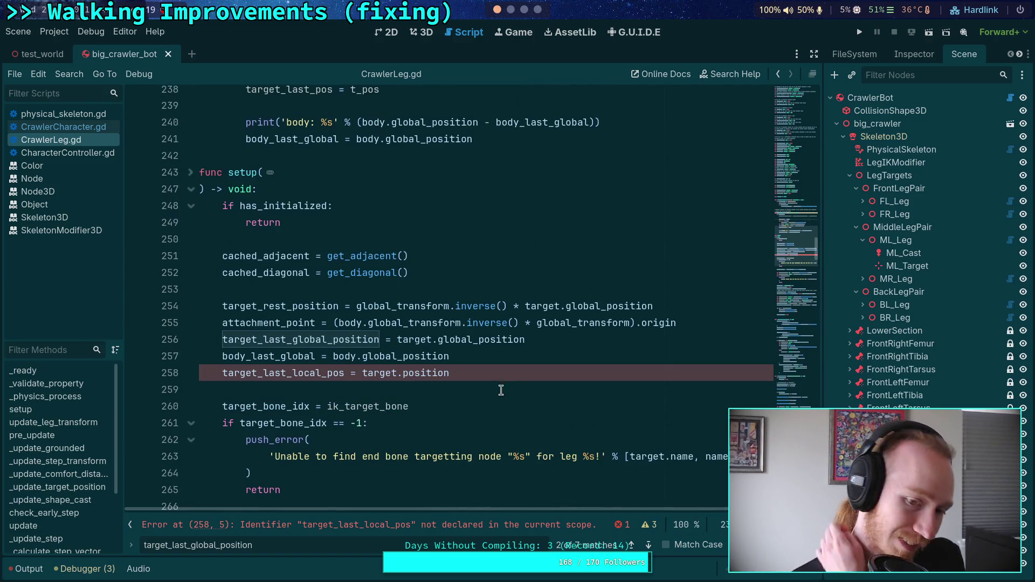
drag(448, 374, 471, 354)
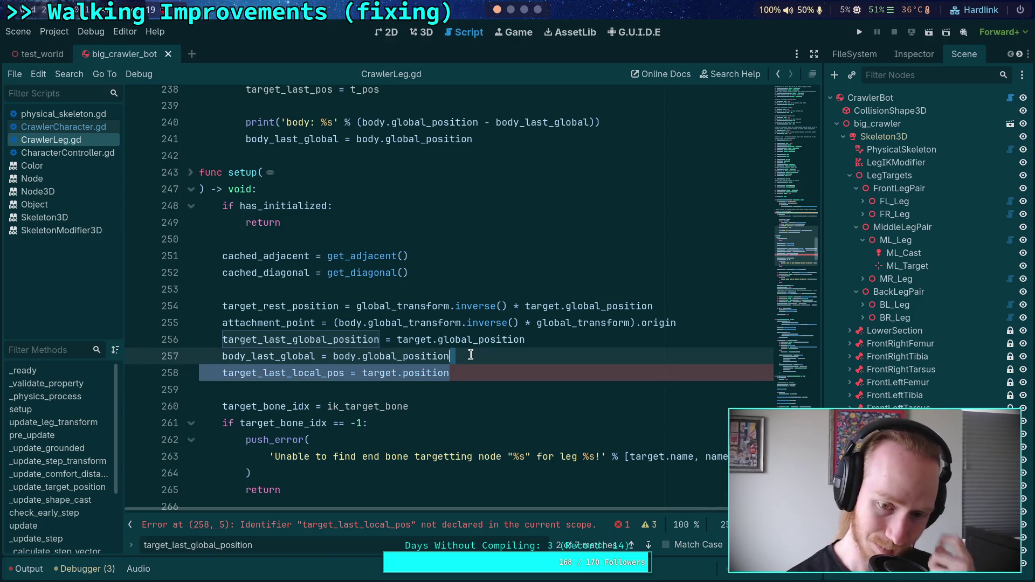
key(BackSpace)
click(648, 546)
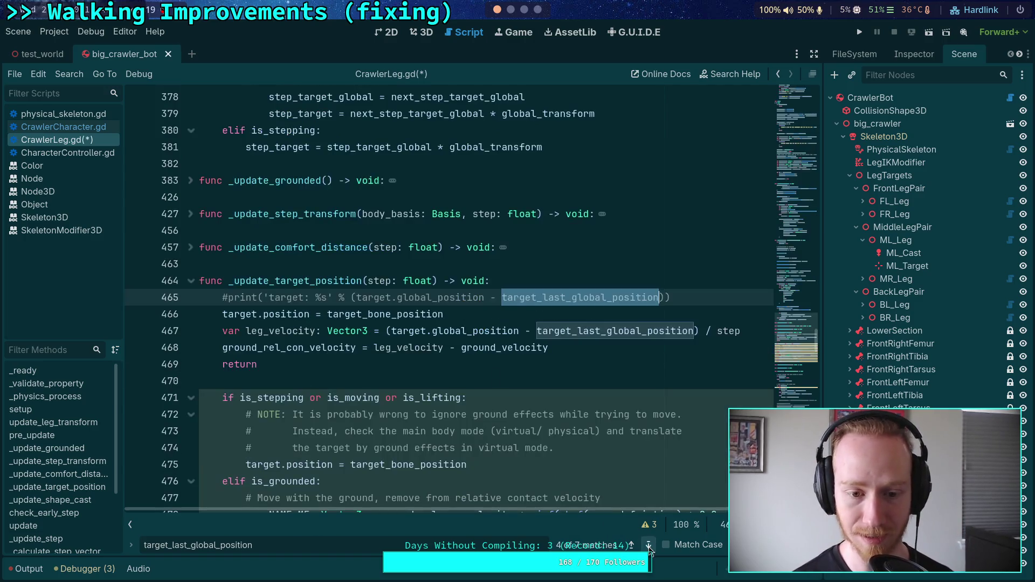
- Delete the commented-out target print on line 465 of _update_target_position
click(632, 546)
click(649, 545)
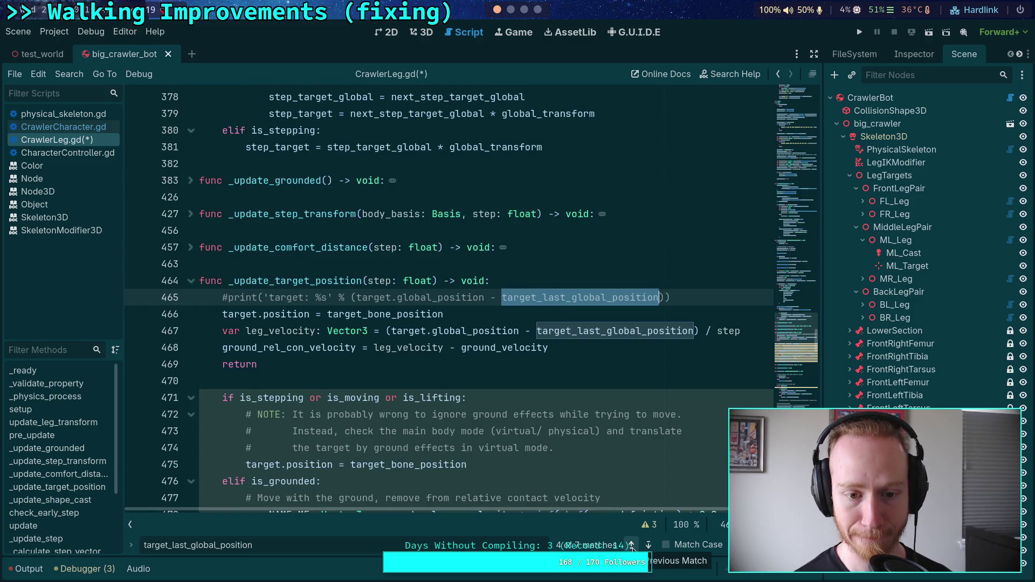
click(631, 546)
click(649, 546)
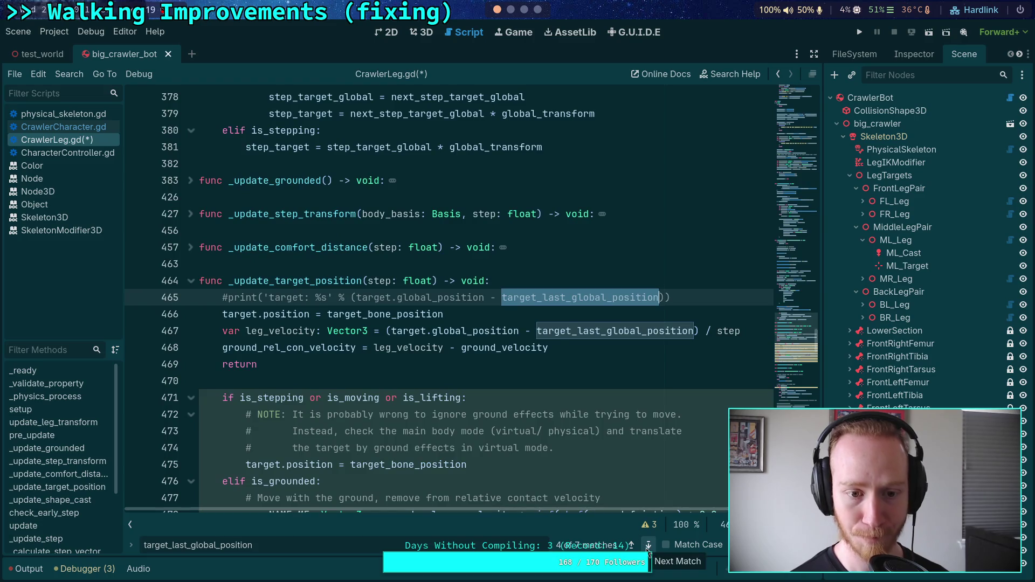
drag(696, 293, 691, 286)
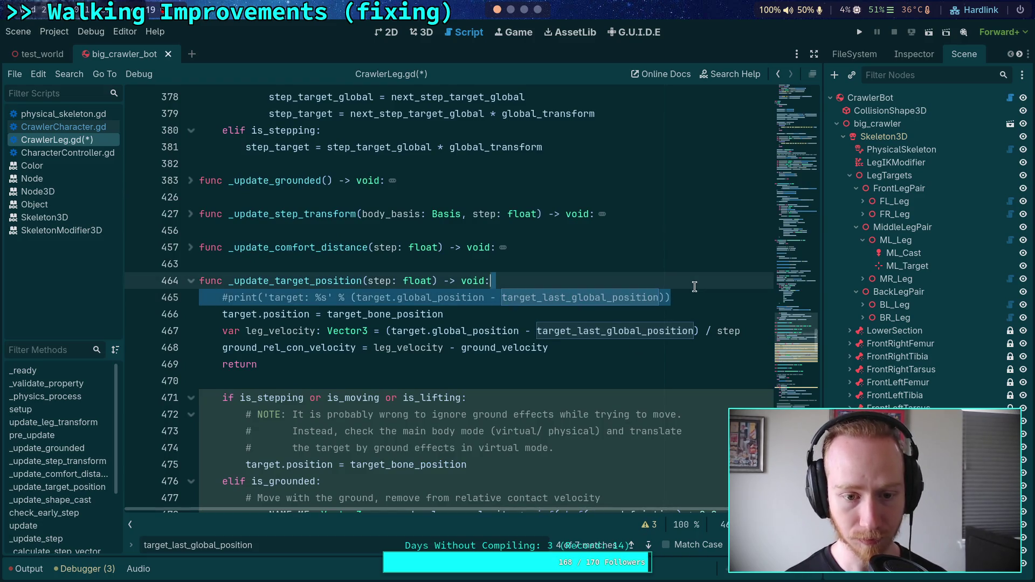
key(BackSpace)
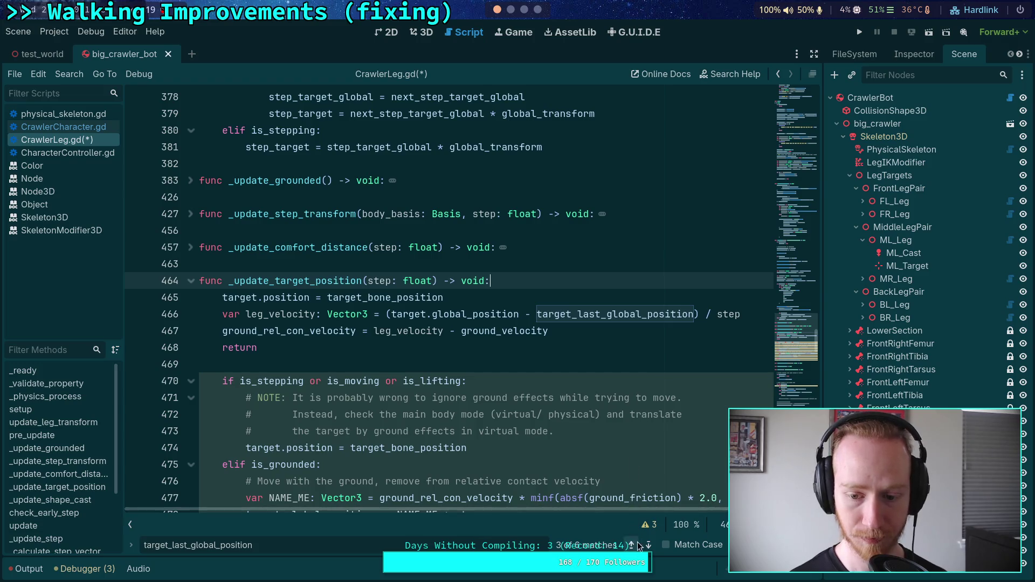
- Step through the remaining matches to the declaration and run the project with F5
click(648, 546)
click(649, 546)
click(648, 545)
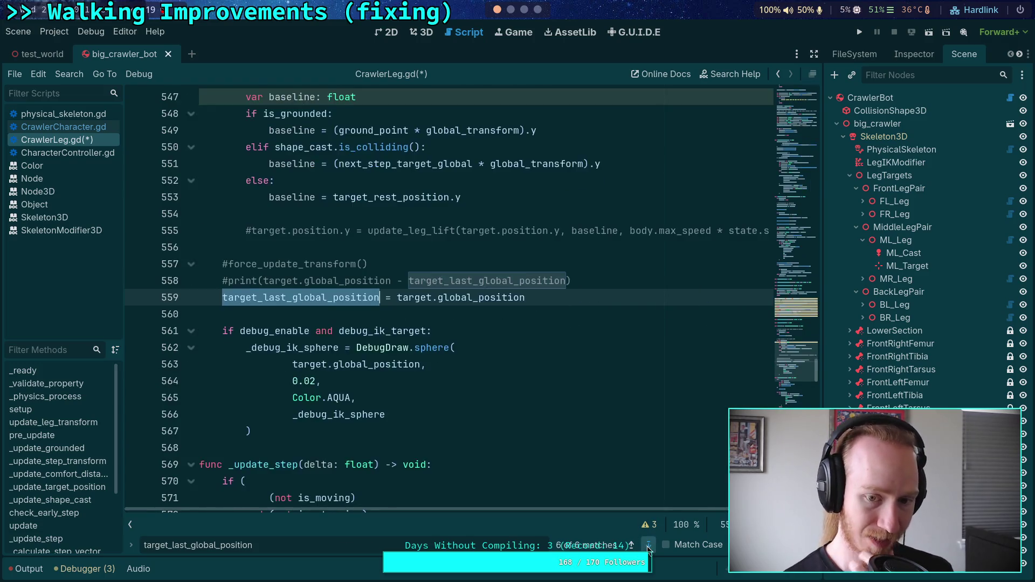
click(648, 546)
key(F5)
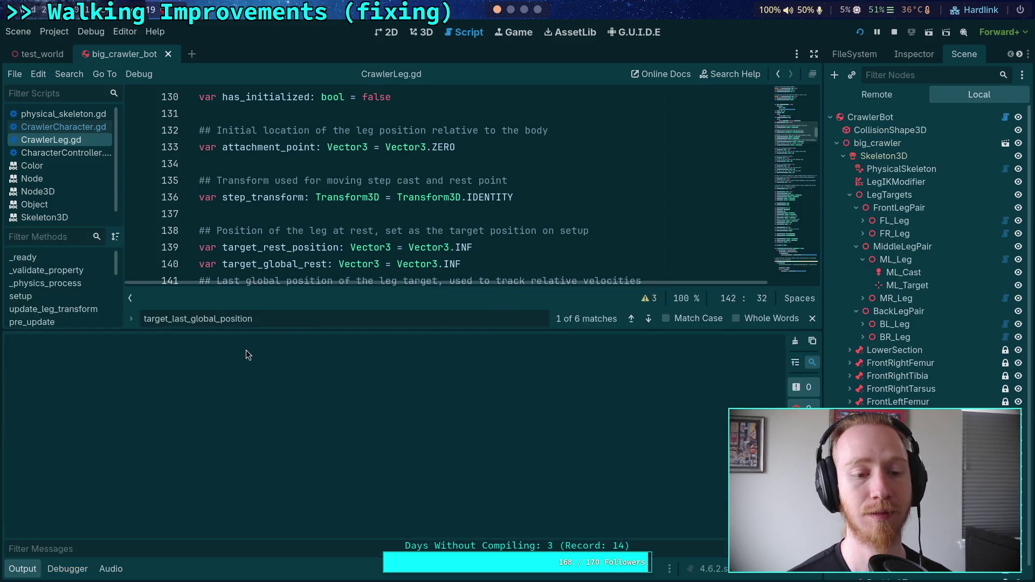
- Bring the camera close to the crawler with W, read the delta prints, then stop the game
key(w)
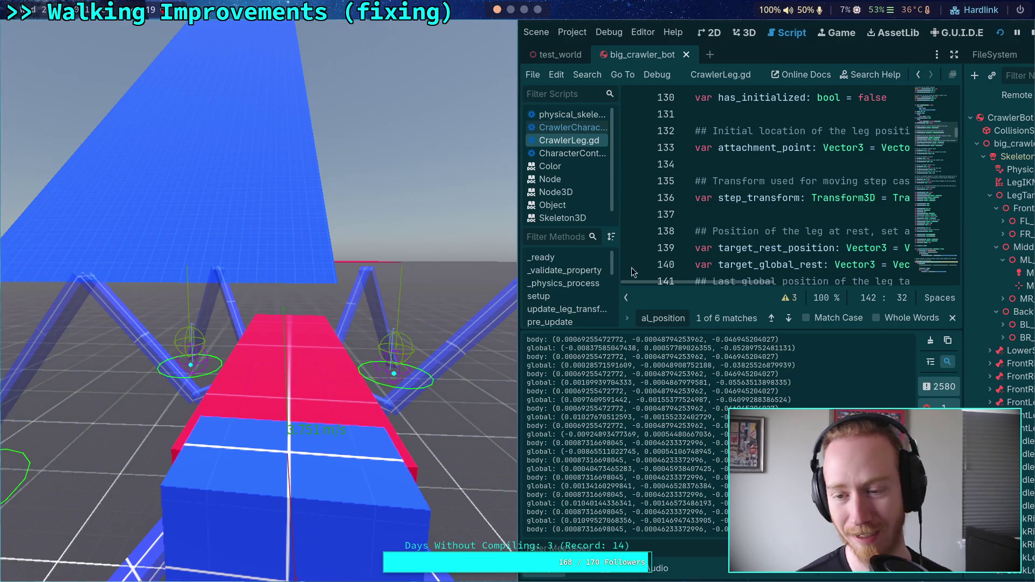
click(1031, 35)
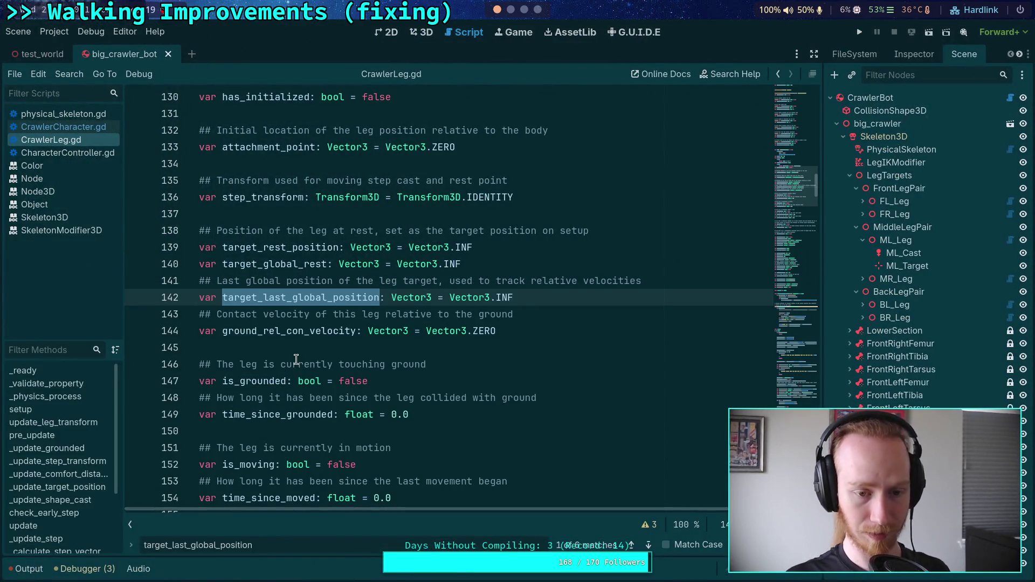
click(295, 351)
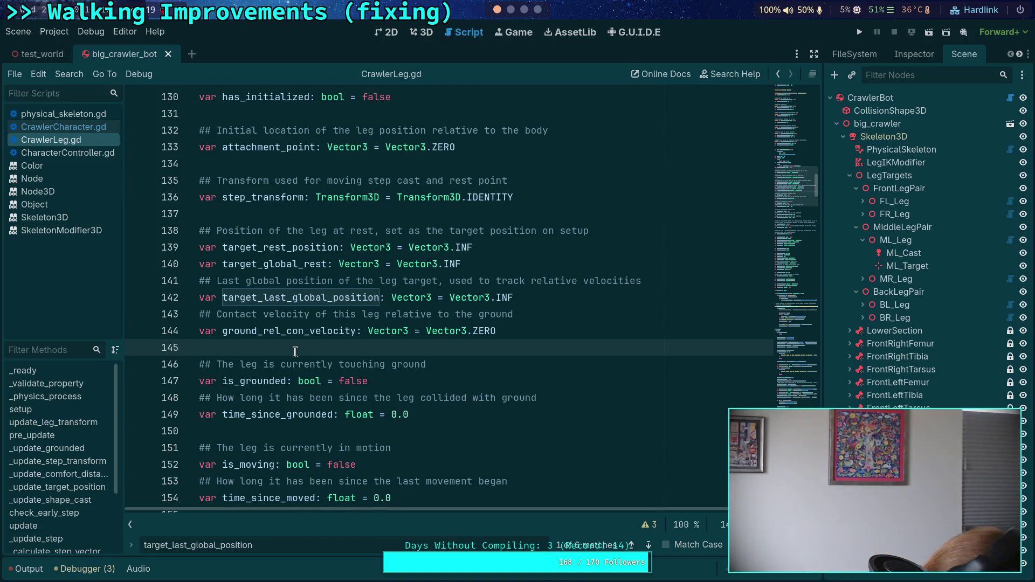
scroll(332, 352, down, 7)
- Scroll to update() near line 545 and place the caret on empty line 560
scroll(333, 353, down, 15)
drag(784, 219, 803, 359)
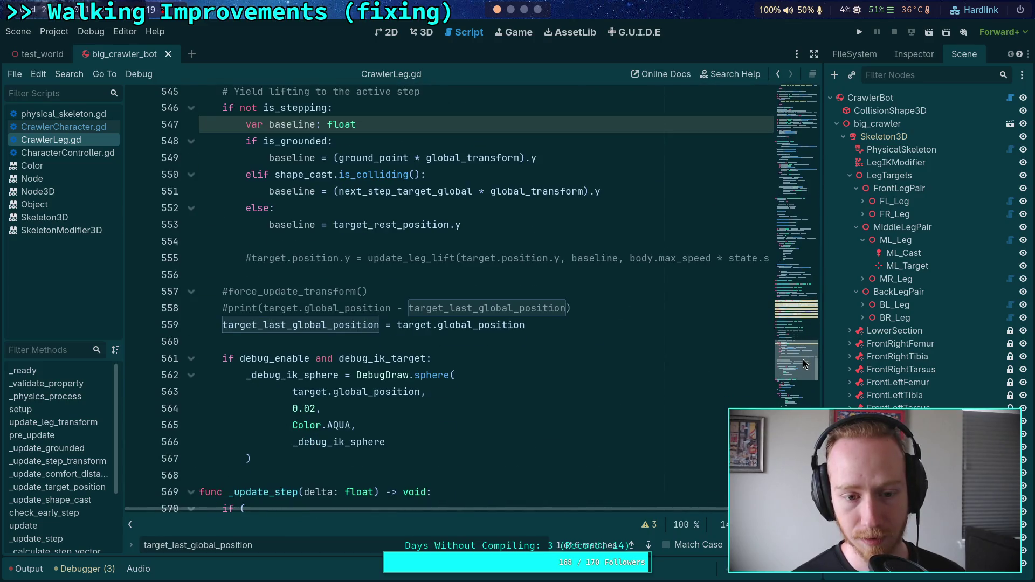
click(522, 337)
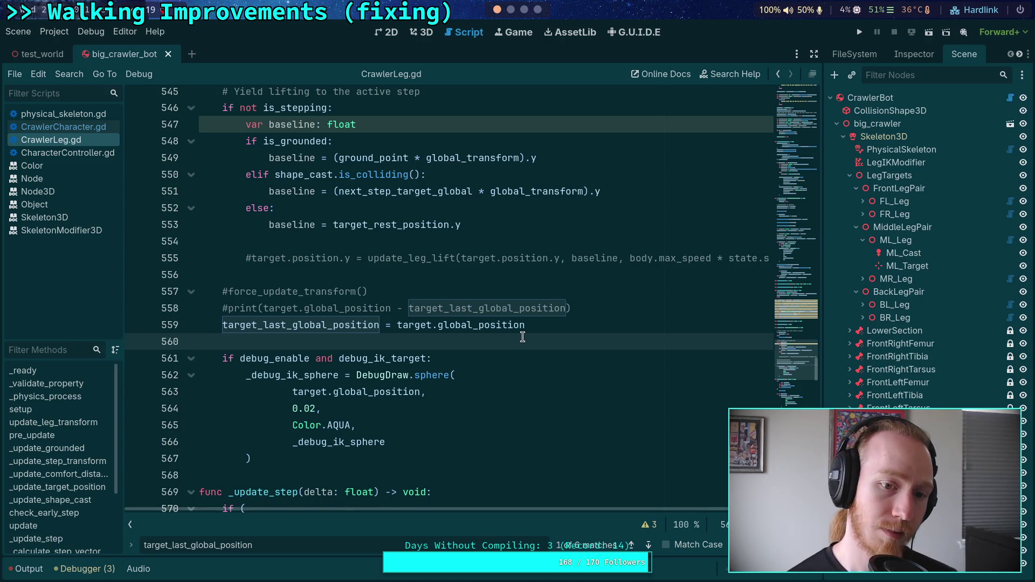
scroll(522, 337, up, 3)
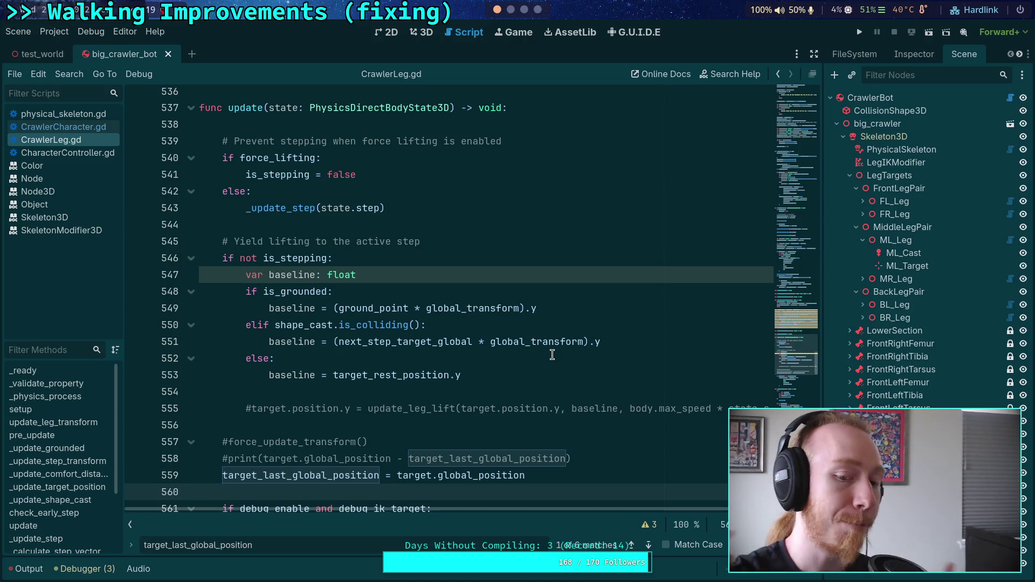
- Switch to the browser showing the GitHub commit diff for CharacterController.gd
scroll(552, 354, down, 2)
scroll(547, 377, up, 2)
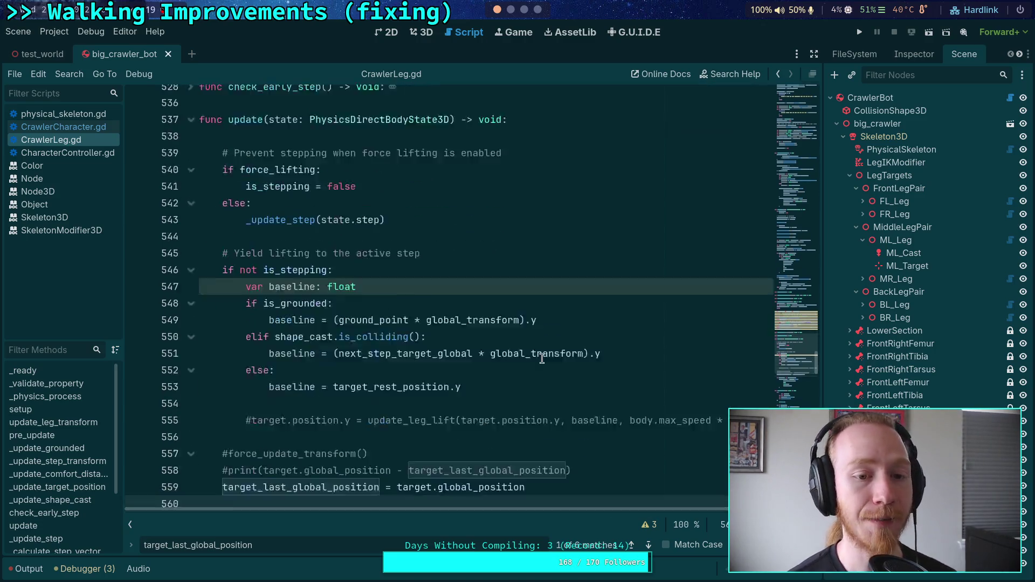
scroll(541, 405, down, 2)
scroll(537, 427, up, 2)
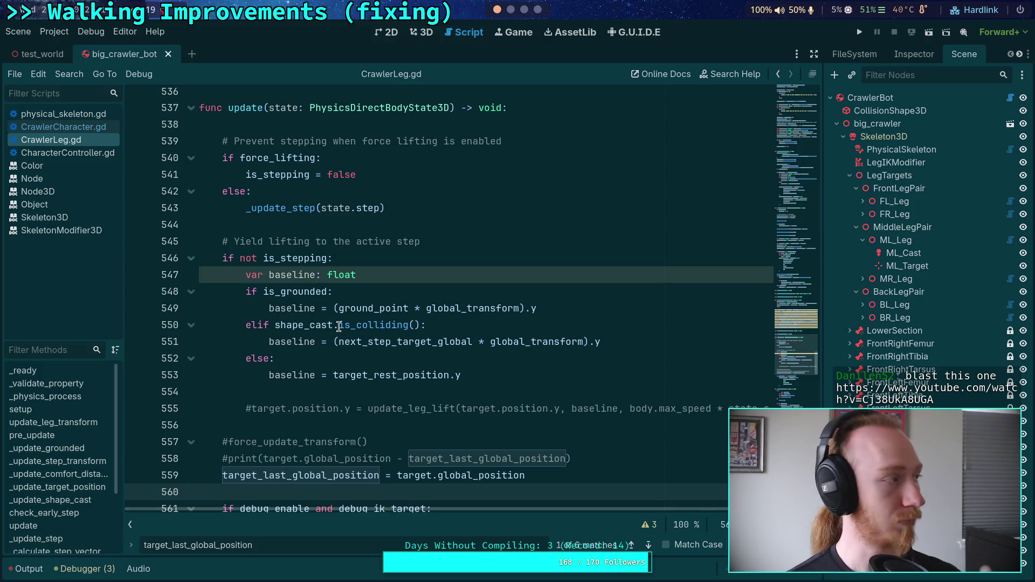
mouse_move(346, 330)
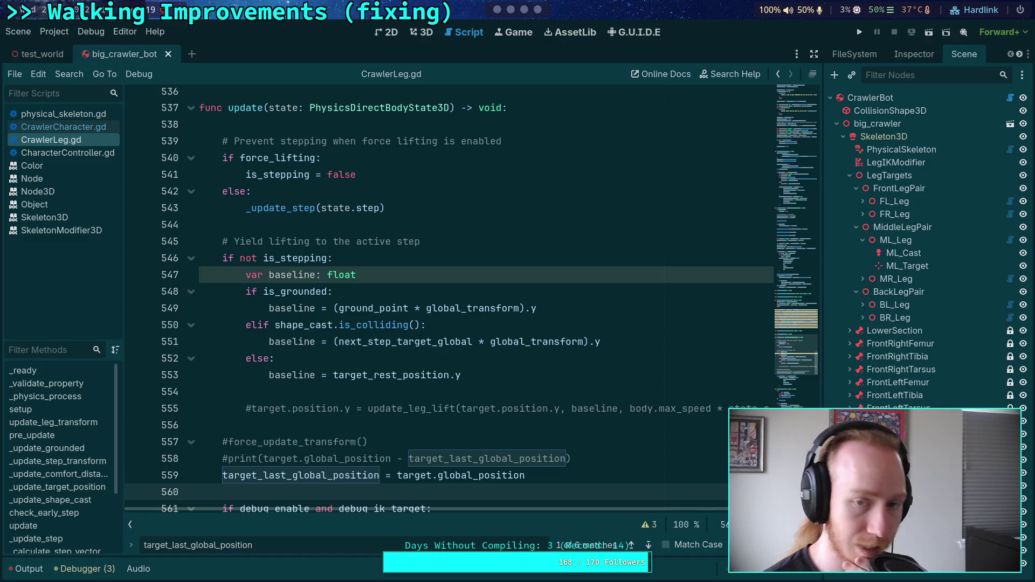
click(524, 9)
click(536, 11)
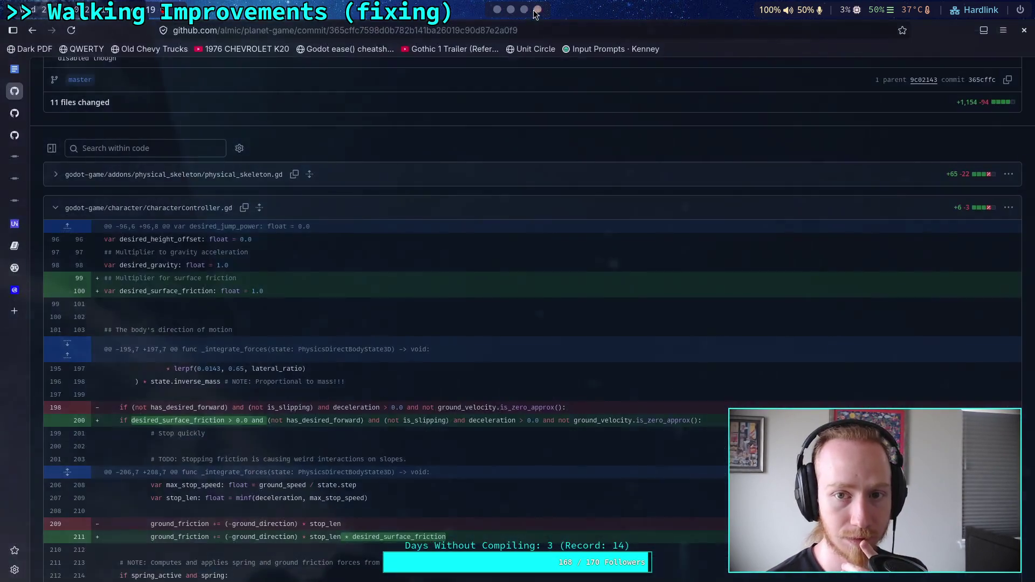
- Open a new browser tab and paste the local ECMA-404.pdf file address
mouse_move(22, 233)
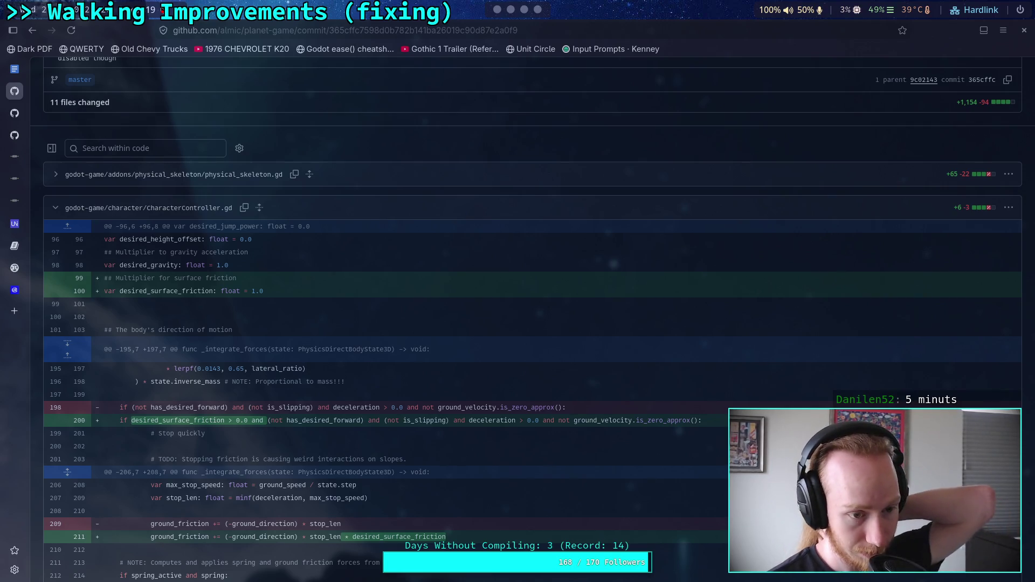
click(15, 311)
text(file:///home/almic/Downloads/firefox/ECMA-404.pdf)
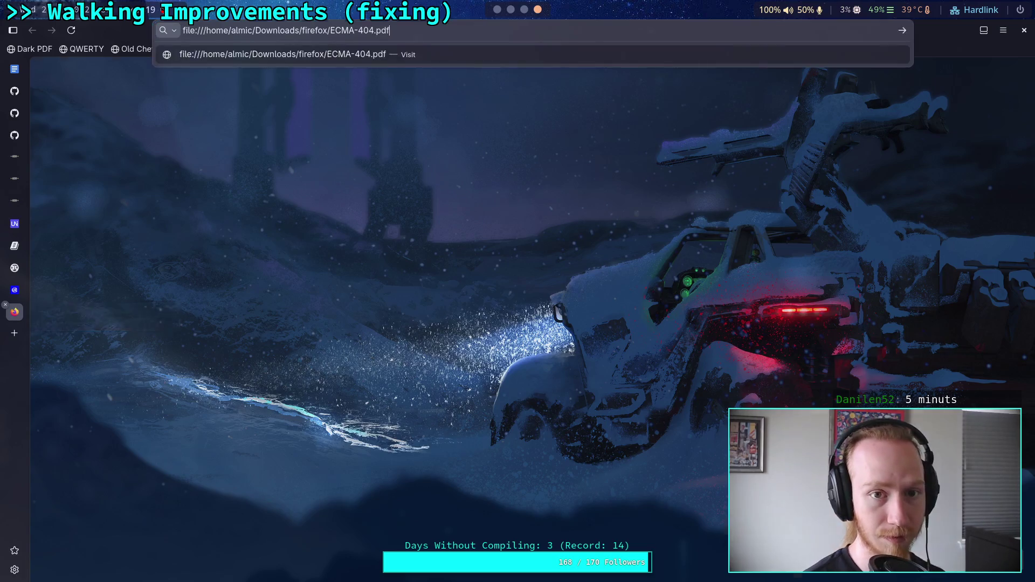
- Load ECMA-404.pdf, move its tab higher, and scroll to the Introduction on page 5
key(Return)
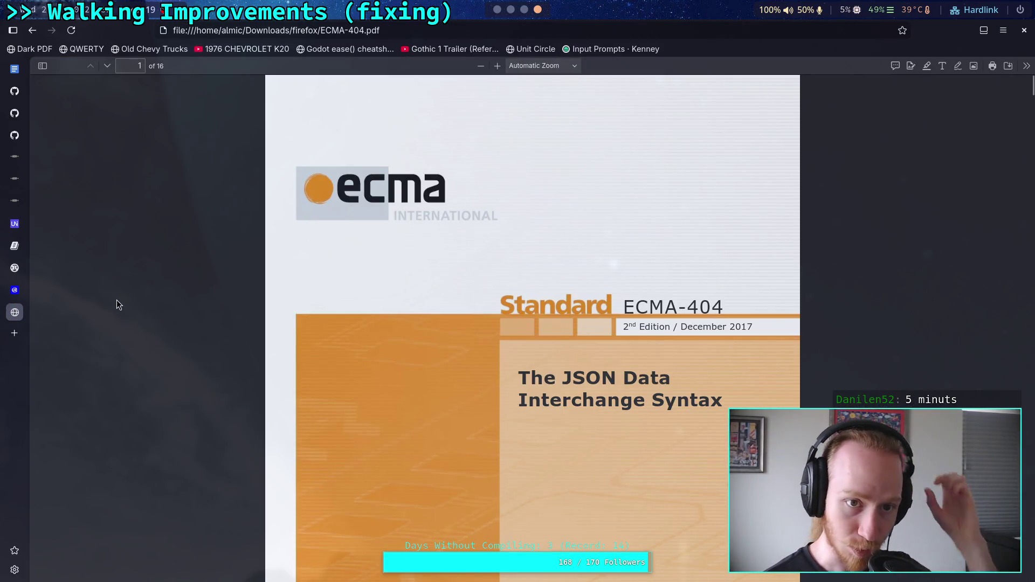
drag(15, 312, 19, 291)
scroll(286, 322, down, 10)
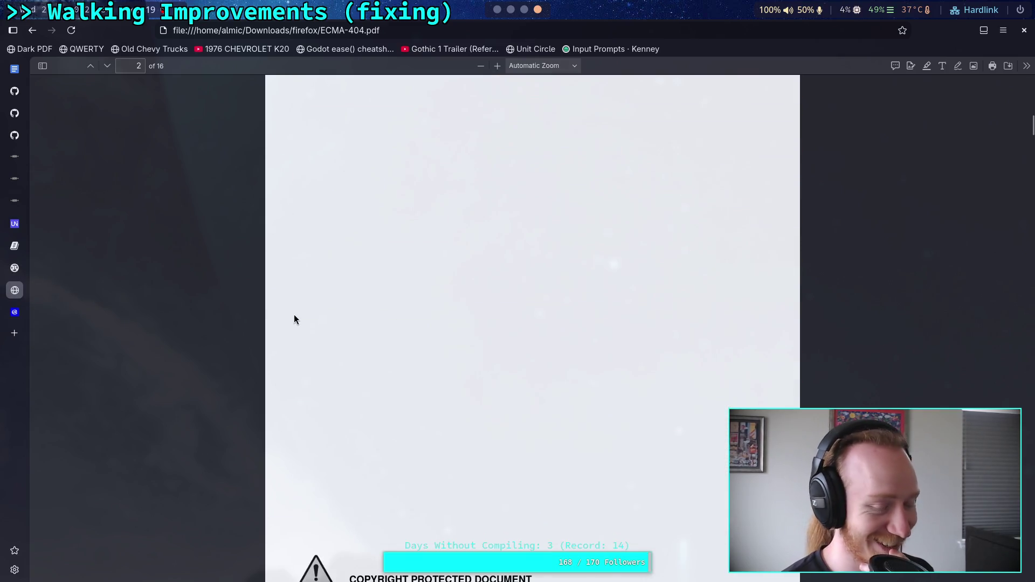
scroll(293, 319, down, 10)
scroll(290, 301, up, 8)
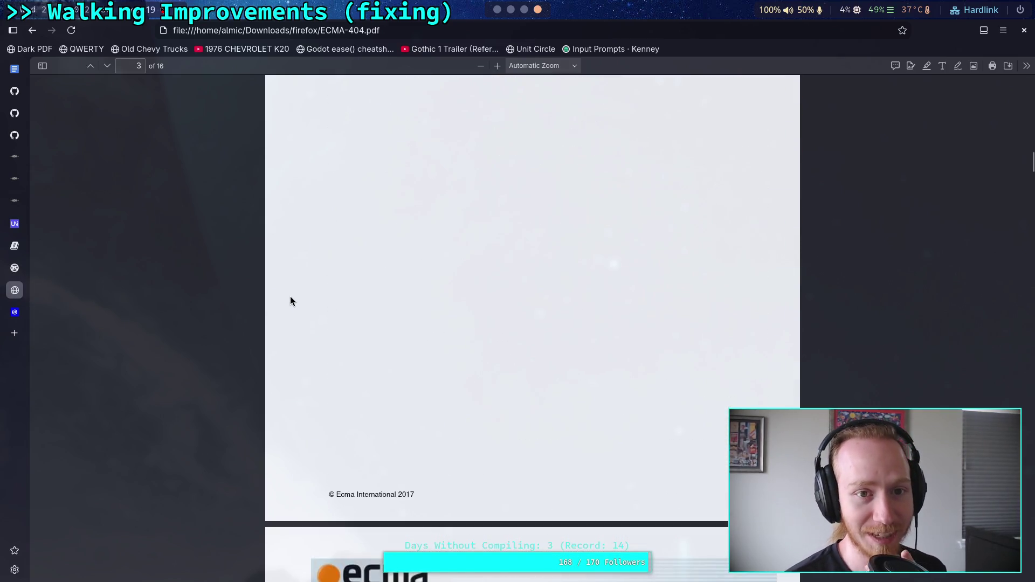
scroll(283, 299, down, 15)
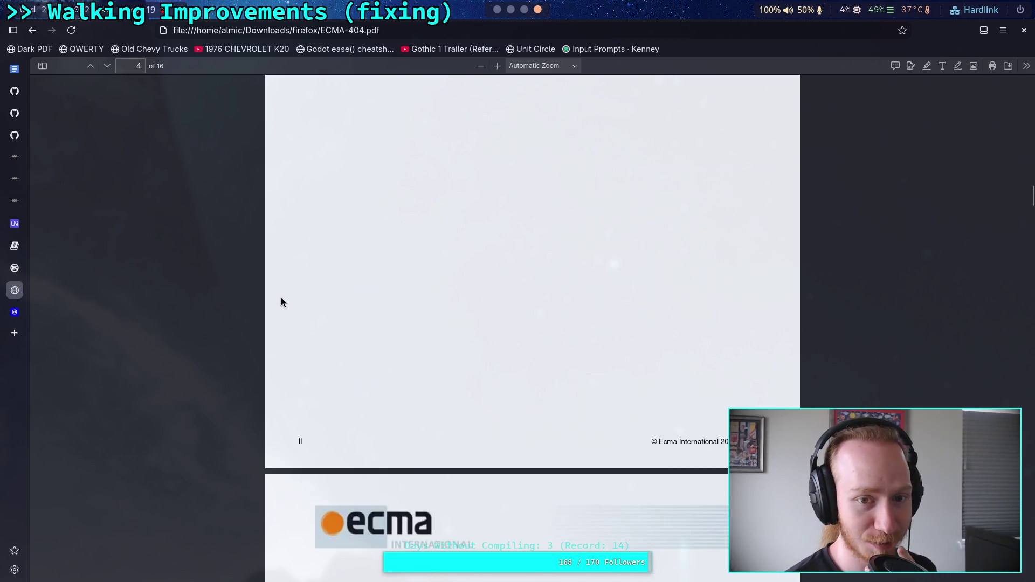
scroll(281, 302, down, 7)
scroll(281, 302, up, 4)
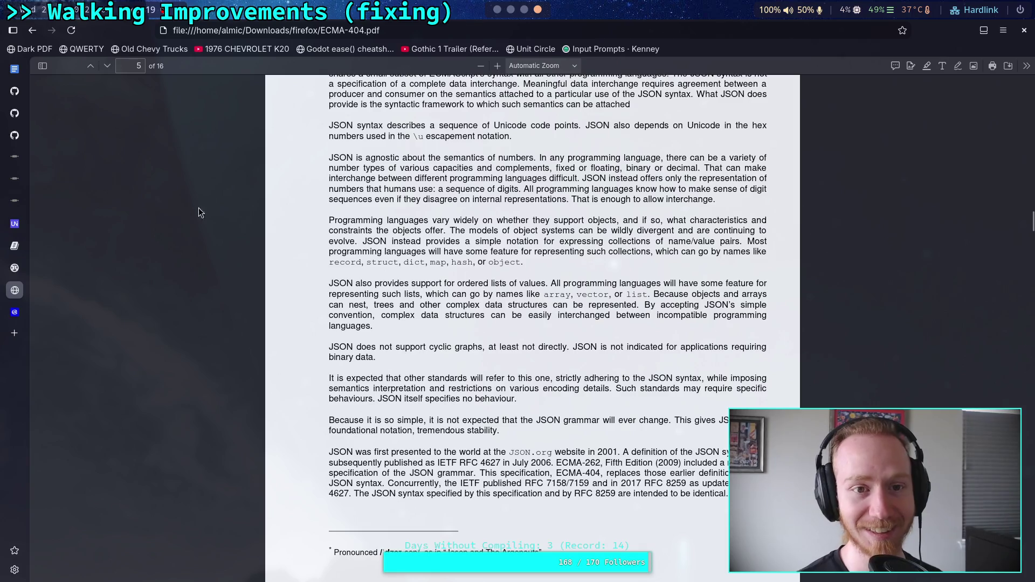
- Open and close a throwaway tab, then return to CrawlerLeg.gd in Godot
key(ctrl+t)
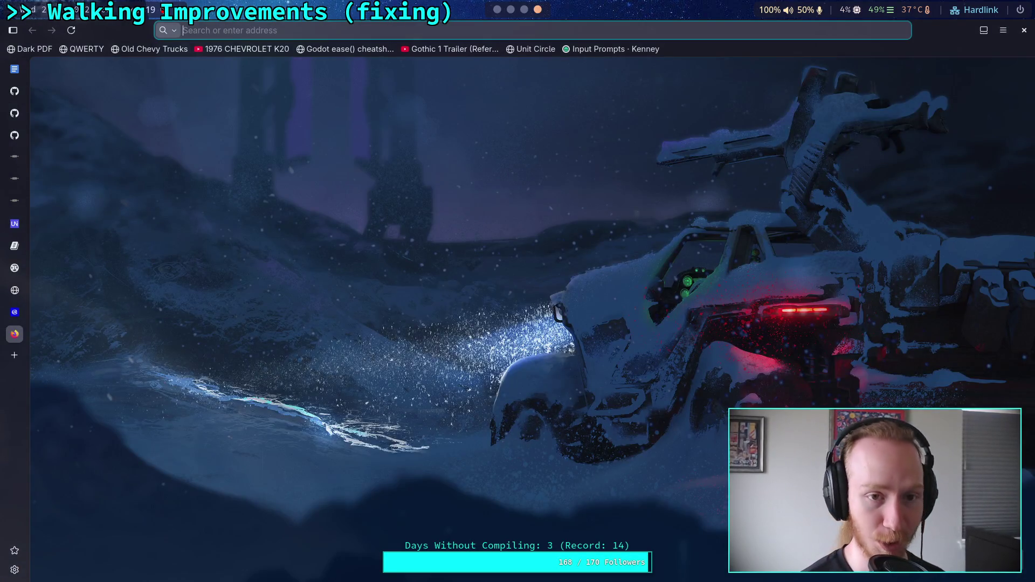
text(file:///home/almic/Downloads/firefox/ECMA-404.pdf)
key(Escape)
key(Escape)
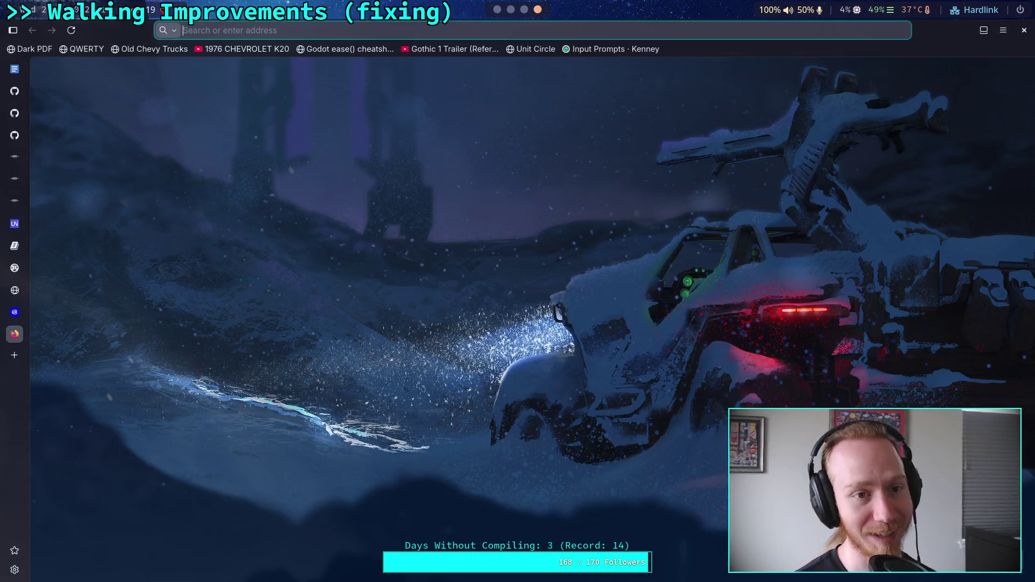
key(ctrl+w)
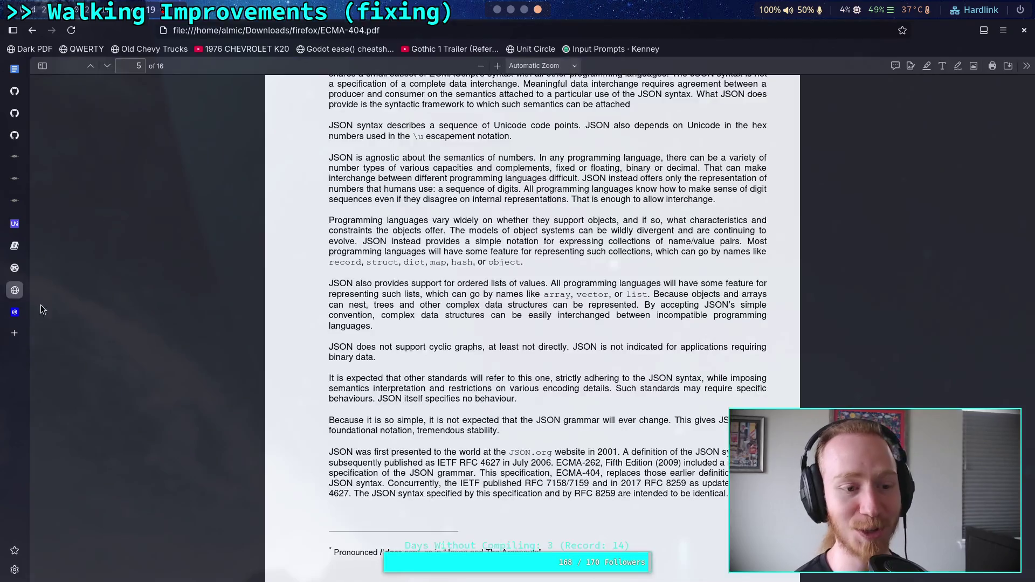
click(496, 10)
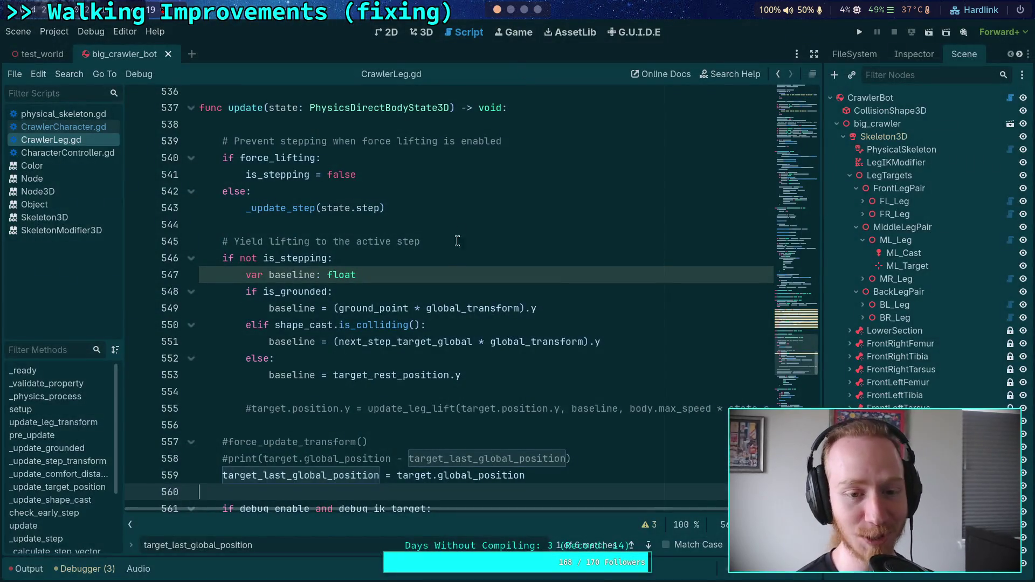
click(404, 224)
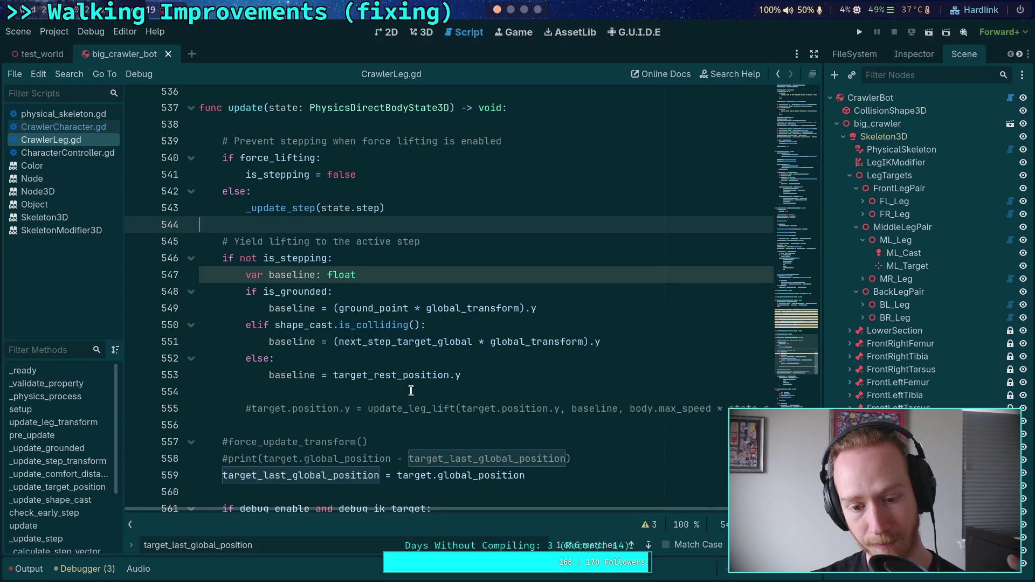
- Fold the _update_target_position, pre_update, update_leg_transform and setup functions
scroll(411, 390, down, 2)
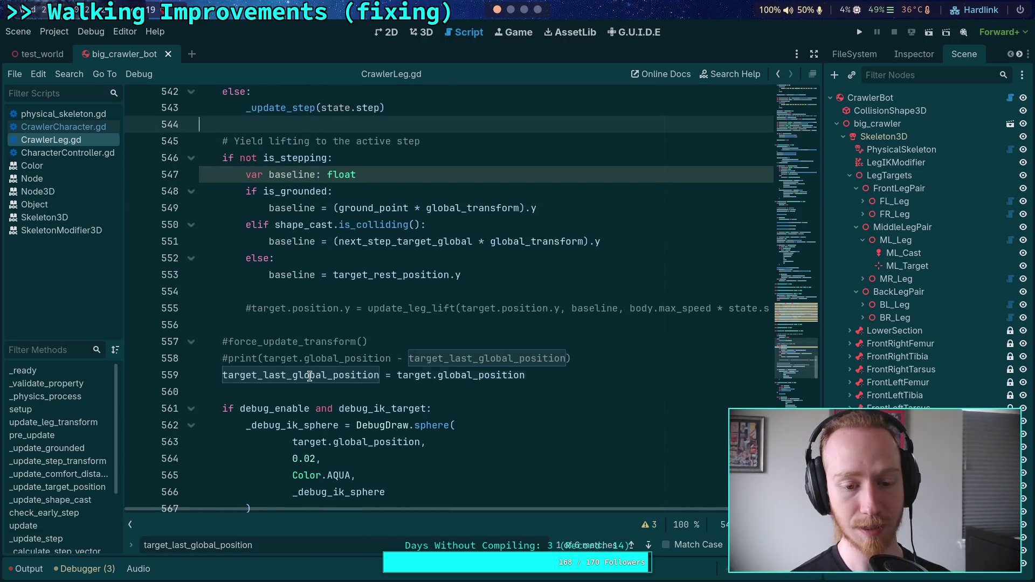
double_click(309, 376)
scroll(306, 394, down, 2)
scroll(308, 383, up, 8)
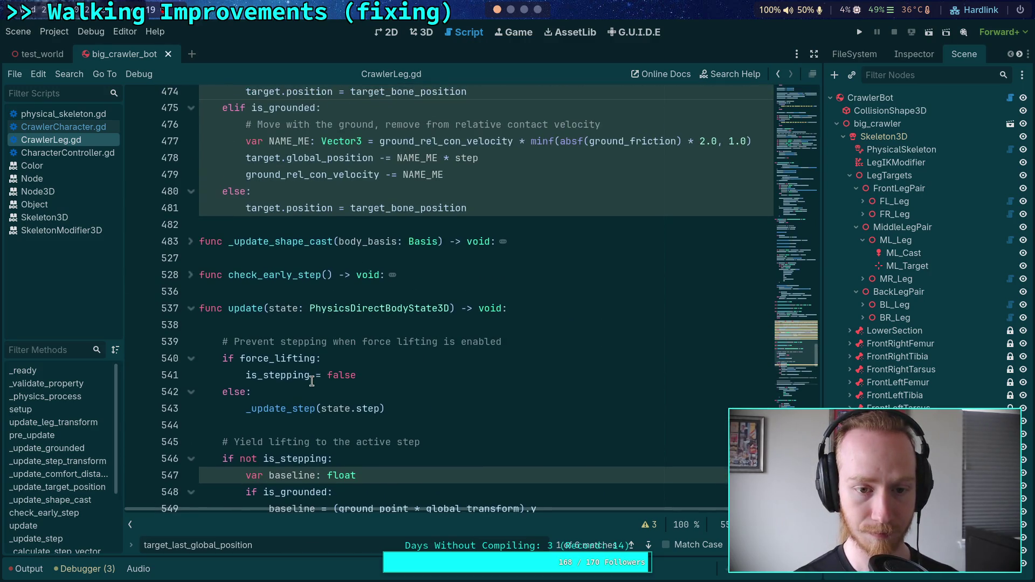
scroll(312, 381, up, 1)
scroll(312, 382, up, 8)
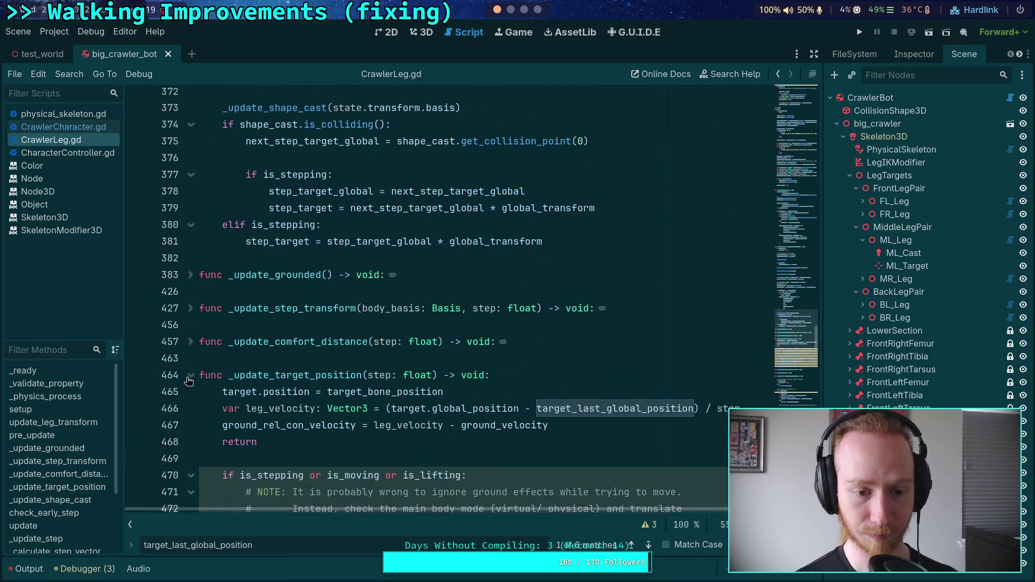
click(191, 376)
scroll(312, 376, up, 5)
scroll(312, 376, up, 10)
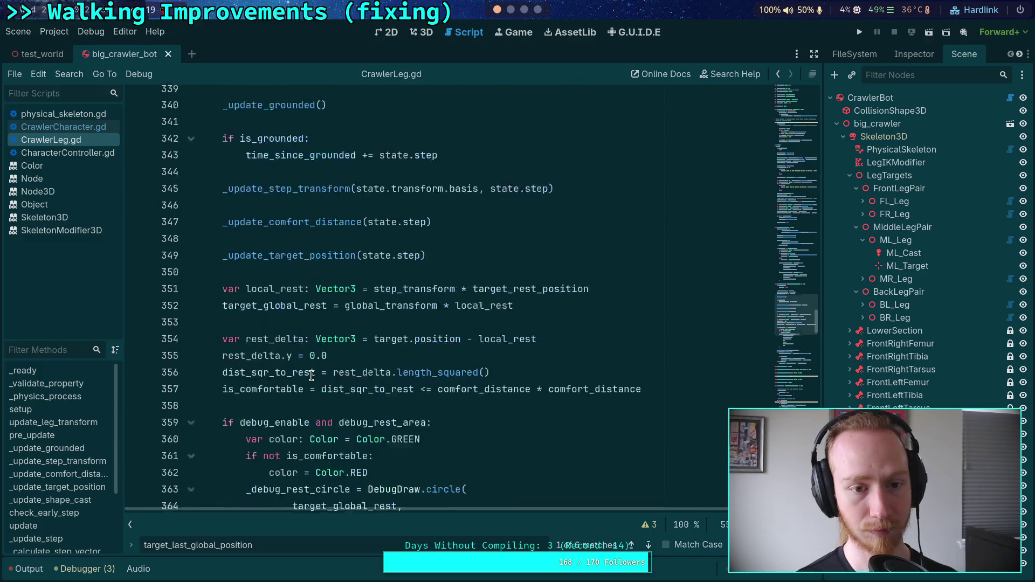
click(191, 225)
scroll(194, 237, up, 13)
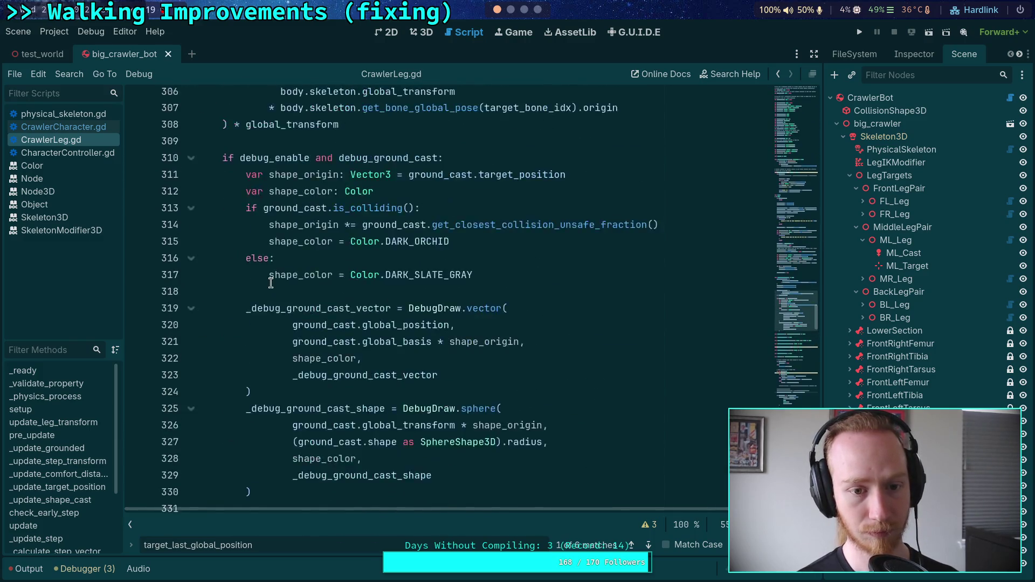
click(192, 289)
scroll(199, 288, up, 1)
scroll(196, 285, up, 14)
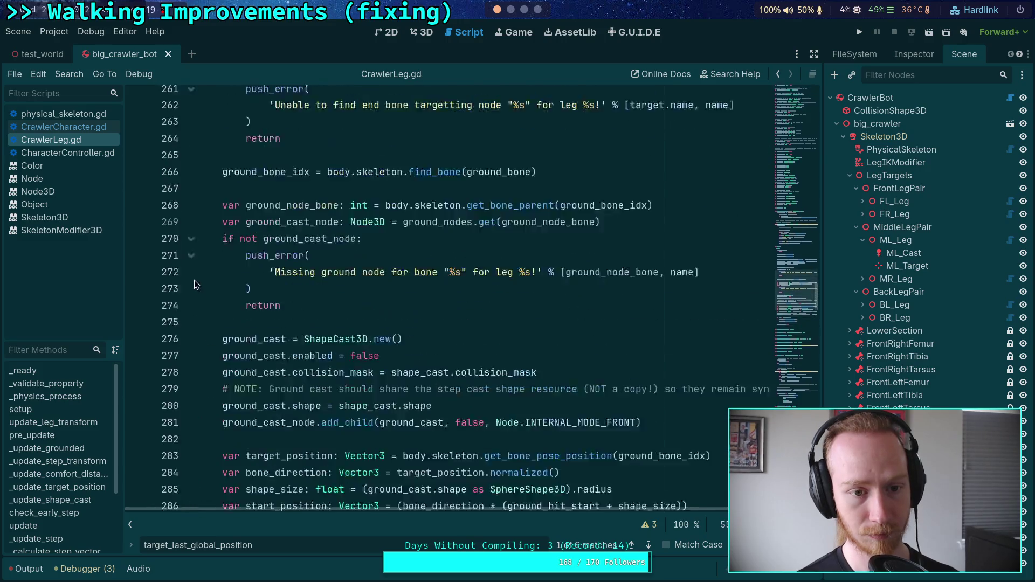
click(191, 157)
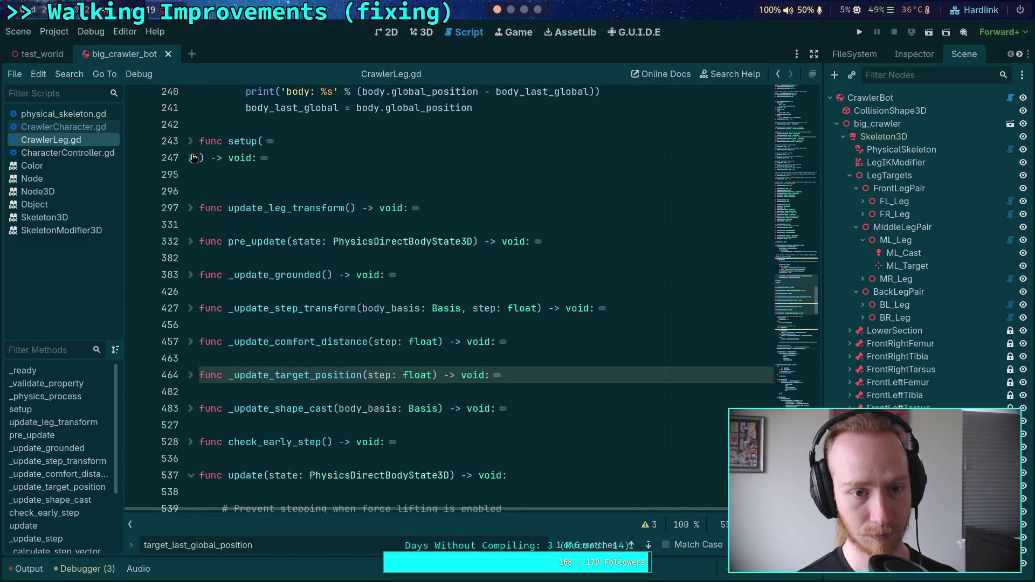
scroll(351, 267, up, 5)
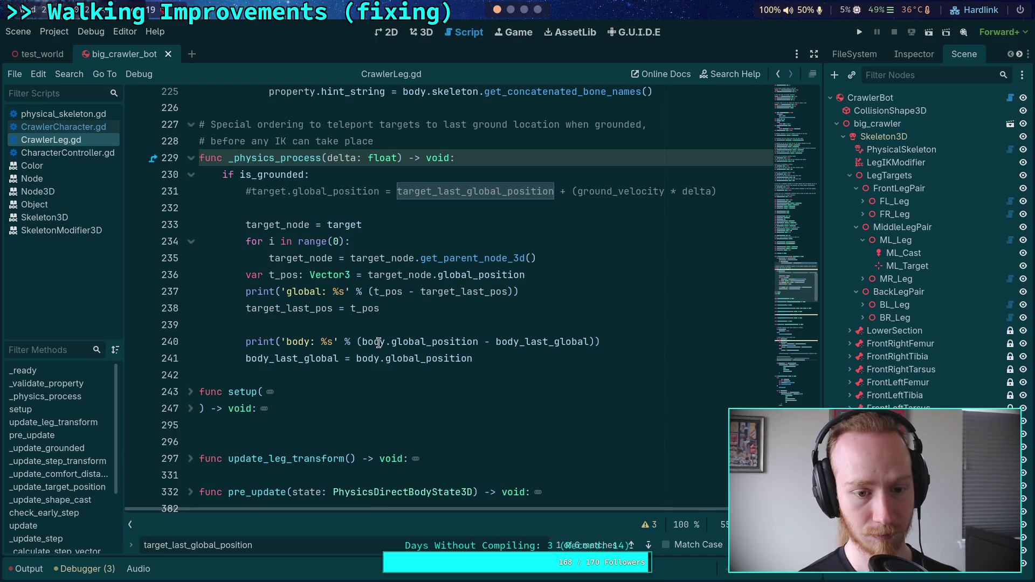
- Comment out the target_last_pos = t_pos line 238 in _physics_process
click(470, 302)
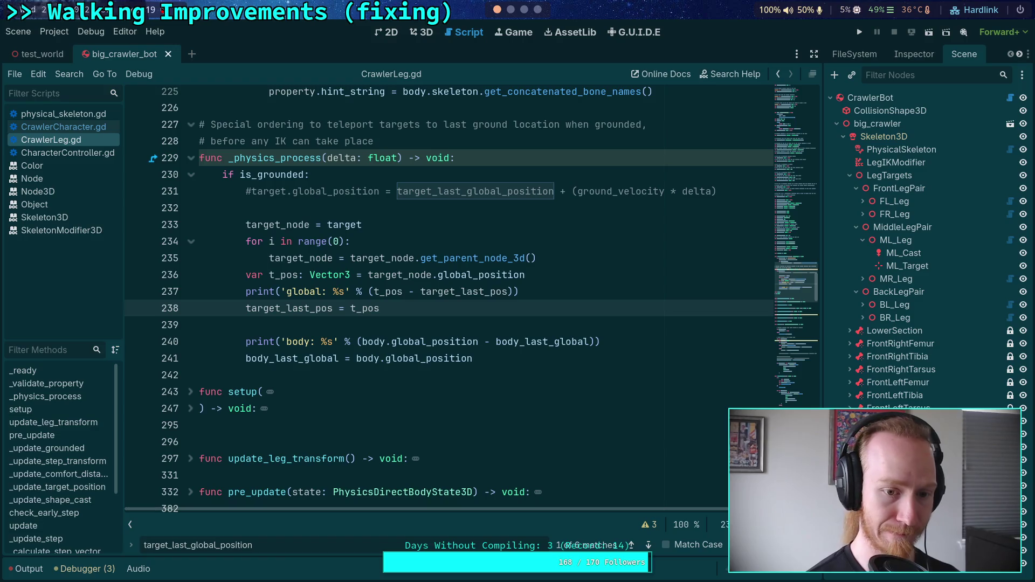
text(#)
scroll(475, 302, up, 1)
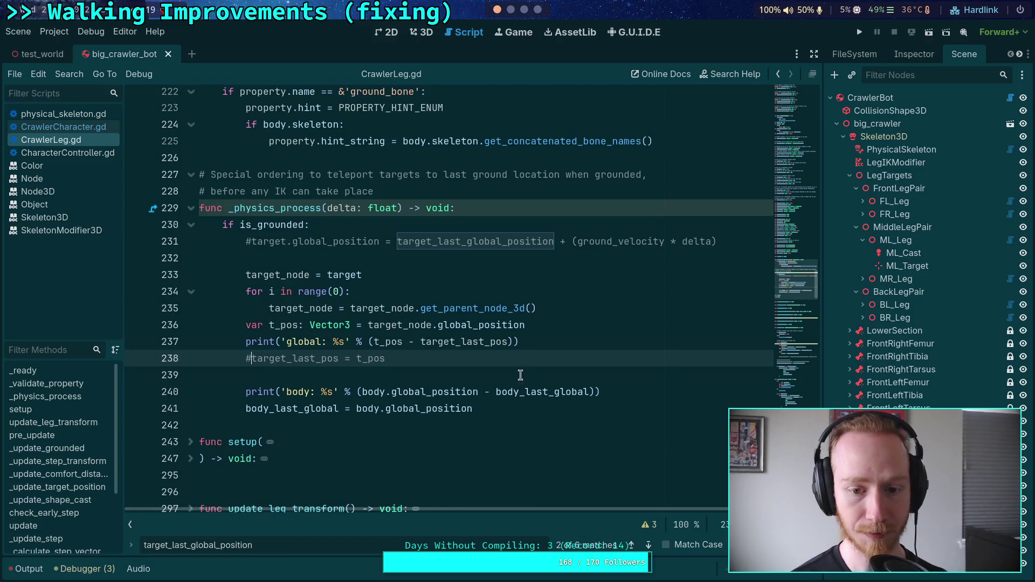
scroll(525, 390, down, 20)
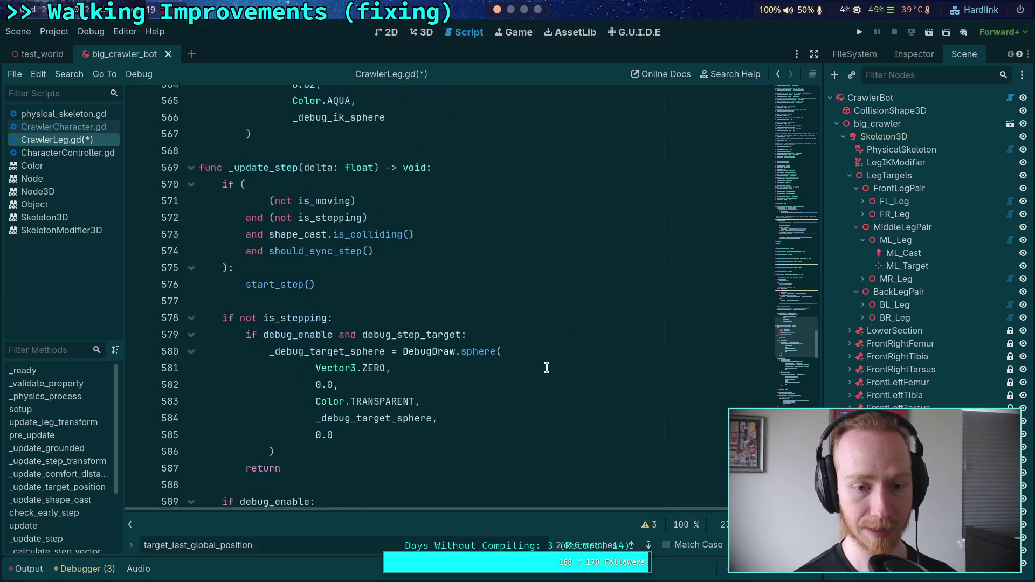
scroll(413, 359, down, 20)
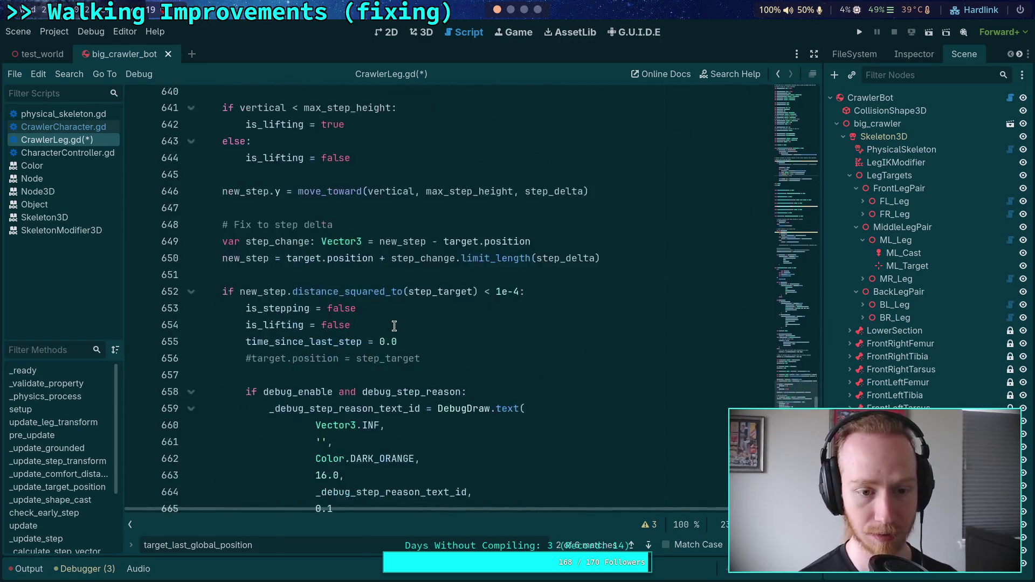
scroll(394, 326, down, 6)
scroll(270, 318, up, 7)
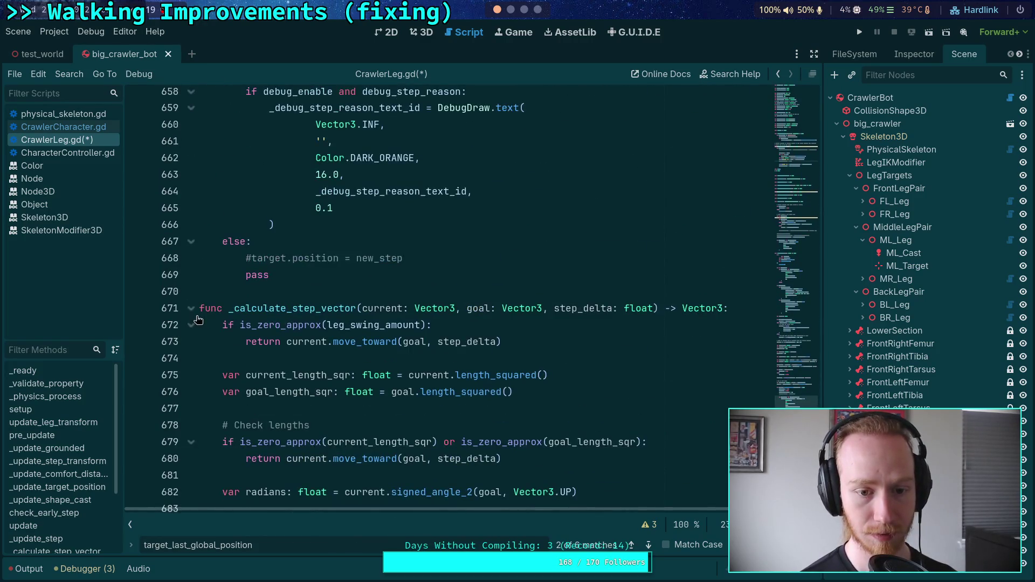
- Fold the _calculate_step_vector, start_step and _update_step functions
click(190, 310)
click(190, 342)
scroll(243, 356, down, 4)
scroll(283, 347, up, 8)
scroll(283, 348, up, 20)
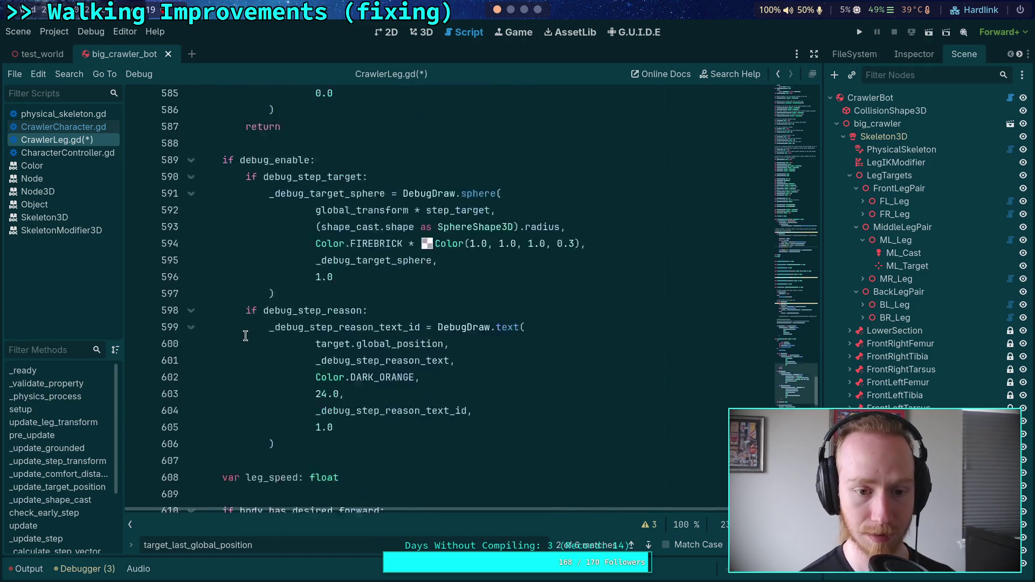
scroll(208, 324, up, 6)
click(191, 360)
scroll(215, 345, up, 3)
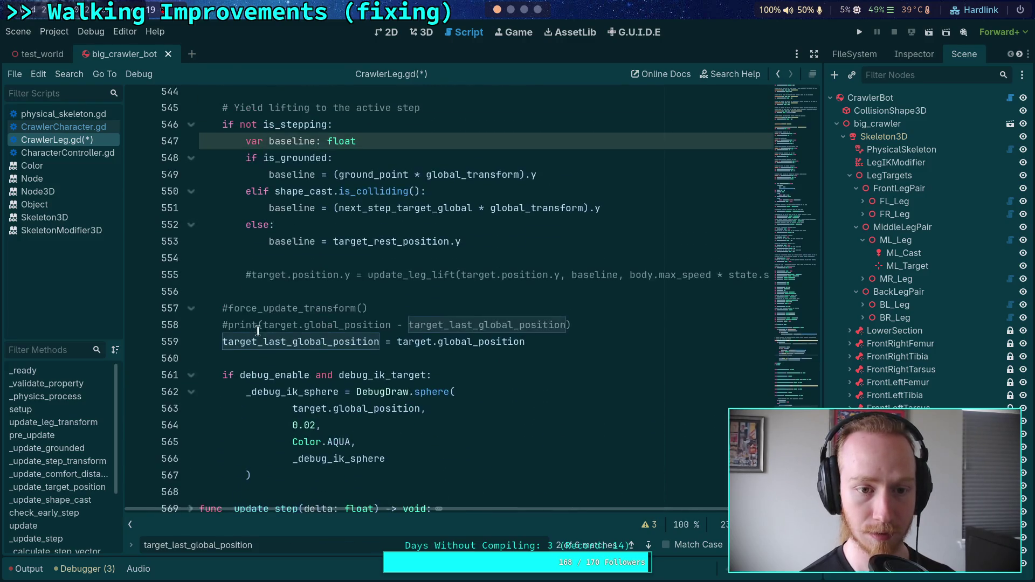
click(561, 342)
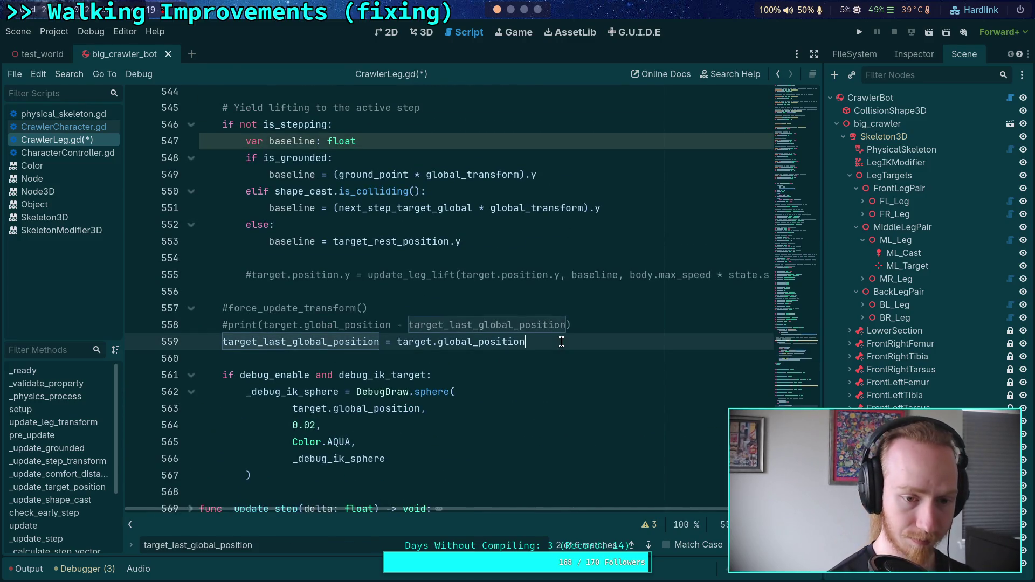
- Add line 560 target_last_pos = target_node.global_position in update(), save, and run the game
key(Return)
text(tar)
key(Down)
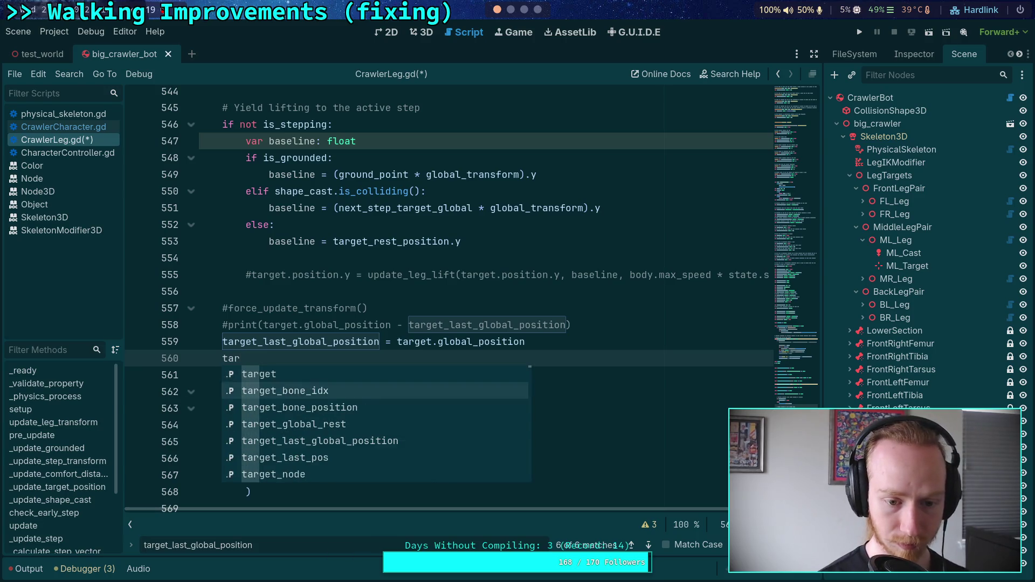
key(Down)
key(Down)
key(Down)
key(Return)
text(tar)
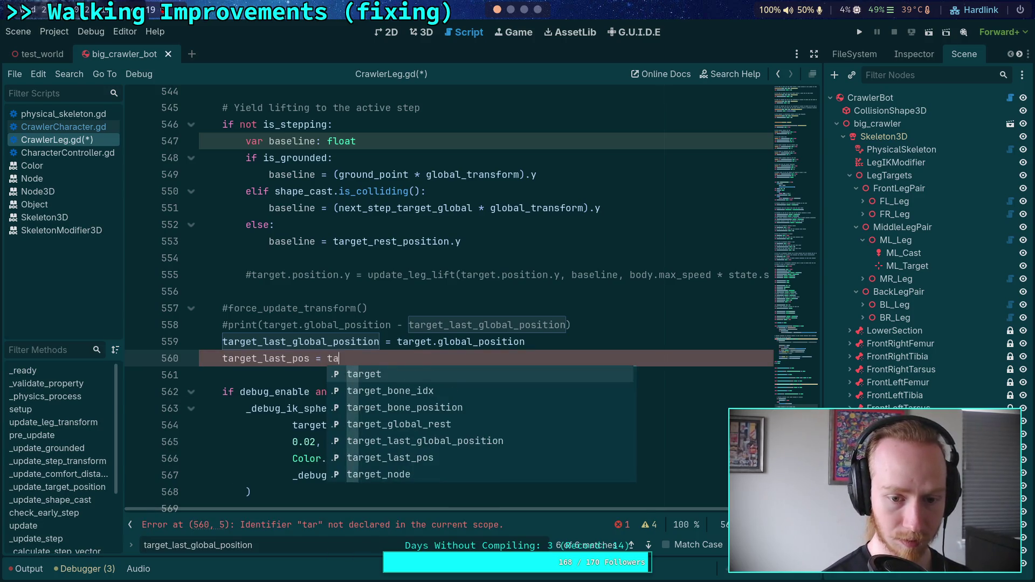
key(Down)
key(Down)
key(Down)
key(Down)
key(Down)
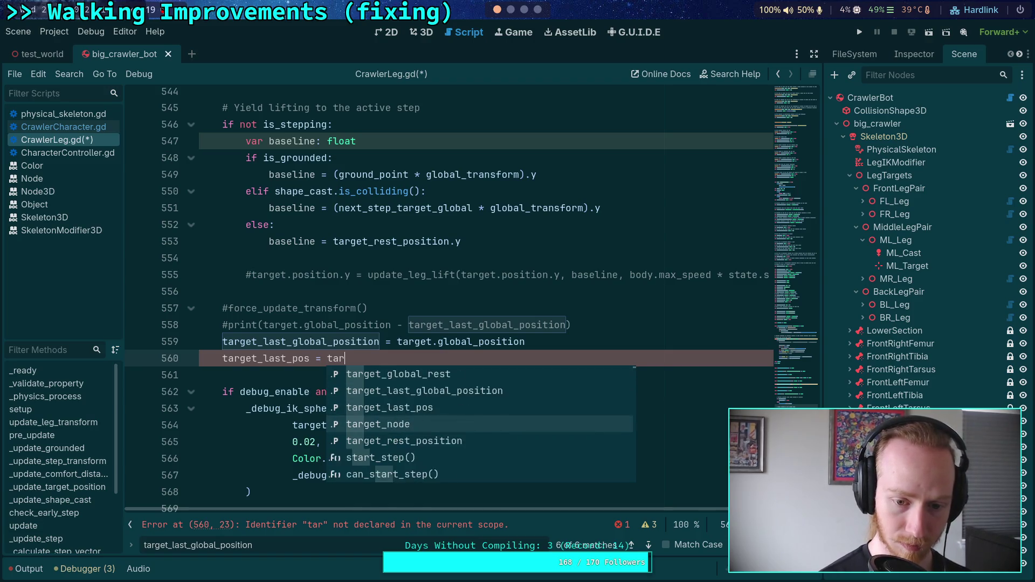
key(Return)
text(.glo)
key(Down)
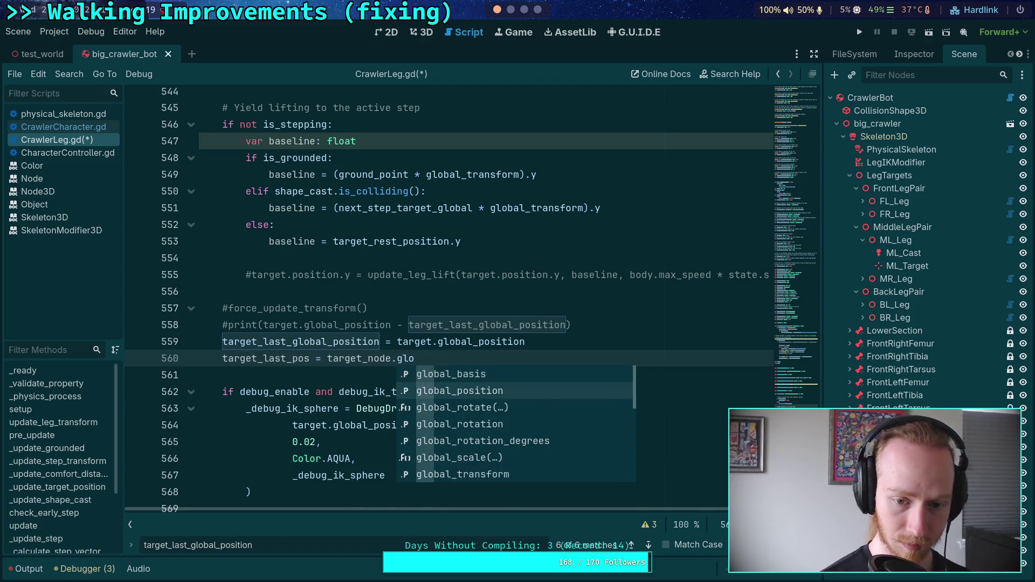
key(Return)
key(ctrl+s)
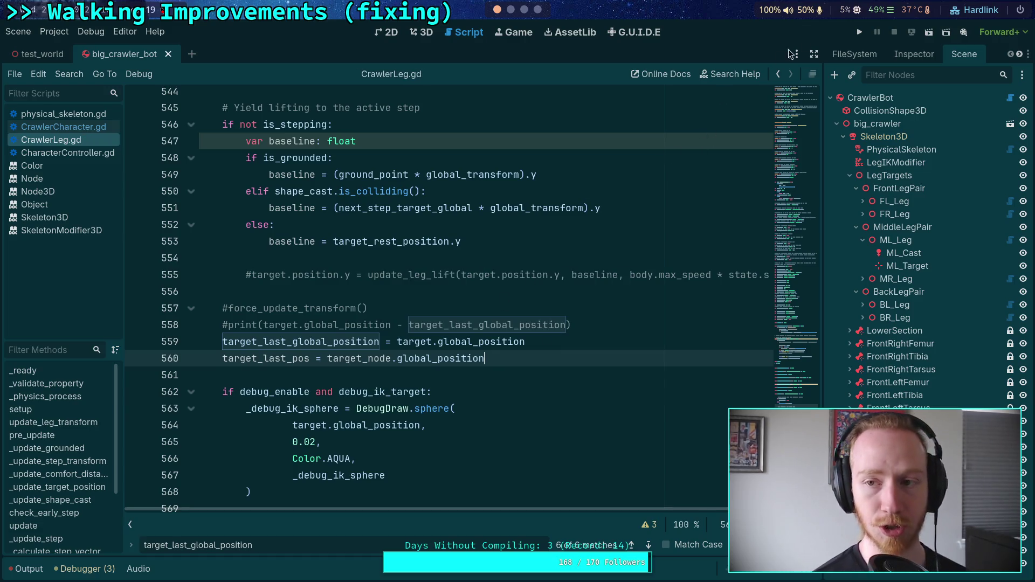
click(858, 33)
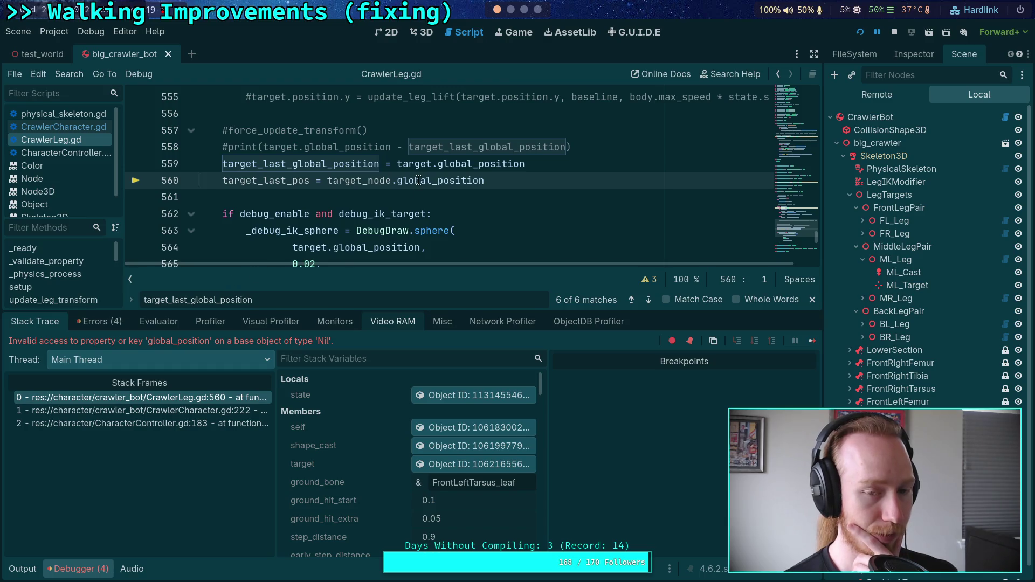
drag(196, 311, 212, 485)
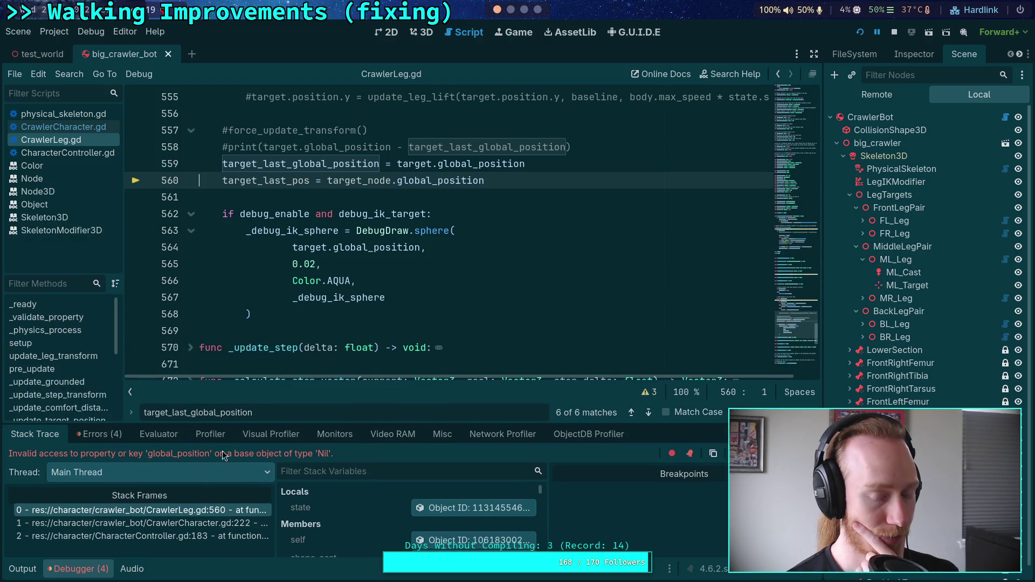
scroll(308, 307, up, 4)
scroll(308, 308, up, 5)
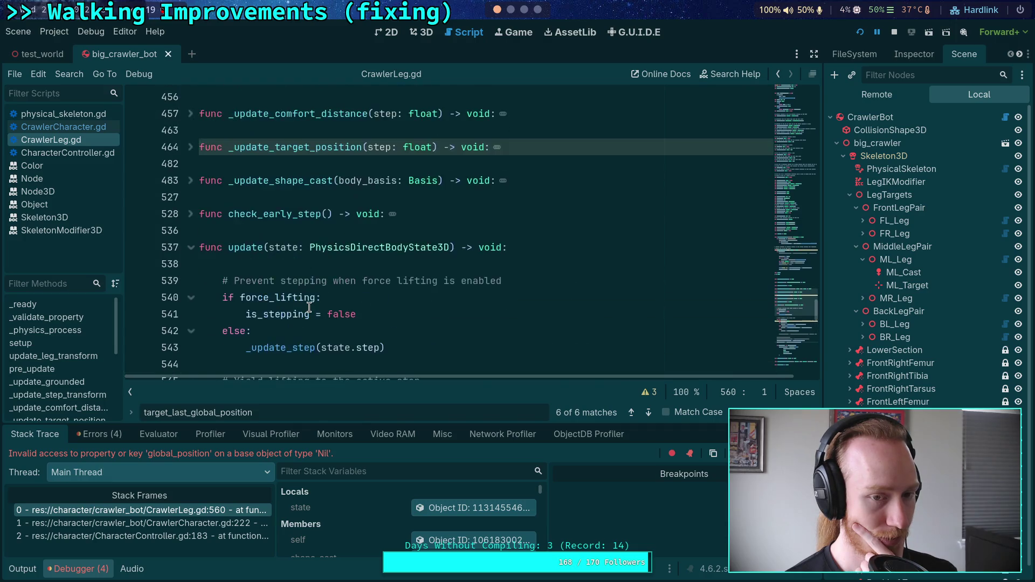
scroll(309, 307, up, 10)
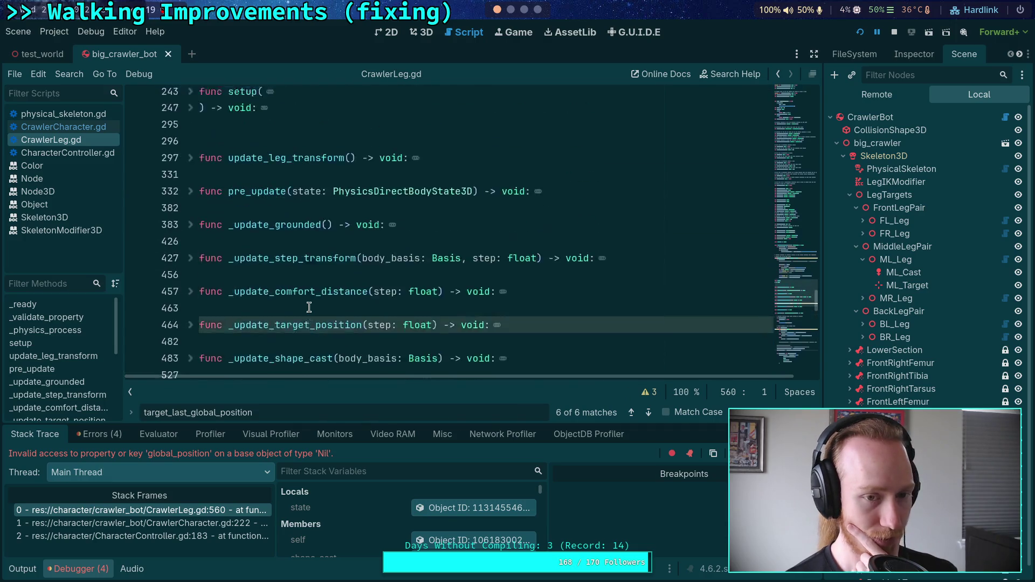
scroll(309, 307, up, 1)
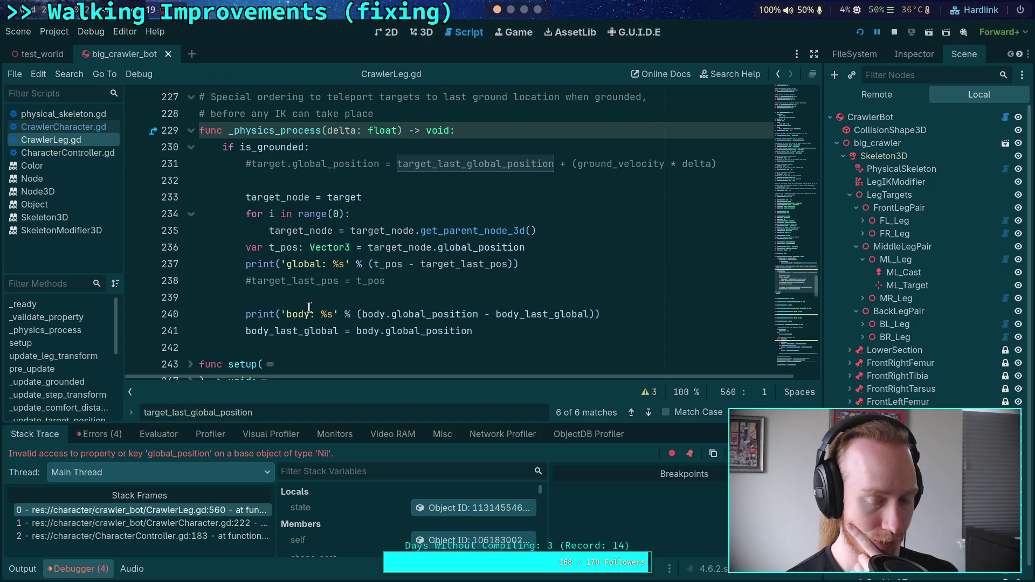
scroll(416, 339, down, 15)
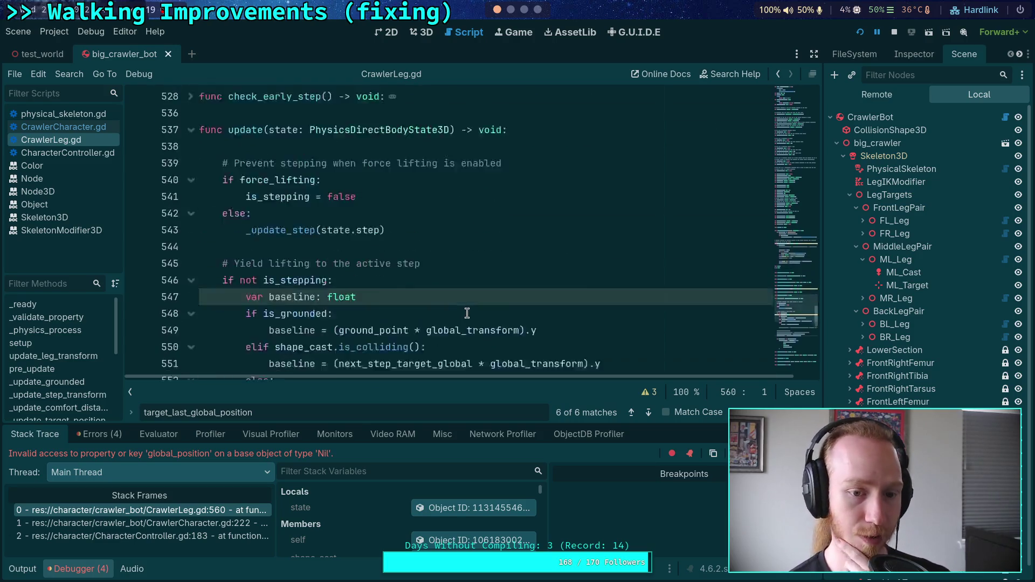
scroll(422, 289, down, 4)
click(555, 165)
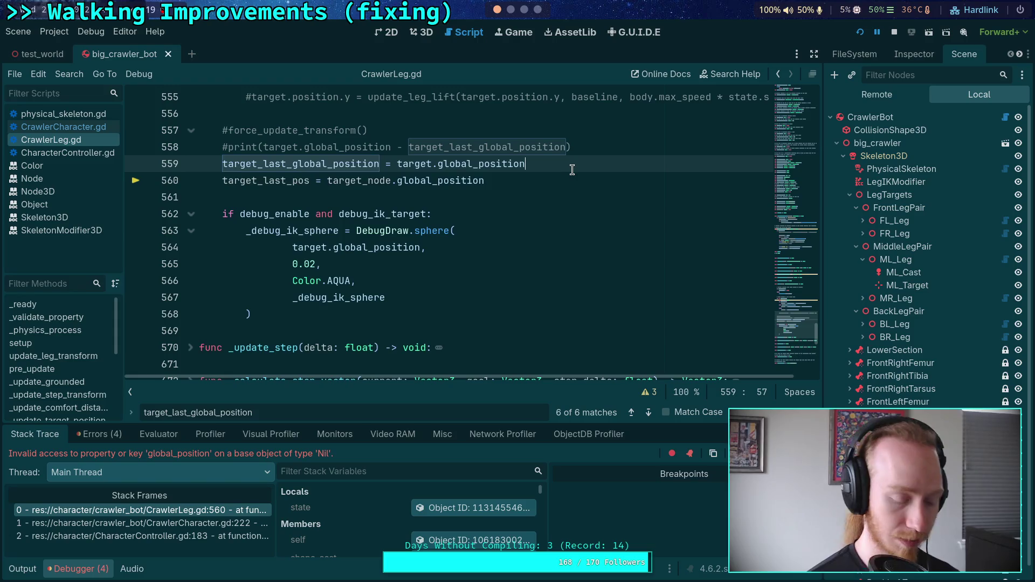
- Wrap the target_last_pos assignment in an 'if is_grounded:' guard, save, and run the game
key(Return)
text(if is_gr)
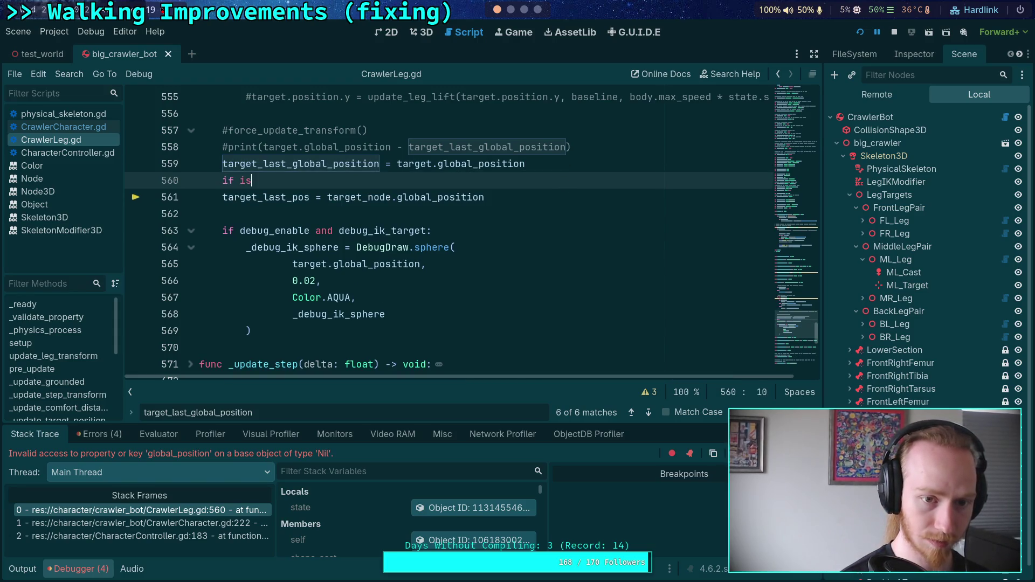
key(Return)
text(:)
key(Down)
key(Home)
key(Tab)
key(ctrl+s)
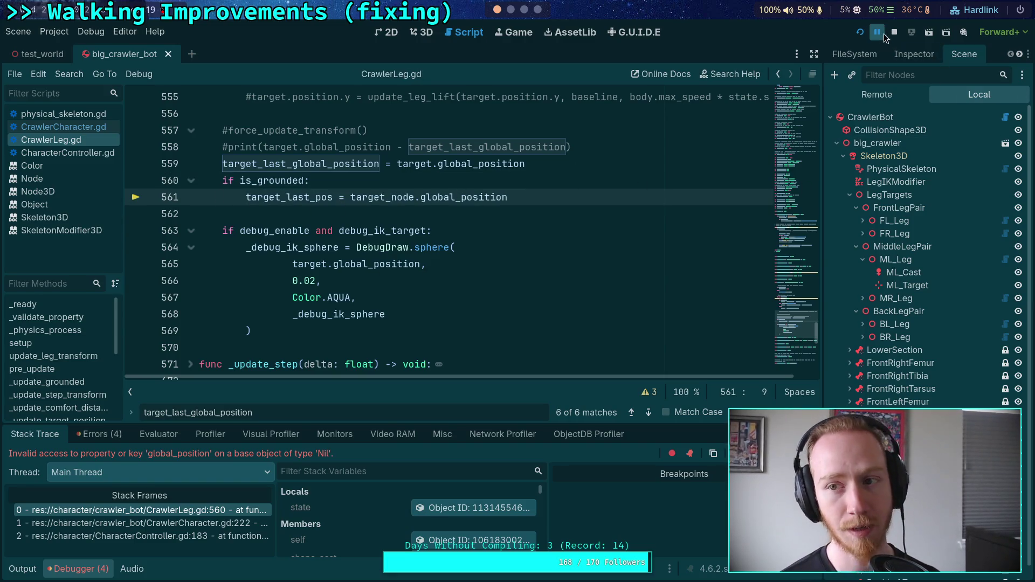
click(860, 32)
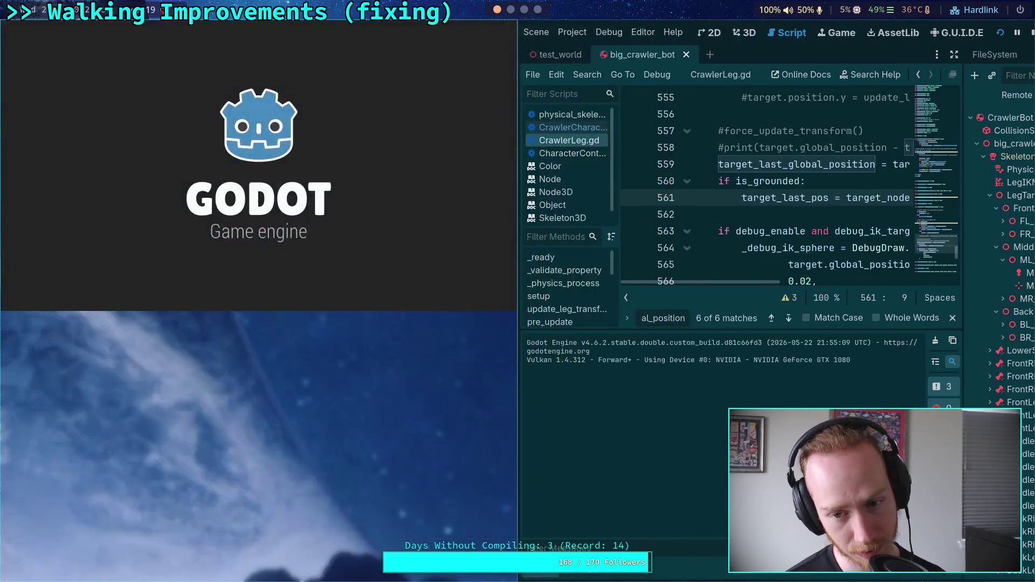
- Stop the game and remove the is_grounded guard so target_last_pos is set unconditionally
click(1031, 32)
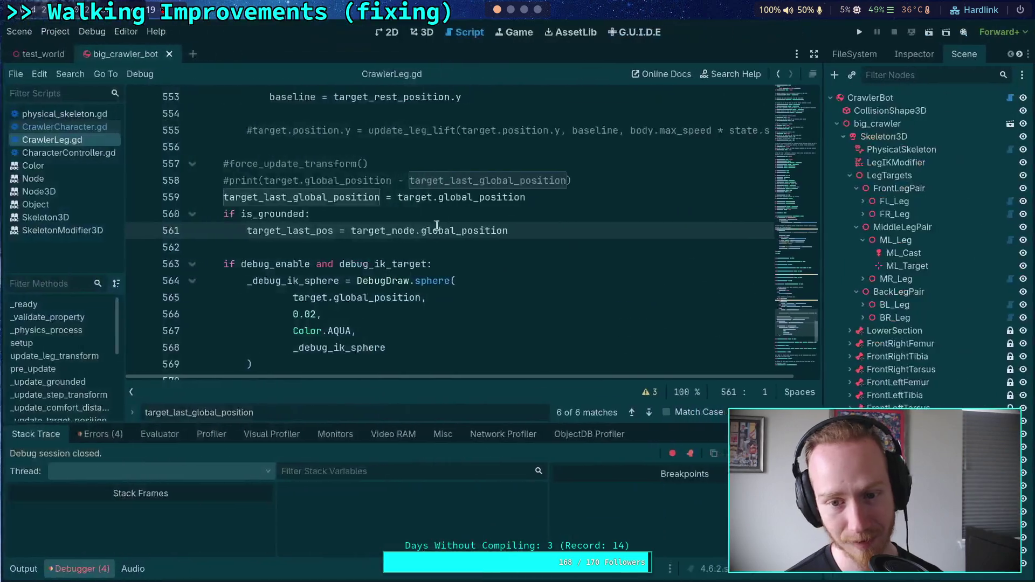
key(shift+Tab)
key(Up)
key(ctrl+shift+k)
scroll(590, 267, up, 2)
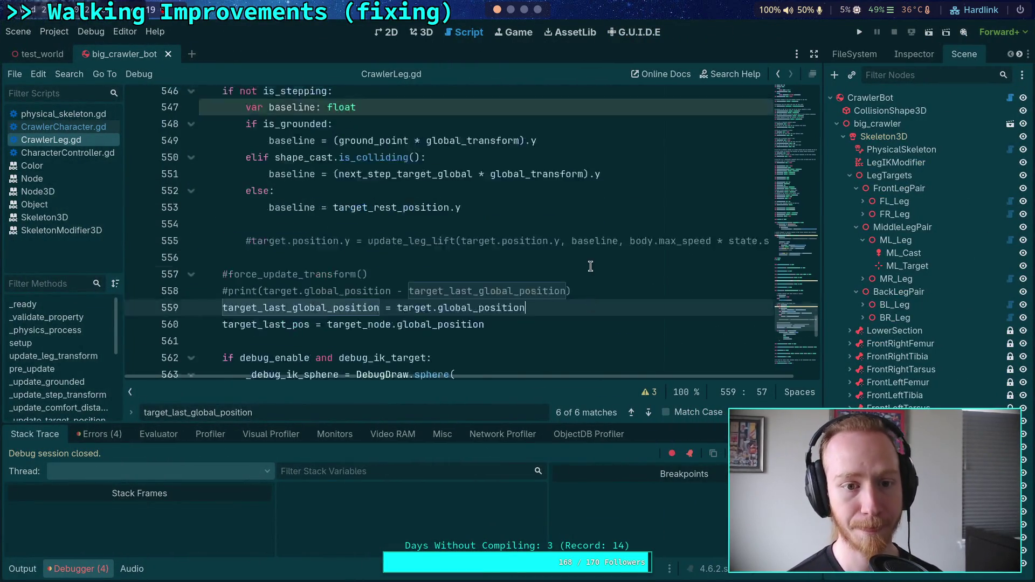
scroll(591, 266, up, 20)
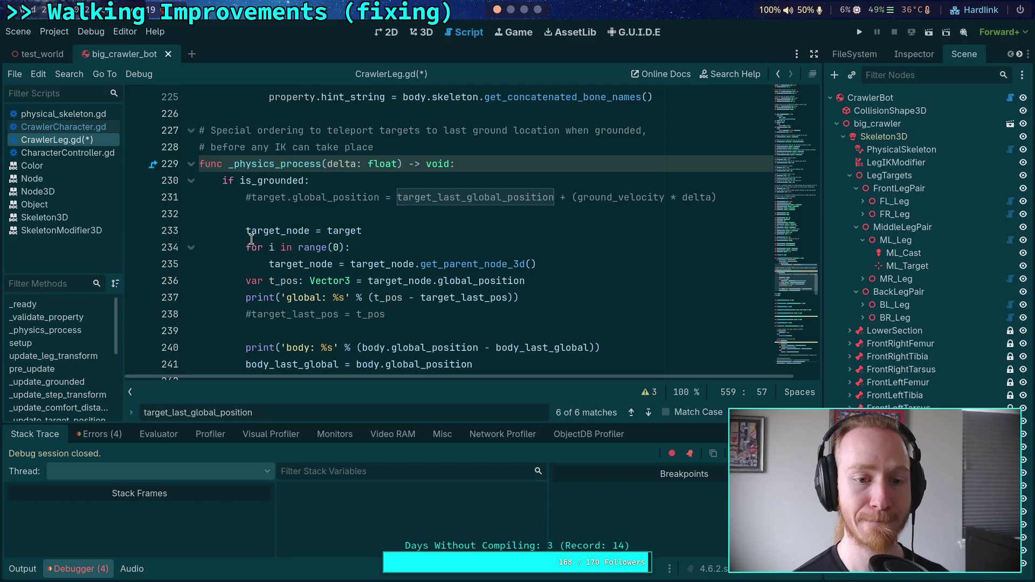
mouse_move(246, 231)
mouse_down()
mouse_move(558, 295)
mouse_move(573, 282)
mouse_move(574, 298)
mouse_up()
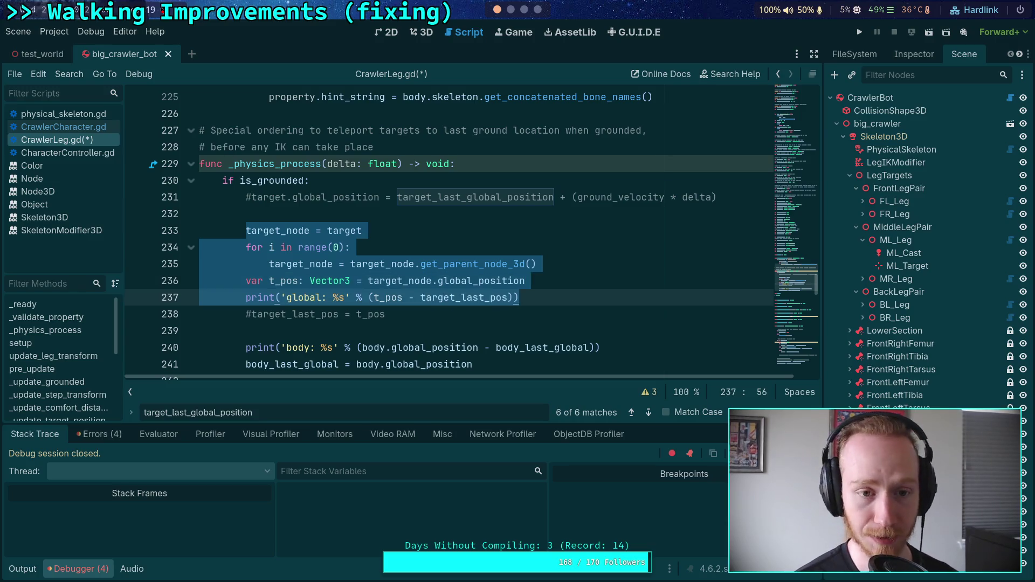
- Move the target and body debug print lines above the is_grounded check, unindented
key(alt+Up)
key(alt+Up)
key(alt+Up)
key(shift+Tab)
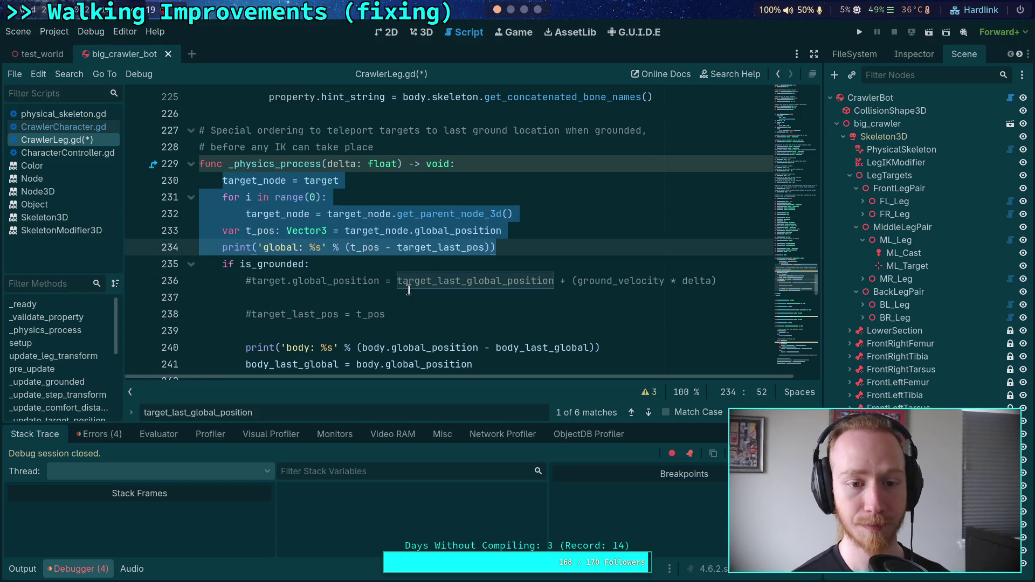
scroll(409, 290, down, 1)
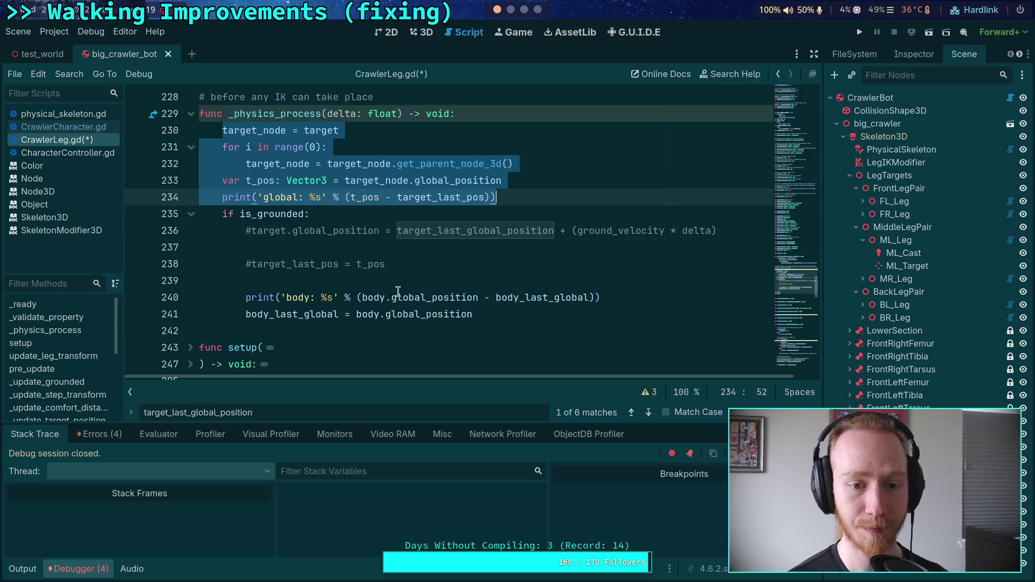
click(437, 255)
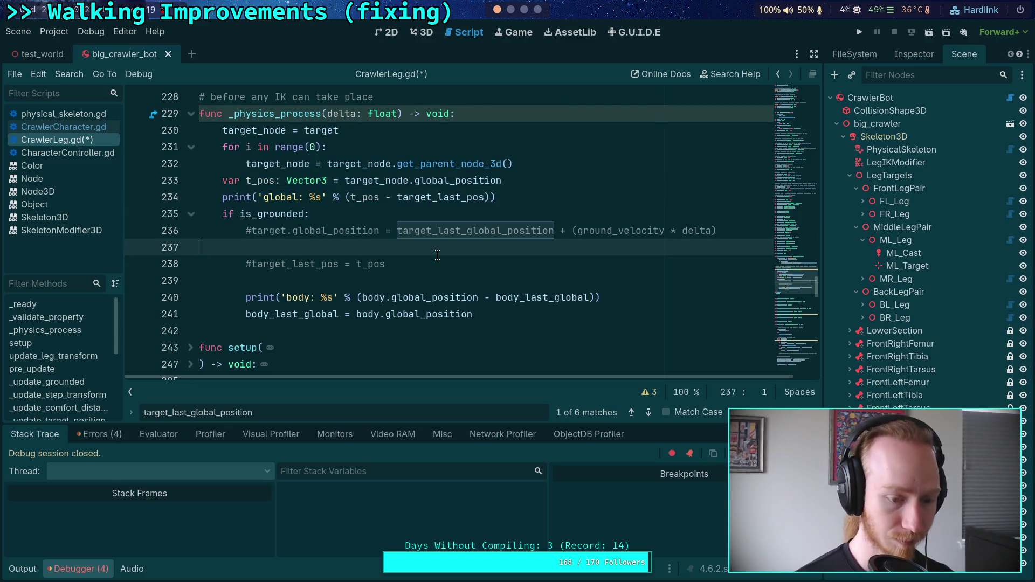
drag(420, 313, 298, 297)
key(alt+Up)
key(alt+Up)
key(alt+Up)
key(alt+Up)
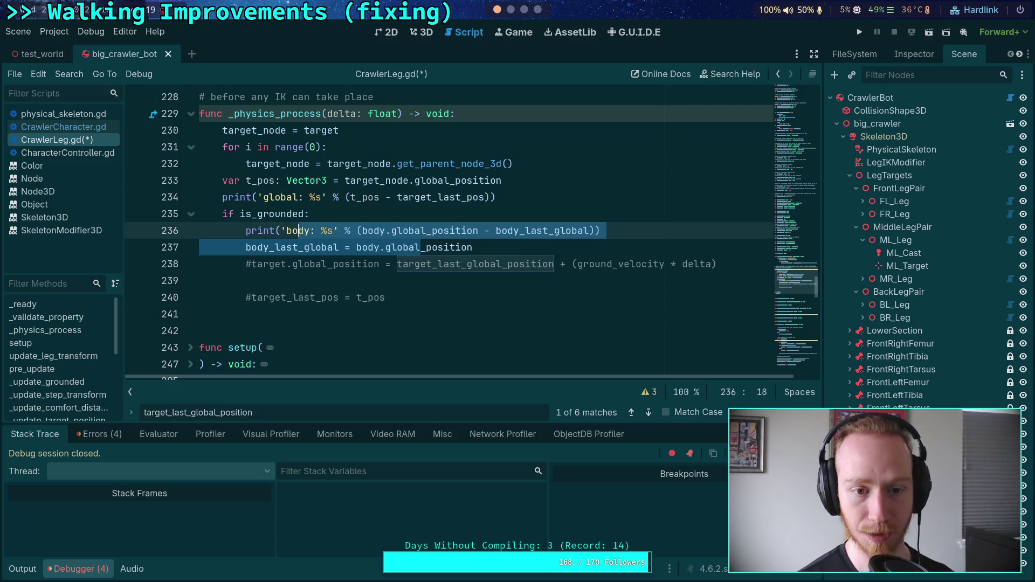
key(shift+Tab)
- Delete the leftover commented target_last_pos line, add a blank line before is_grounded, and save
click(407, 297)
drag(407, 297, 326, 280)
key(BackSpace)
key(BackSpace)
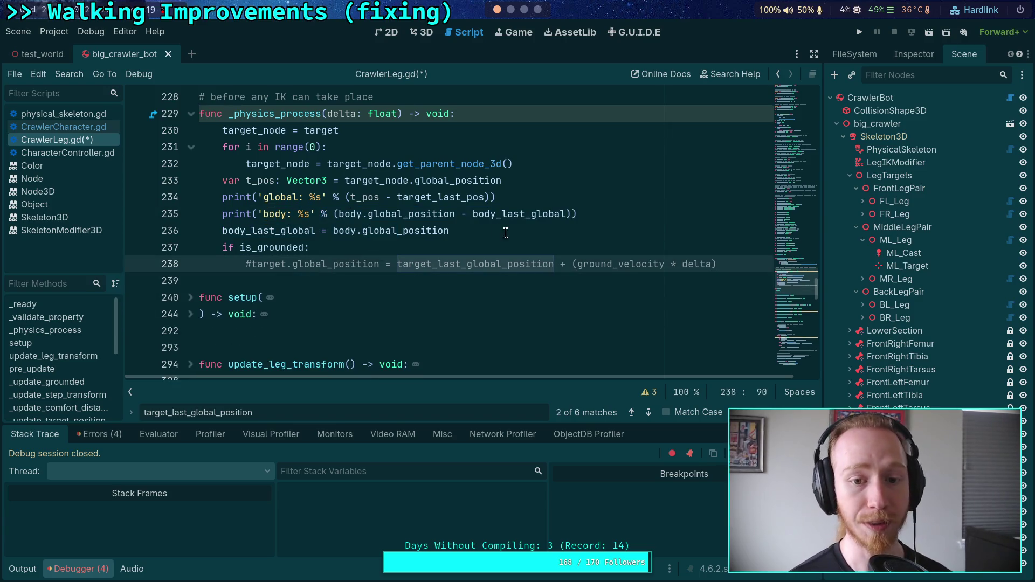
click(505, 232)
key(Return)
key(ctrl+s)
- Put 'pass' inside the is_grounded block, save, and run the game
scroll(450, 245, up, 2)
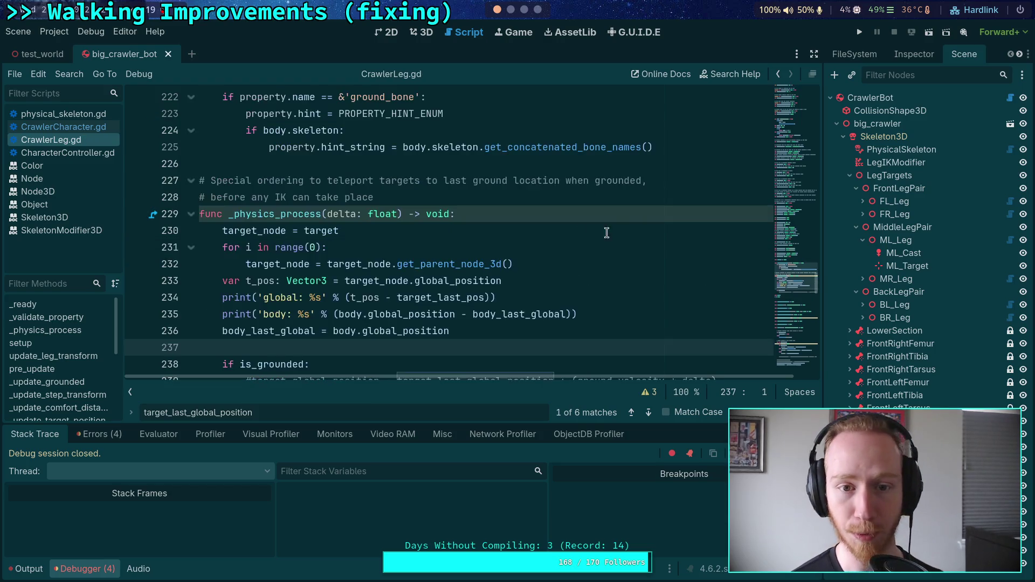
scroll(304, 288, down, 2)
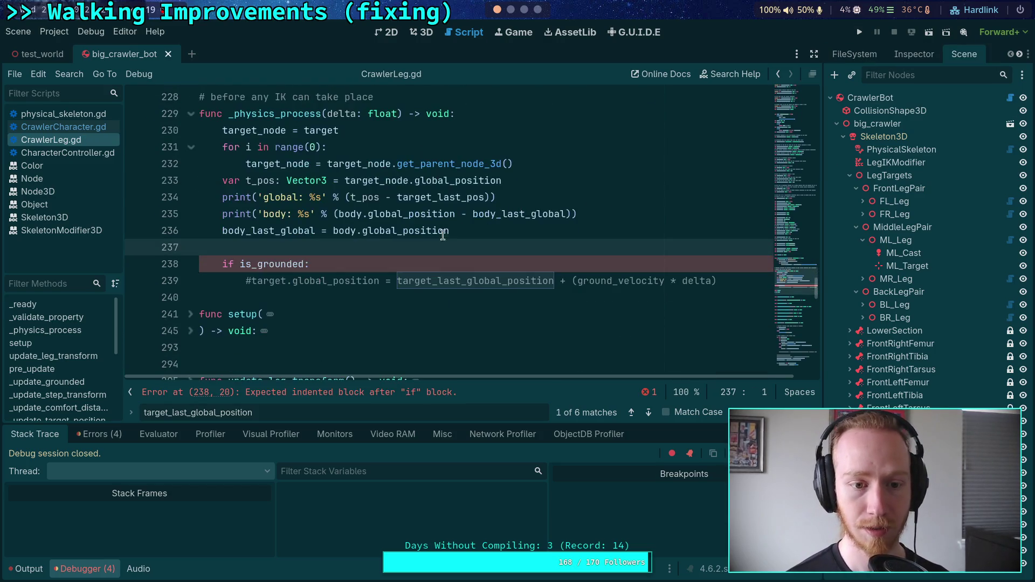
click(336, 263)
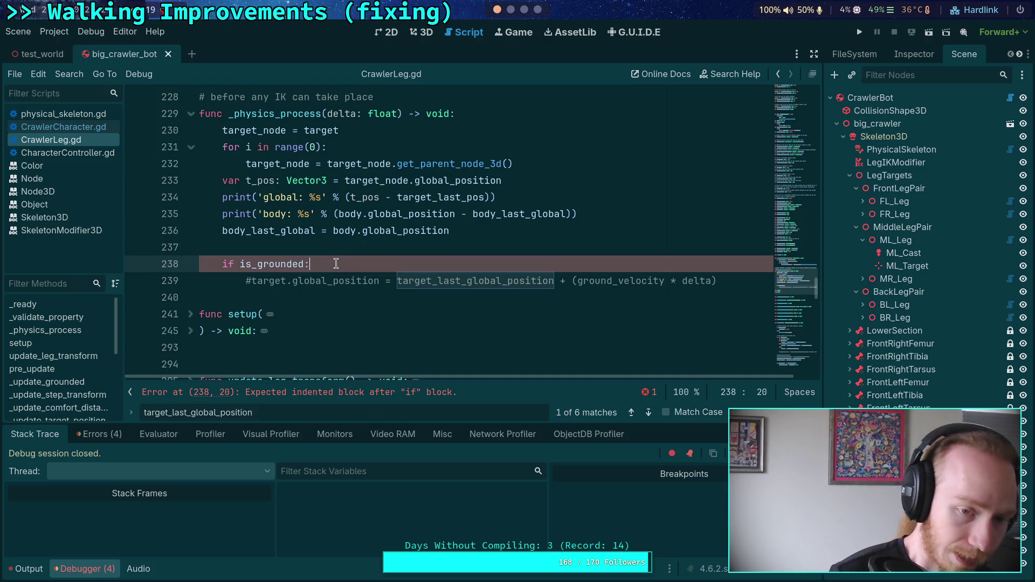
key(Return)
text(pass)
key(ctrl+s)
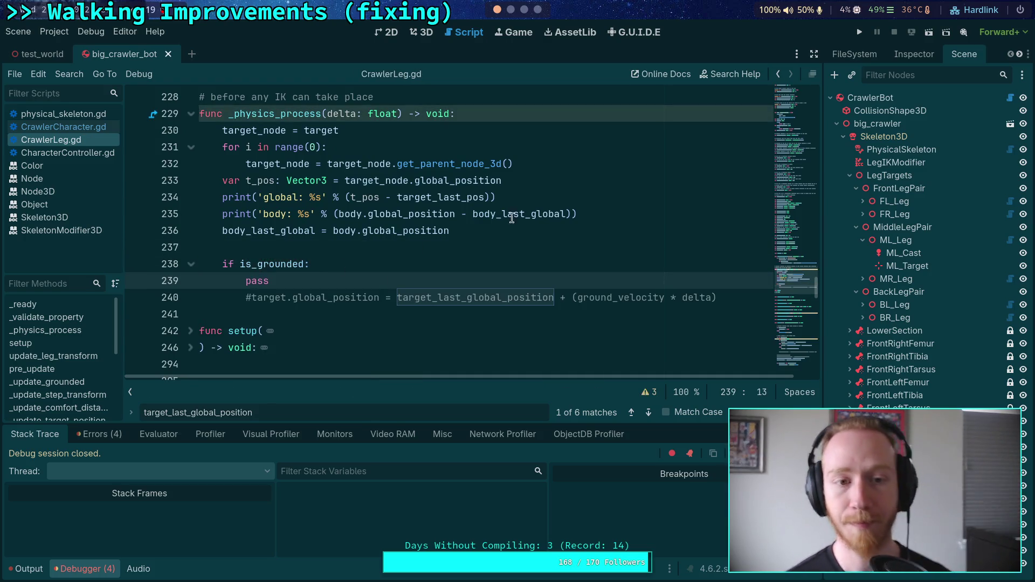
click(861, 33)
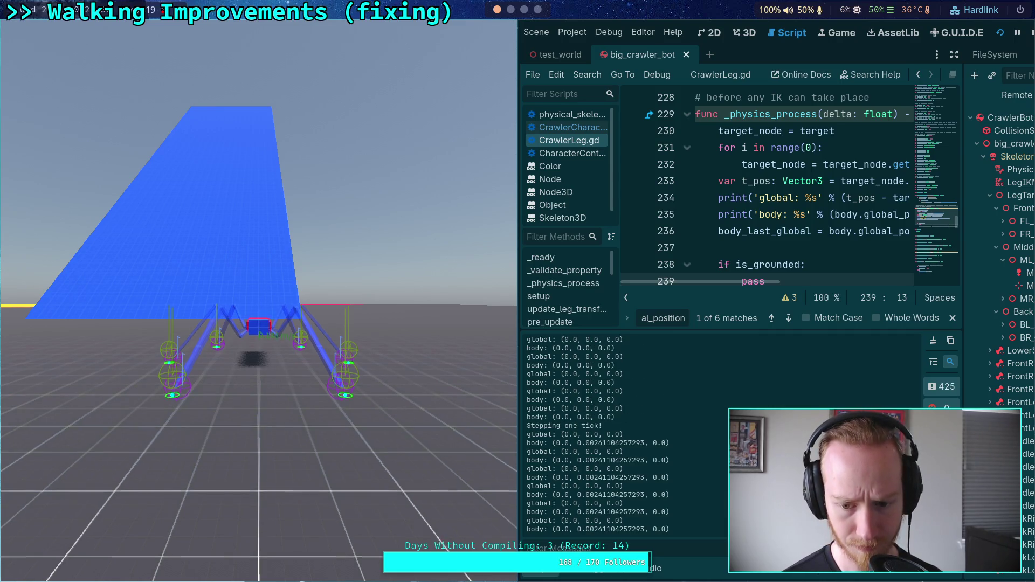
- Test-run the game, then change range(0) to range(1), save, and run again
key(F5)
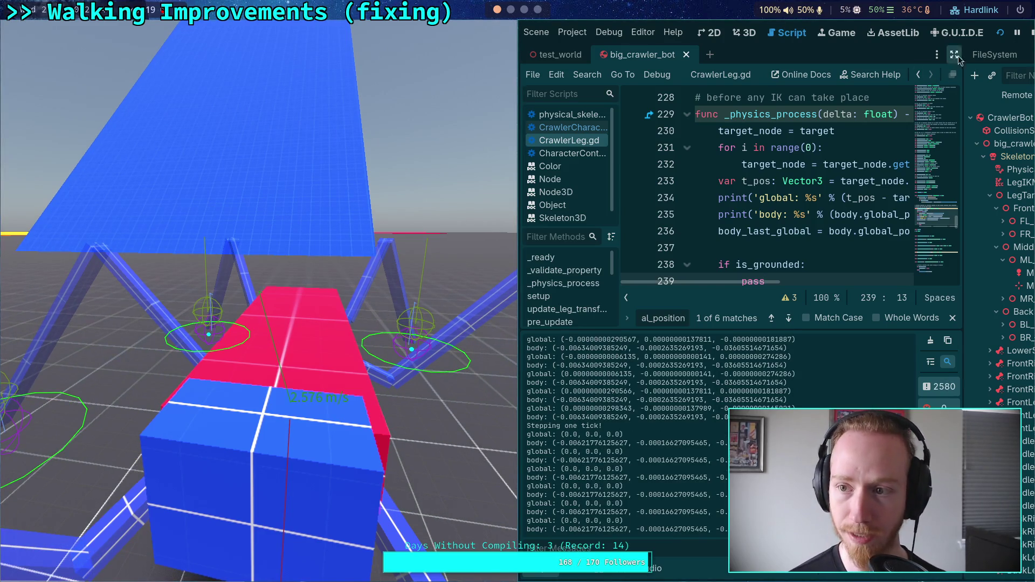
click(1031, 33)
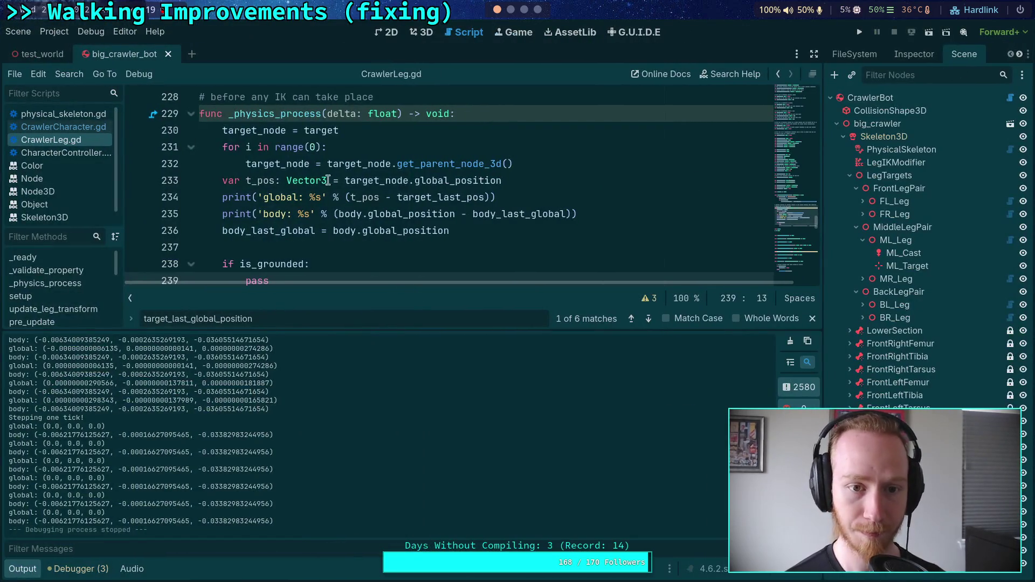
double_click(315, 147)
text(1)
key(ctrl+s)
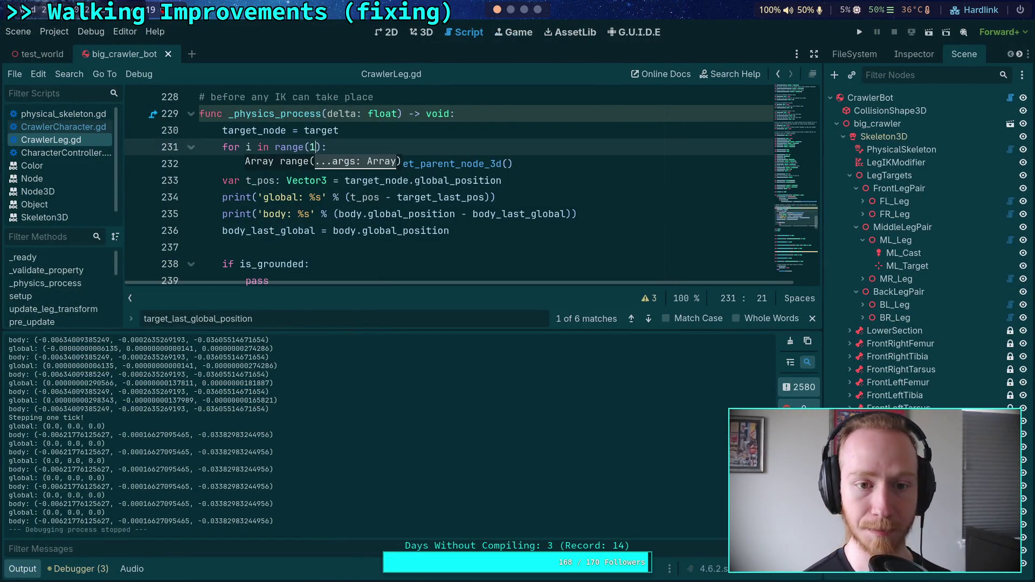
click(859, 34)
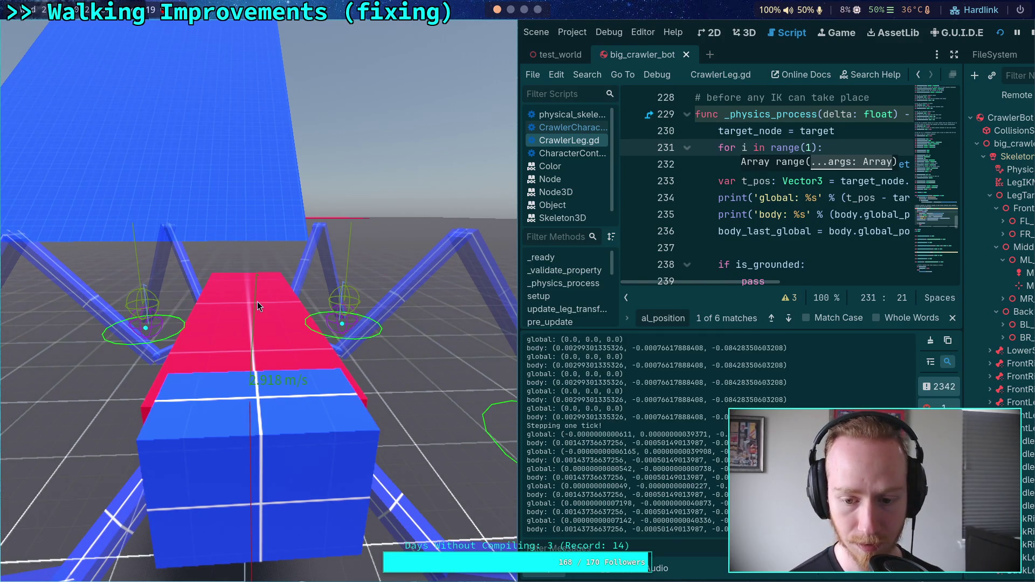
- Change the loop to range(2) and test-run the game once more
click(1031, 32)
key(BackSpace)
text(2)
key(F5)
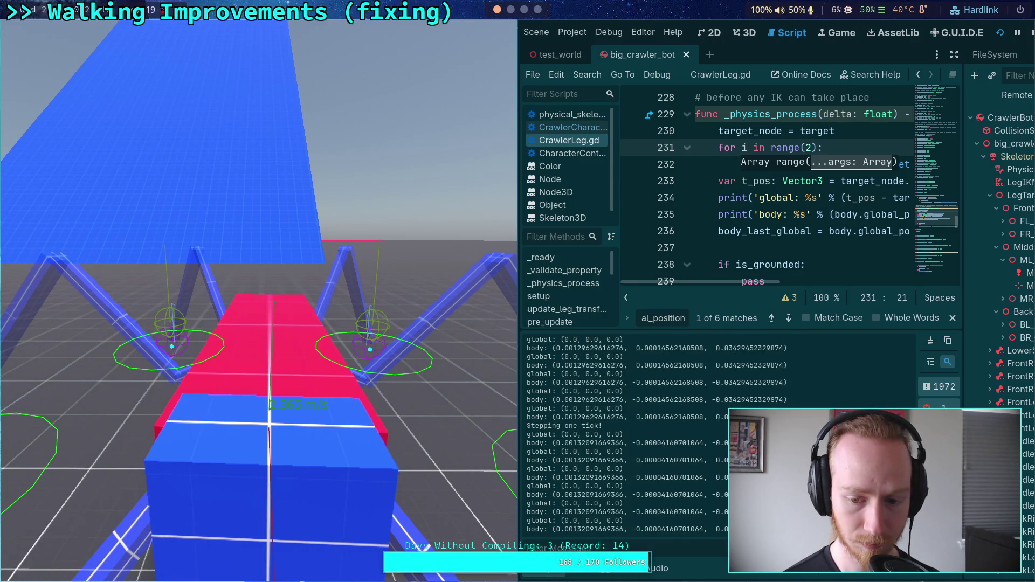
click(1030, 36)
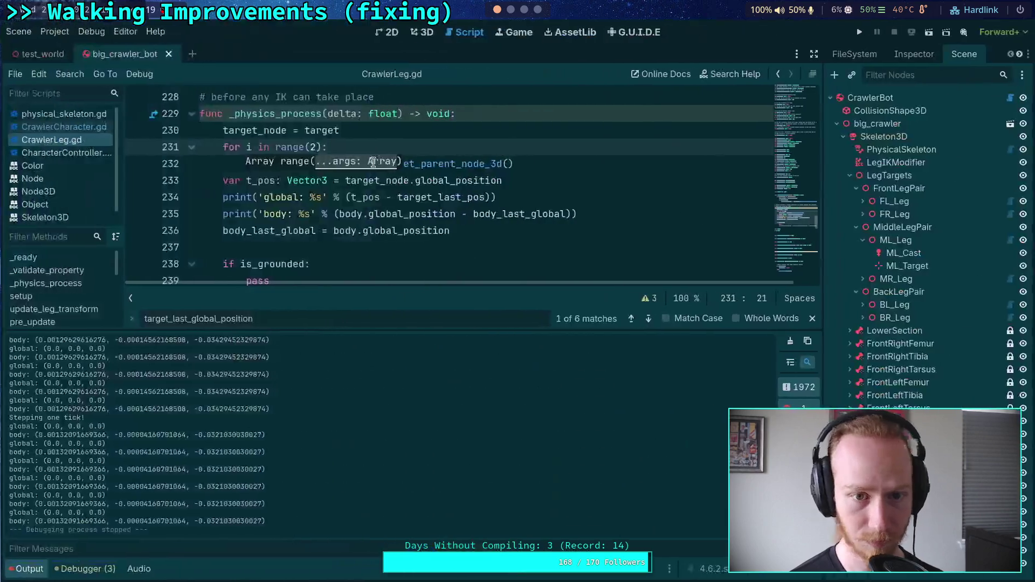
- Set the loop to range(3) and print 'global (%s): %s' with [target_node.name, delta], then save
key(BackSpace)
text(3)
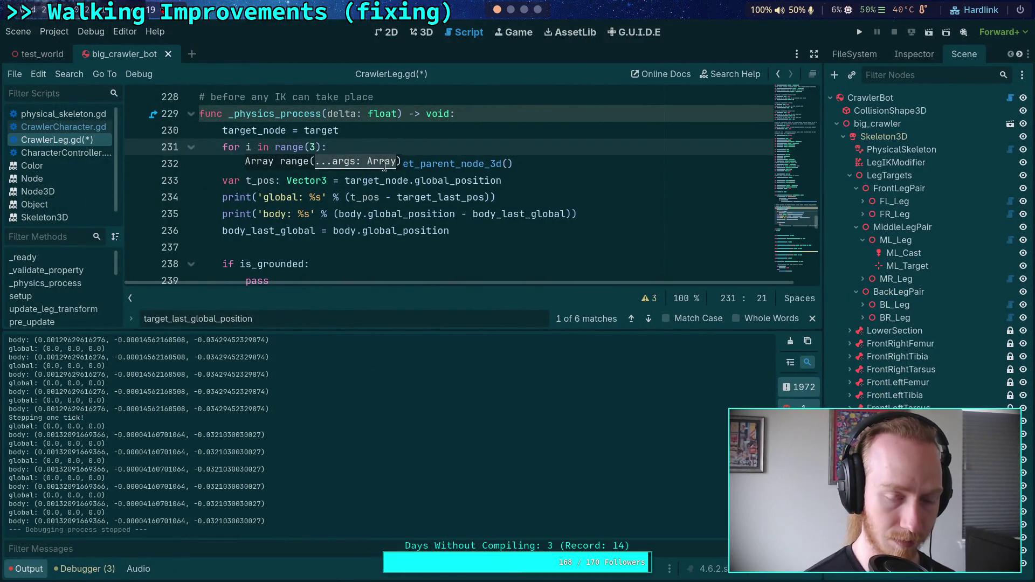
click(299, 198)
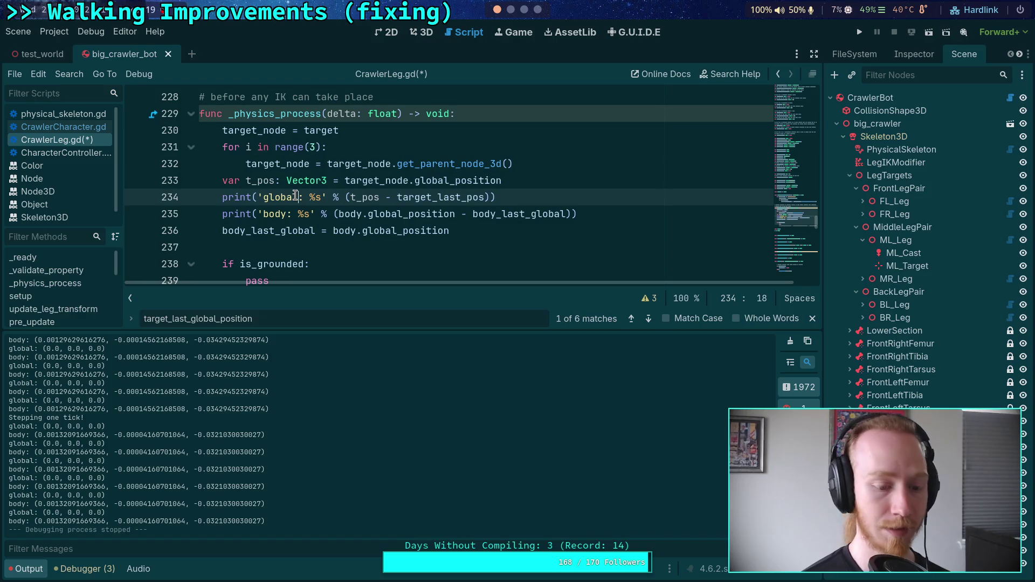
text((%s): )
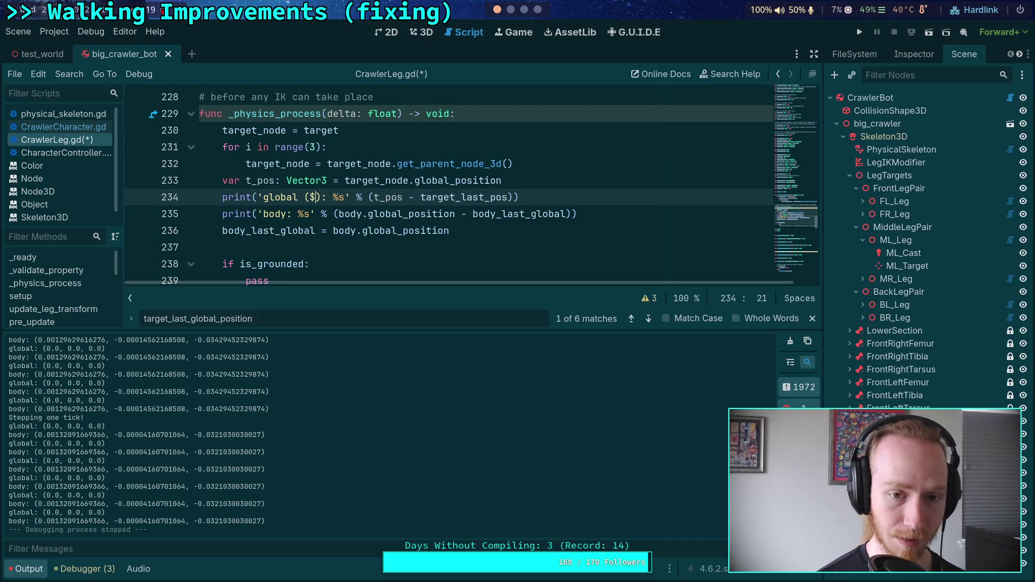
text(%s)
click(369, 198)
text([)
text(target_)
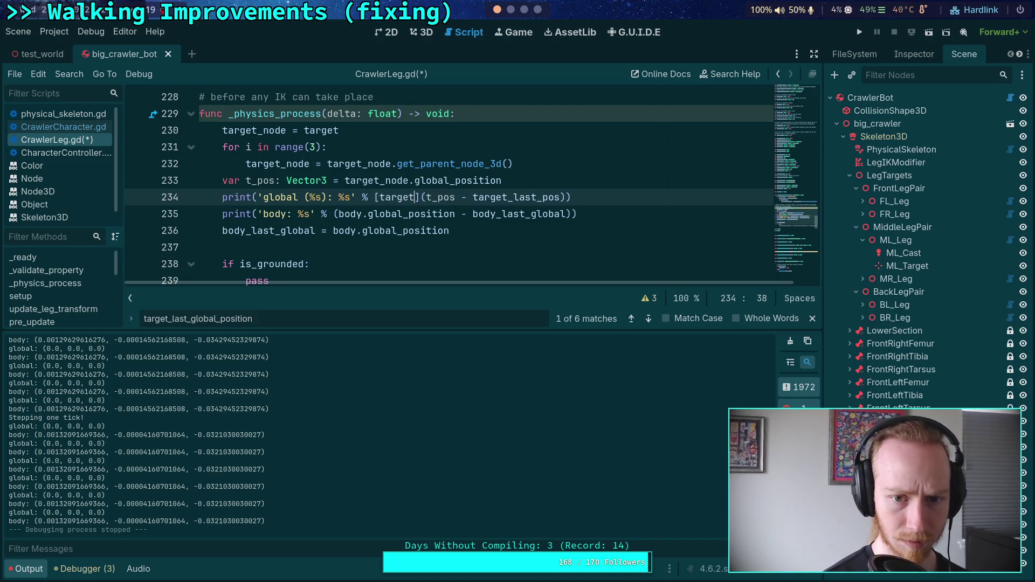
text(node.name,)
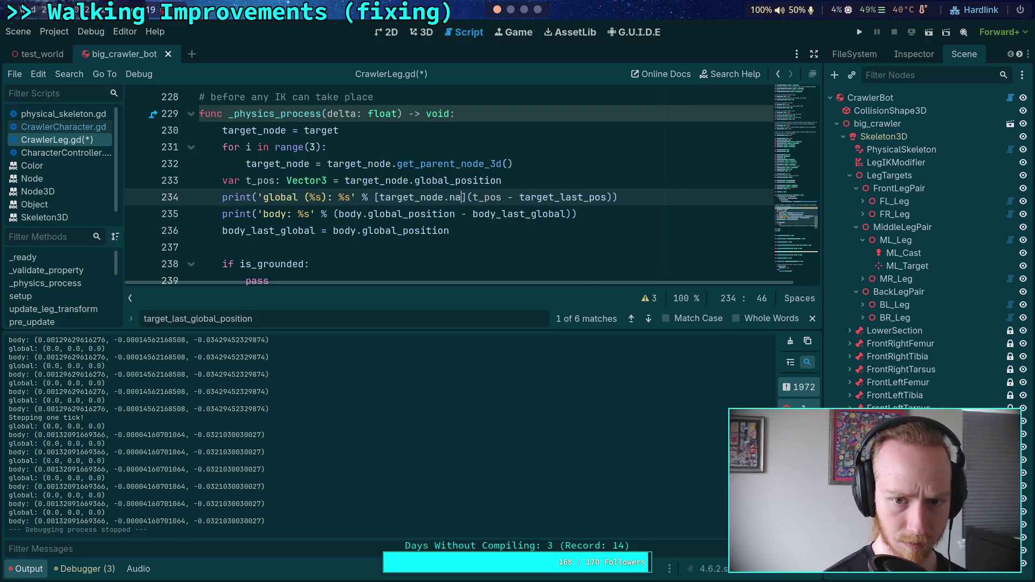
key(Delete)
key(Right)
key(Right)
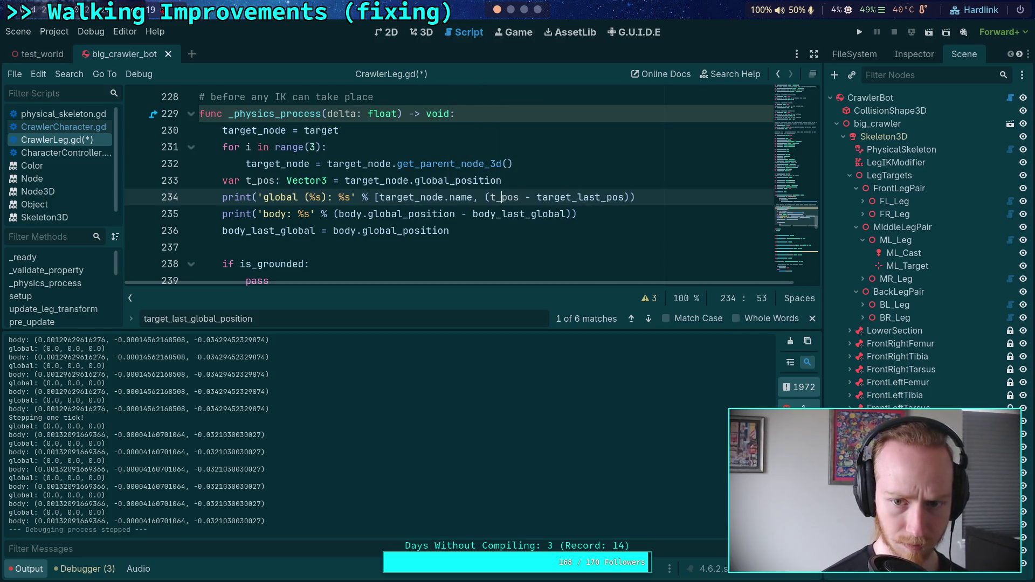
click(628, 197)
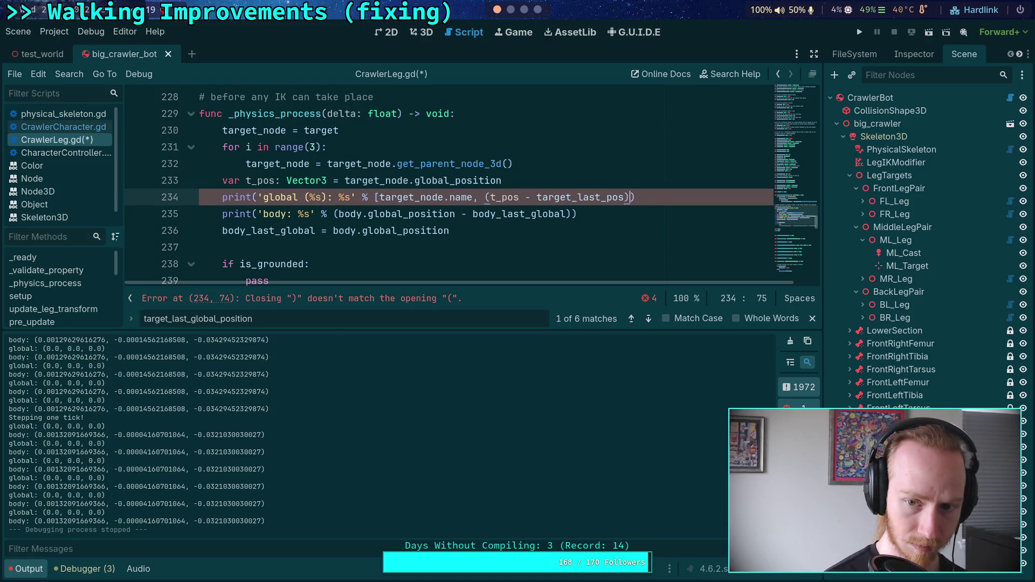
text(])
key(ctrl+s)
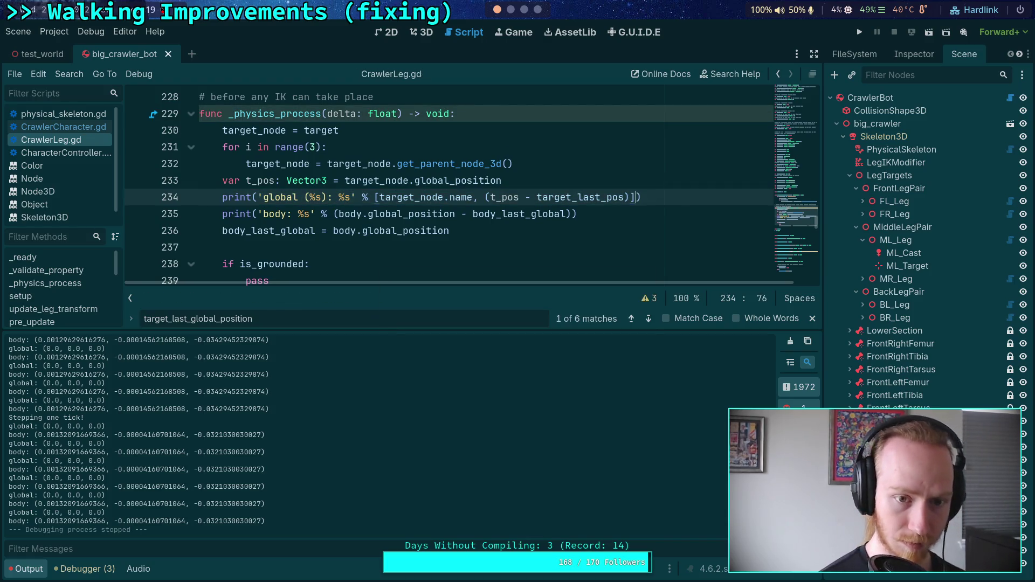
- Test-run the game, then change the loop count from 3 to 4
click(859, 32)
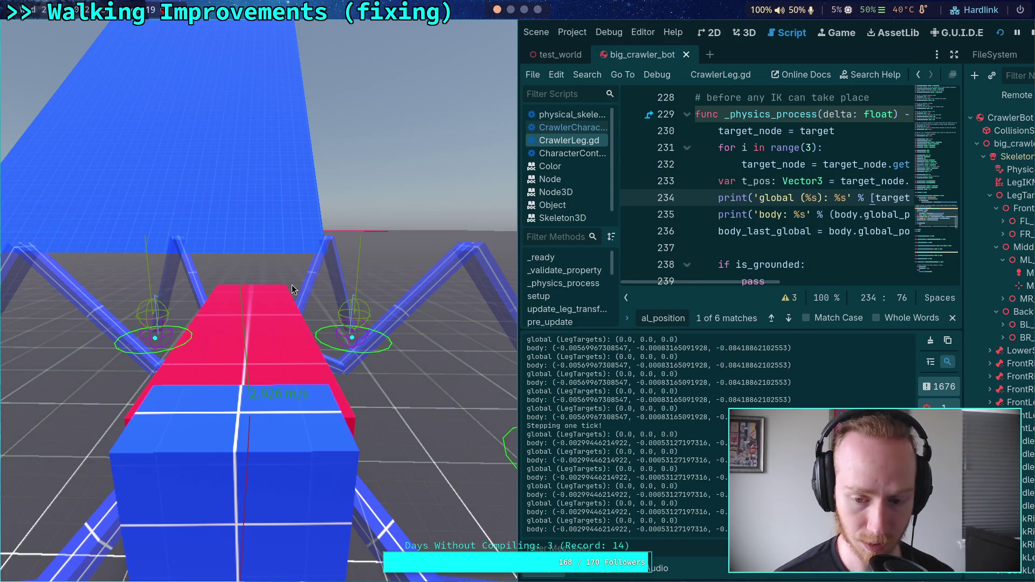
key(F8)
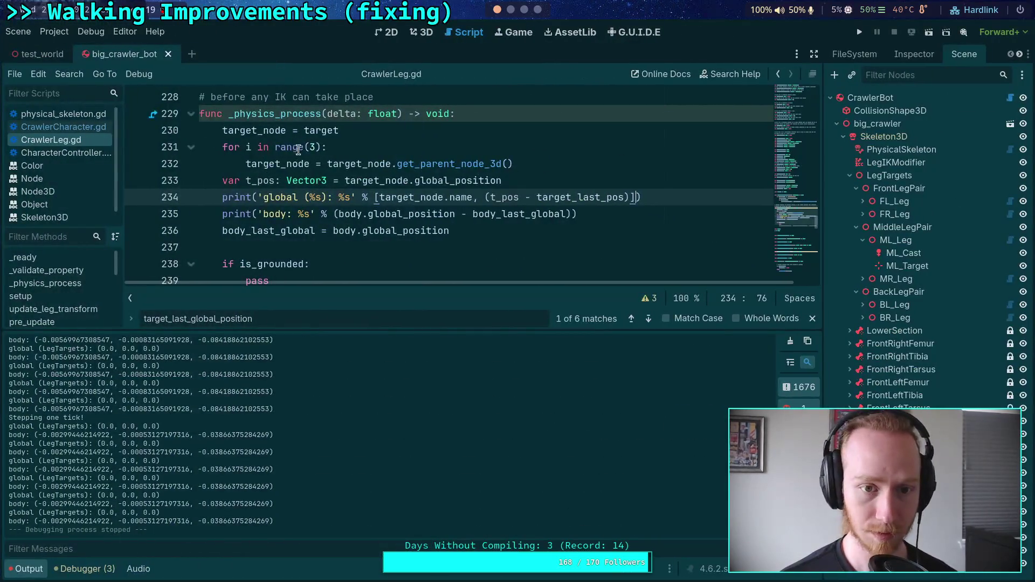
click(311, 147)
key(Delete)
text(4)
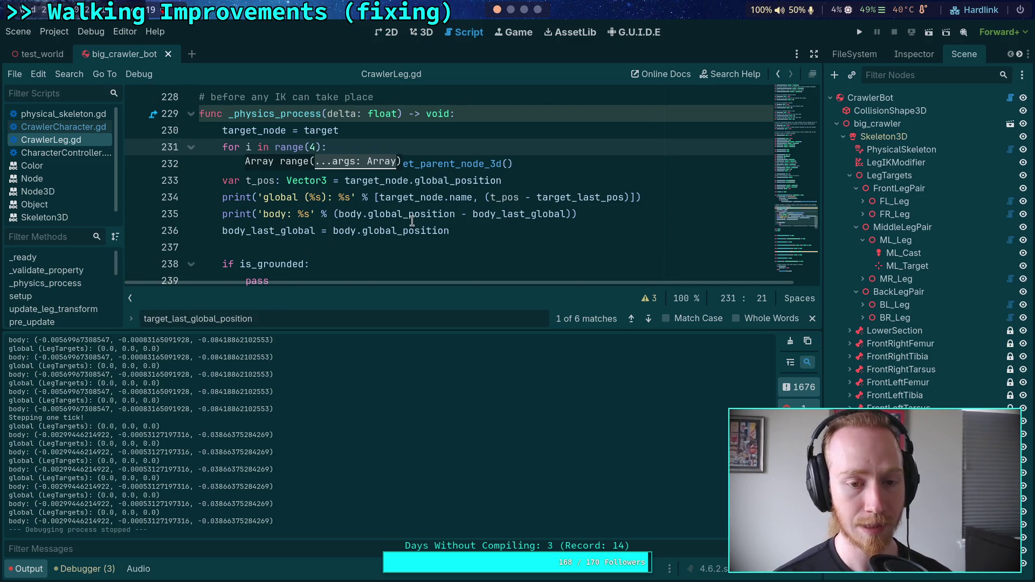
- Examine the body_last_global assignment on line 236, trying an edit and undoing it
scroll(412, 221, down, 1)
click(456, 178)
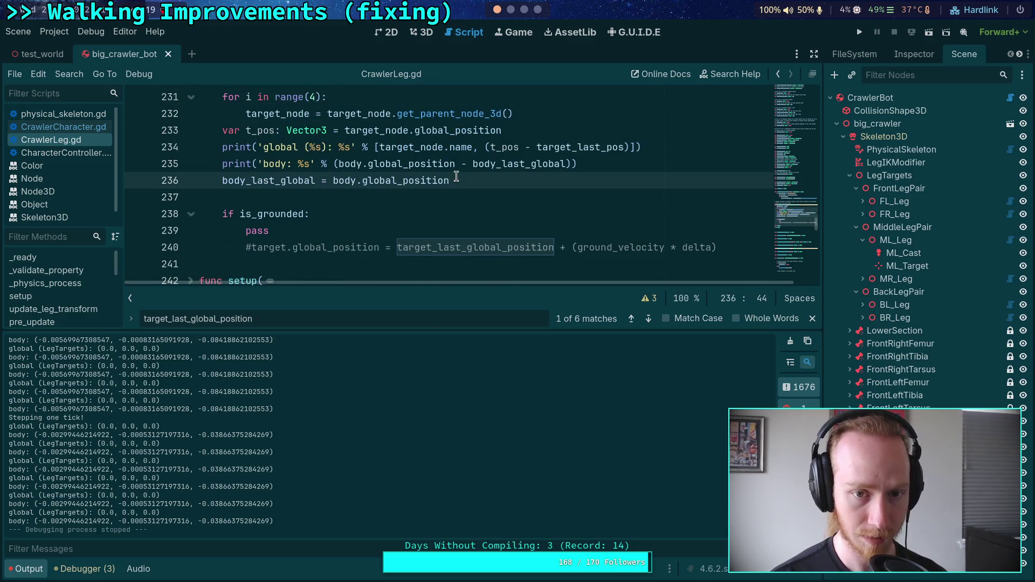
scroll(453, 183, down, 10)
scroll(268, 207, down, 3)
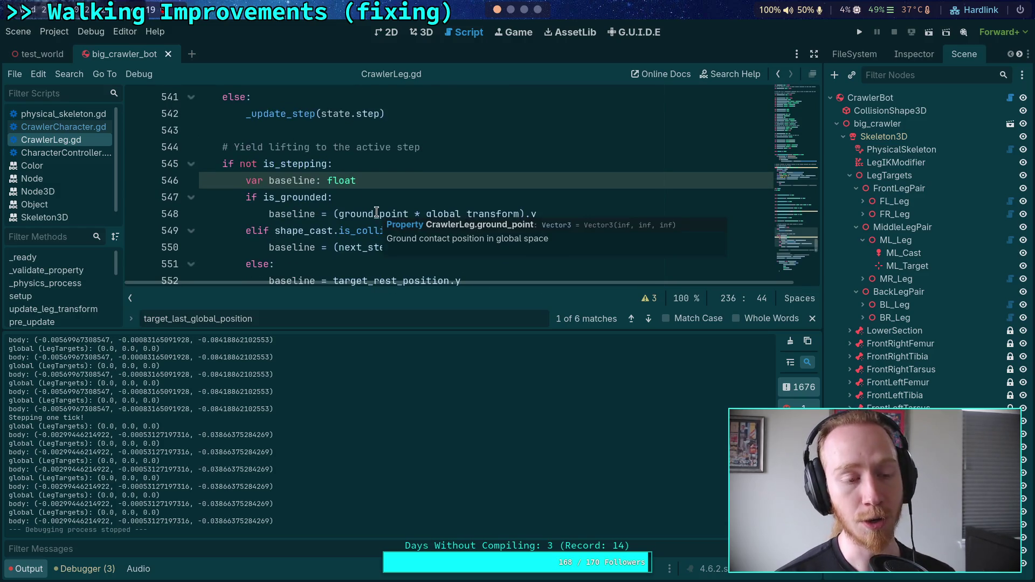
scroll(359, 214, up, 13)
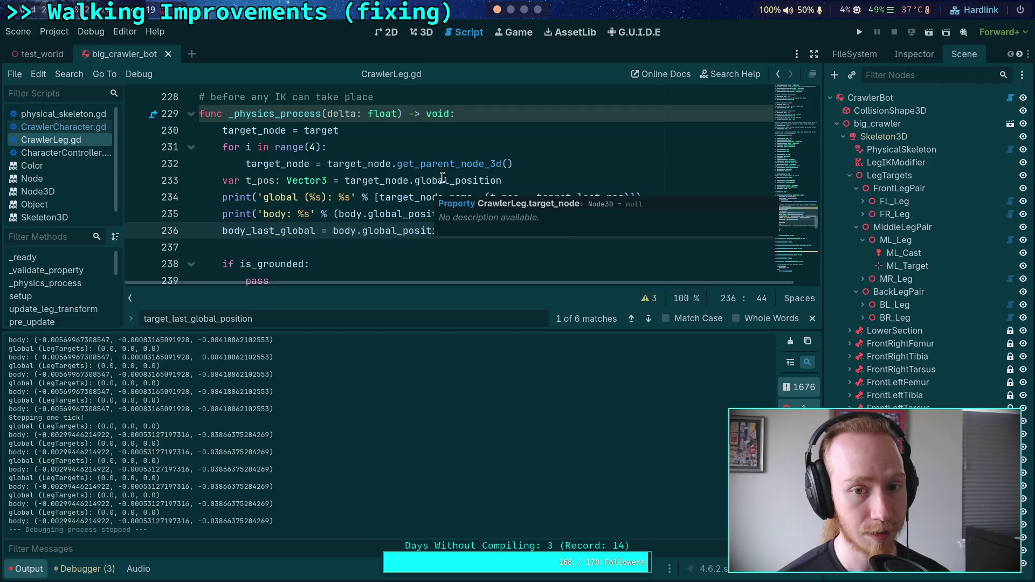
double_click(442, 180)
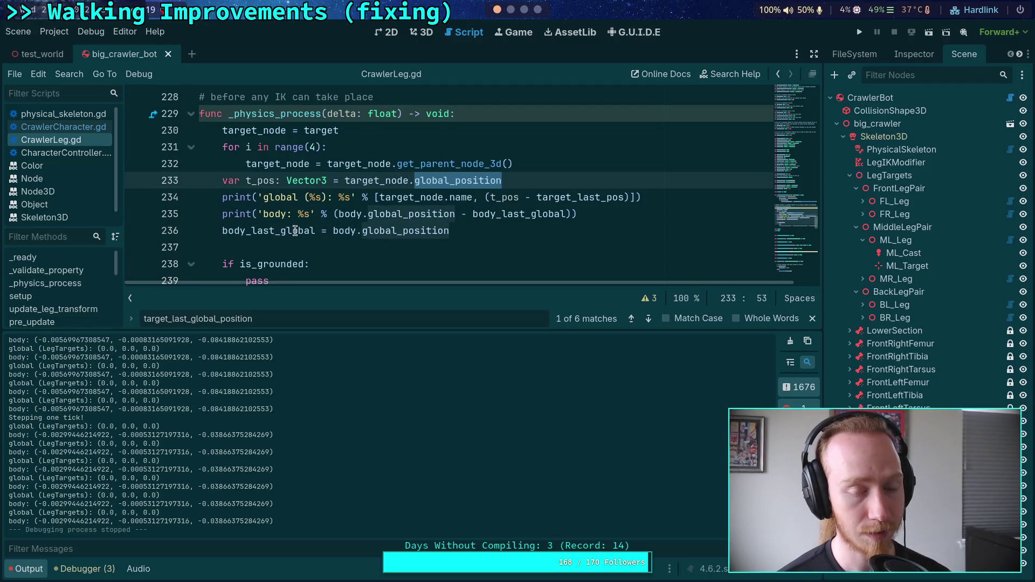
double_click(273, 230)
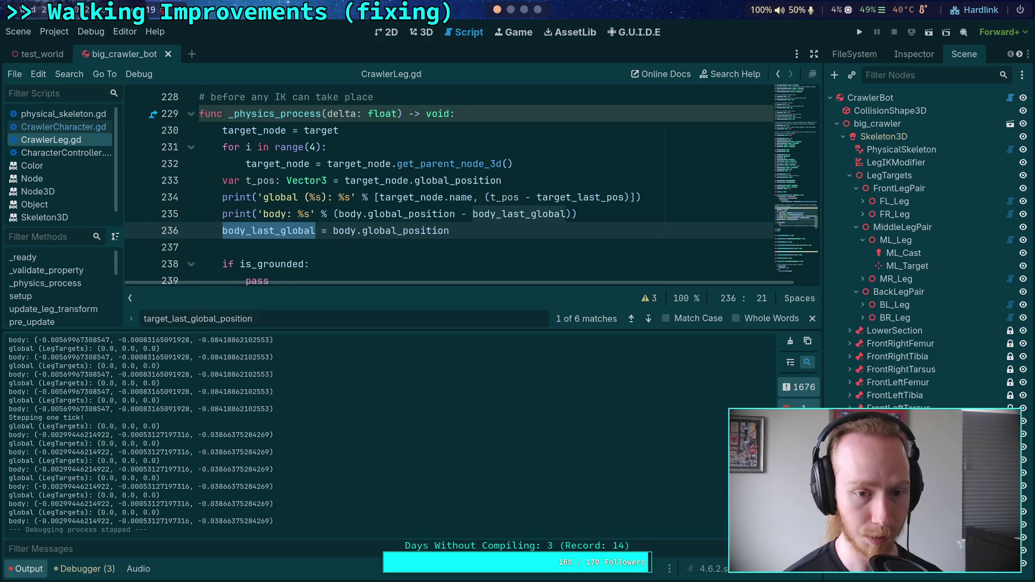
key(BackSpace)
key(ctrl+equal)
key(ctrl+z)
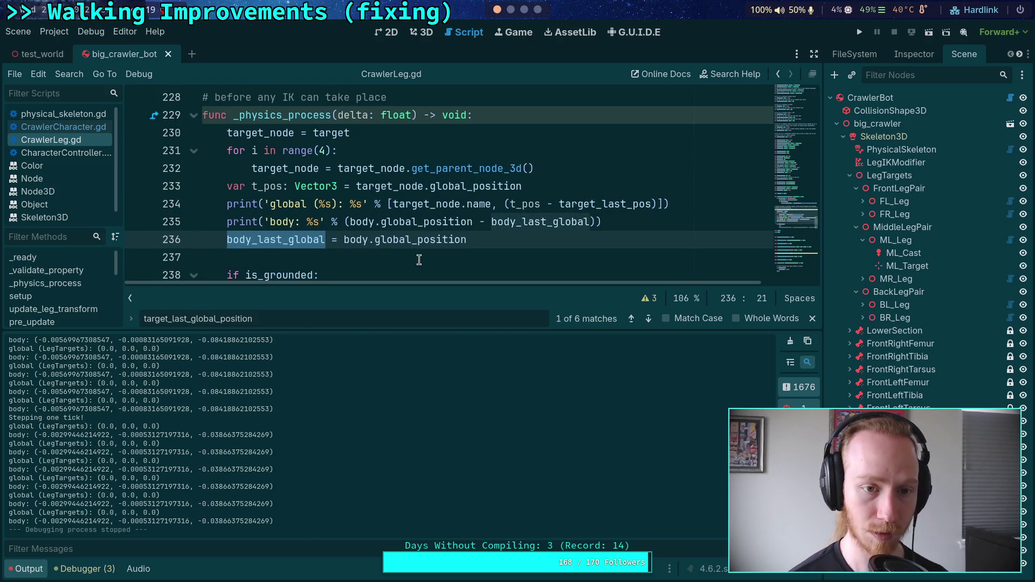
key(ctrl+minus)
key(BackSpace)
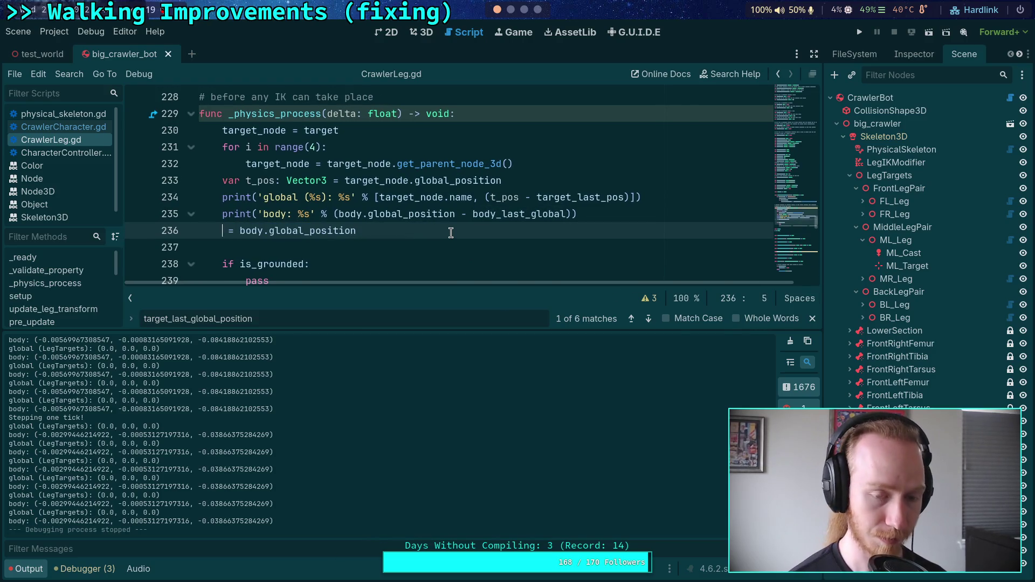
key(Escape)
key(ctrl+z)
- Move the body_last_global = body.global_position line to right after target_last_pos in update()
click(448, 231)
triple_click(448, 231)
key(ctrl+x)
scroll(468, 239, down, 20)
scroll(467, 239, down, 4)
scroll(468, 232, up, 3)
click(520, 185)
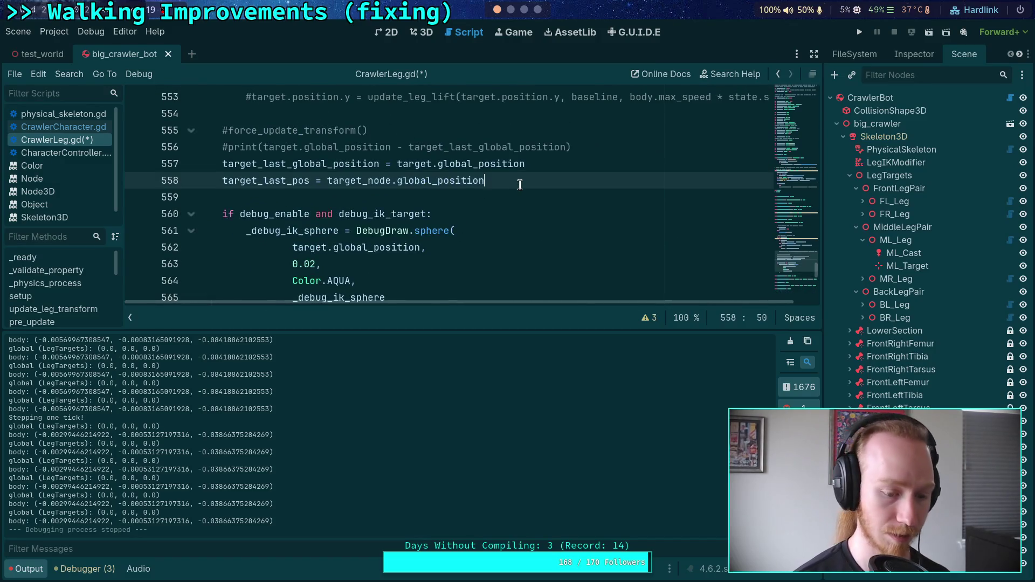
key(Return)
key(ctrl+v)
- Save the script, test-run the game, stop it, and hide the output log
key(ctrl+s)
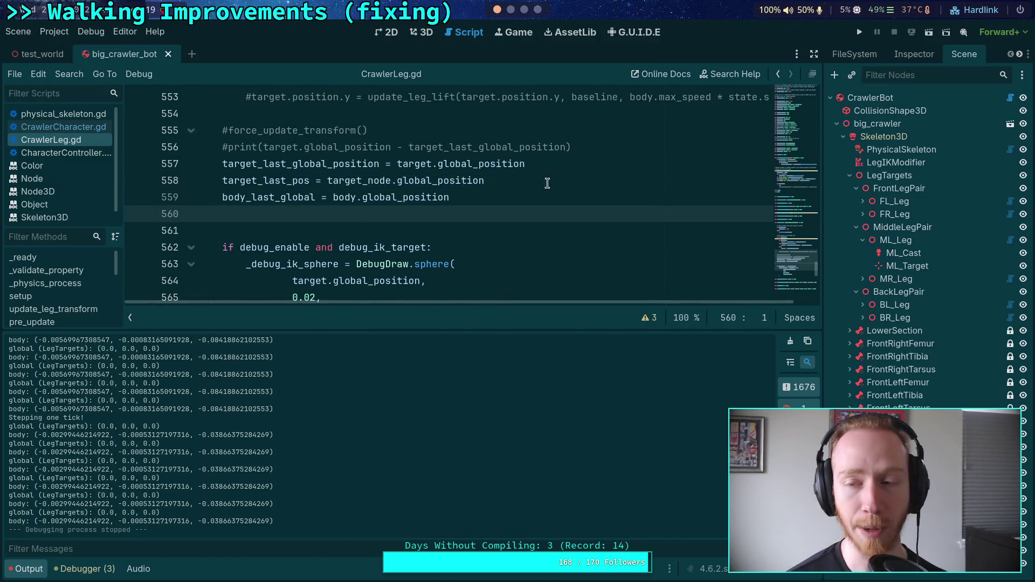
click(859, 32)
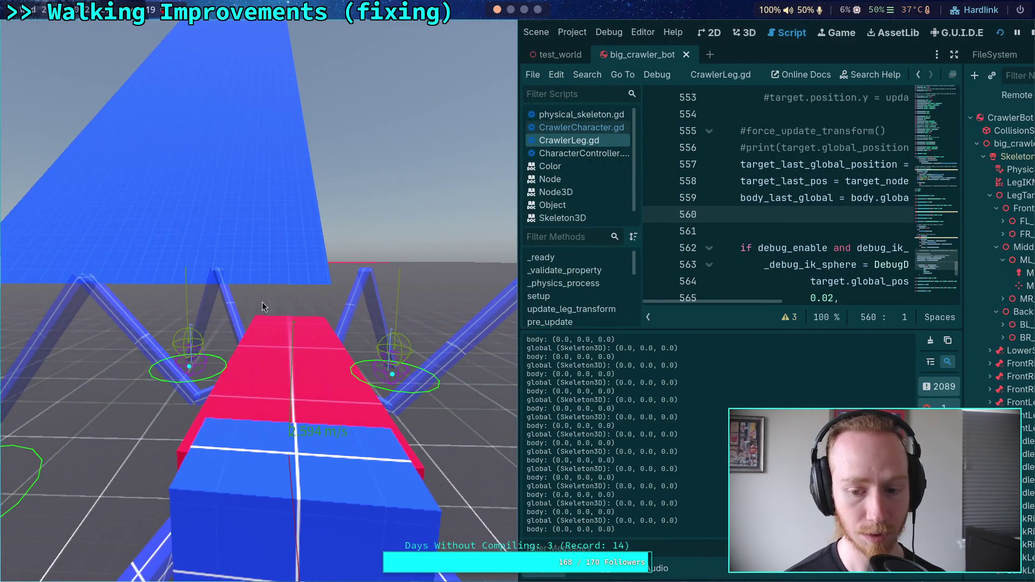
click(1031, 33)
click(28, 574)
scroll(357, 350, up, 8)
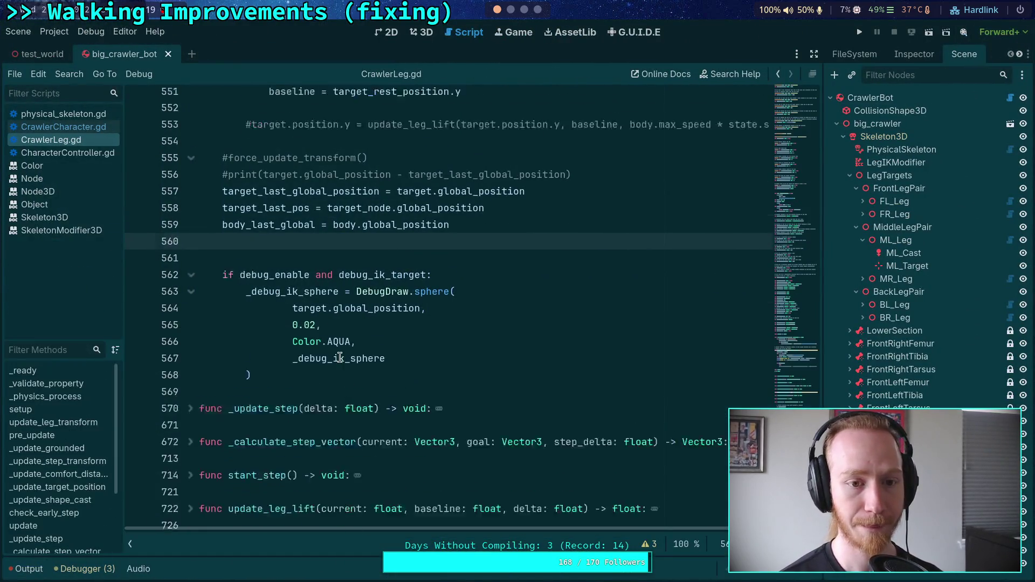
- Open CrawlerCharacter.gd and scroll back up through its code
scroll(357, 349, down, 3)
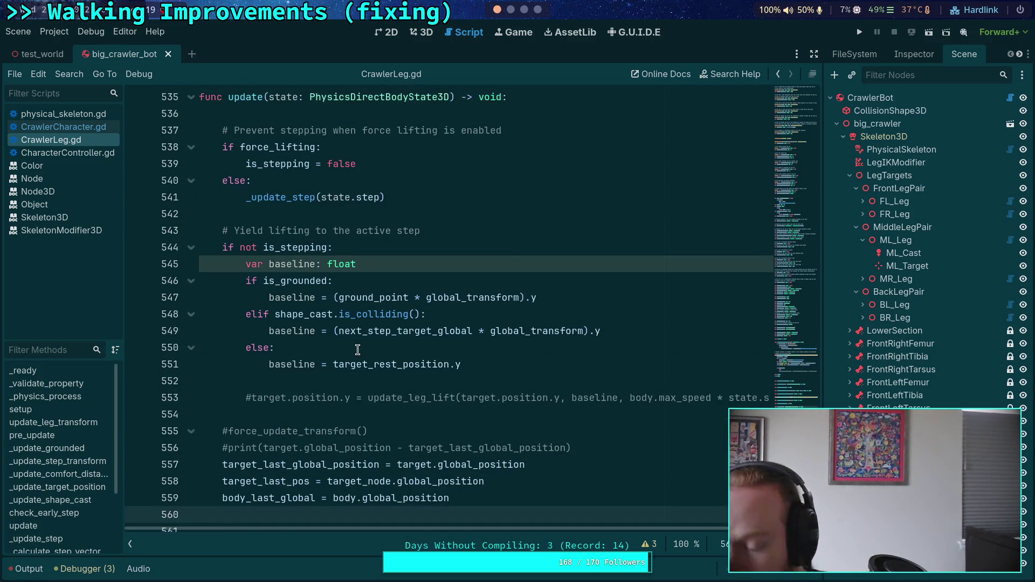
click(69, 128)
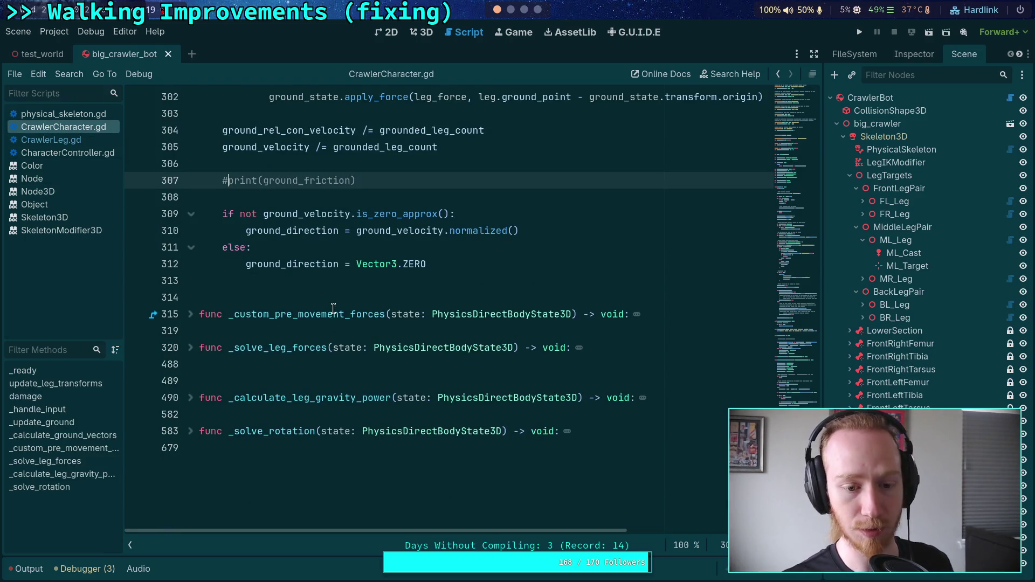
scroll(334, 307, up, 10)
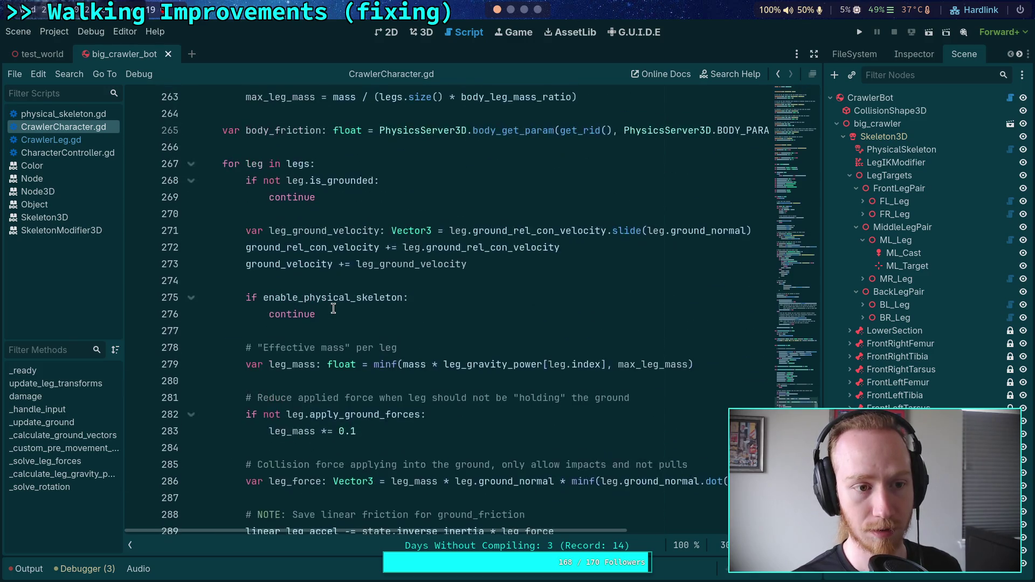
scroll(334, 307, up, 8)
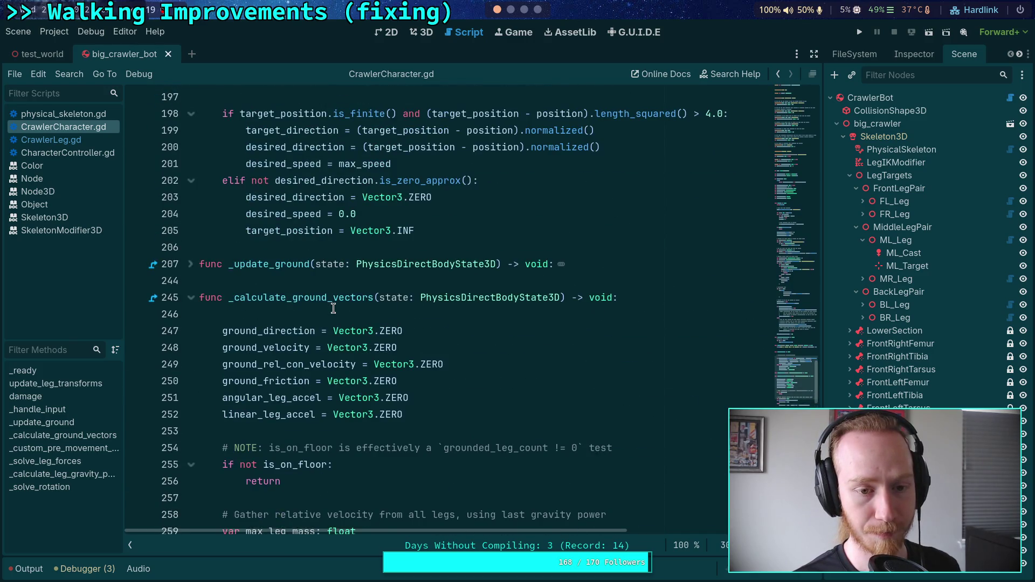
scroll(334, 308, up, 8)
- Switch to CharacterController.gd and scroll down to its _integrate_forces function
click(67, 153)
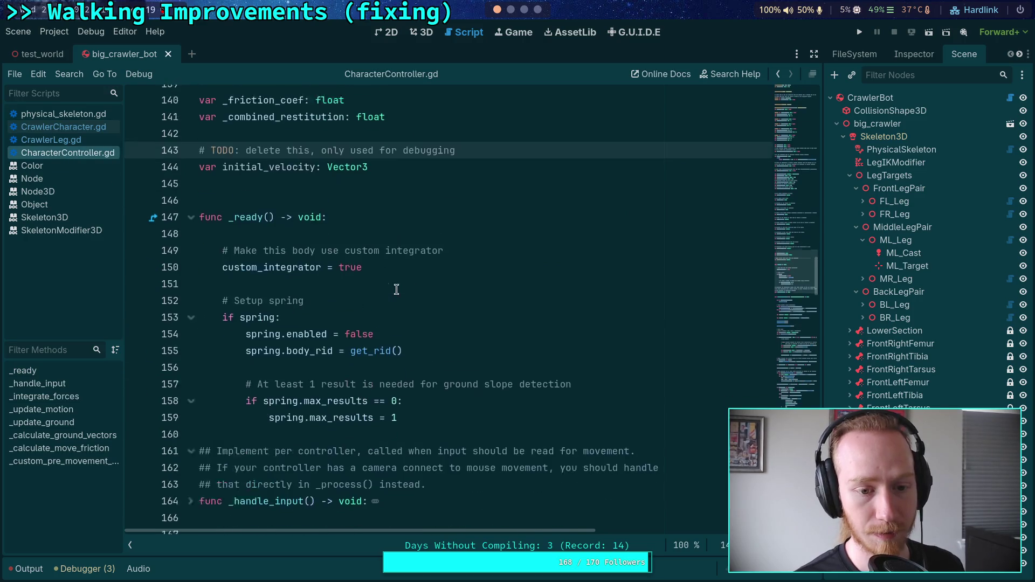
scroll(397, 290, down, 3)
scroll(395, 285, down, 3)
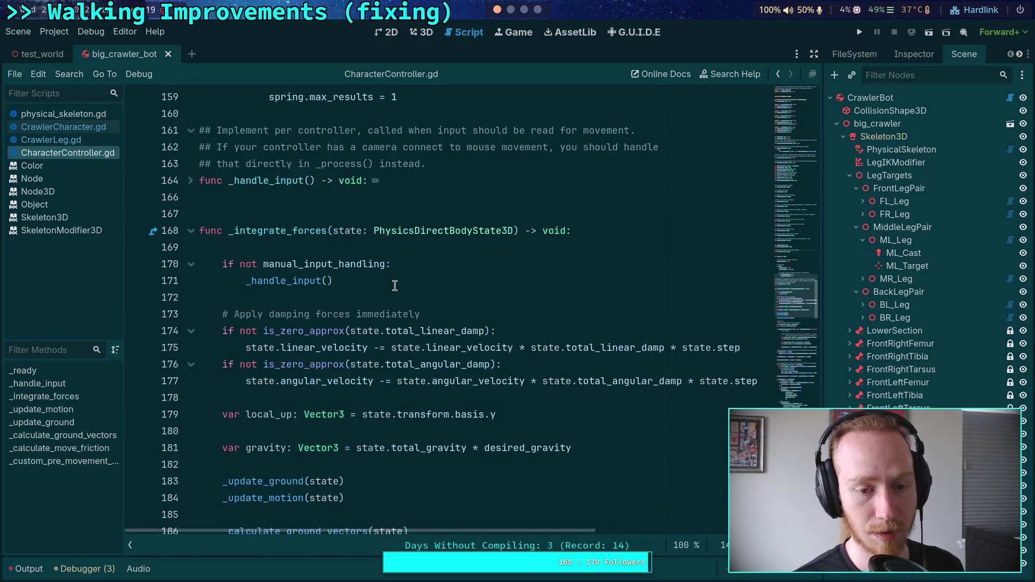
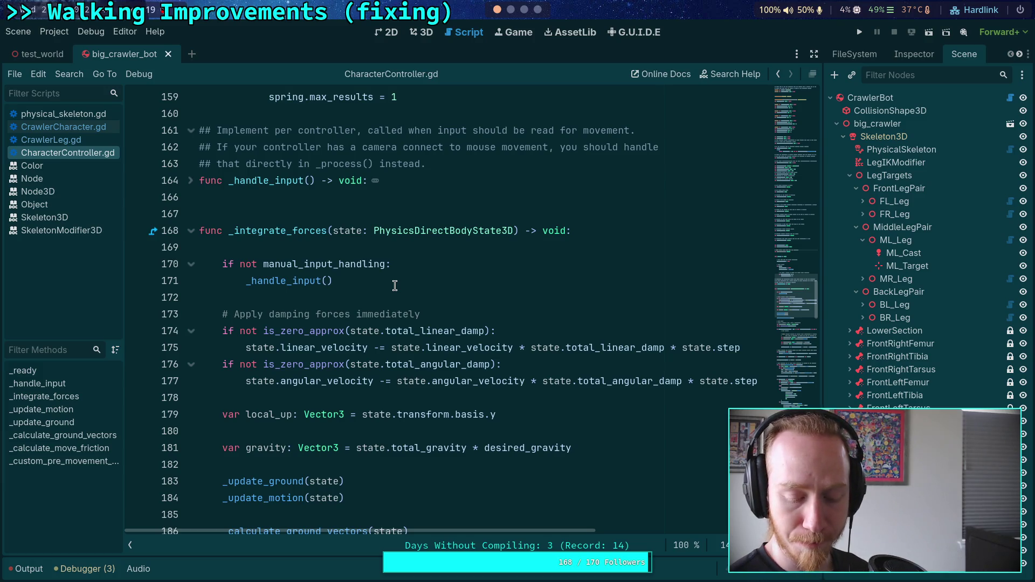
- Put the caret on line 169 of _integrate_forces, then switch to the Neovim workspace with the skeleton source
click(383, 248)
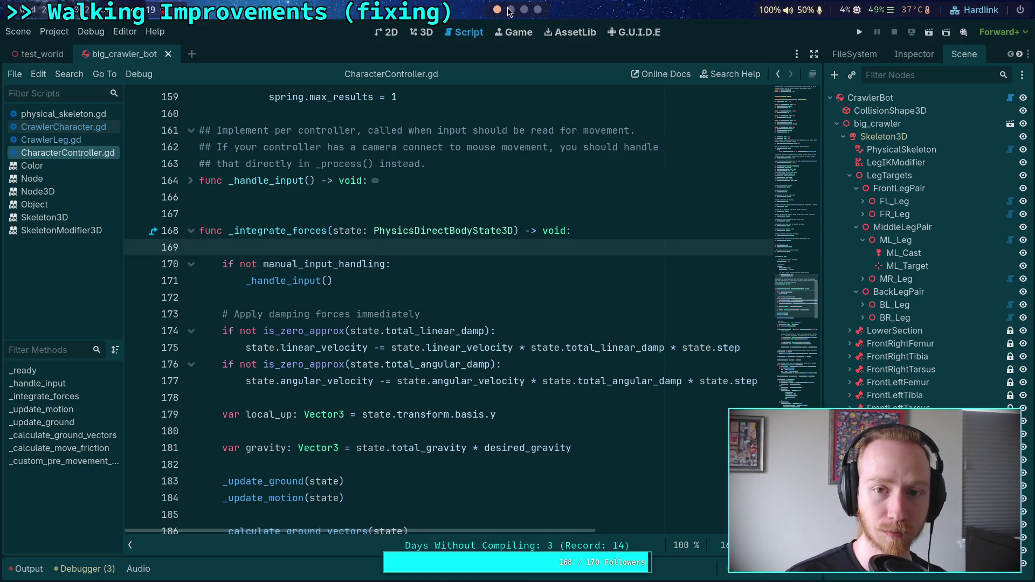
click(510, 9)
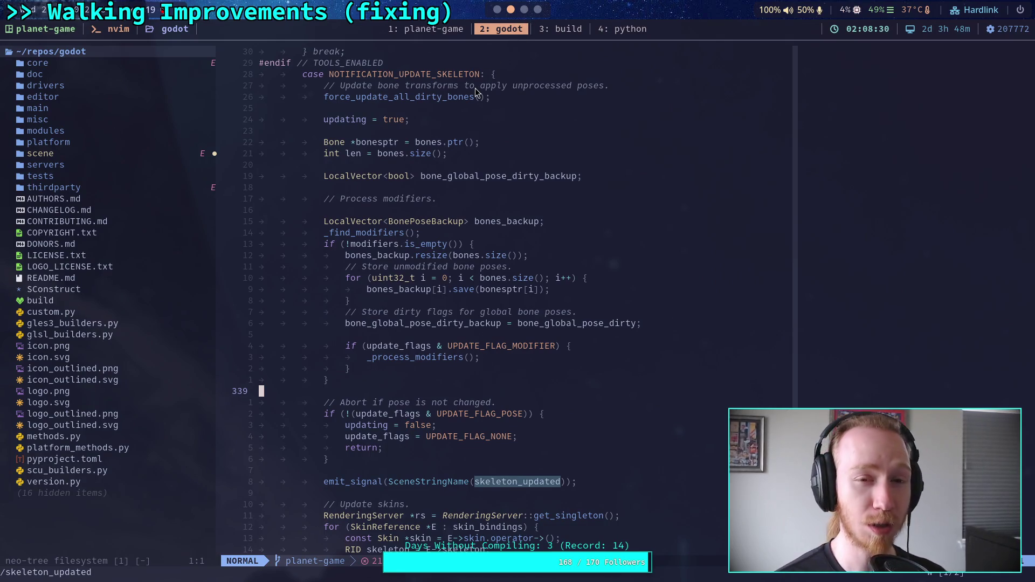
click(518, 139)
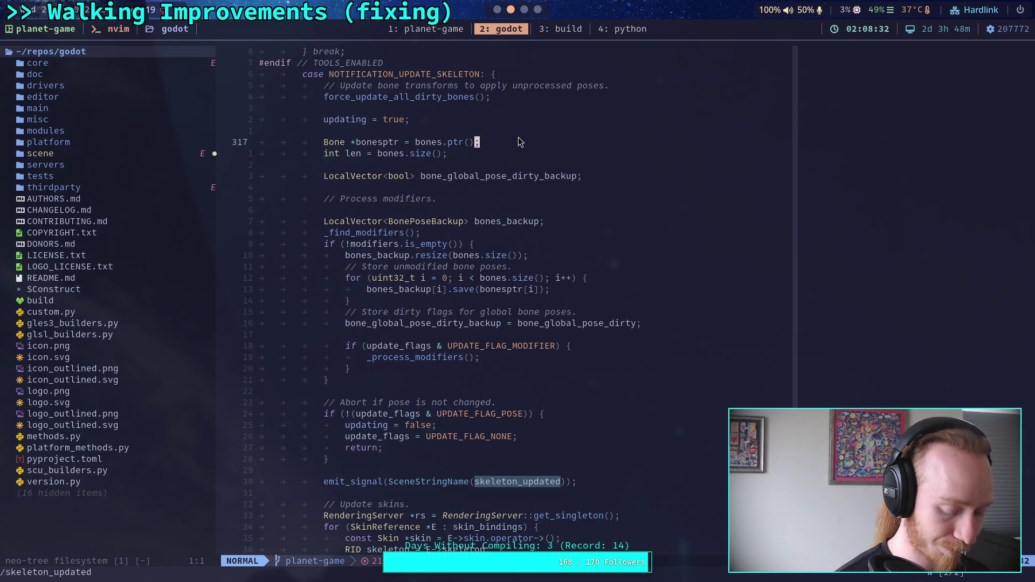
- Find and open main/main.cpp with the file finder, choosing to edit anyway at the swap-file warning
key(space)
key(f)
key(f)
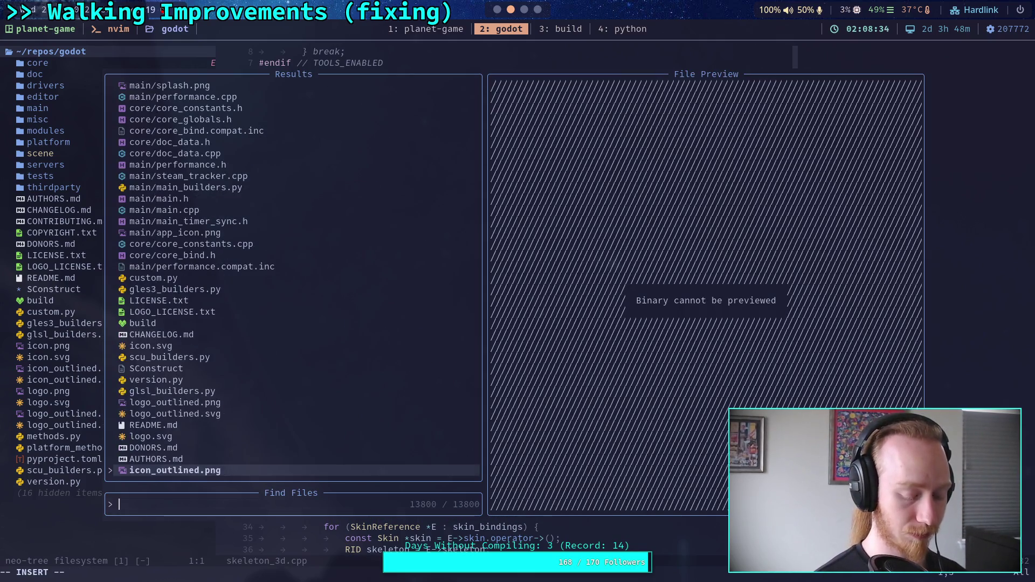
text(main.cpp)
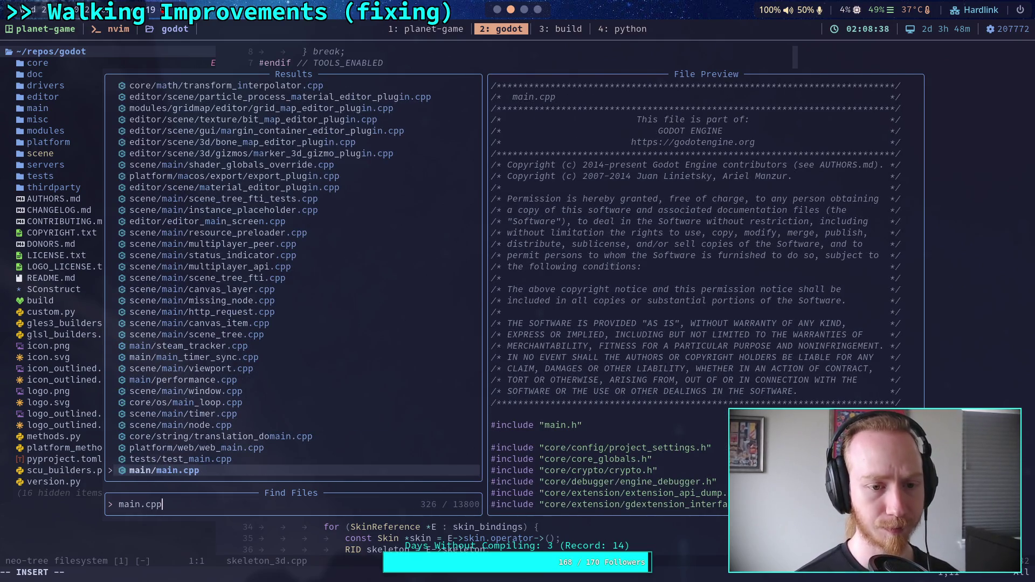
key(Return)
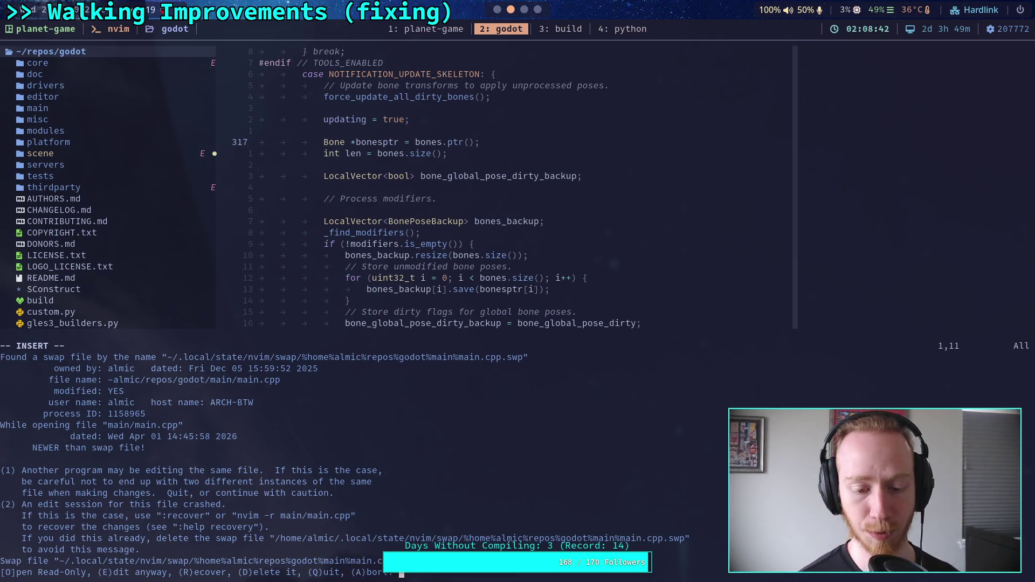
key(e)
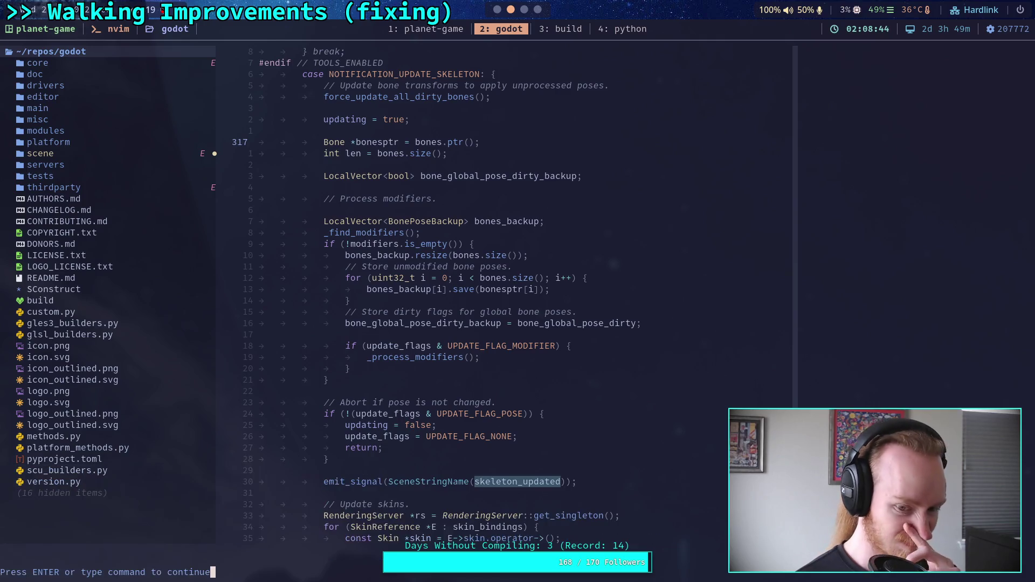
key(Return)
- Scroll main.cpp down to around line 4900, where Main::iteration's physics step code is
scroll(507, 296, down, 20)
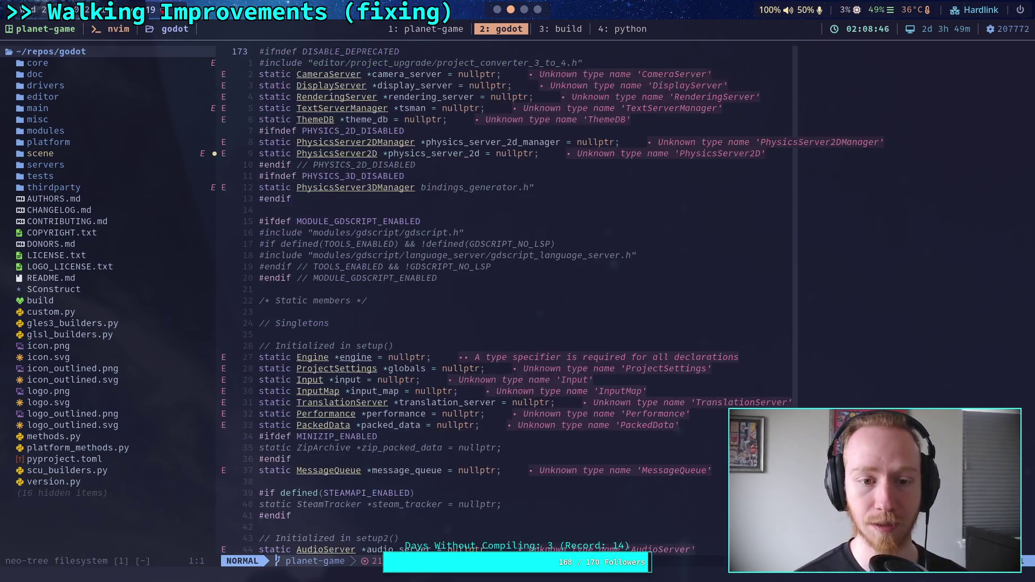
scroll(507, 296, down, 20)
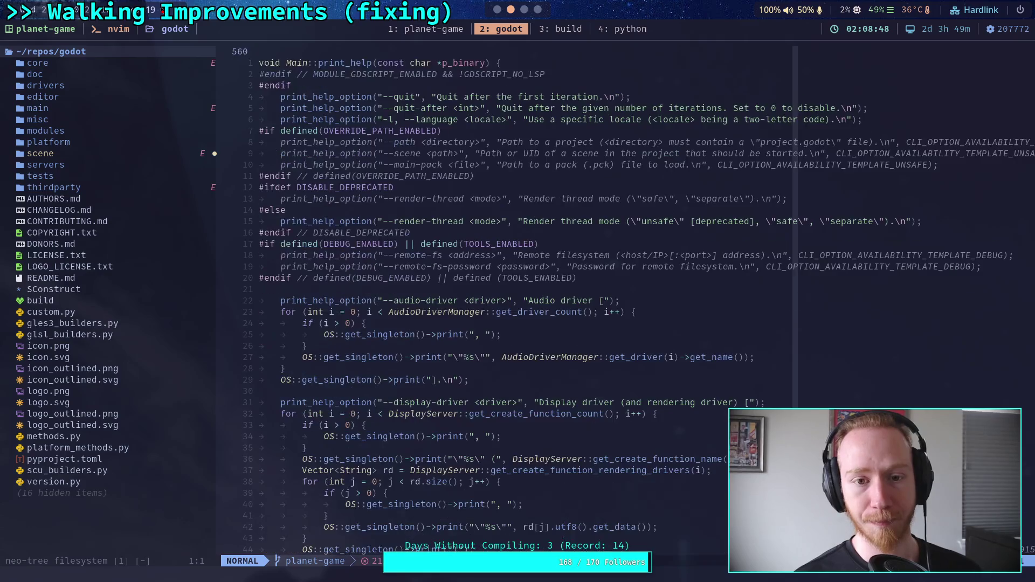
scroll(507, 297, down, 20)
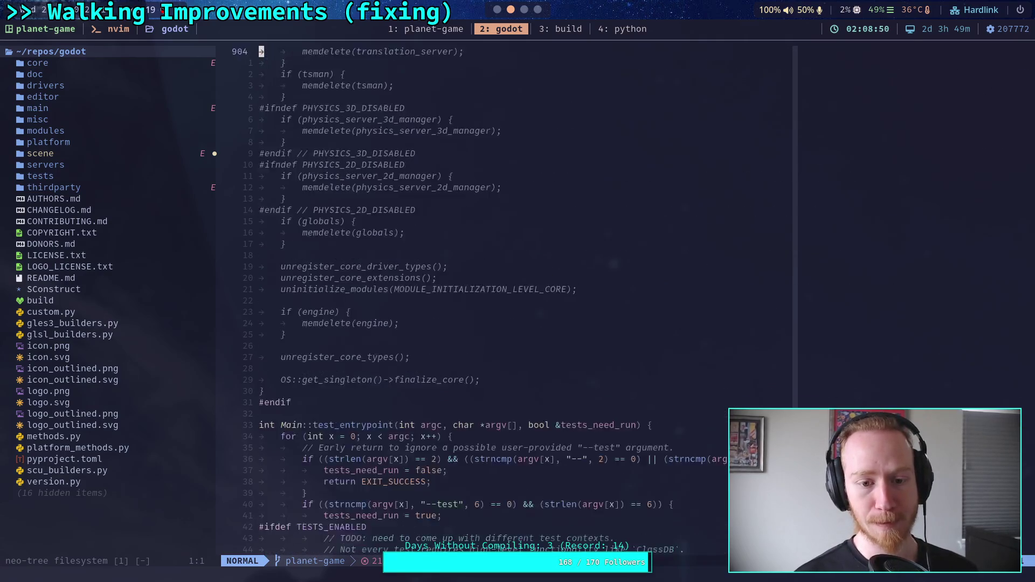
scroll(506, 296, down, 20)
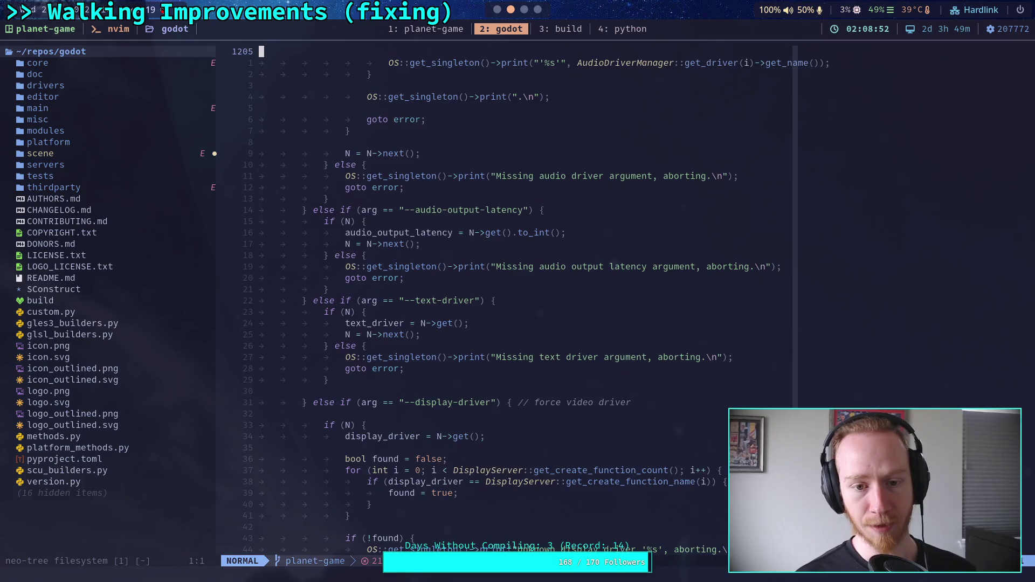
scroll(506, 296, down, 20)
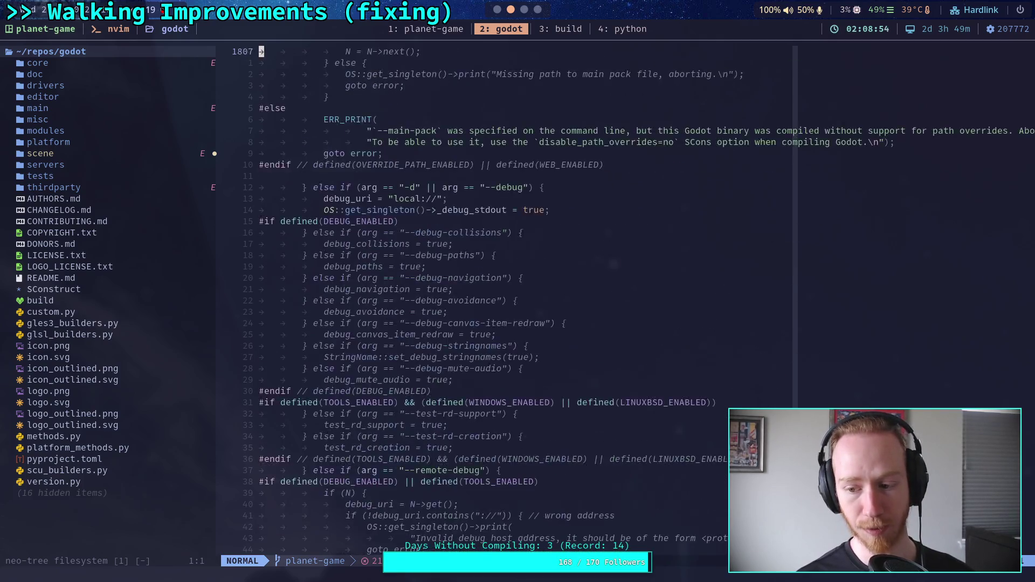
scroll(507, 297, down, 20)
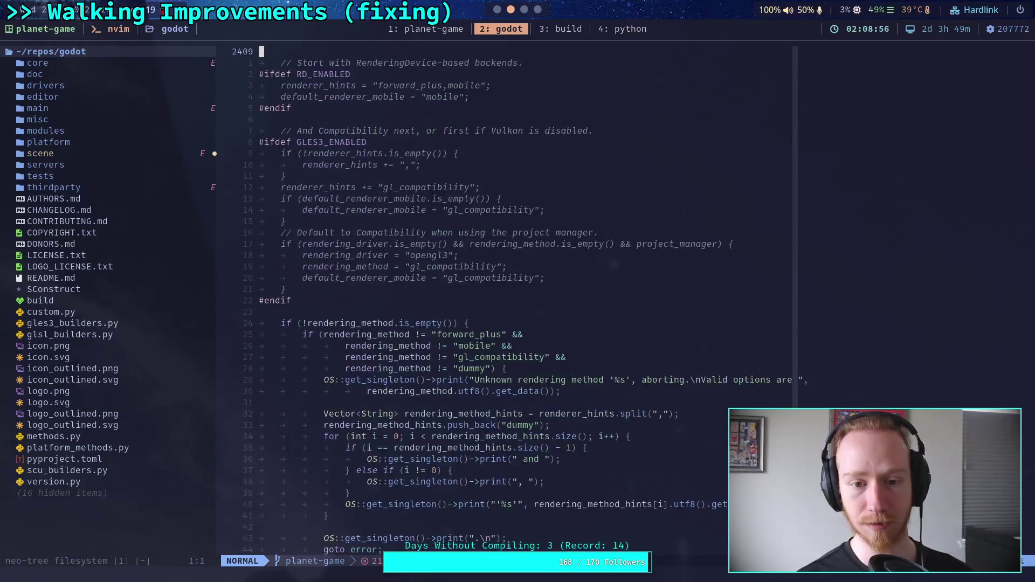
scroll(506, 297, down, 20)
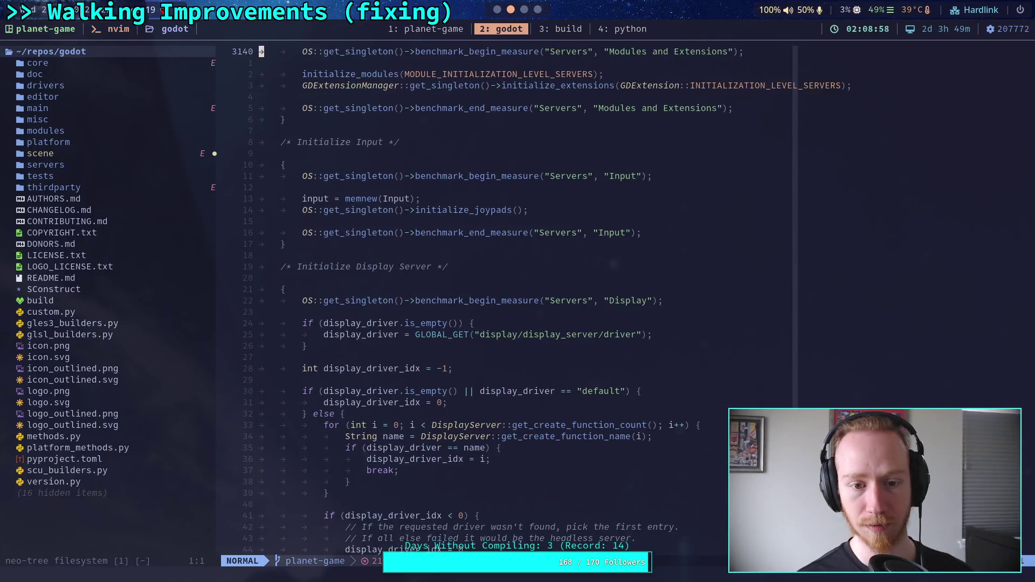
scroll(507, 297, down, 20)
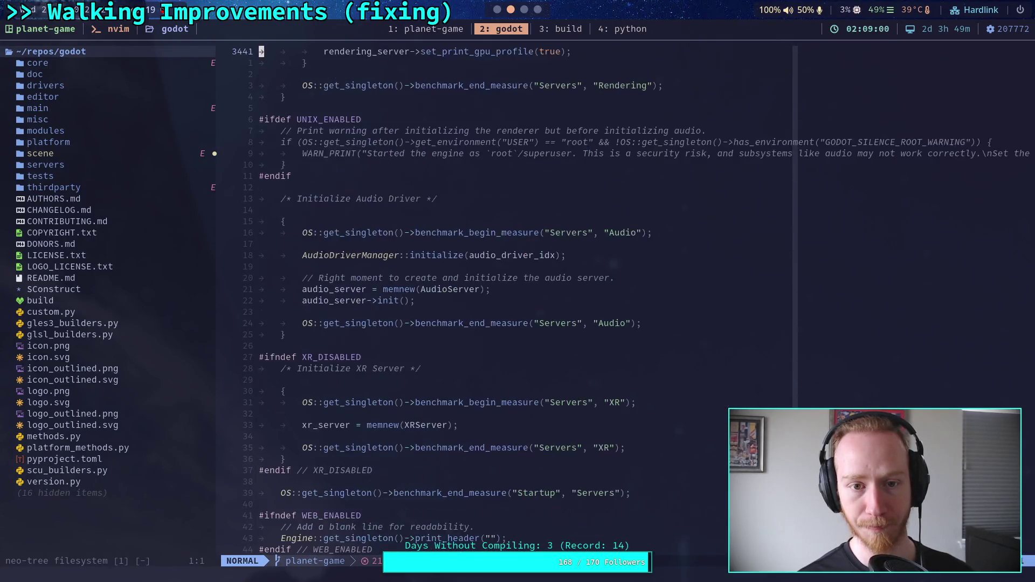
scroll(507, 297, down, 20)
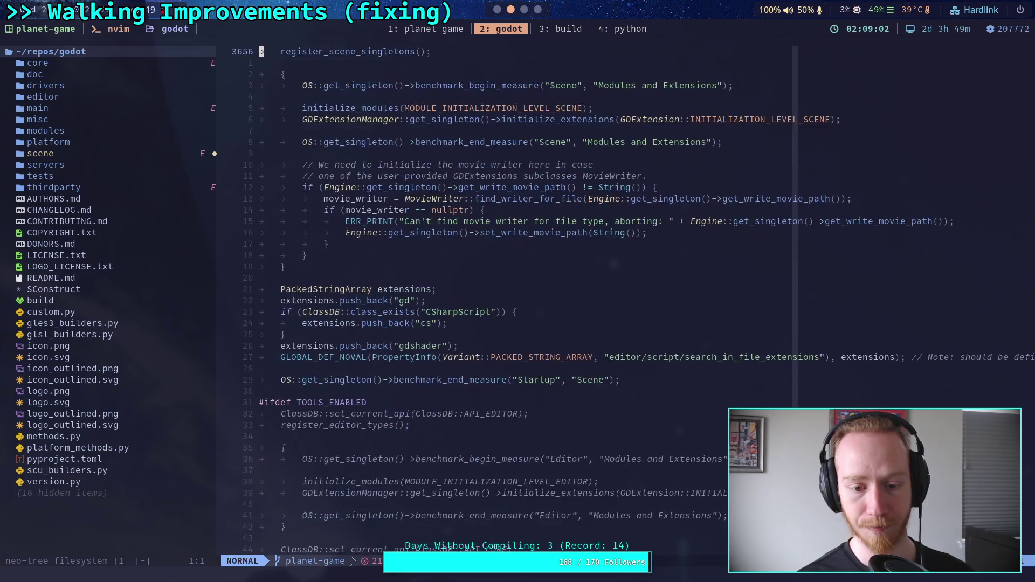
scroll(507, 296, down, 20)
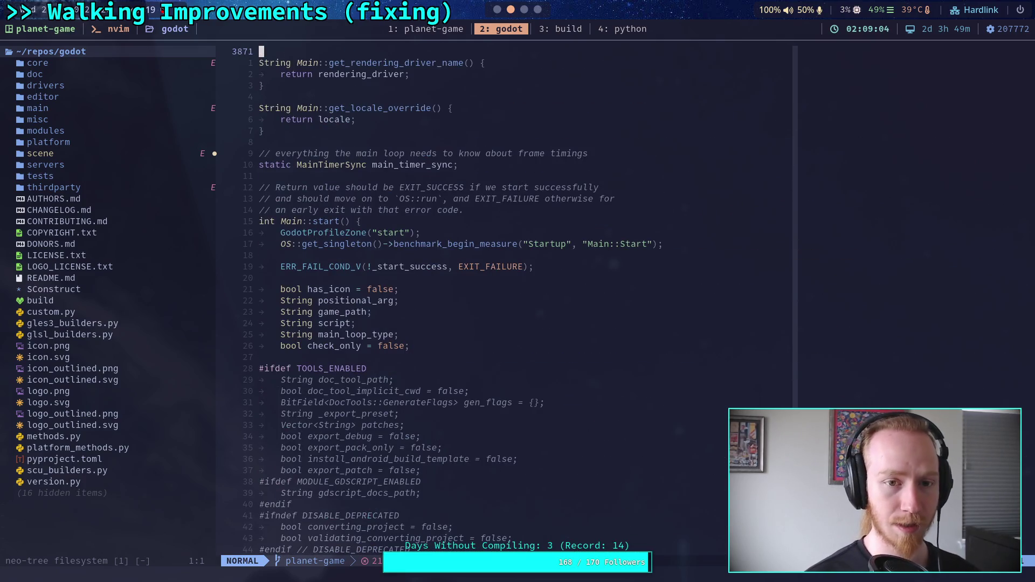
scroll(507, 297, down, 20)
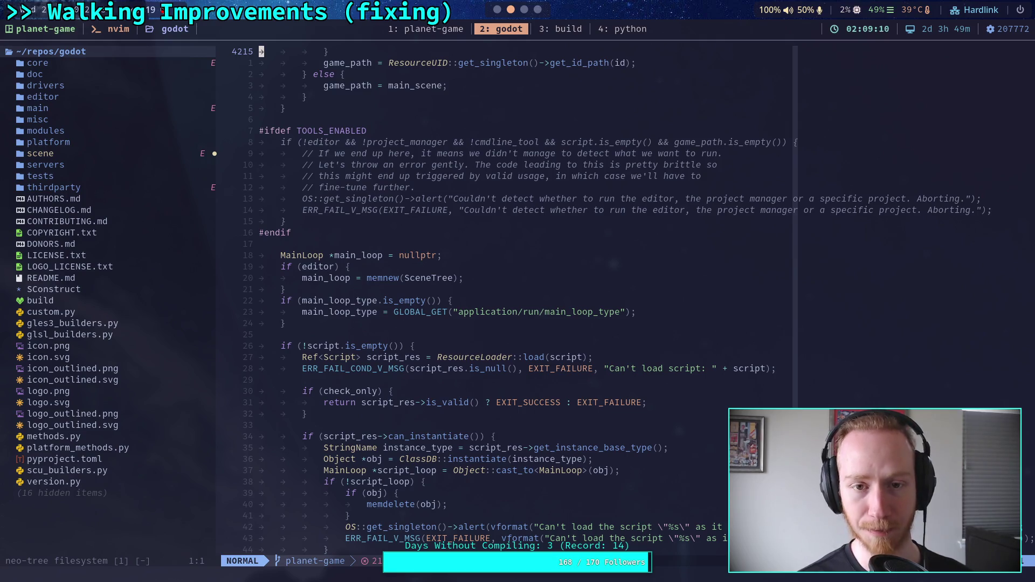
scroll(507, 297, down, 20)
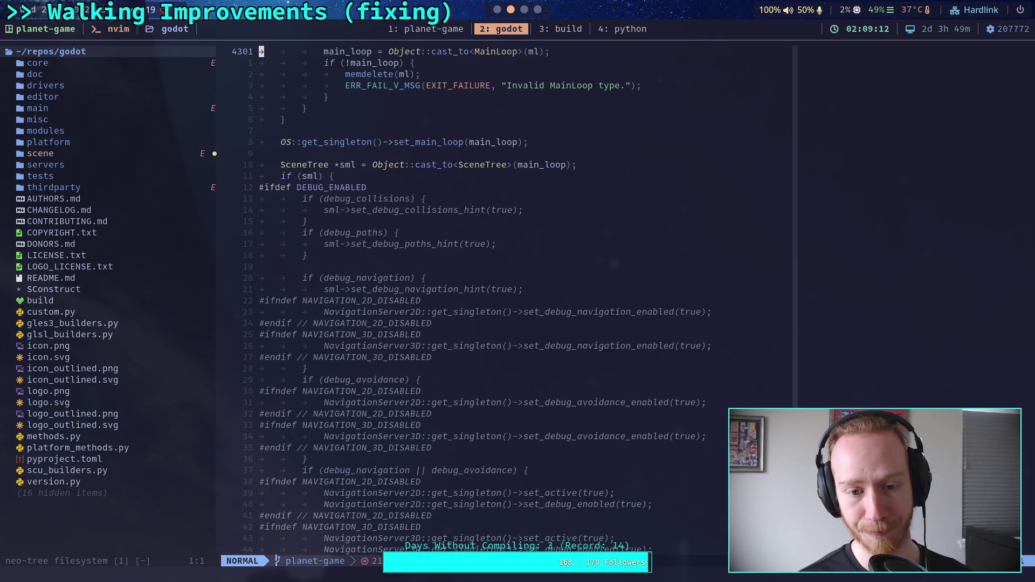
scroll(507, 296, down, 14)
scroll(507, 297, down, 20)
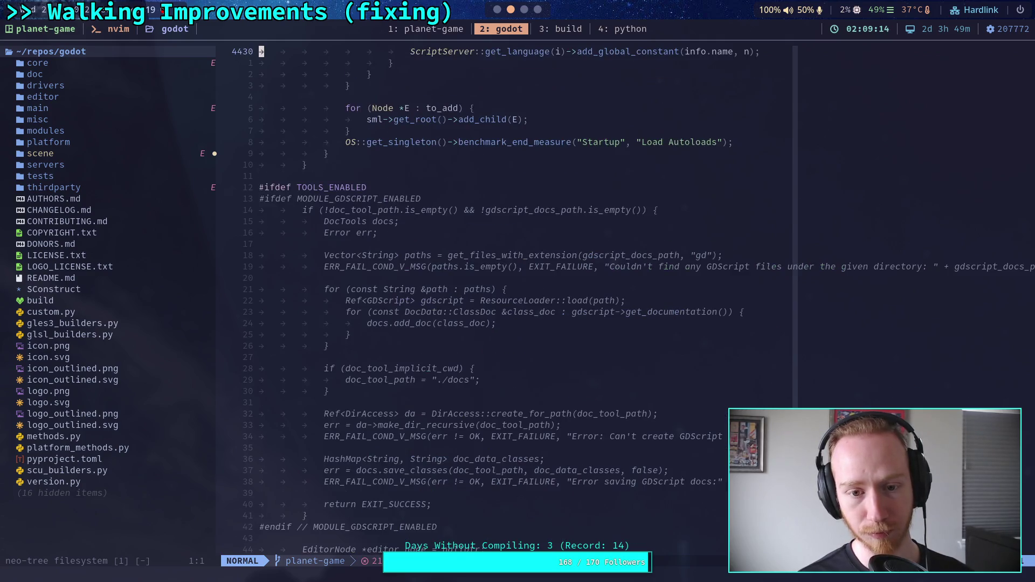
scroll(507, 296, down, 20)
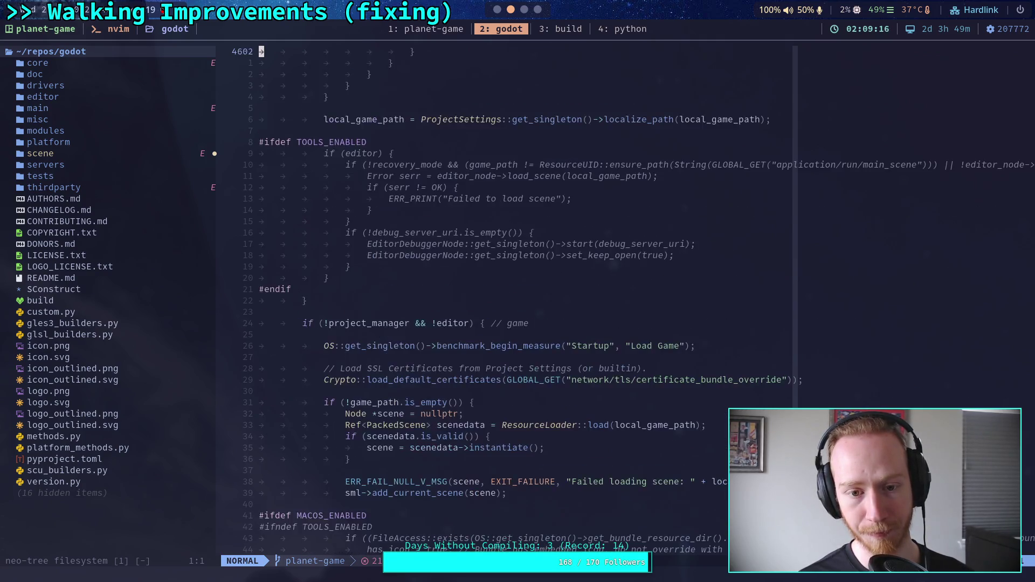
scroll(507, 296, down, 20)
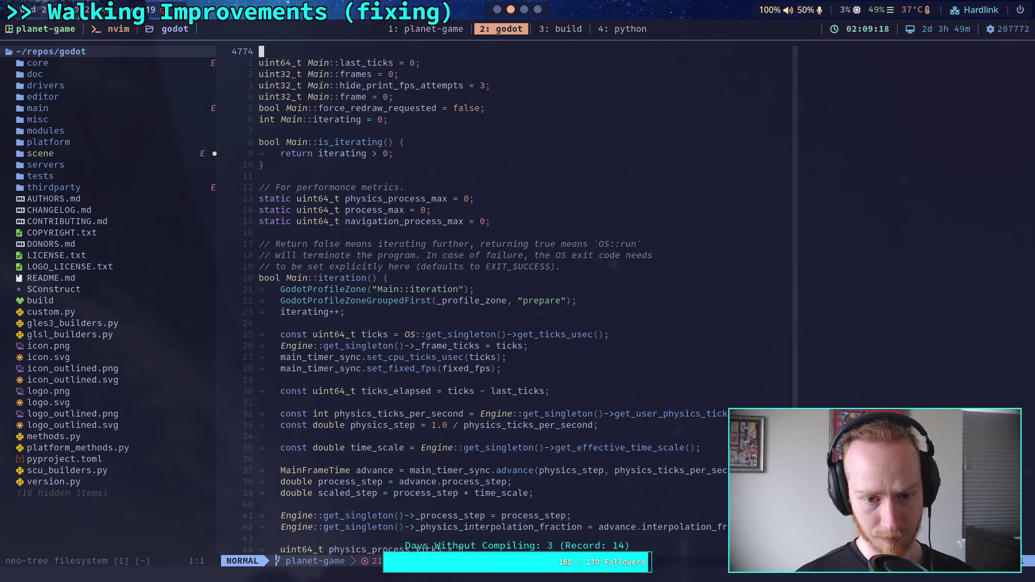
scroll(507, 296, down, 20)
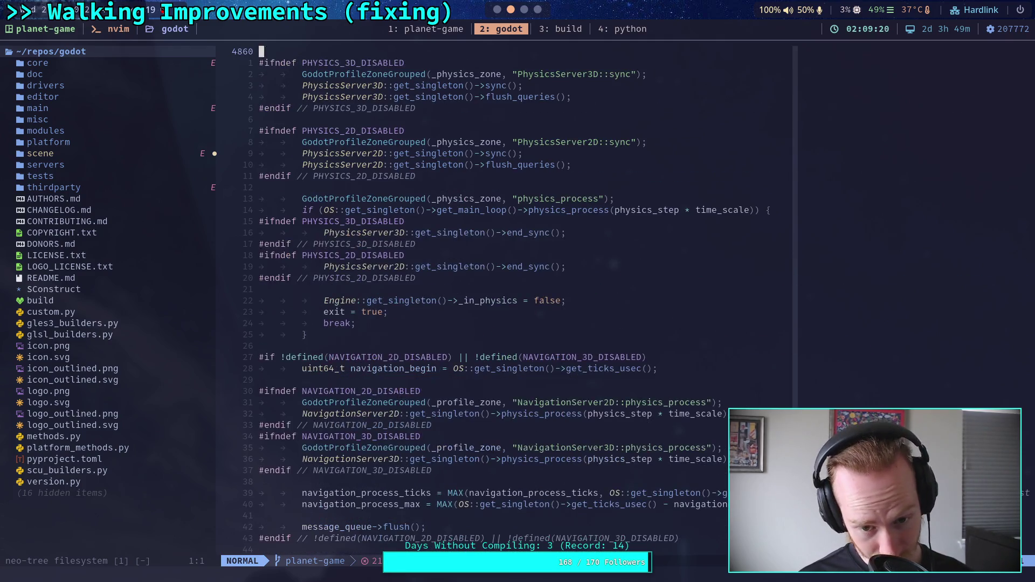
key(k)
key(k)
key(k)
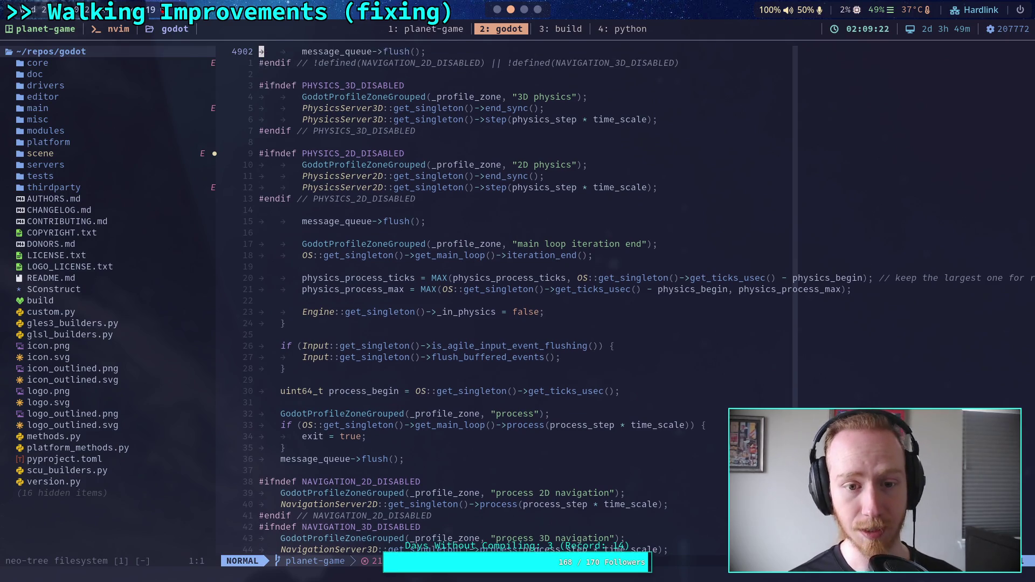
scroll(507, 297, up, 19)
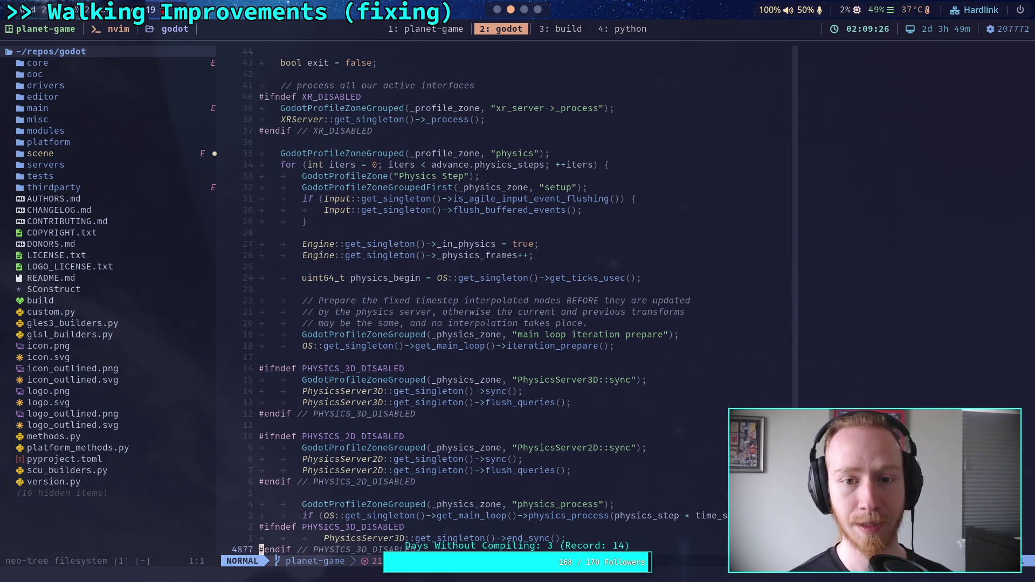
- Page back up in Main::iteration and move down past the tick setup to the physics iteration loop
key(ctrl+b)
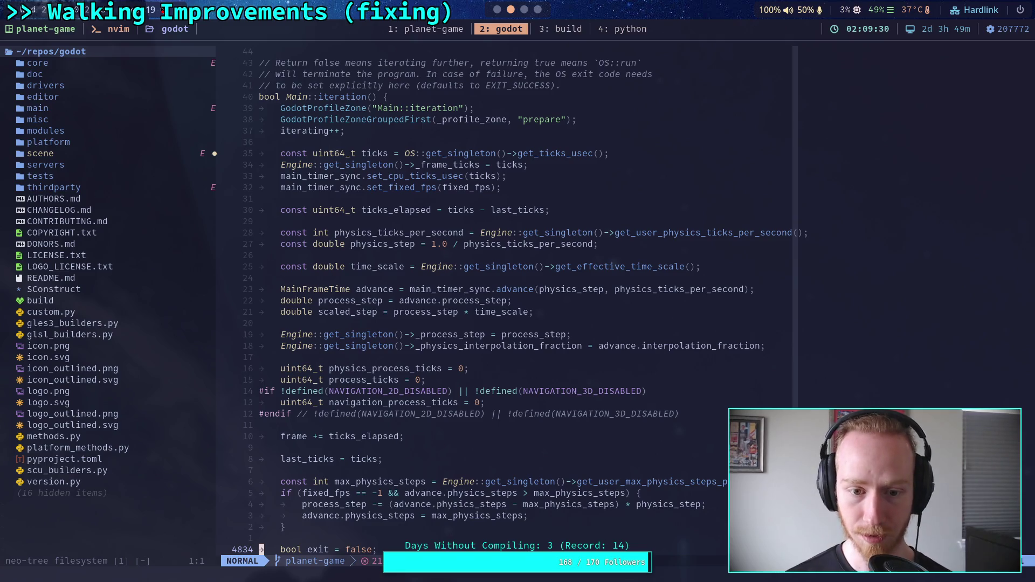
key(j)
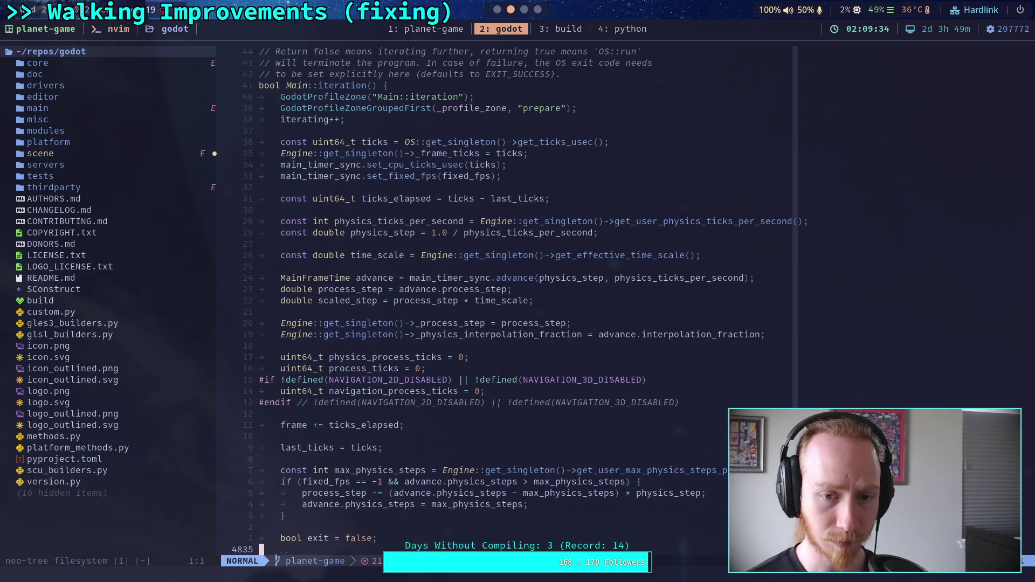
key(j)
key(j)
key(j)
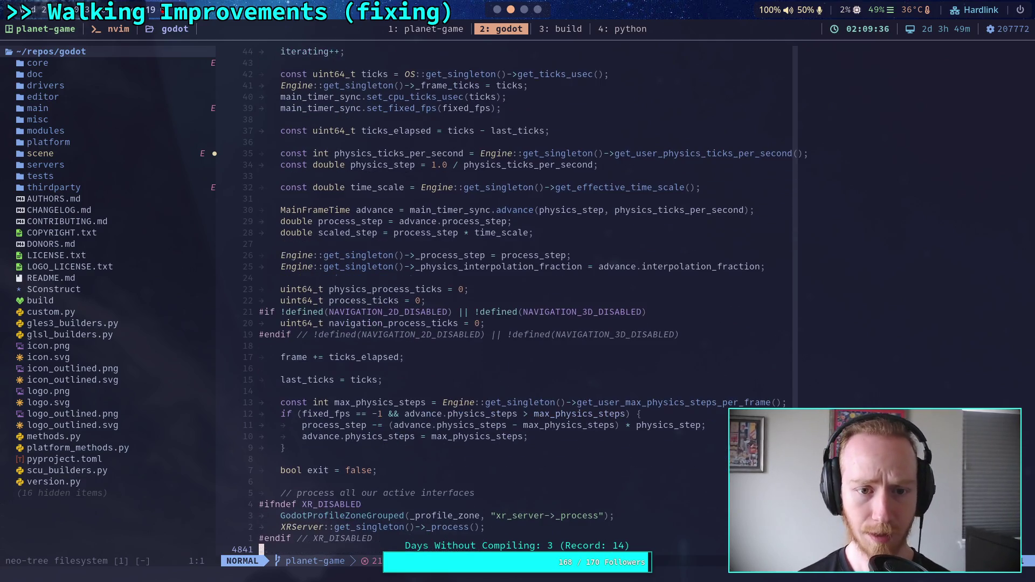
key(j)
key(j)
key(j)
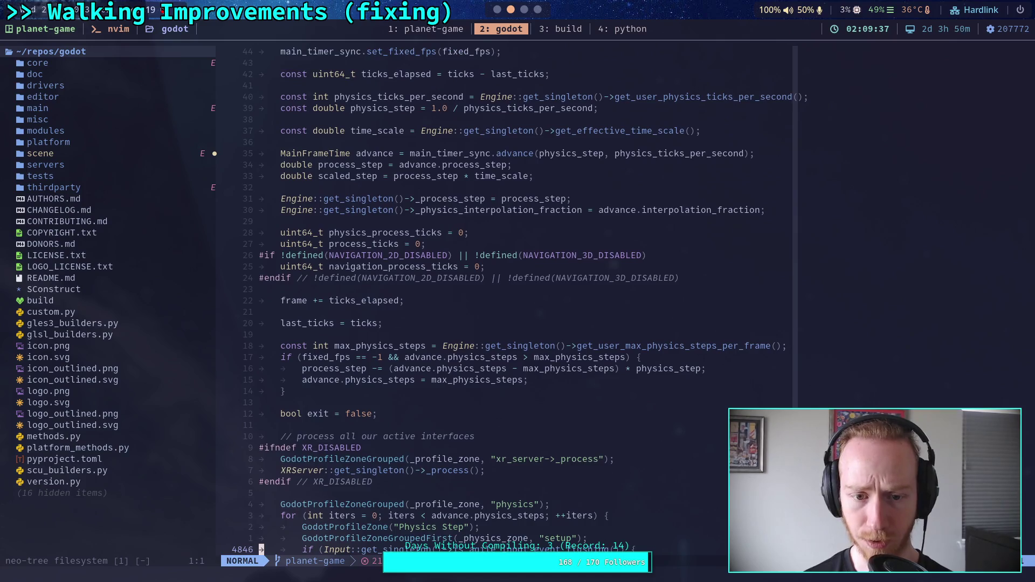
key(j)
key(j)
key(j)
key(k)
key(k)
key(k)
key(k)
key(k)
key(k)
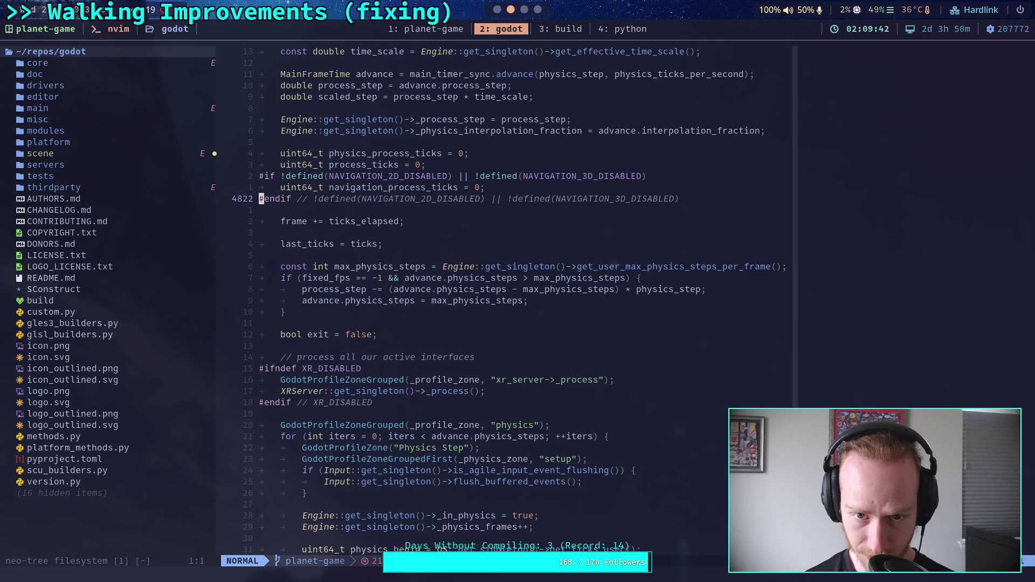
key(j)
key(j)
key(j)
key(j)
key(j)
key(j)
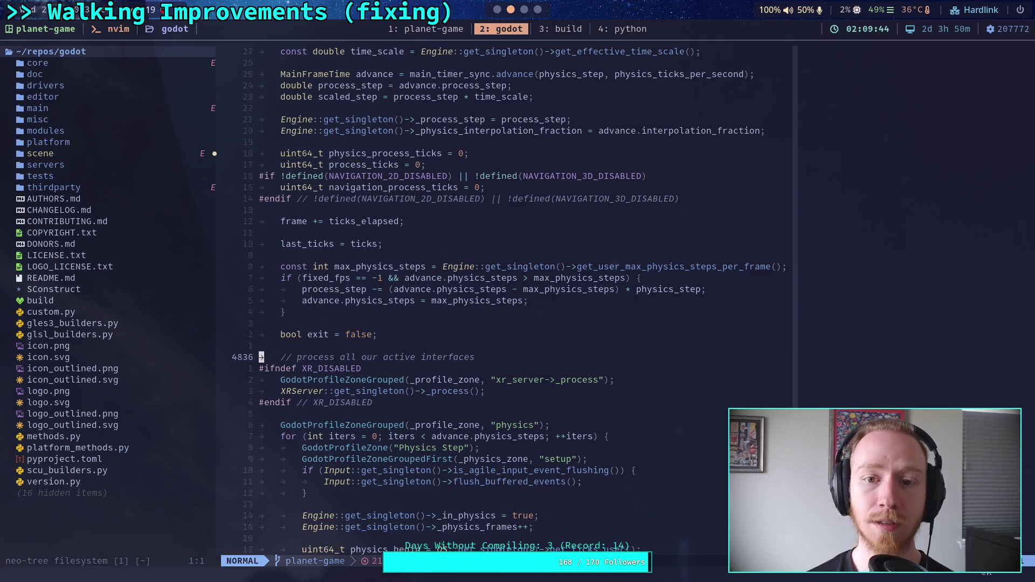
key(j)
key(j)
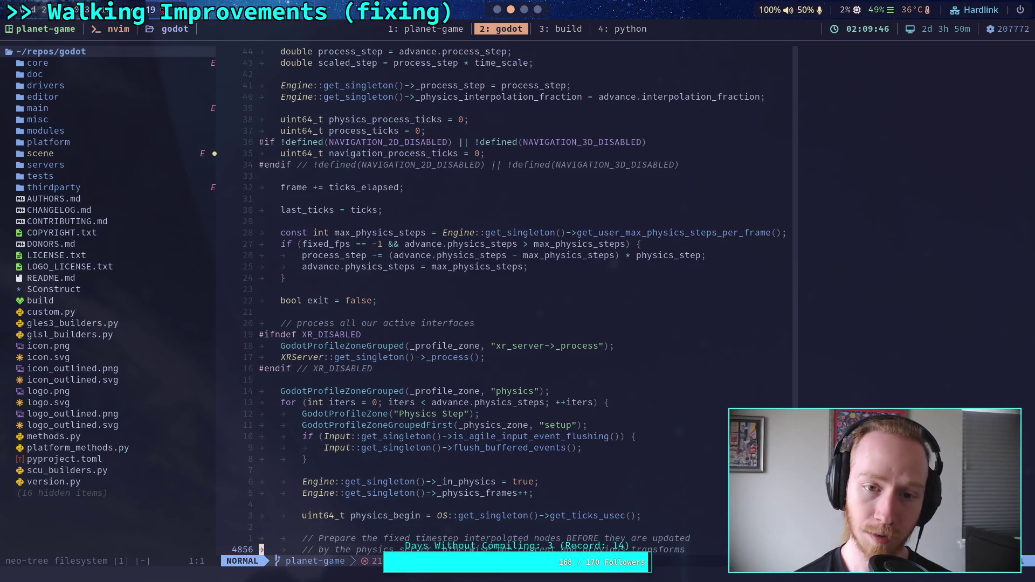
key(j)
key(j)
key(j)
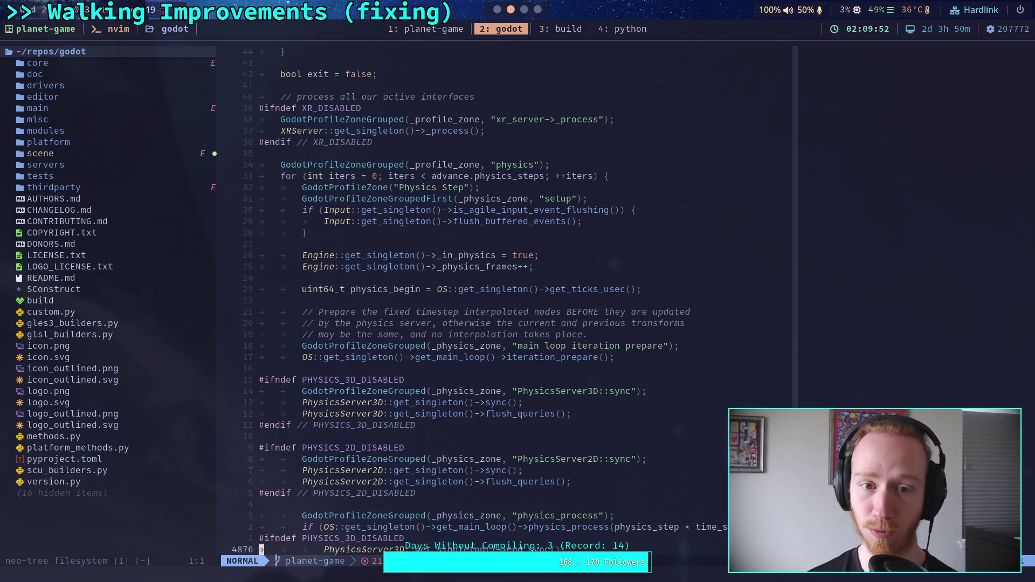
- Read on through physics_process, navigation and the 3D/2D physics step calls until iteration_end appears
key(j)
key(j)
key(j)
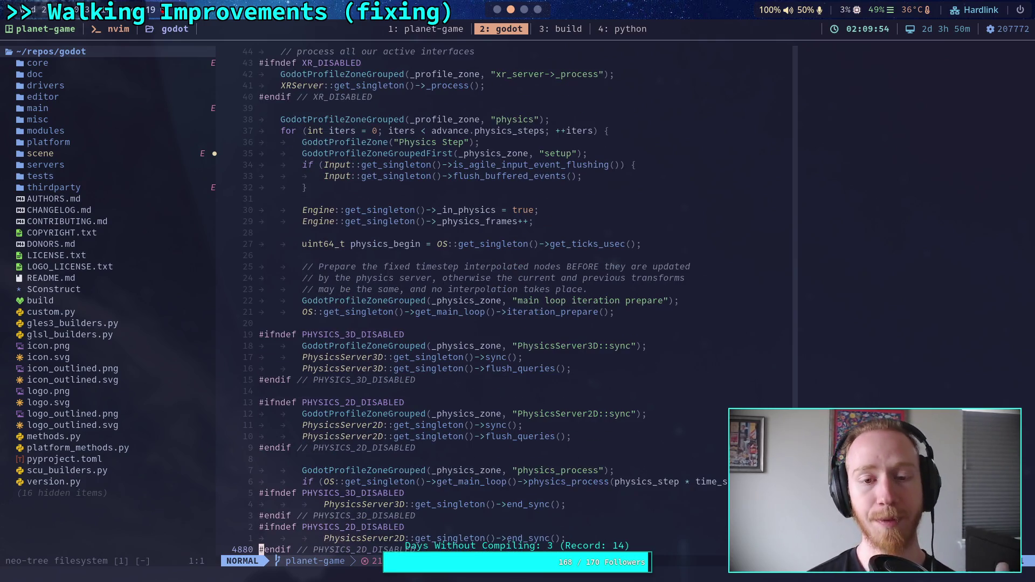
key(j)
key(j)
key(j)
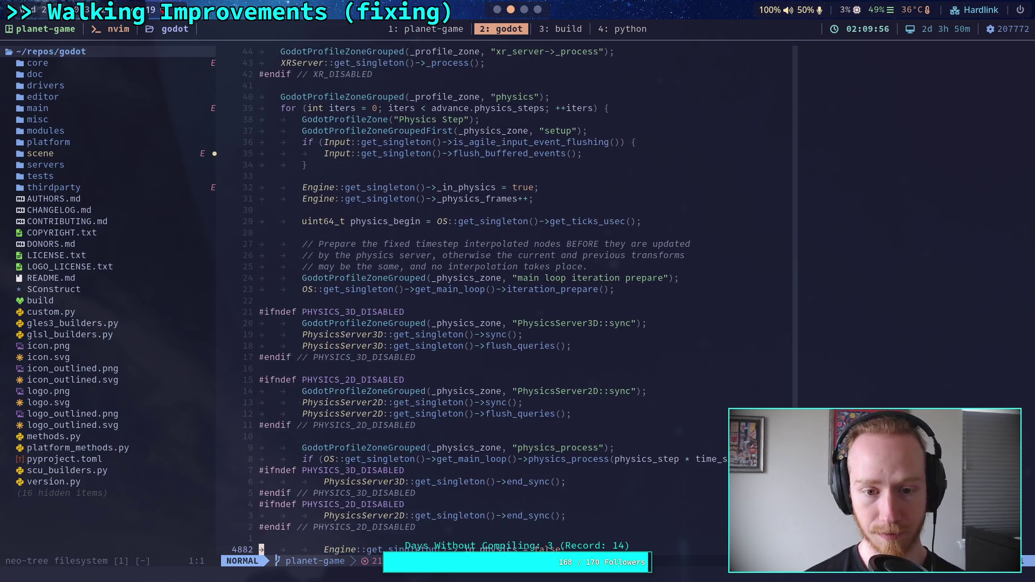
key(j)
key(j)
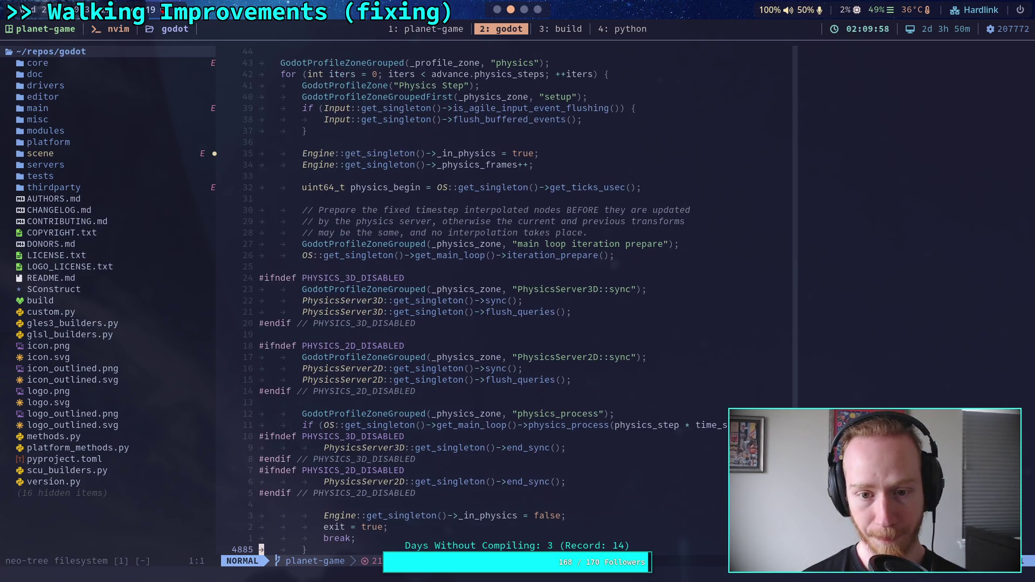
key(j)
key(j)
key(j)
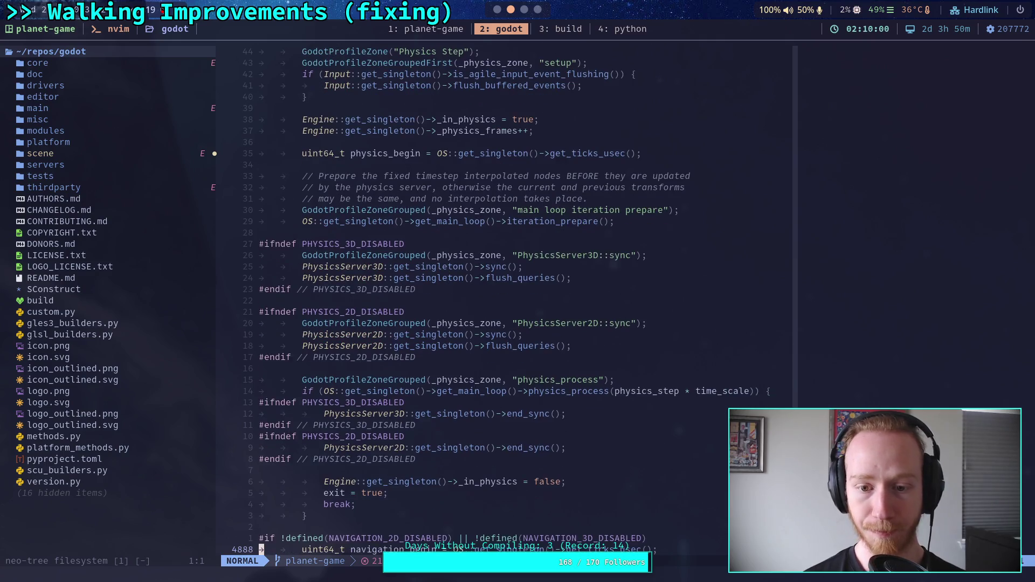
key(j)
key(j)
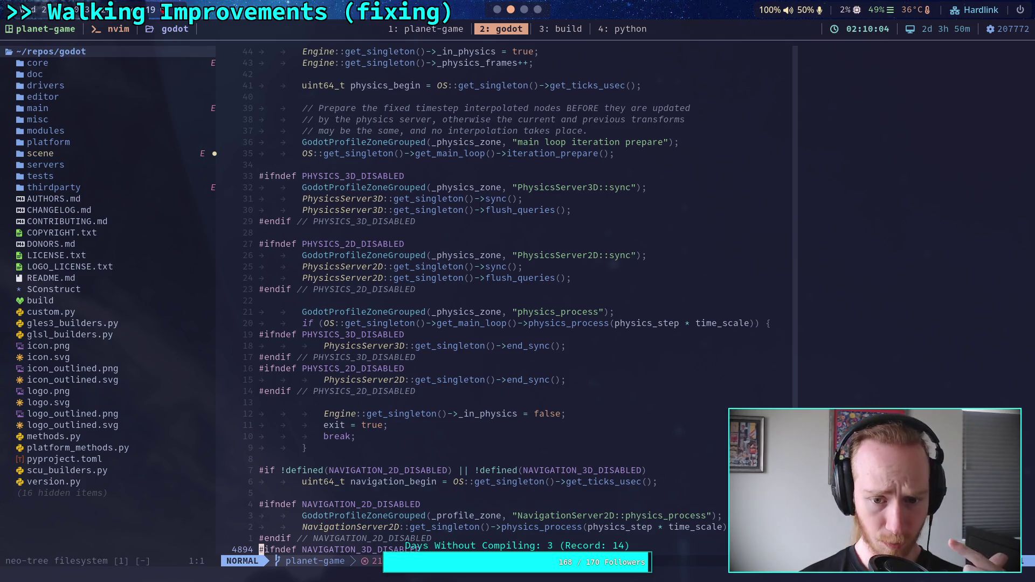
key(j)
key(j)
key(j)
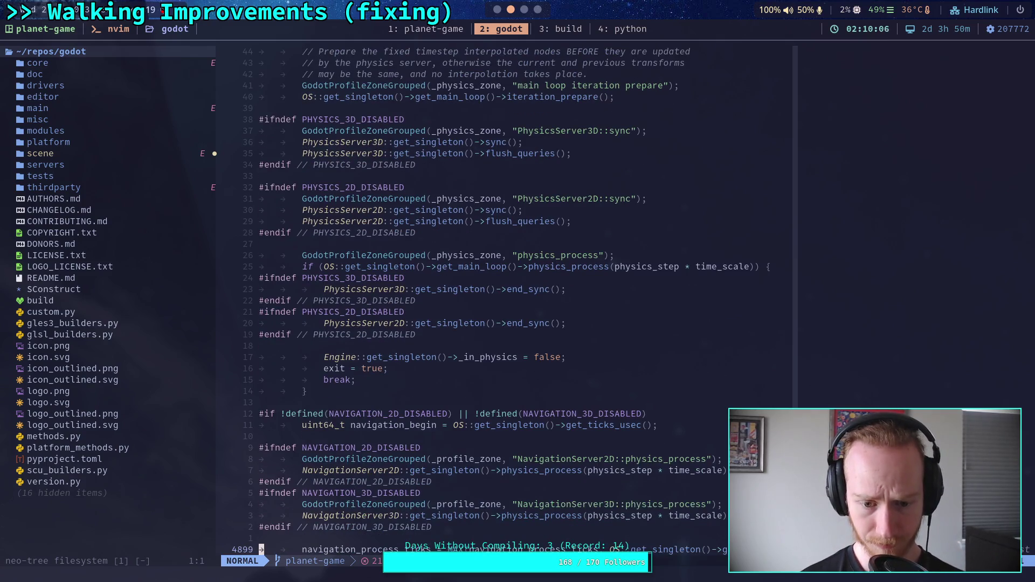
key(j)
key(j)
key(j)
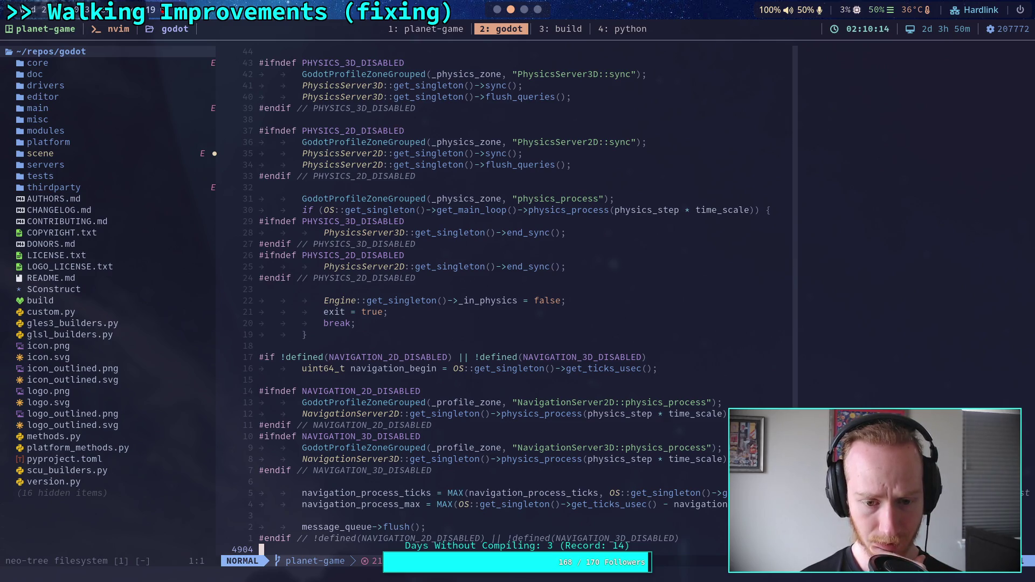
key(j)
key(j)
key(j)
key(j)
key(j)
key(j)
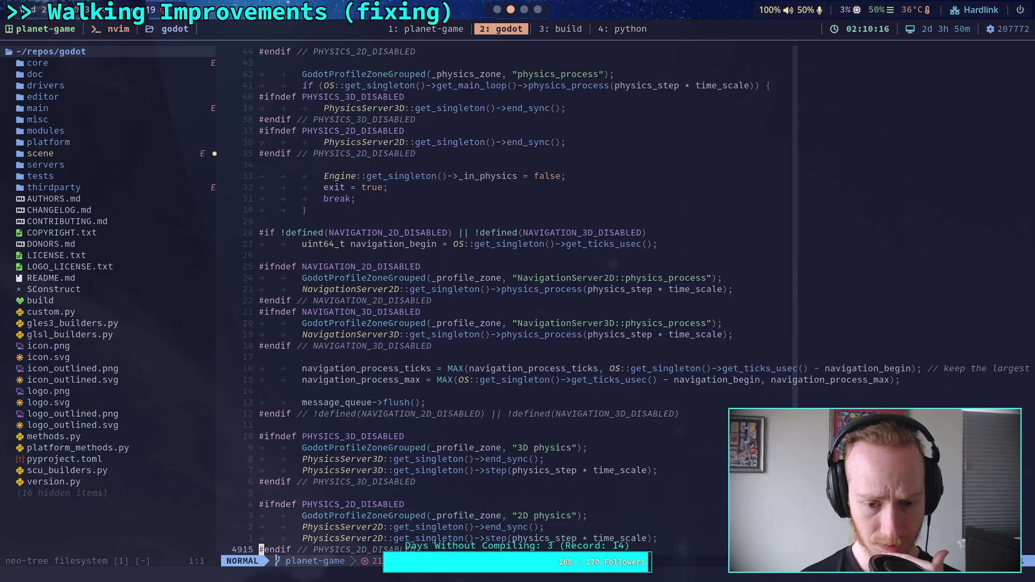
key(j)
key(j)
key(j)
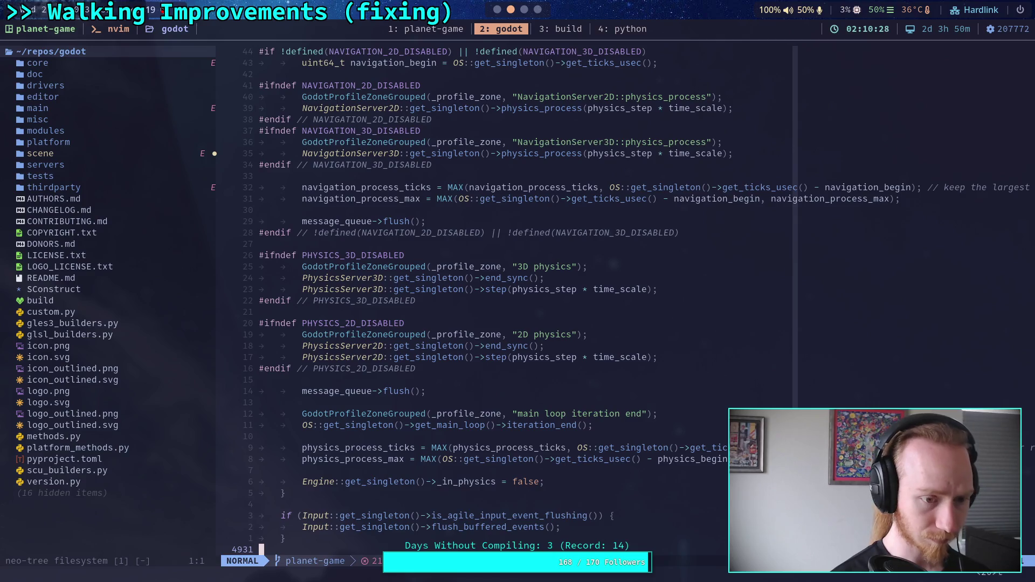
- Open AUTHORS.md from the project file tree
key(ctrl+n)
key(j)
key(j)
key(j)
key(Return)
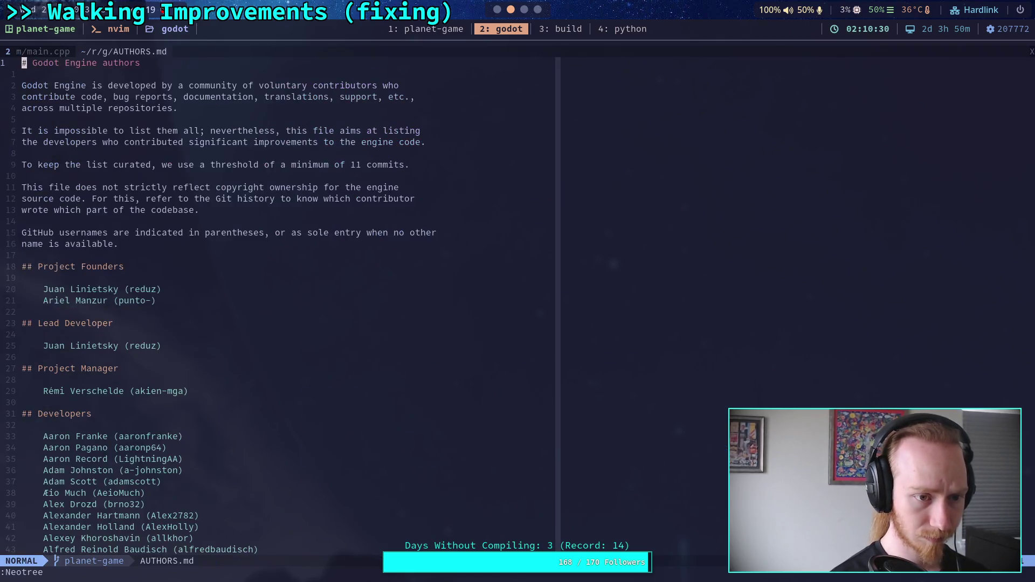
- Fuzzy-search physics_server and open jolt_physics_server_3d.cpp
key(space)
key(f)
key(f)
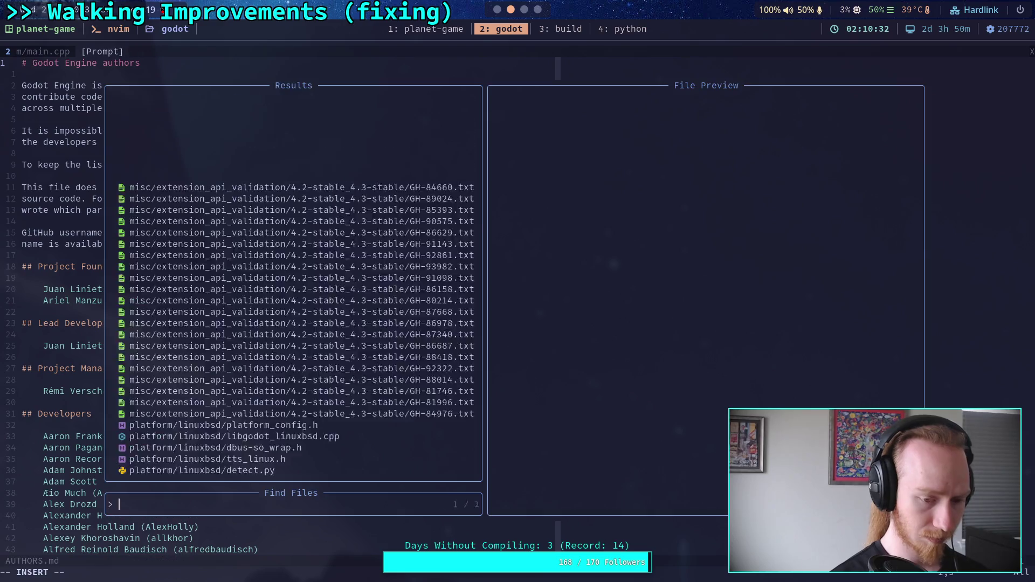
text(phy)
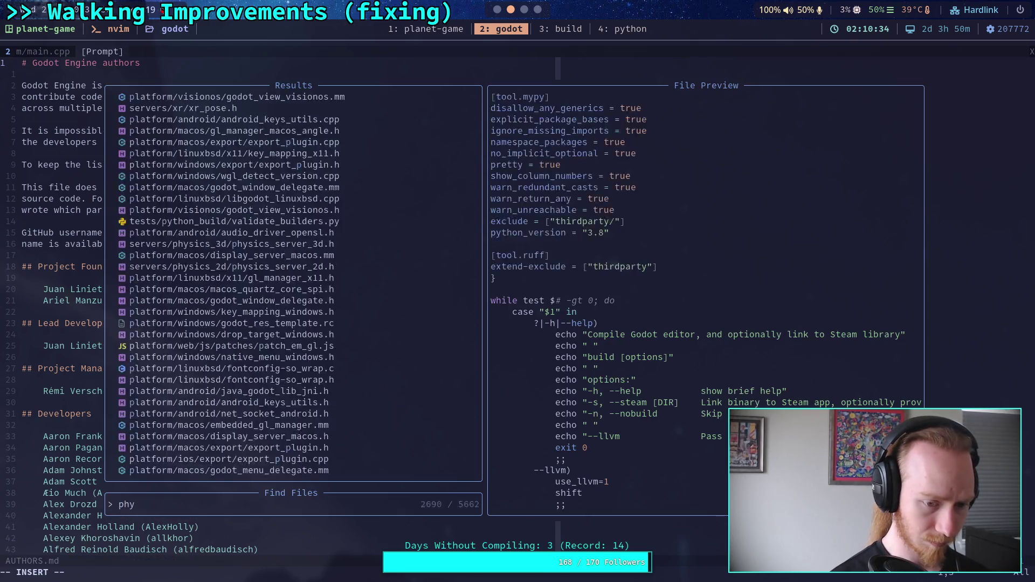
text(sics_server)
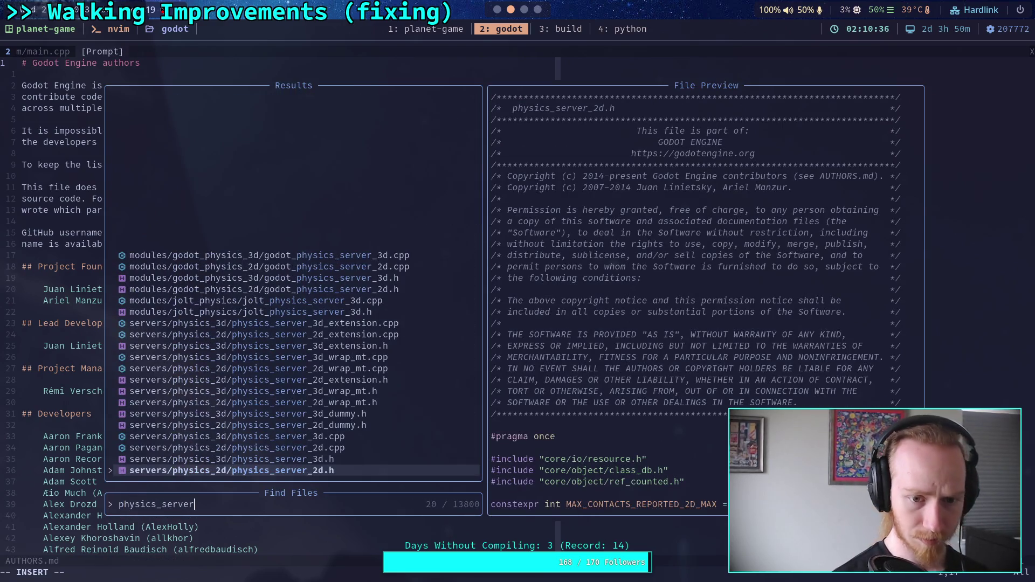
key(Up)
key(Up)
key(Up)
key(Return)
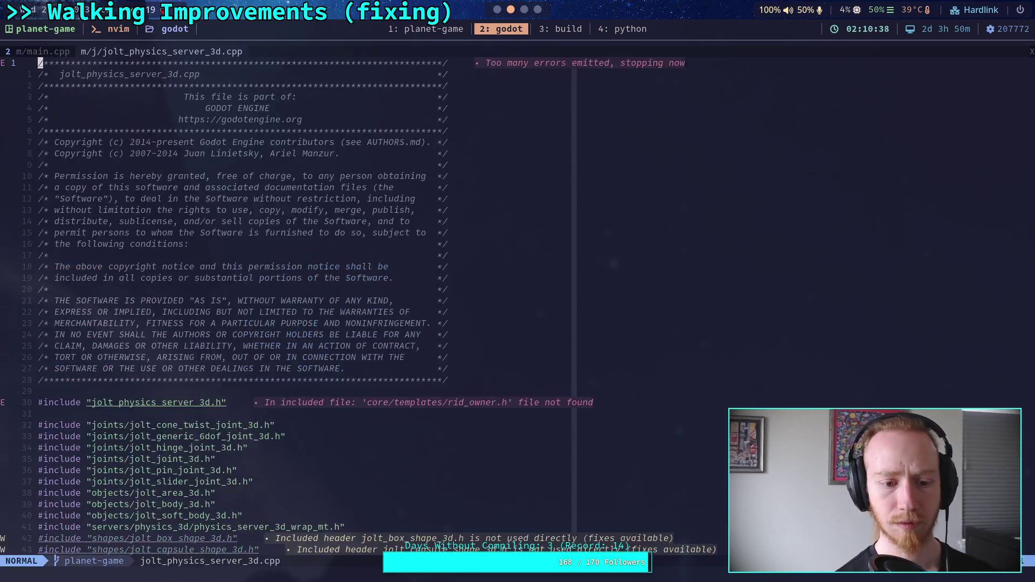
- Page through the Jolt physics server code and search ::step to land on JoltPhysicsServer3D::step
scroll(286, 308, down, 20)
key(ctrl+f)
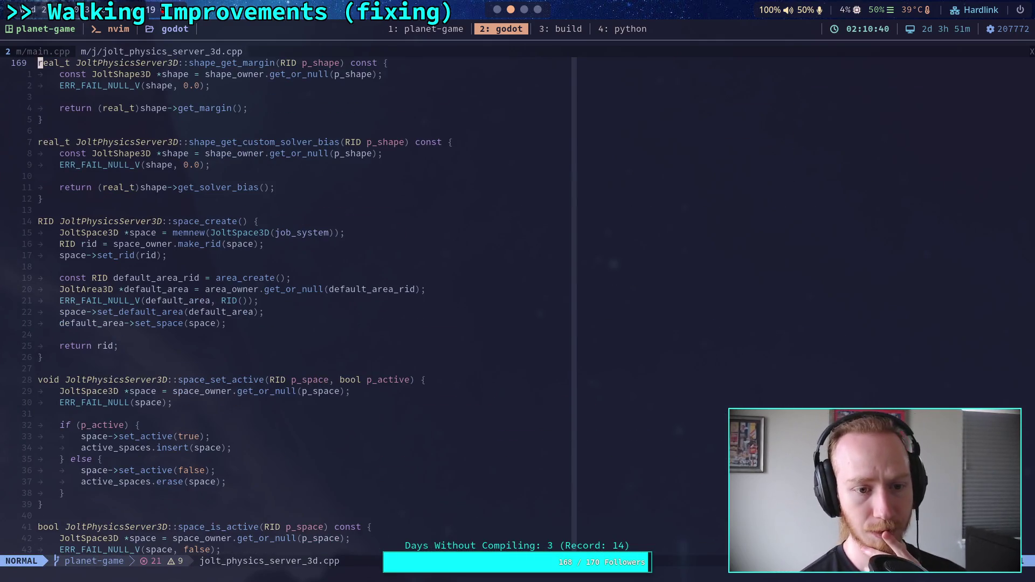
key(ctrl+f)
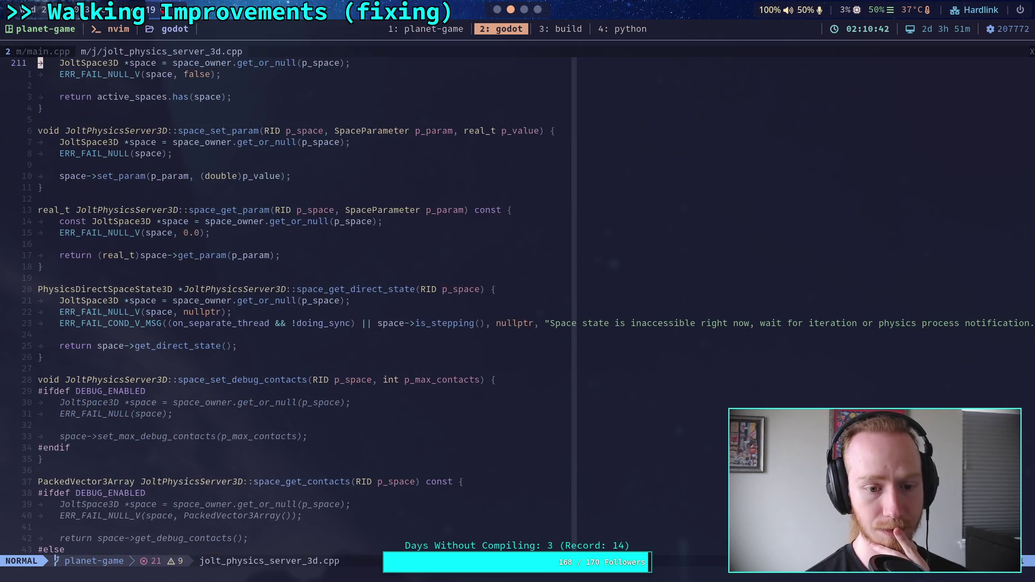
key(ctrl+f)
key(ctrl+f)
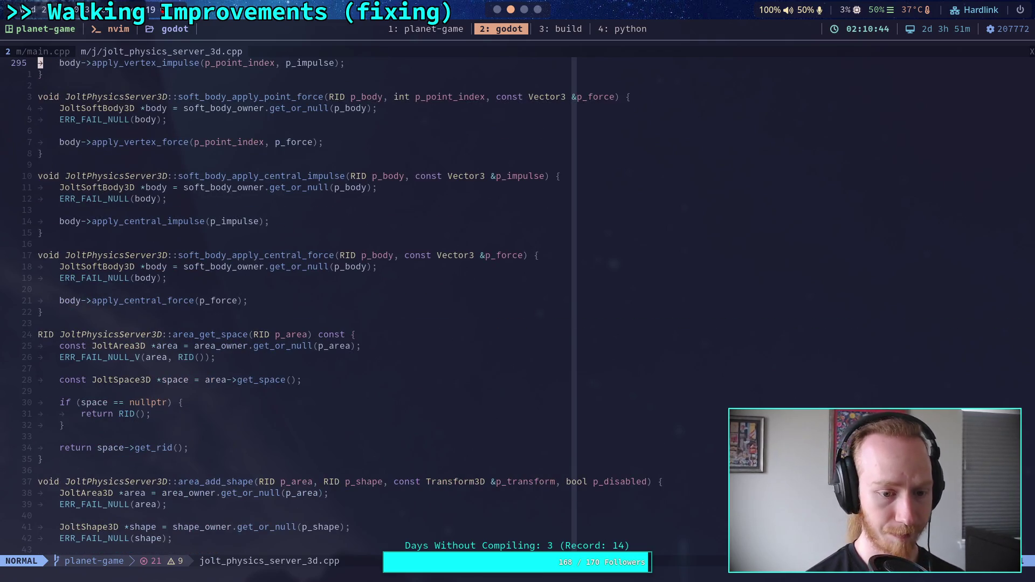
text(/::step)
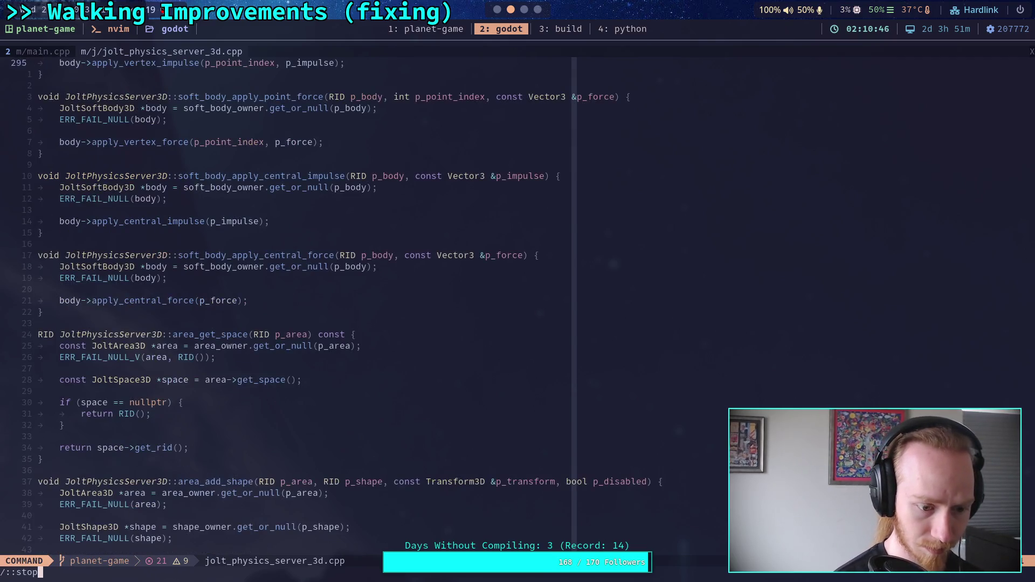
key(Return)
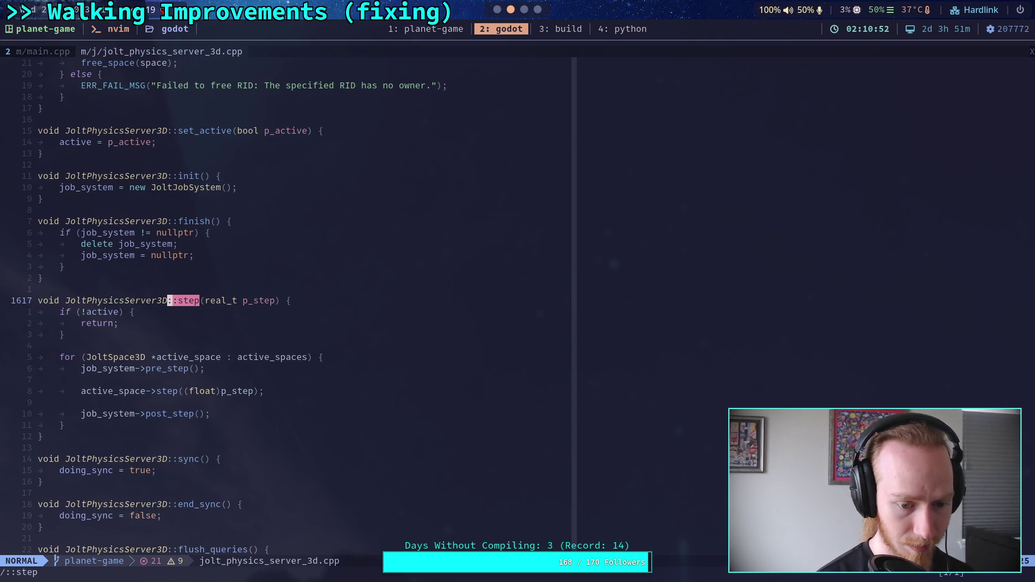
- Search the file for :pre_step, which finds nothing, then open the repository file tree
text(::pren)
key(BackSpace)
text(_step)
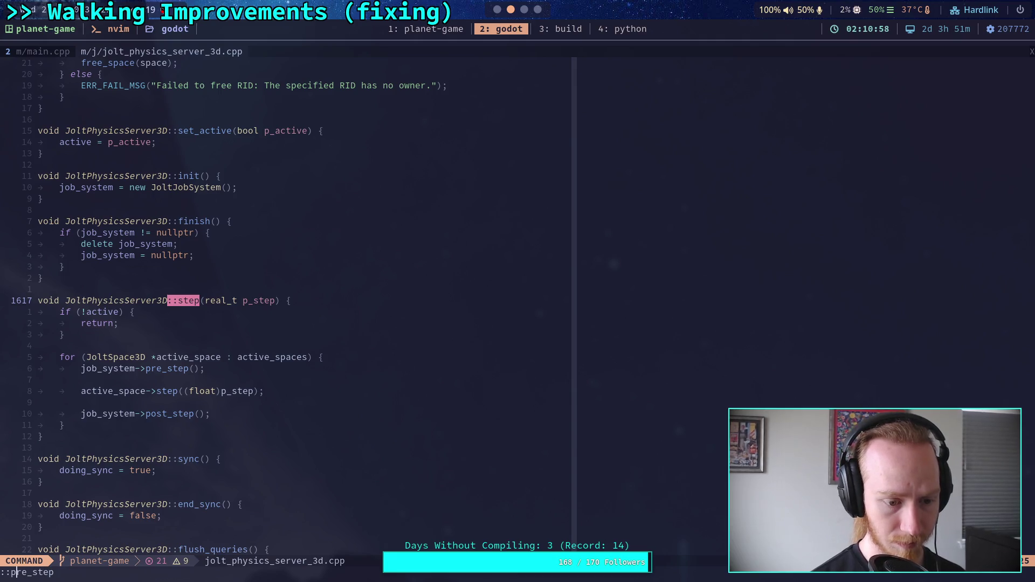
key(Left)
key(Left)
key(Left)
key(BackSpace)
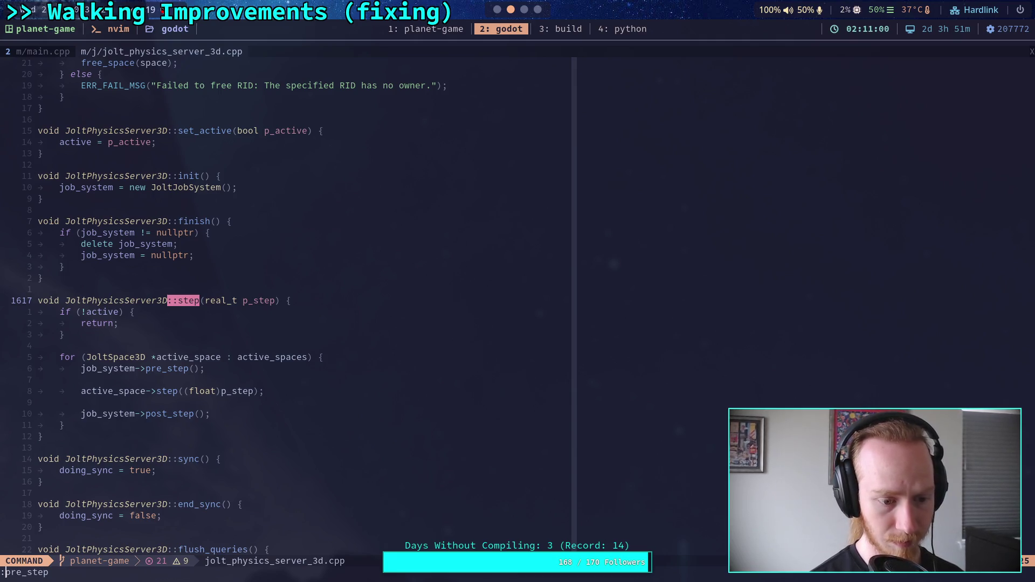
key(Escape)
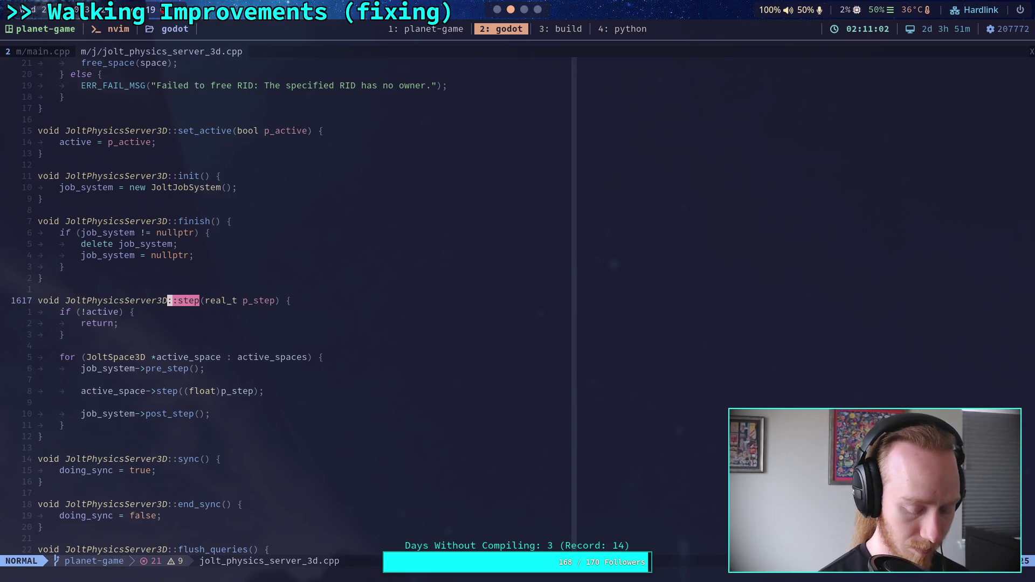
text(/:)
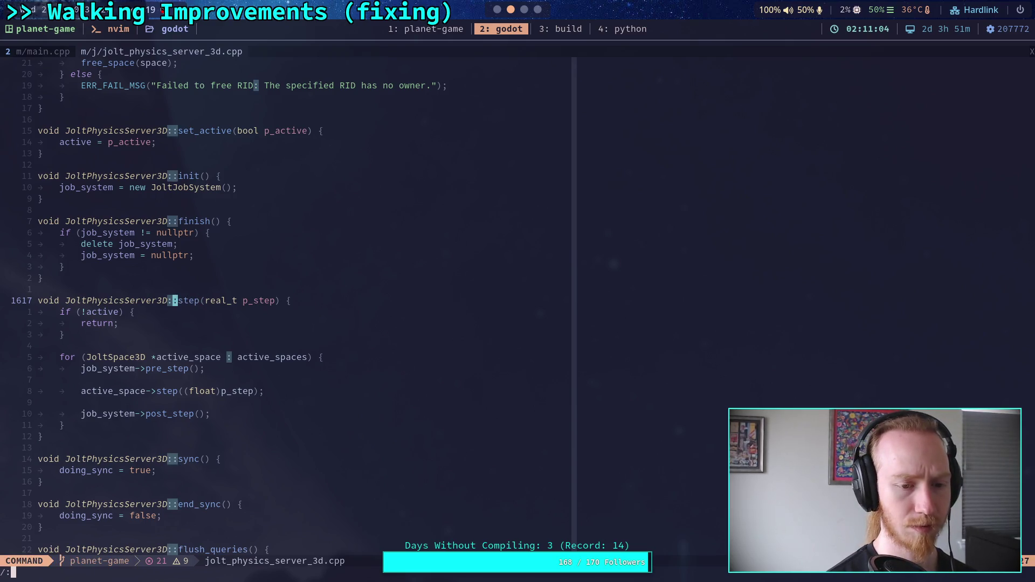
text(p)
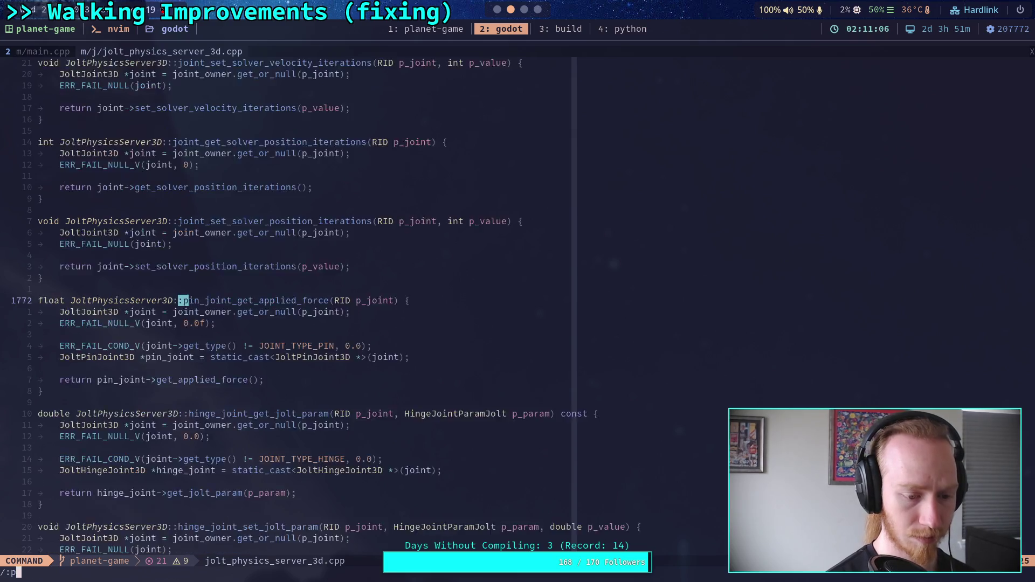
text(restep)
key(Return)
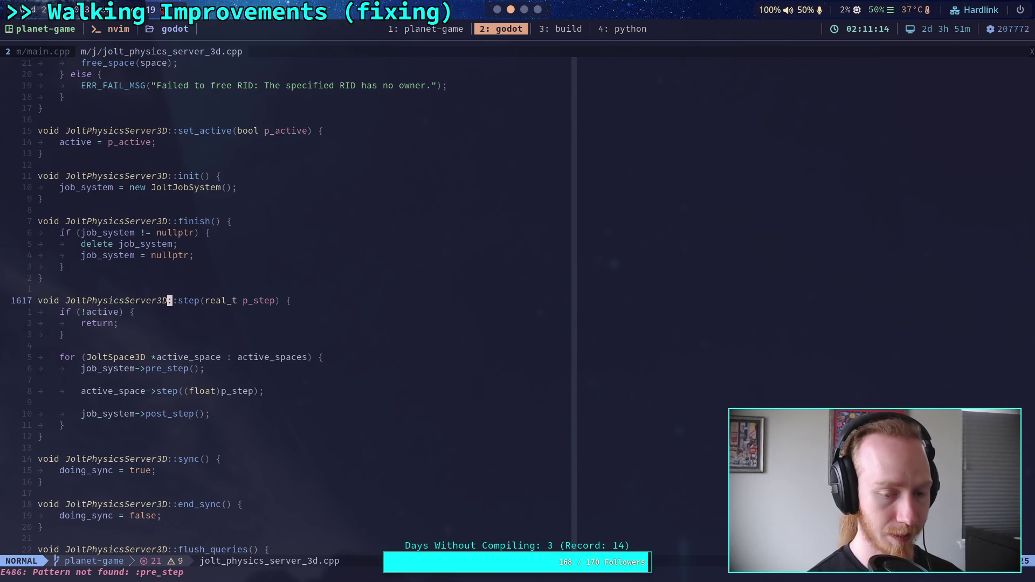
key(space)
key(e)
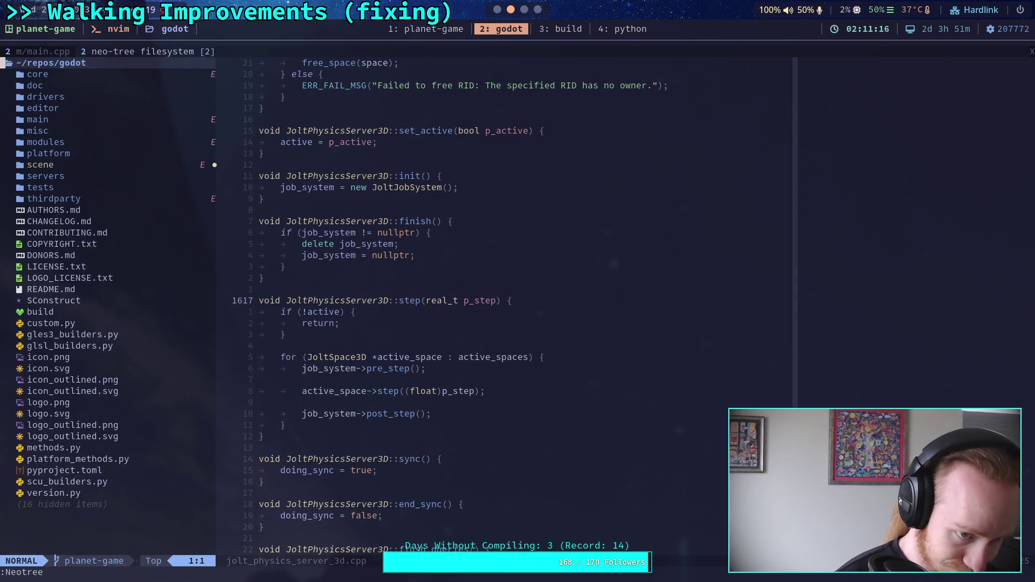
key(j)
key(j)
key(j)
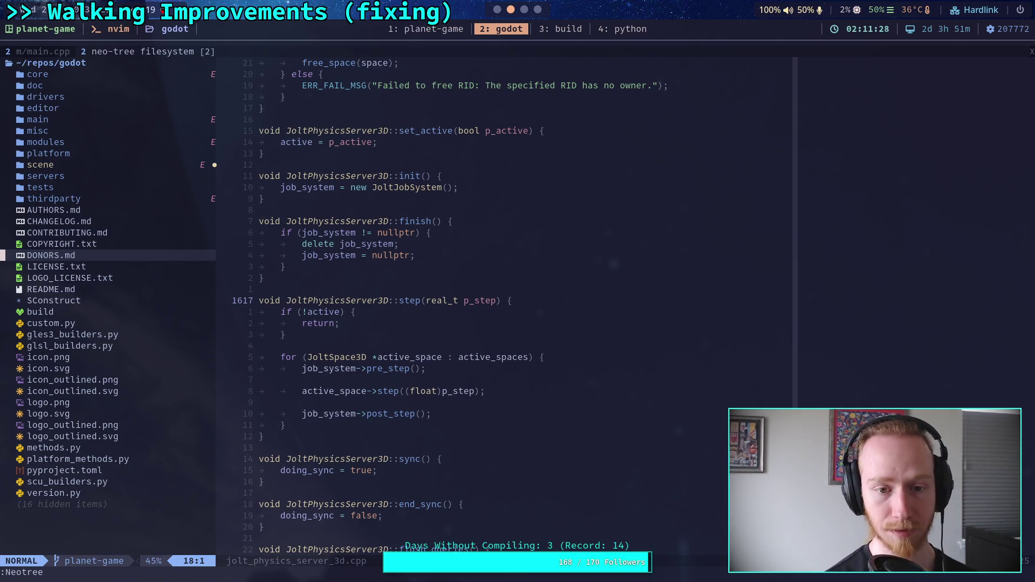
key(Return)
key(space)
key(f)
key(g)
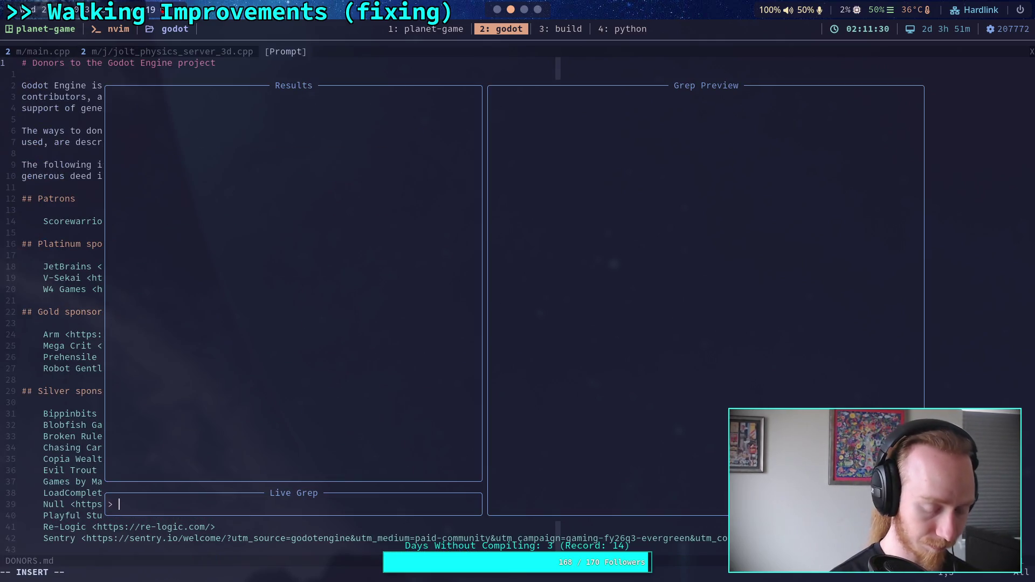
key(Escape)
key(space)
key(f)
key(f)
text(jolt_job)
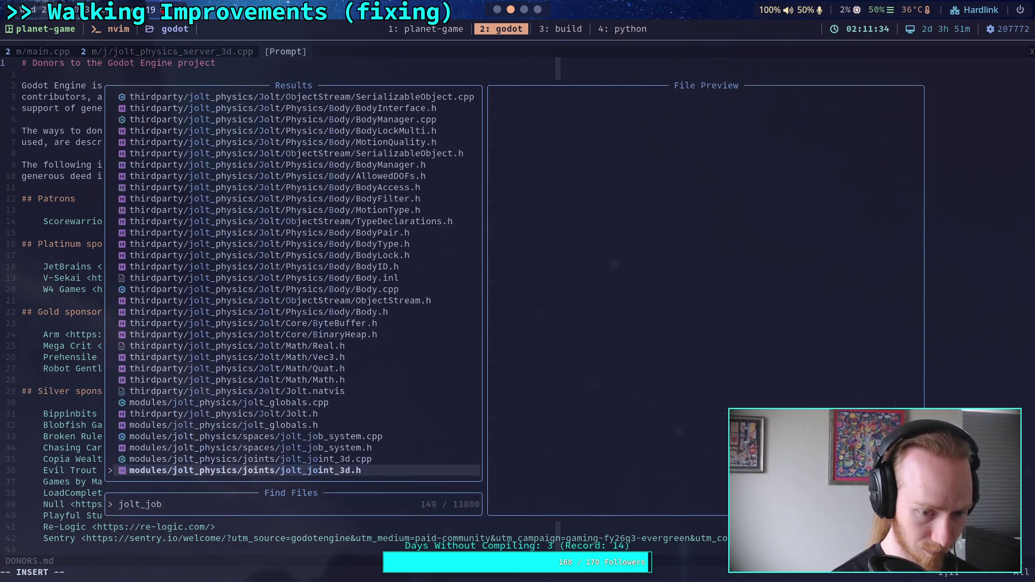
key(Up)
key(Return)
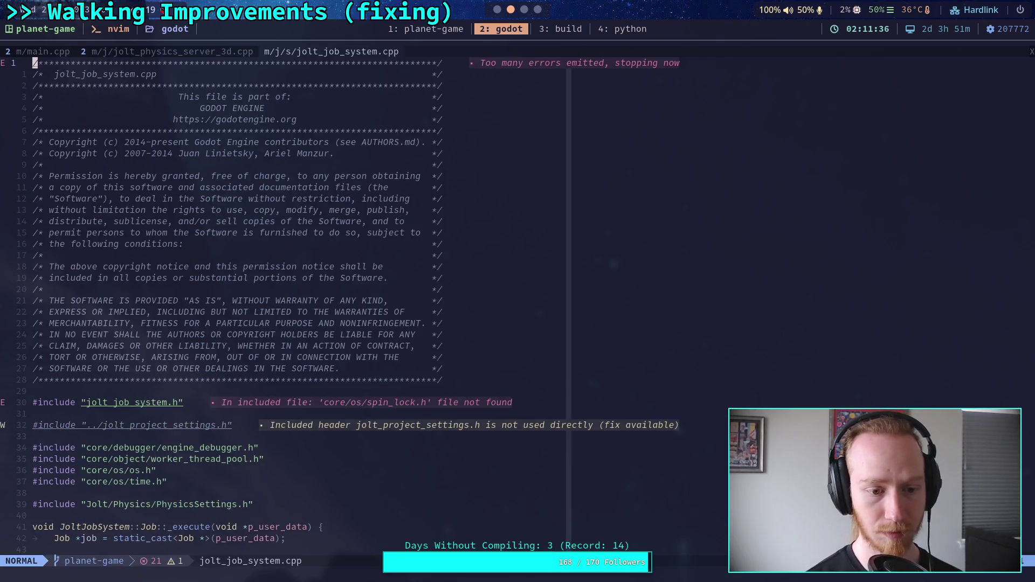
scroll(378, 301, down, 14)
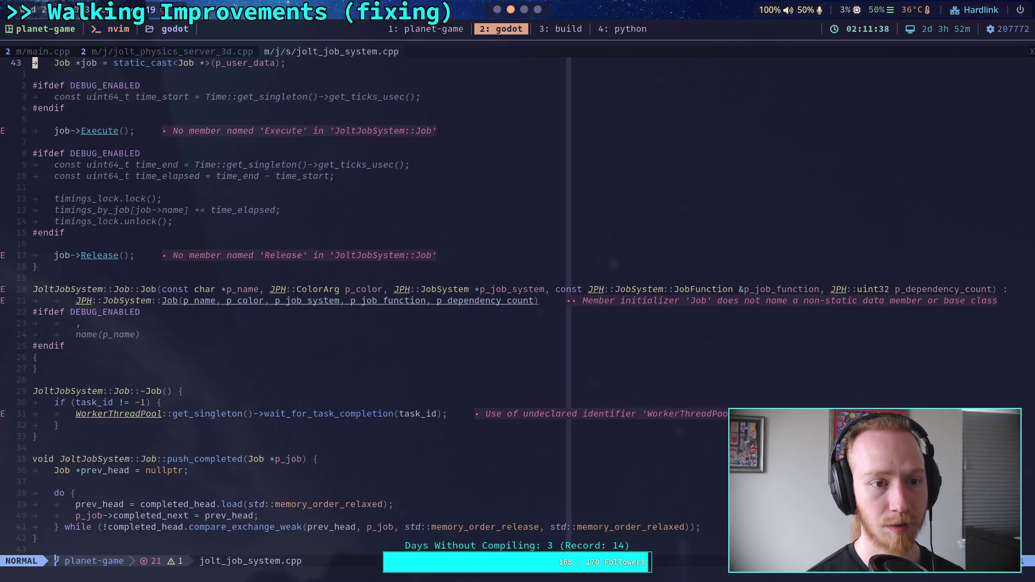
scroll(377, 302, down, 14)
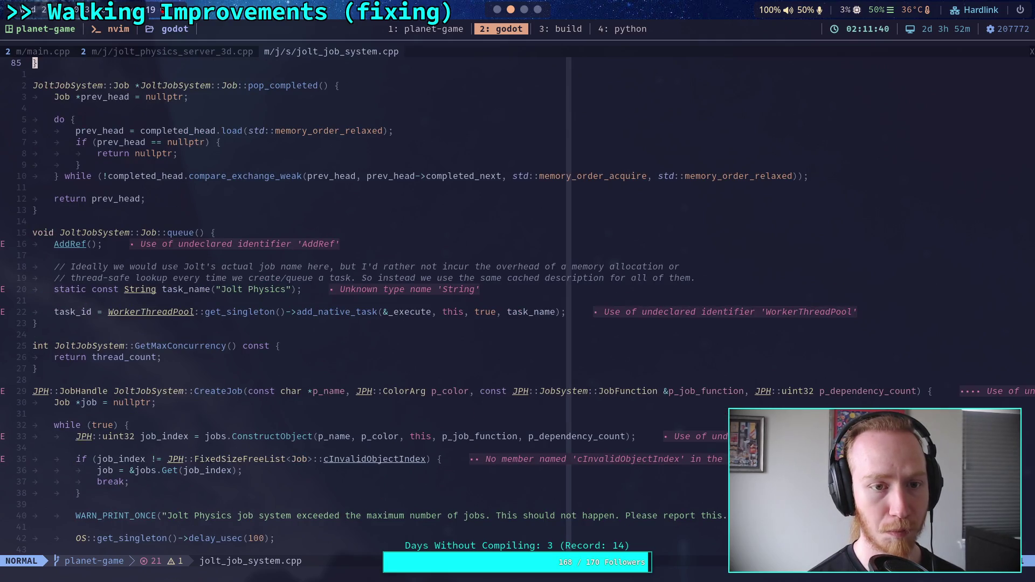
scroll(377, 302, down, 14)
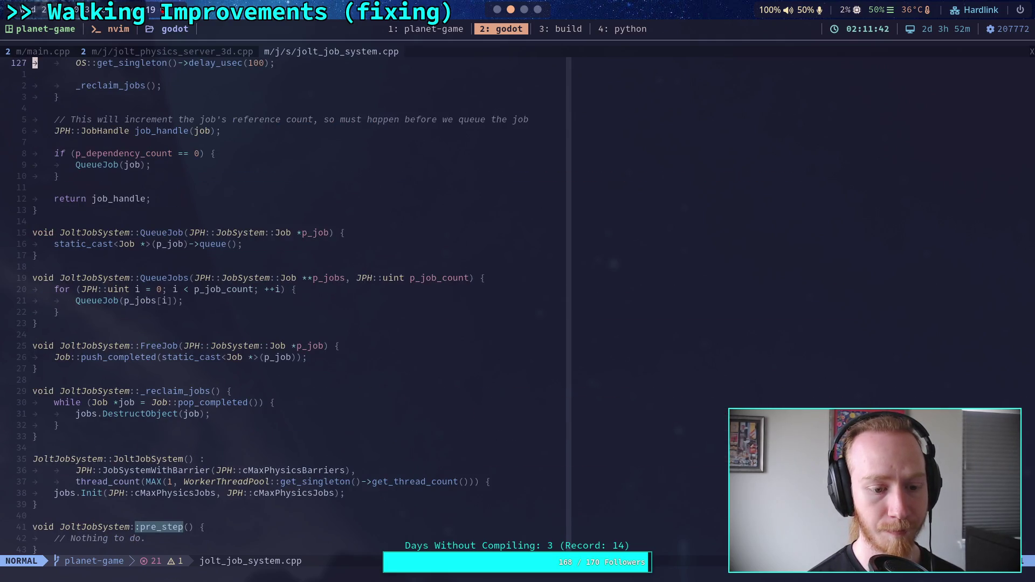
scroll(377, 302, down, 14)
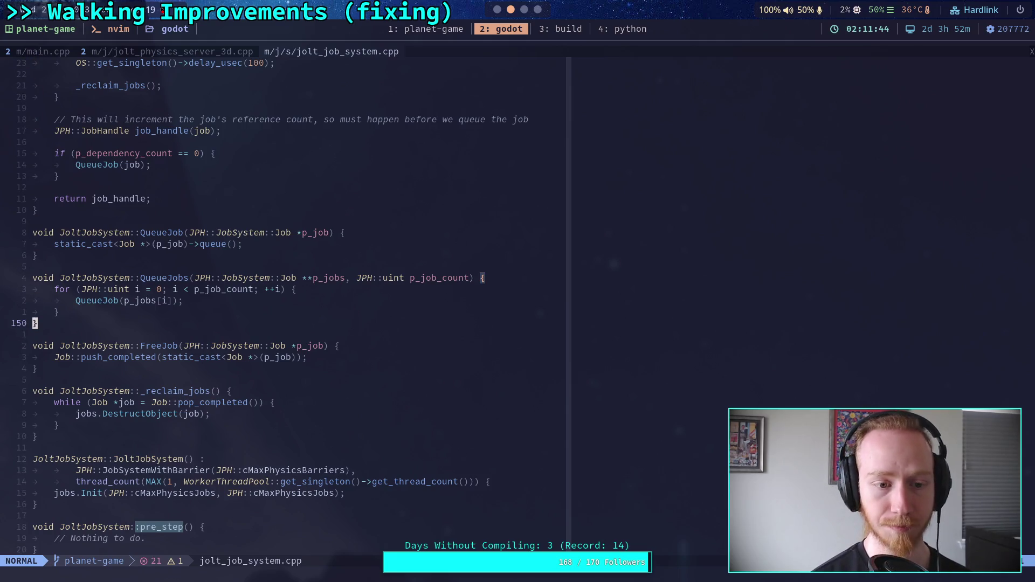
scroll(485, 124, up, 14)
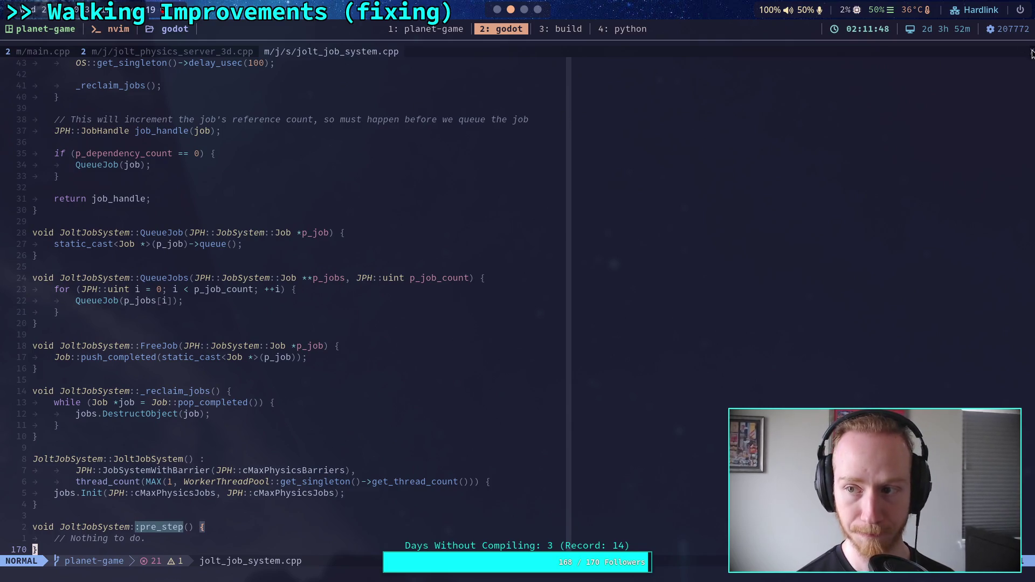
key(space)
key(c)
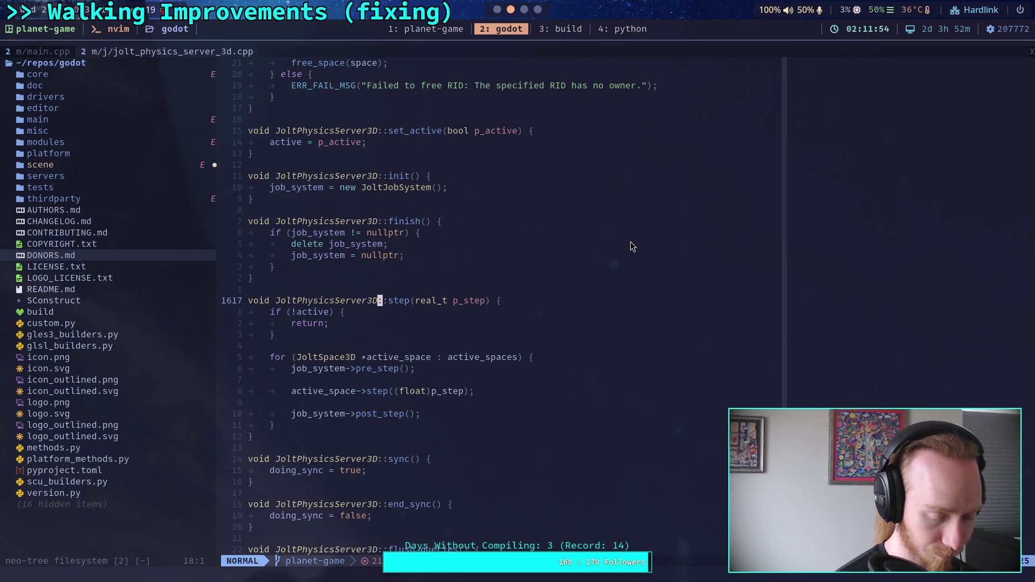
- Hide the file tree and open jolt_space_3d.cpp by searching jolt_space in the file finder
key(space)
key(e)
key(Return)
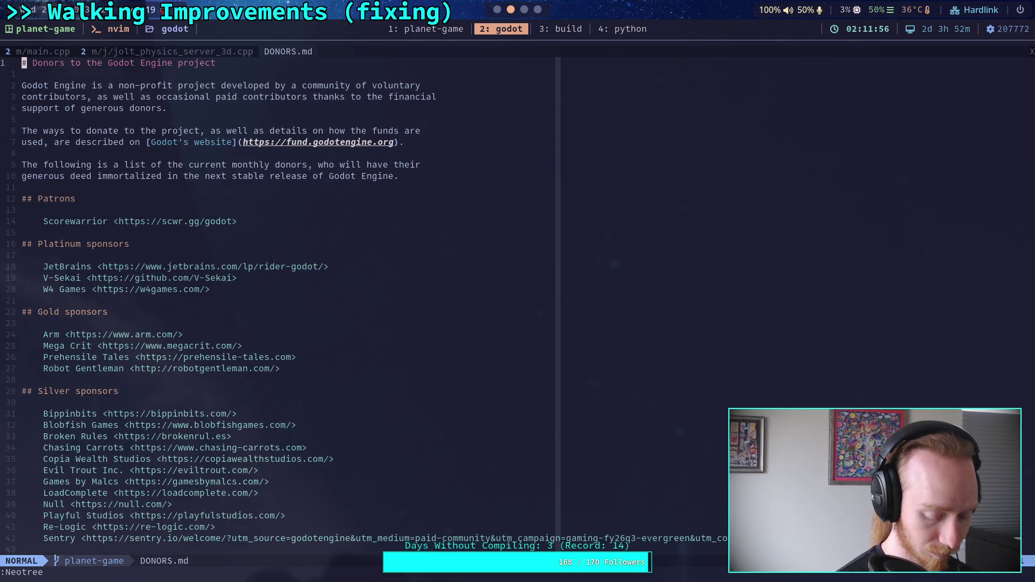
key(space)
key(f)
key(f)
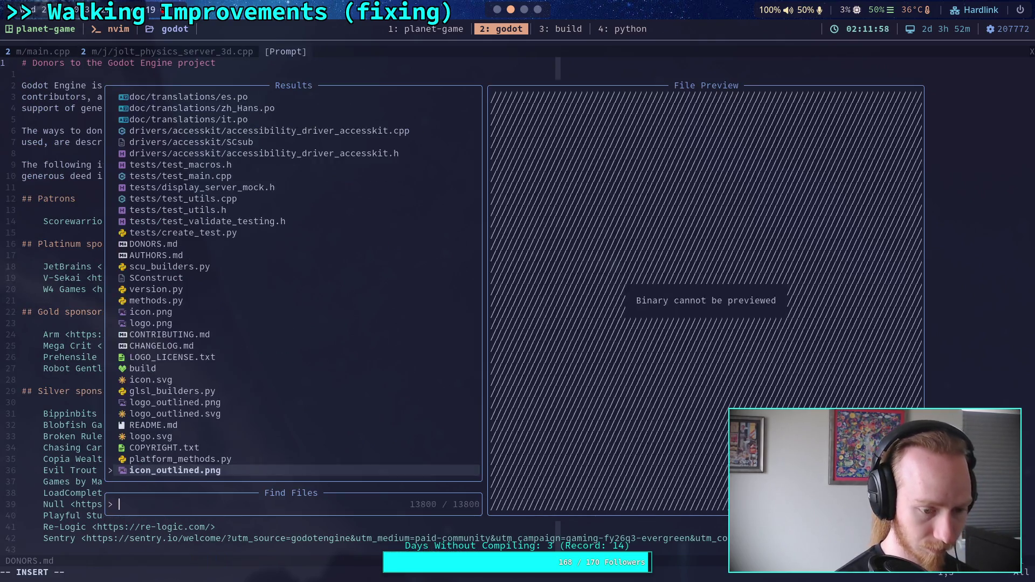
text(jolt_space)
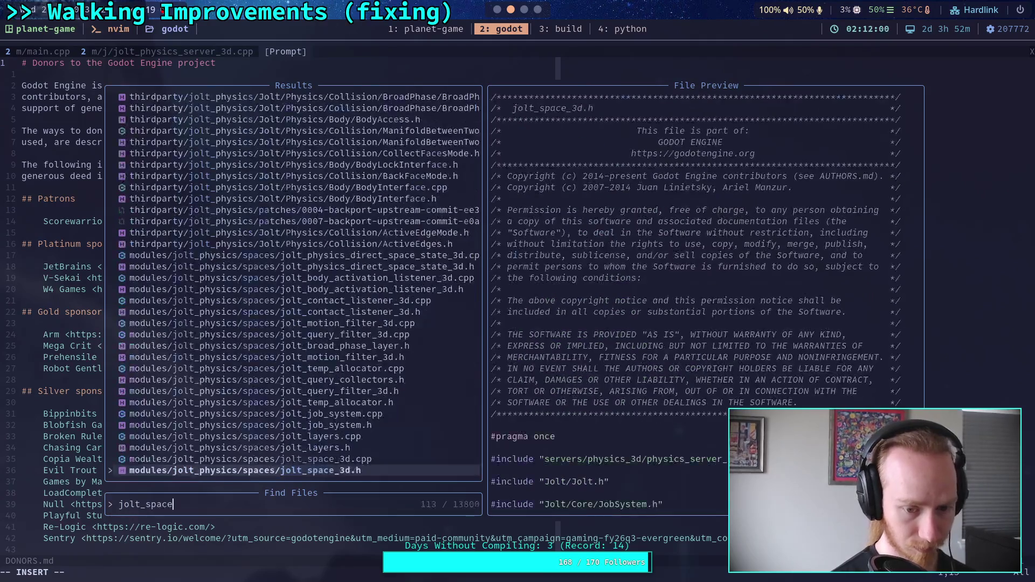
key(Up)
key(Return)
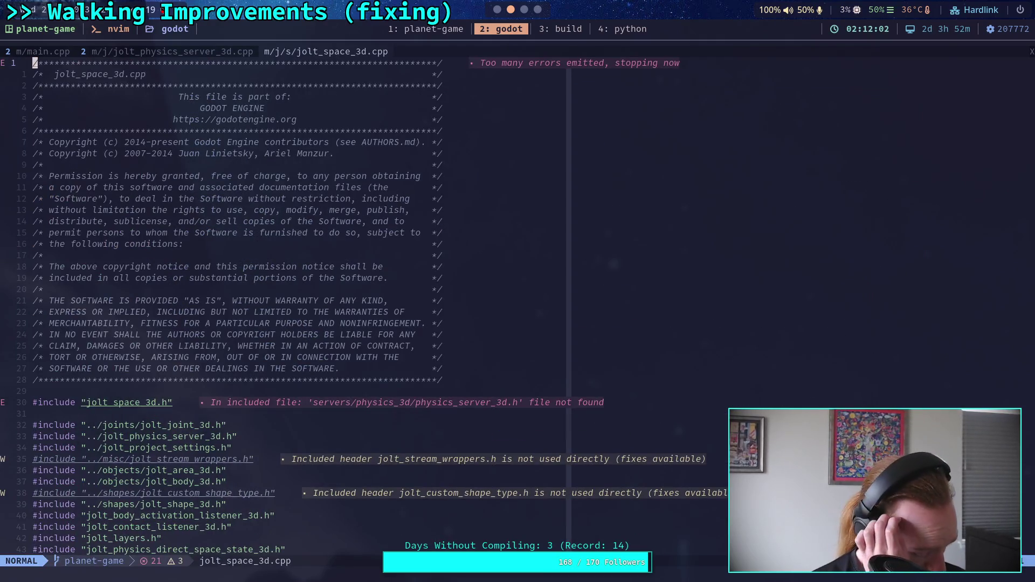
- Jump to JoltSpace3D::step with /::step, then search onward for _pre_step
key(slash)
text(::step)
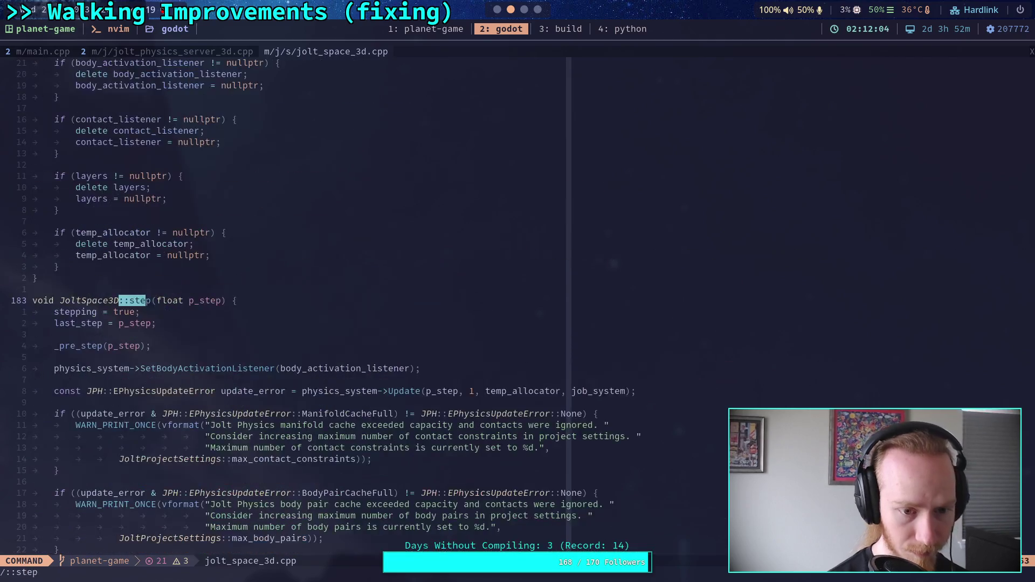
key(Return)
scroll(623, 226, down, 3)
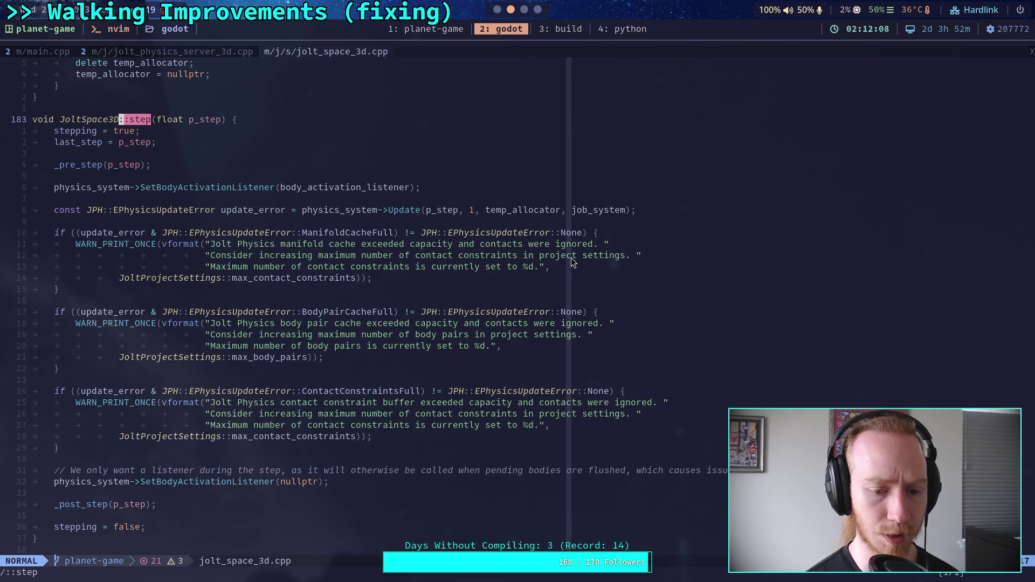
key(slash)
text(_p)
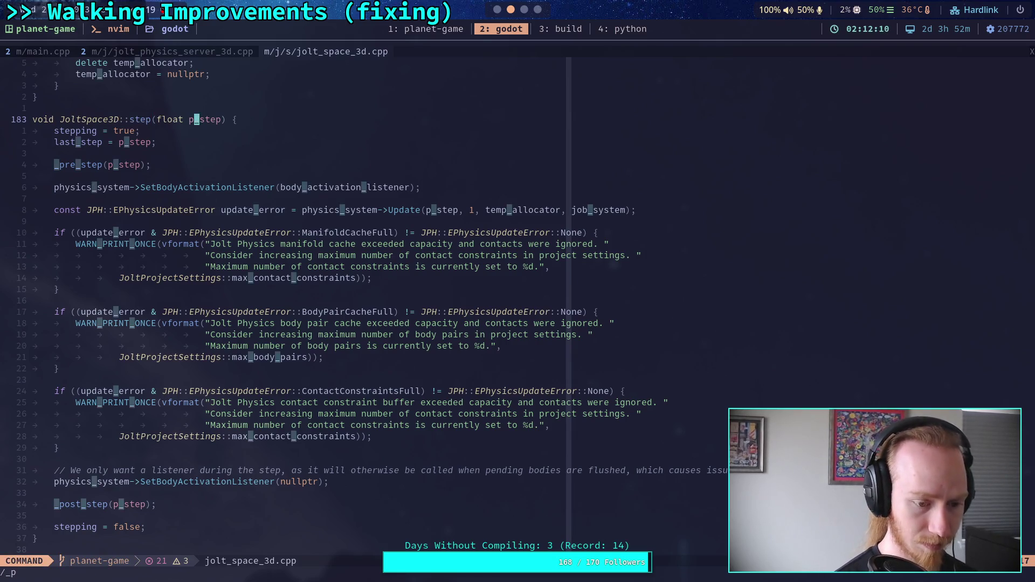
text(re_step)
key(ctrl+g)
- Land on JoltSpace3D::_pre_step and scroll through the surrounding code
key(Return)
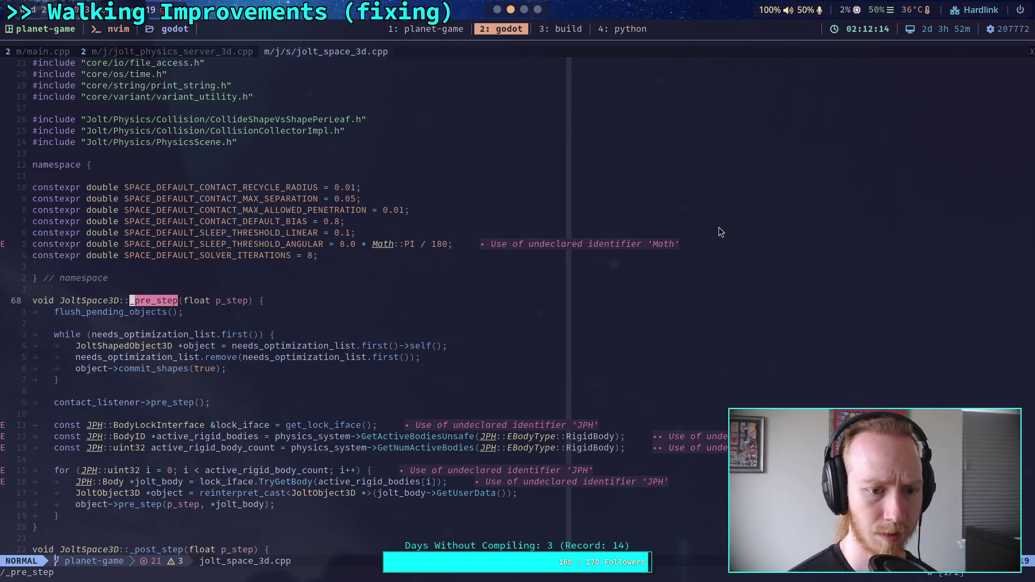
scroll(594, 255, down, 3)
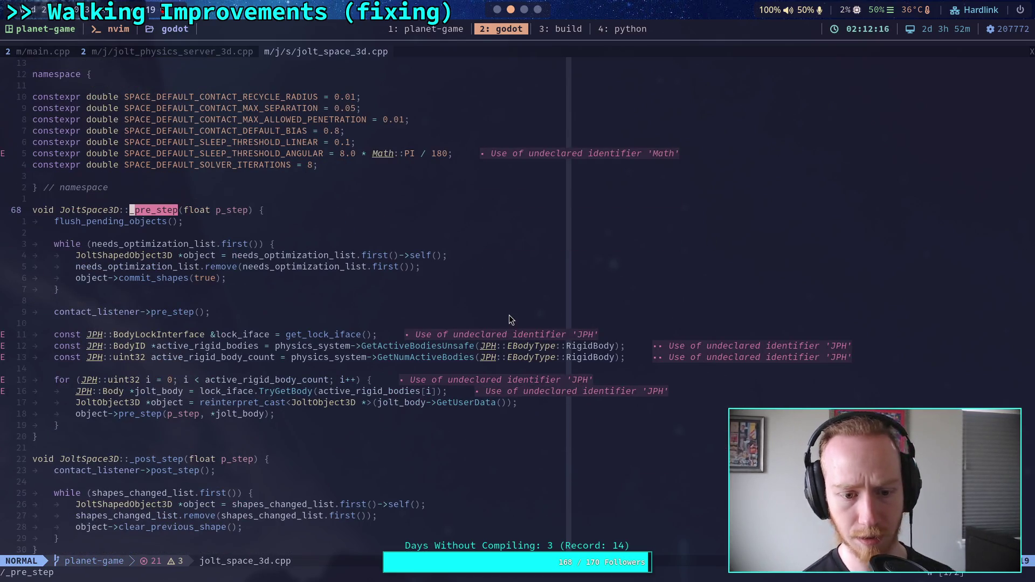
scroll(510, 318, down, 2)
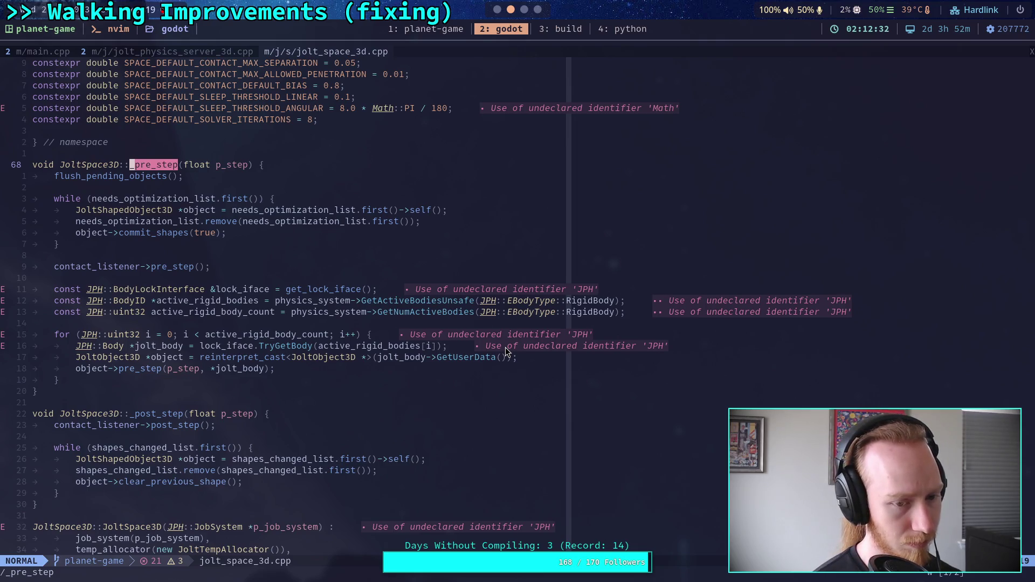
scroll(505, 347, down, 20)
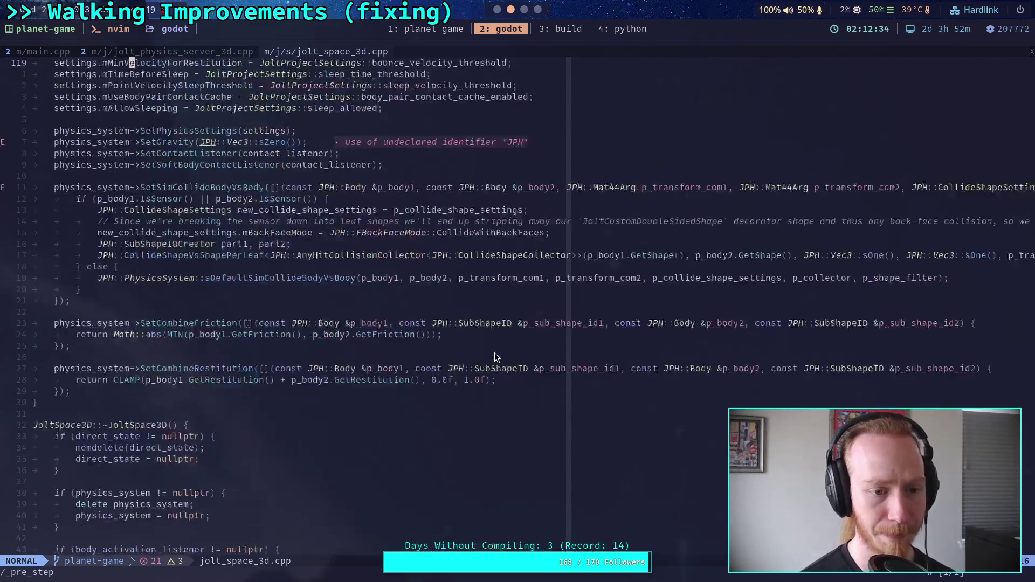
scroll(496, 350, down, 20)
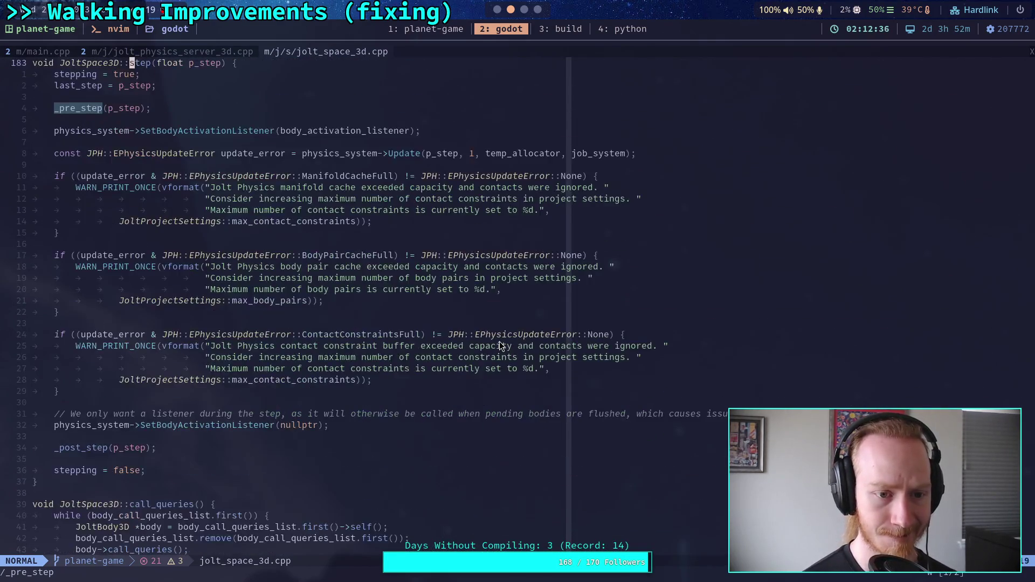
scroll(500, 346, up, 7)
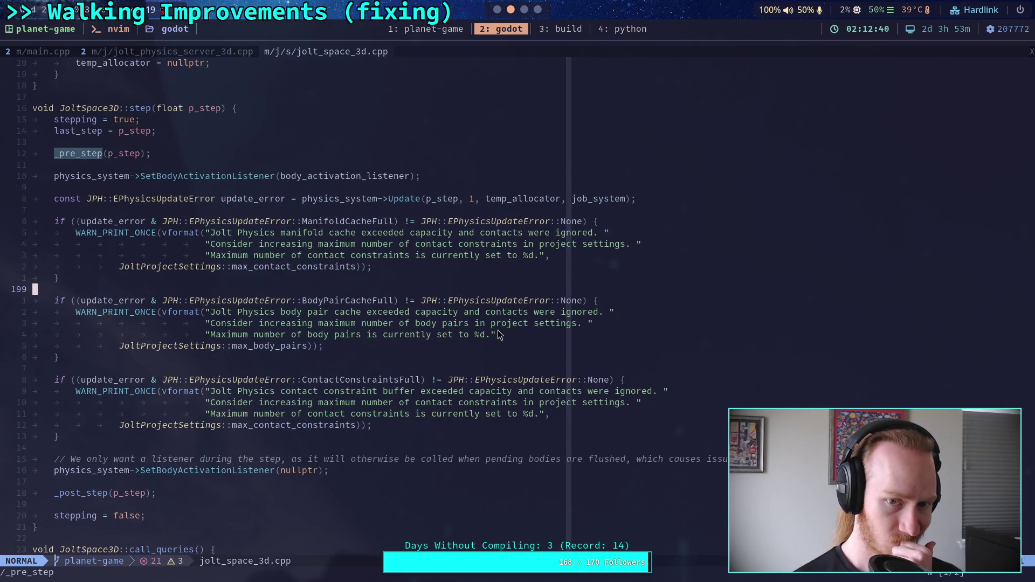
- Move to the ManifoldCacheFull check in step and start a project live grep for call_queries
drag(334, 198, 410, 199)
click(446, 221)
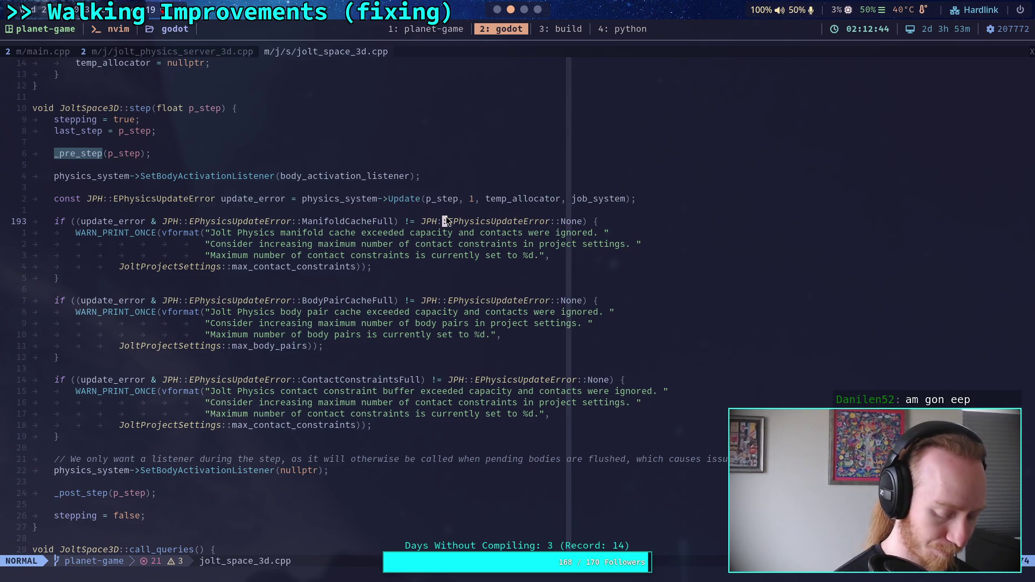
key(space)
text(fgcall_que)
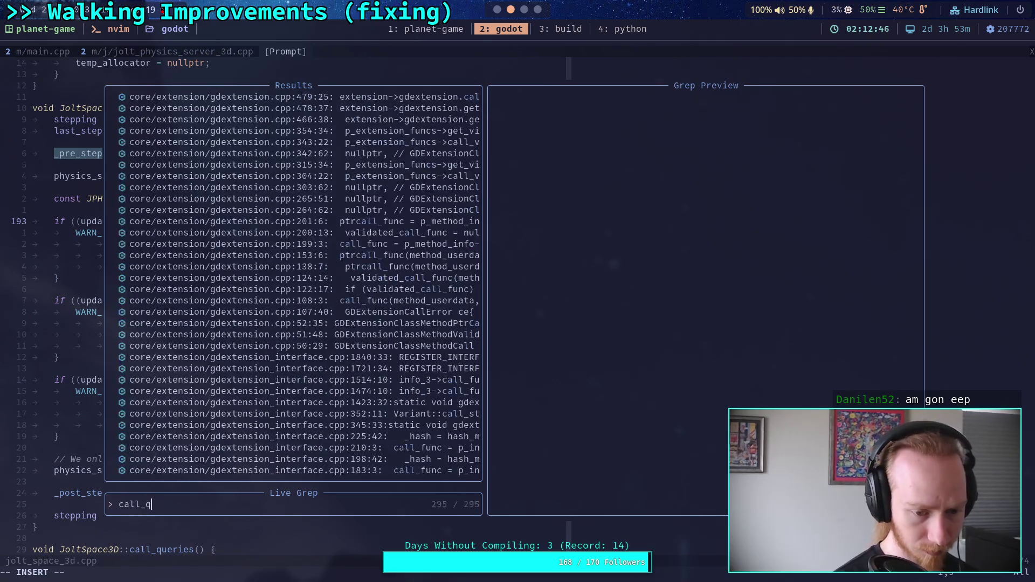
text(ries)
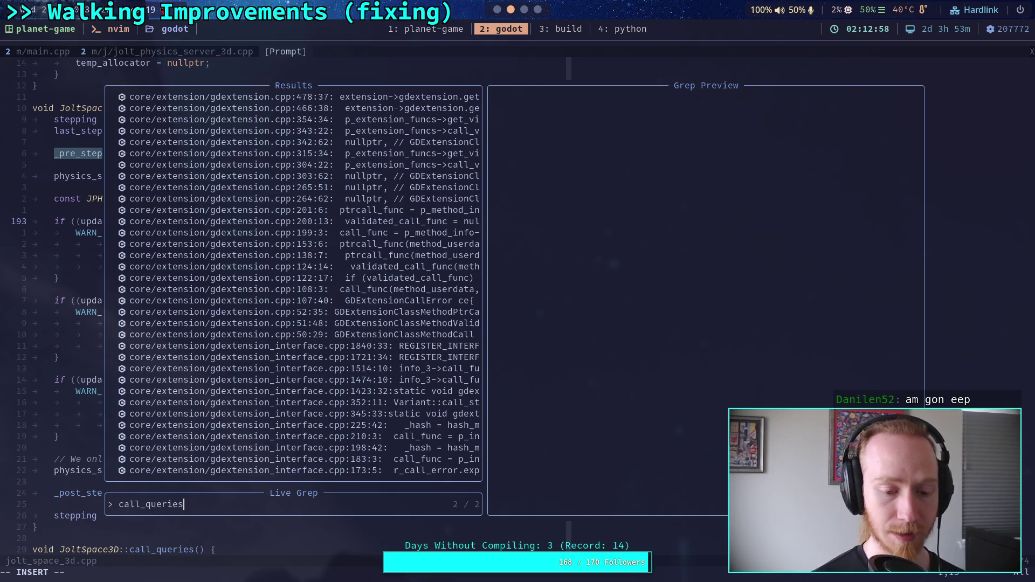
- Restart the live grep and search the Godot sources for call_queries
key(Escape)
key(space)
text(fgg)
key(BackSpace)
text(call_queries)
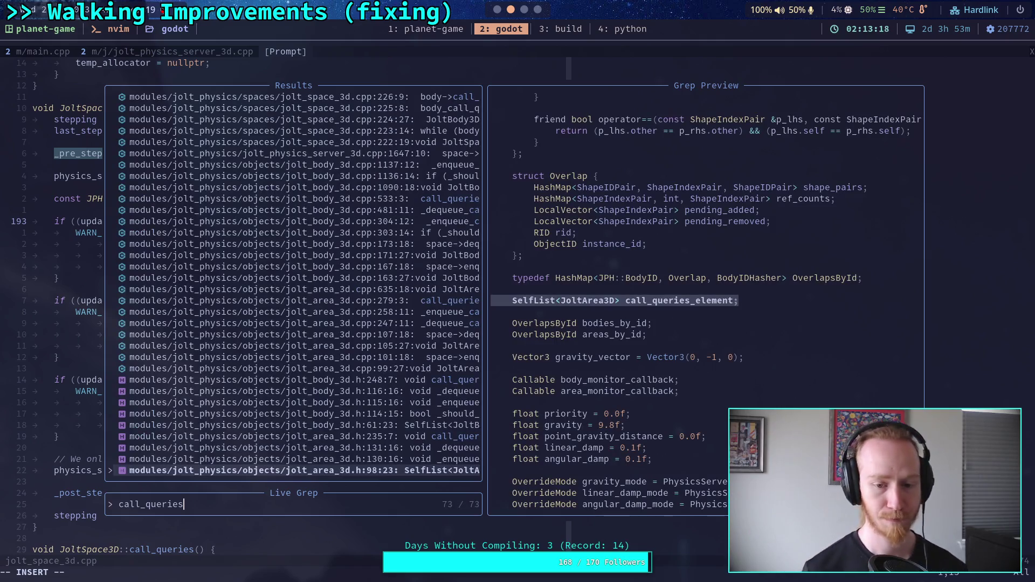
- Preview flush_queries calling call_queries at jolt_physics_server_3d.cpp:1647, then clear the query
key(Up)
key(Up)
key(Up)
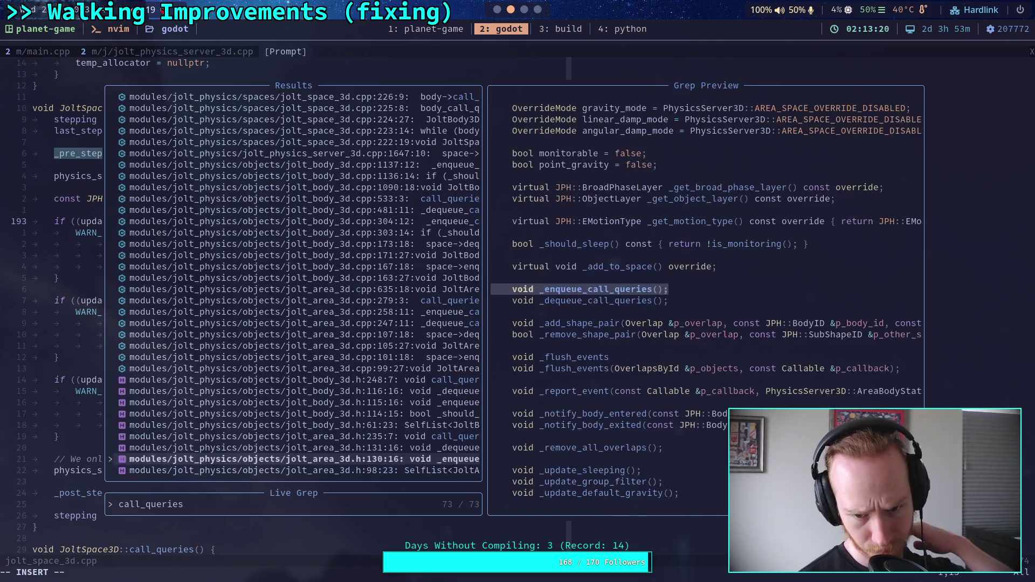
key(Up)
key(Up)
key(Up)
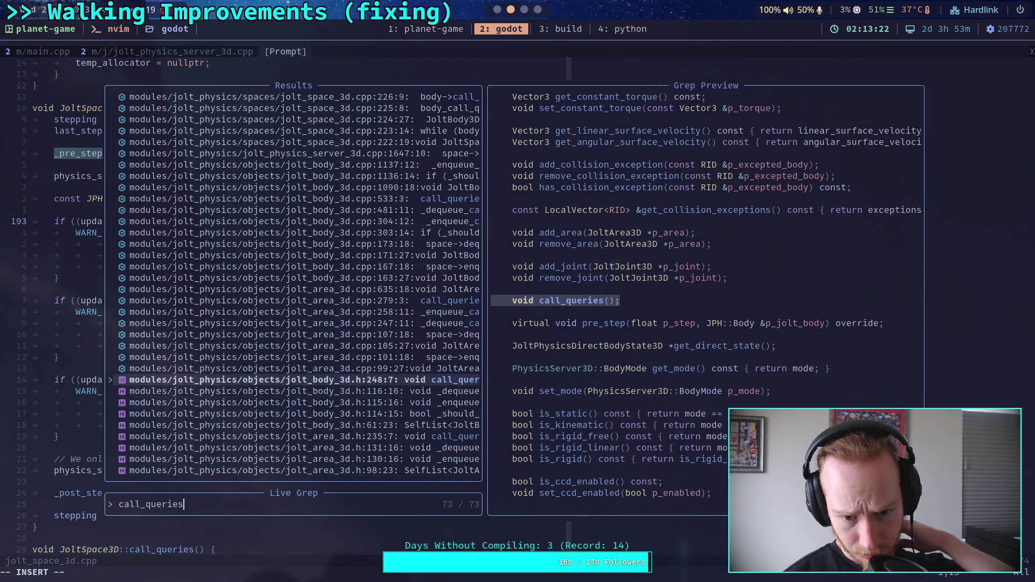
key(Up)
key(Up)
key(Up)
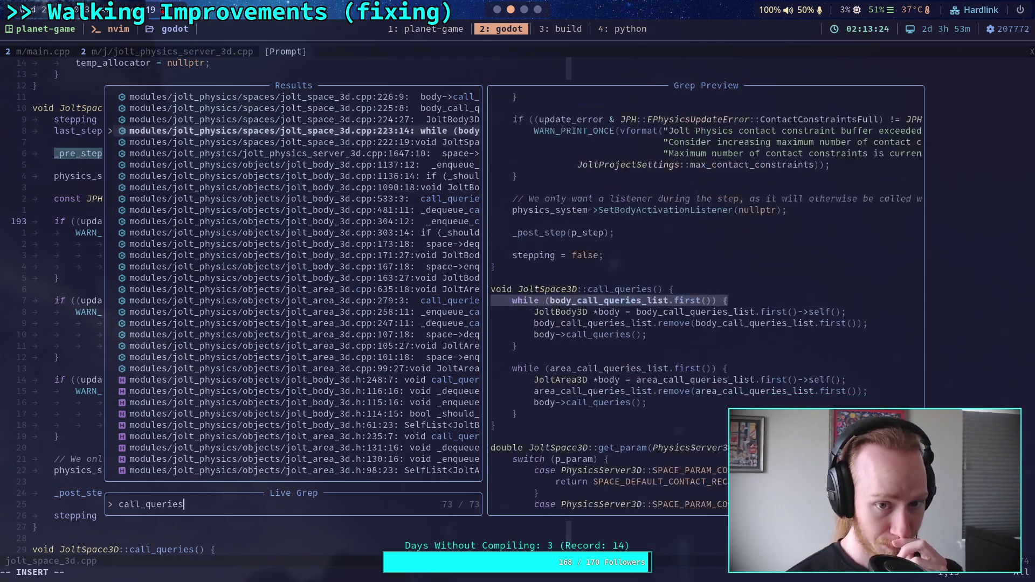
key(Down)
key(Down)
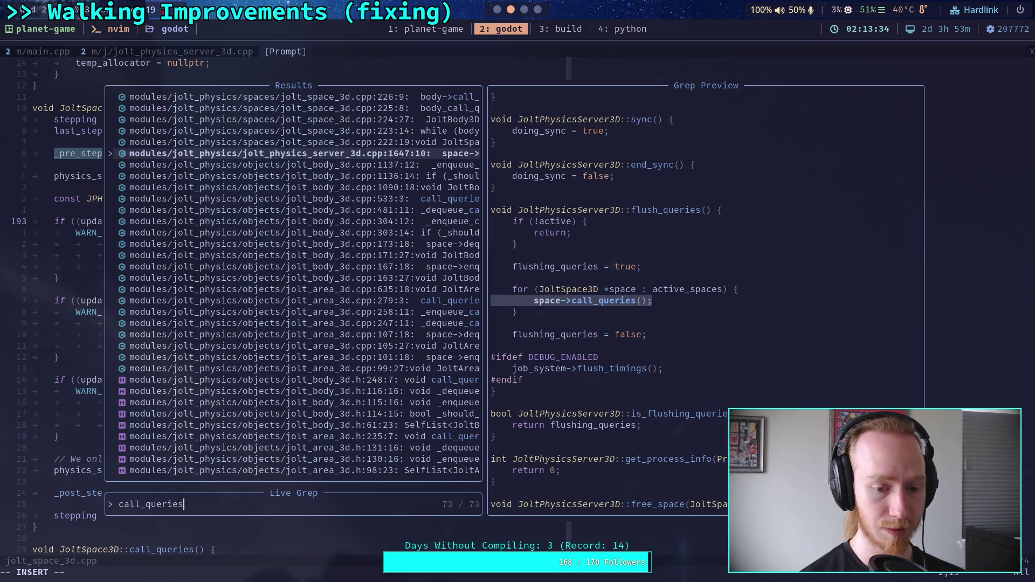
key(BackSpace)
key(BackSpace)
key(BackSpace)
- Live-grep for flush_queries to find its call in main.cpp's physics step
text(f)
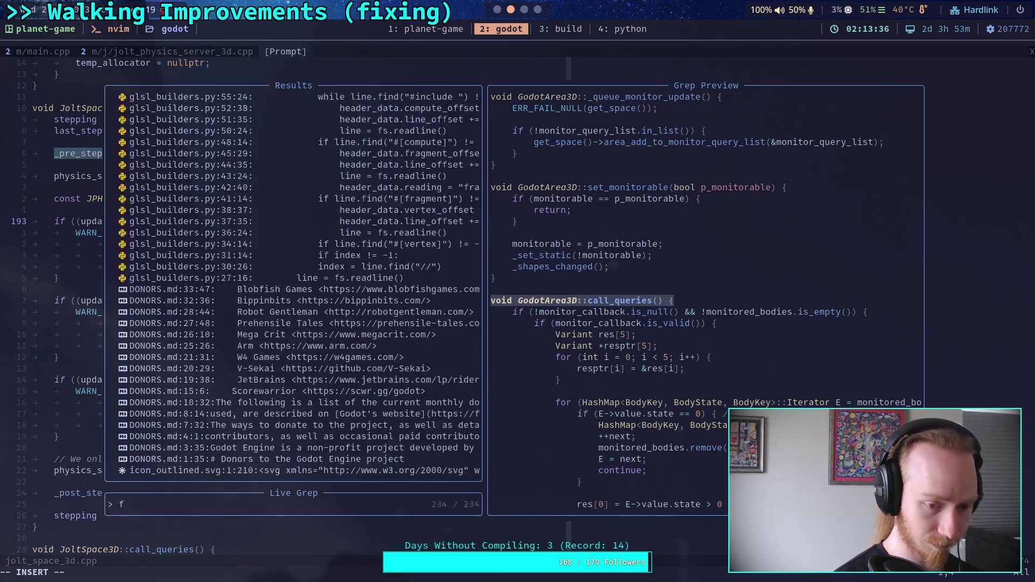
text(lush_queries)
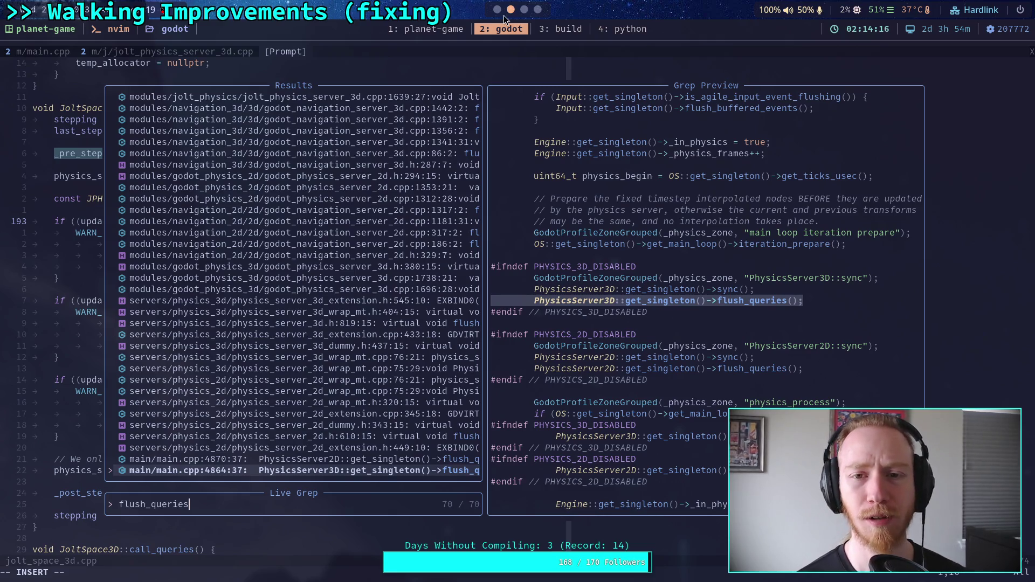
- Add print('integration') as the first line of _integrate_forces, then save and run the project
key(super+1)
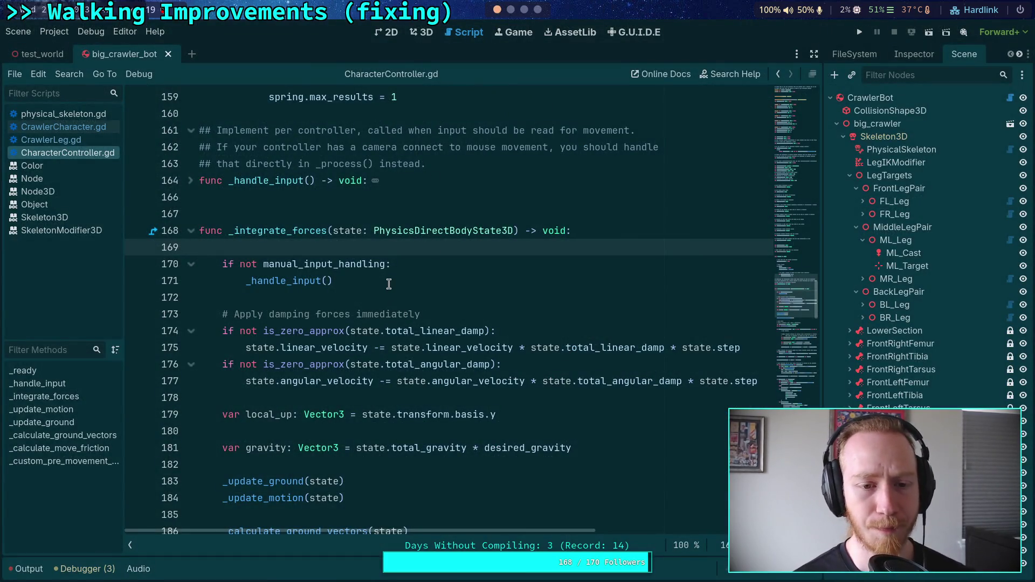
click(237, 231)
double_click(238, 231)
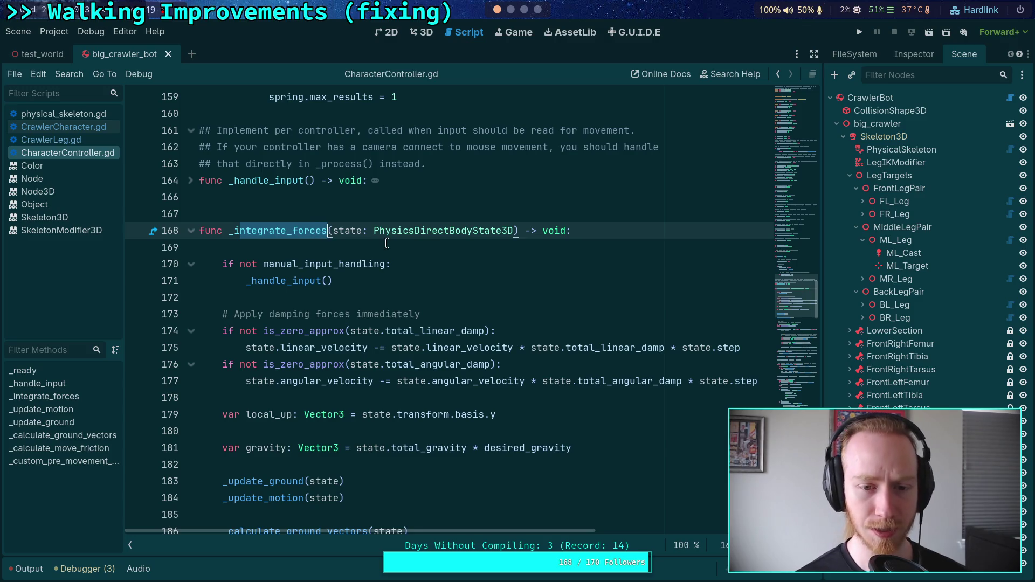
click(396, 248)
key(Return)
key(Up)
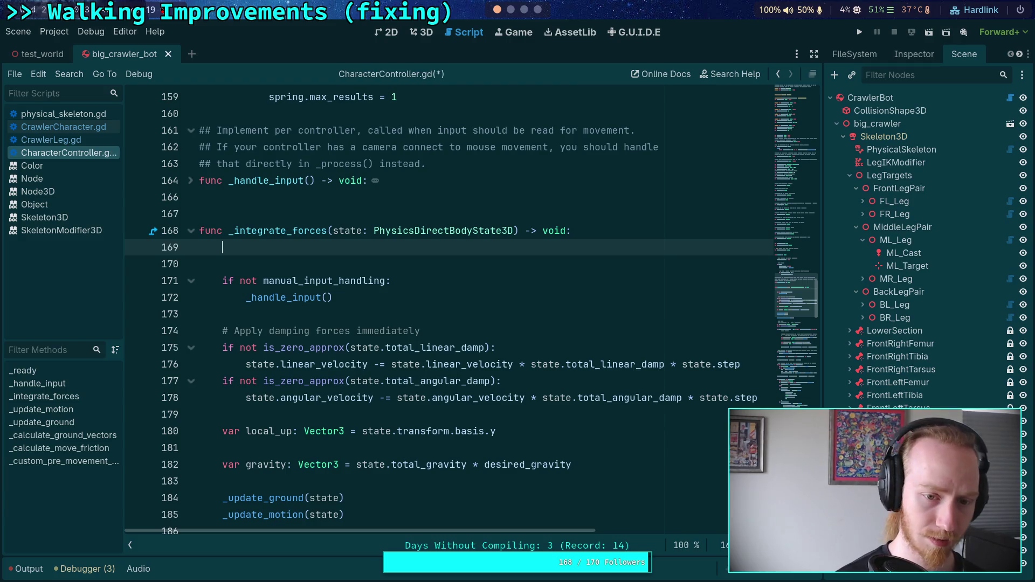
text(print('cr'))
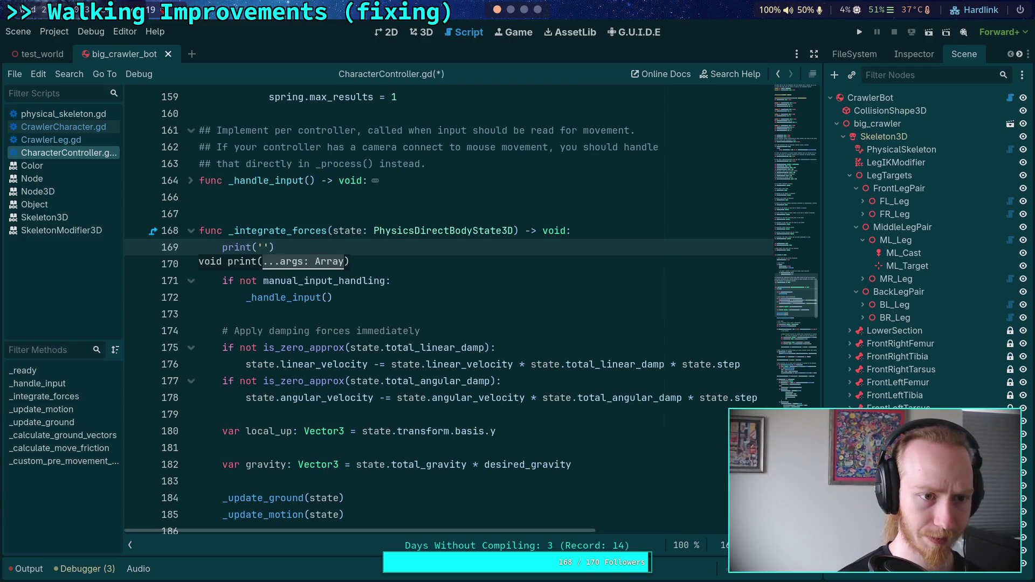
key(BackSpace)
key(BackSpace)
text(integration)
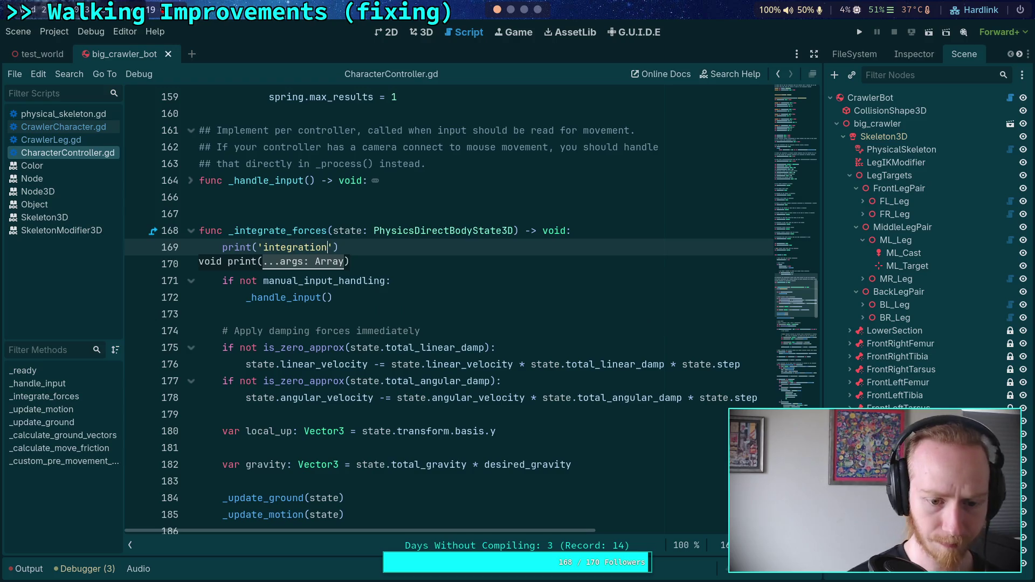
click(860, 32)
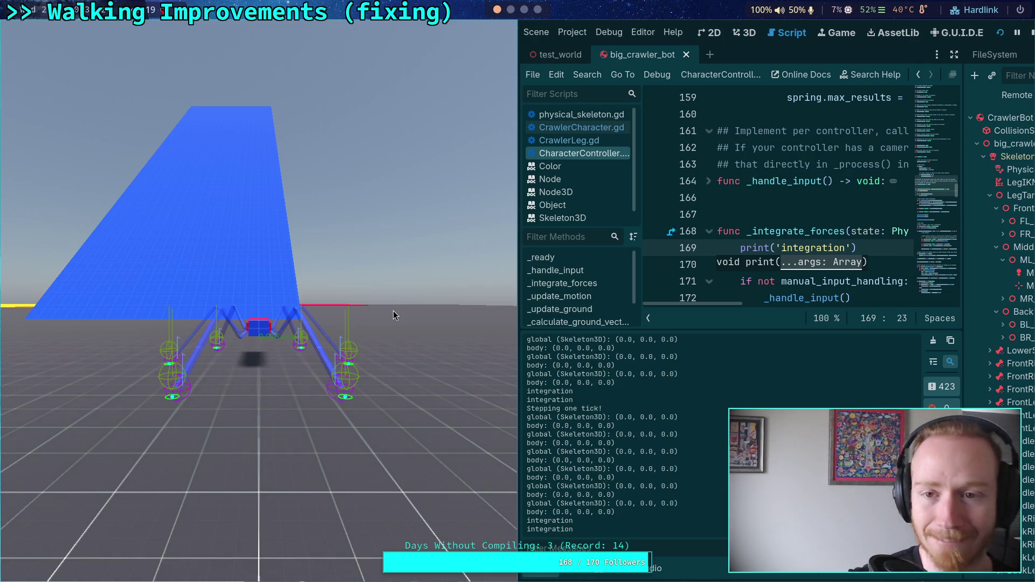
- Switch through the notes workspace back to Neovim's flush_queries live grep results
click(524, 9)
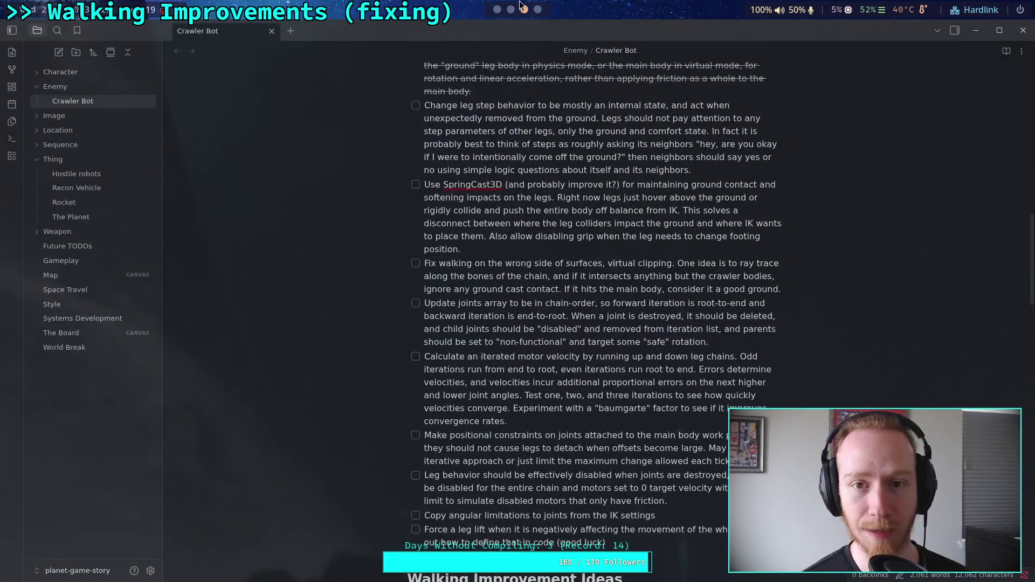
click(511, 9)
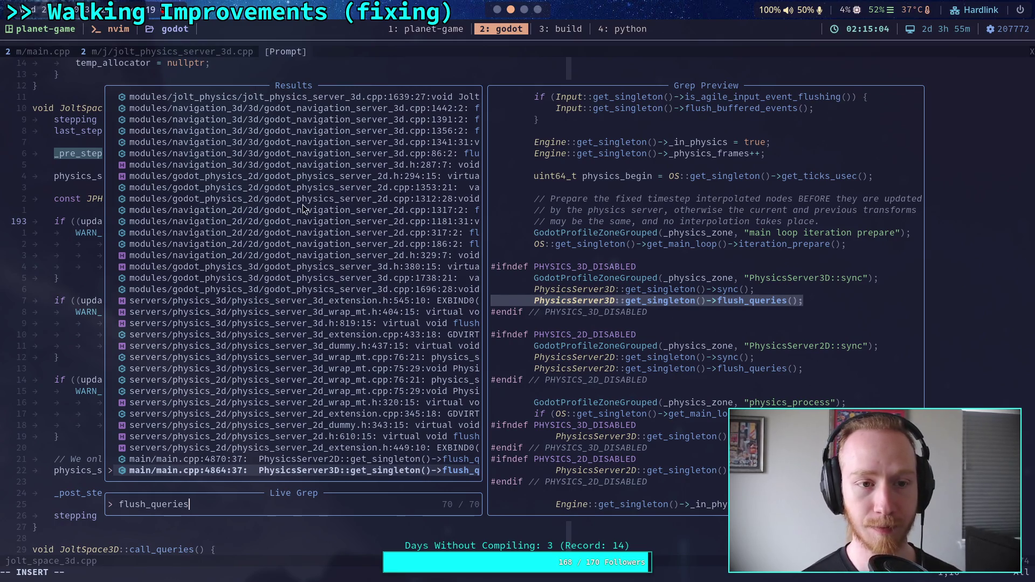
- Open main.cpp from the grep results and search flush_que to reach the PhysicsServer3D flush_queries call
key(Return)
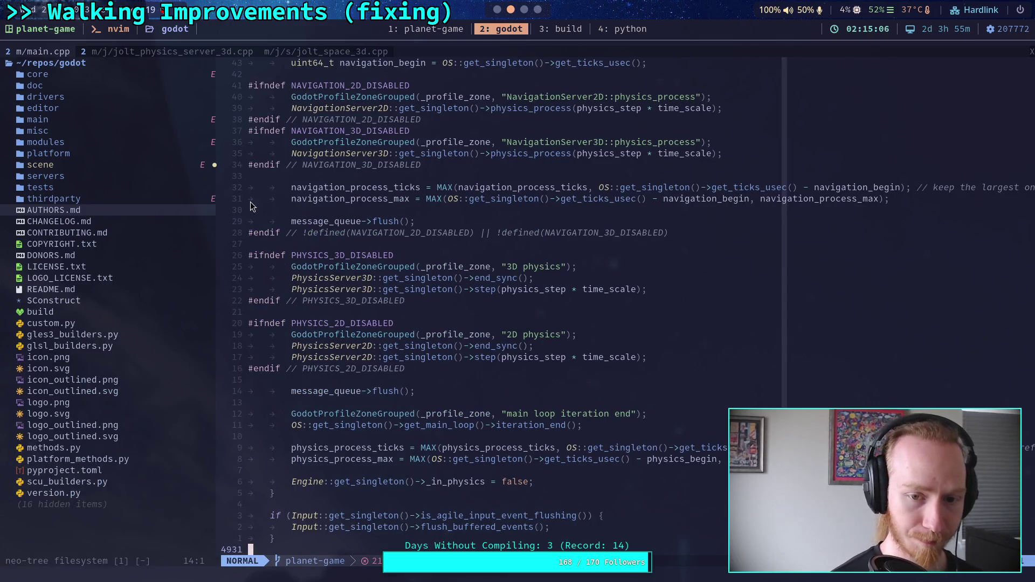
text(/glus)
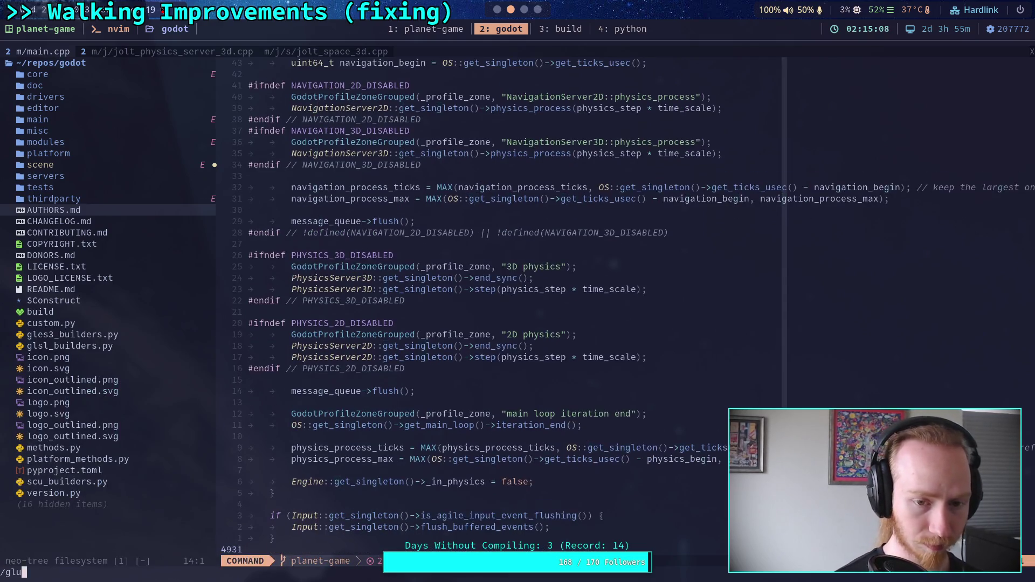
key(BackSpace)
key(BackSpace)
key(BackSpace)
text(f)
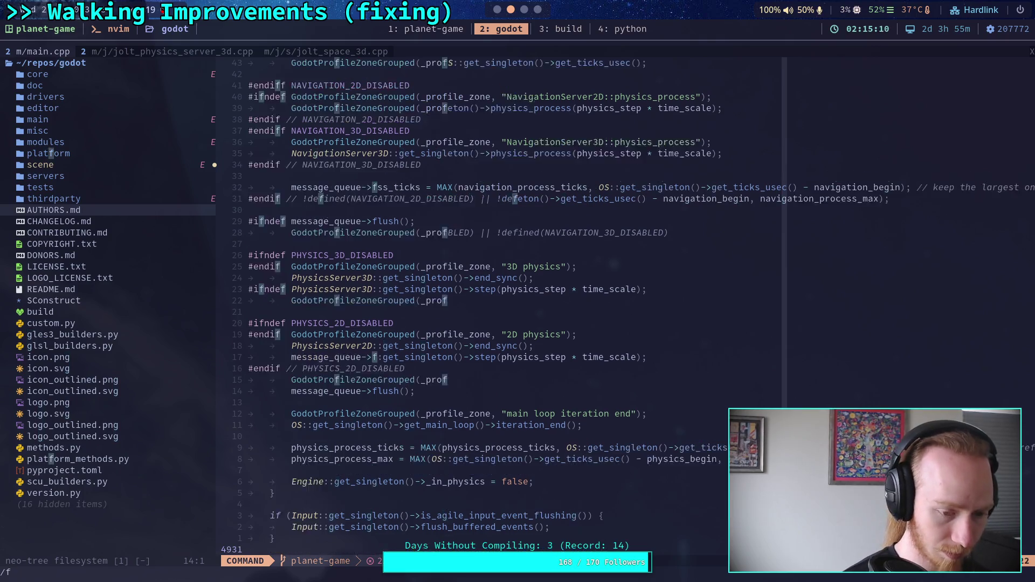
text(lush_que)
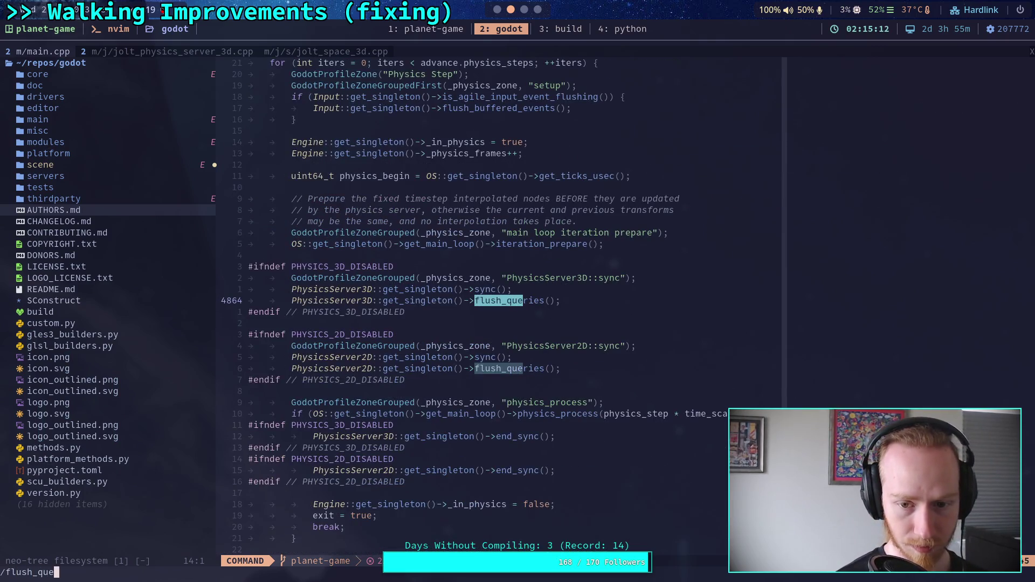
key(Return)
scroll(495, 335, up, 2)
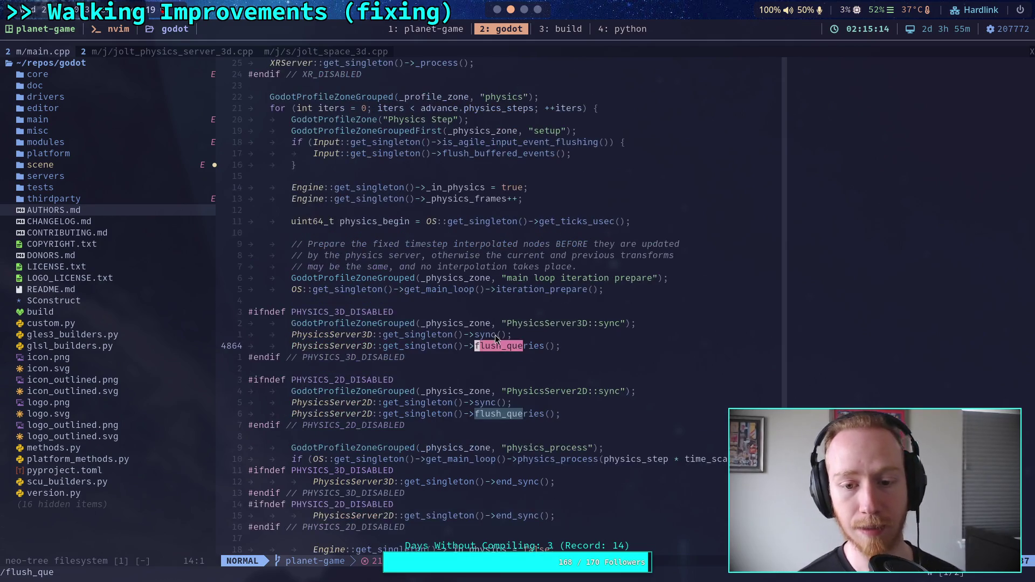
scroll(548, 347, up, 2)
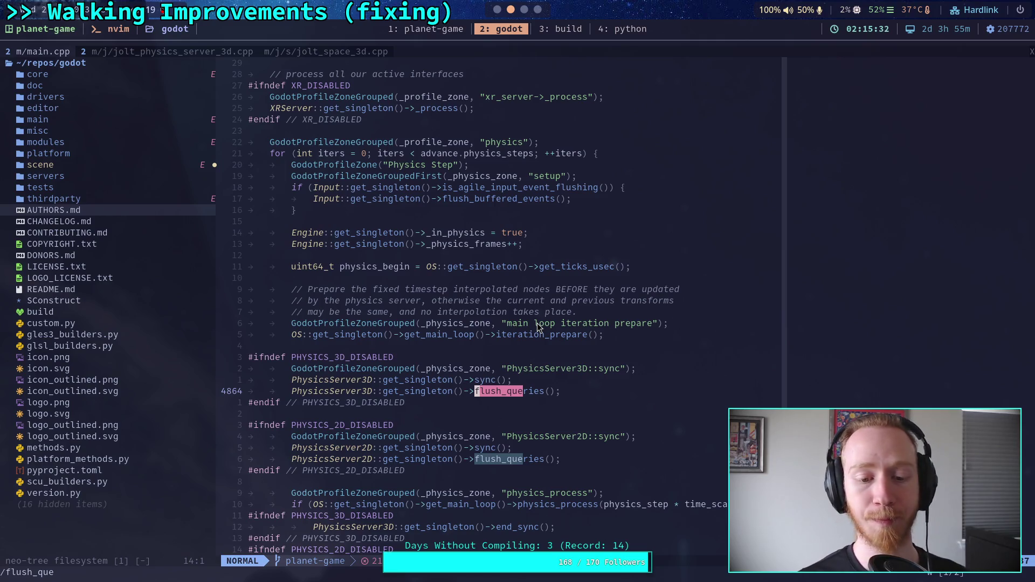
- Read the code after flush_queries, moving between the physics loop header and the _in_physics = false line
key(z)
key(t)
scroll(537, 323, down, 2)
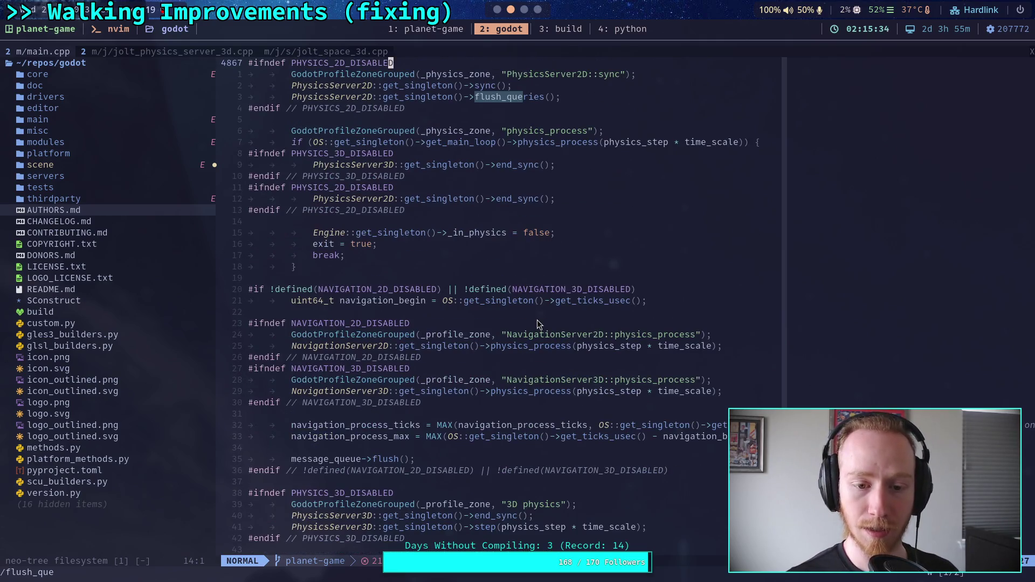
scroll(537, 318, down, 4)
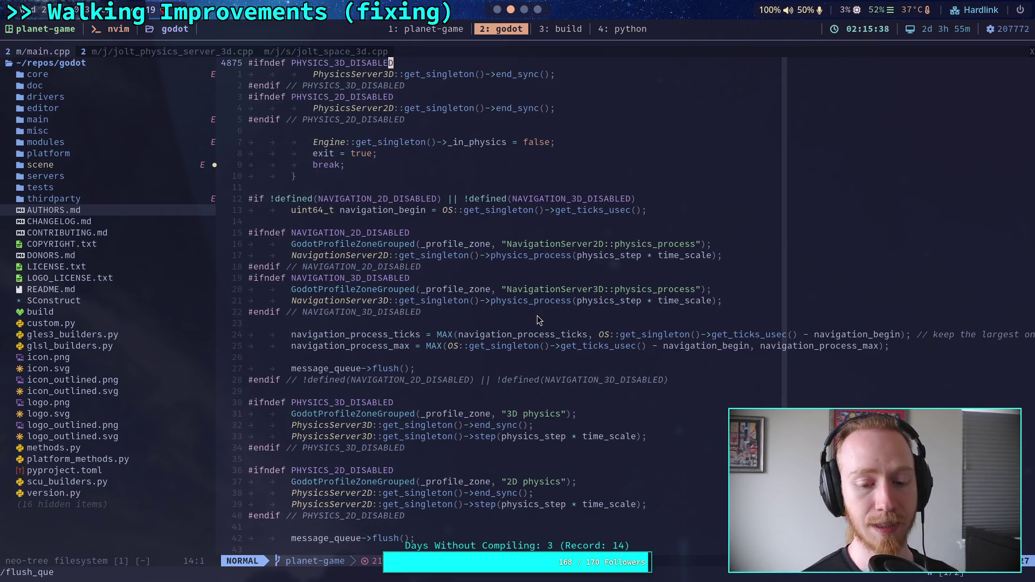
scroll(534, 323, down, 8)
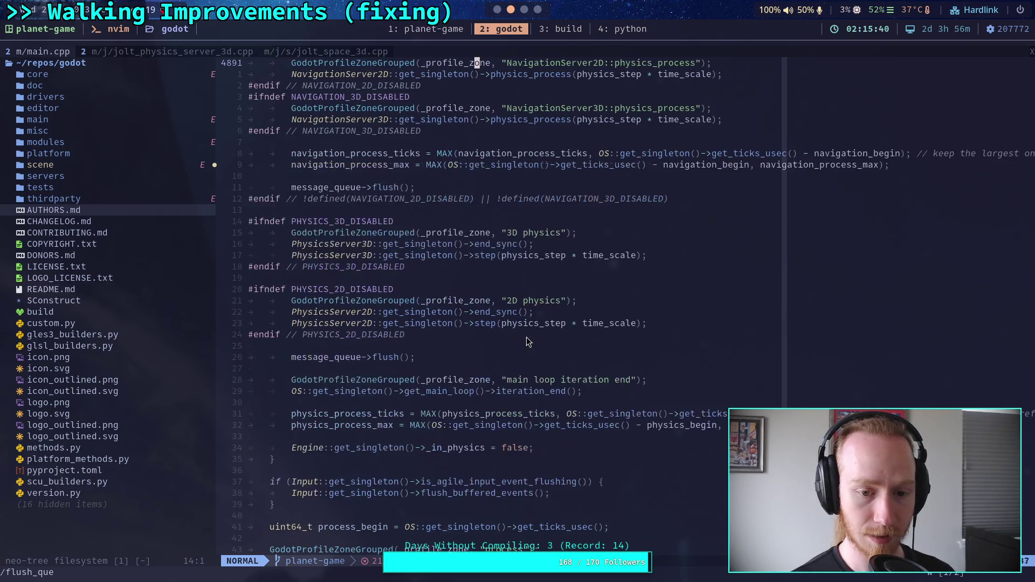
click(533, 448)
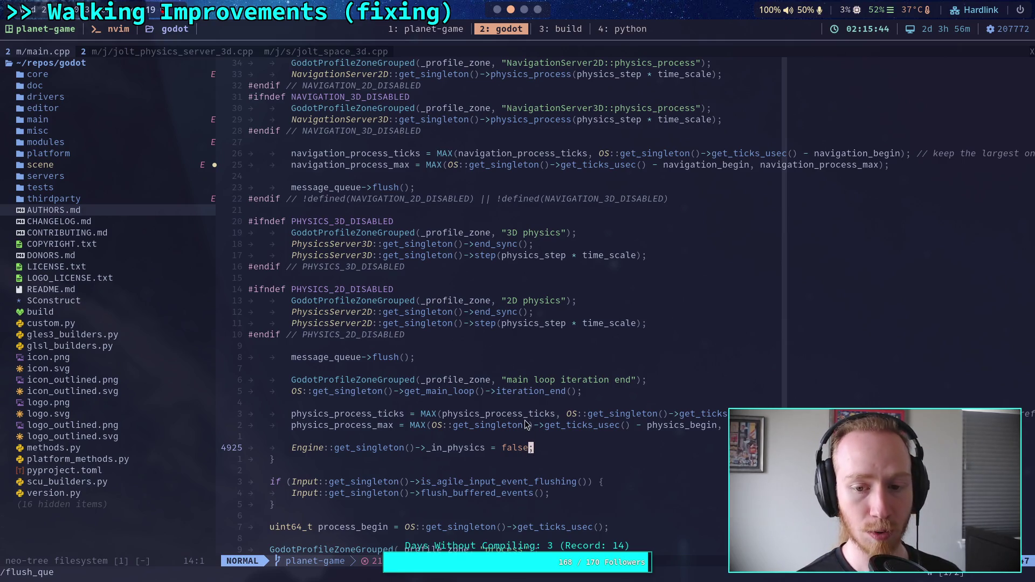
scroll(524, 418, up, 12)
scroll(516, 408, up, 9)
click(434, 245)
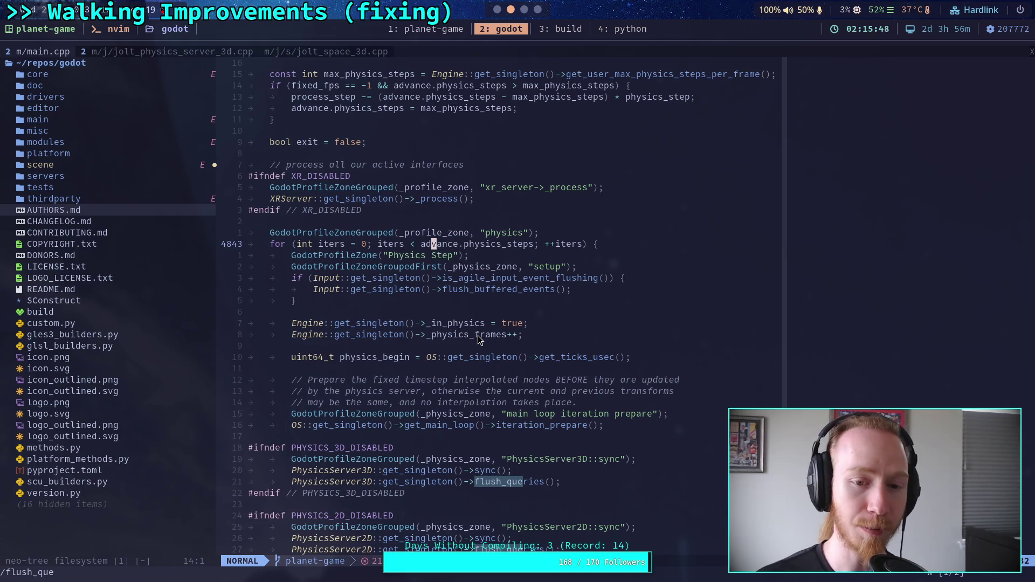
scroll(477, 334, down, 16)
scroll(481, 327, down, 9)
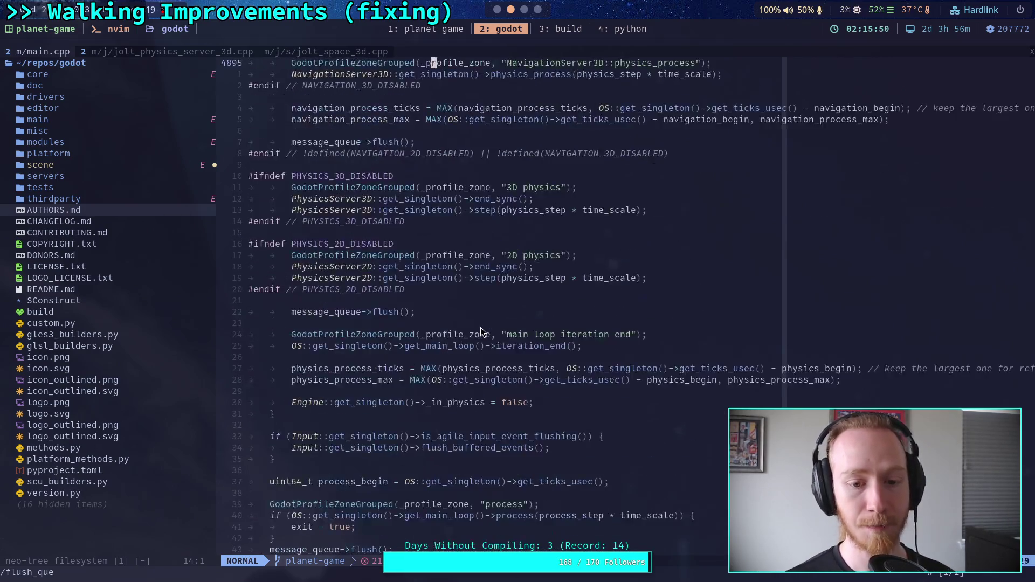
click(577, 312)
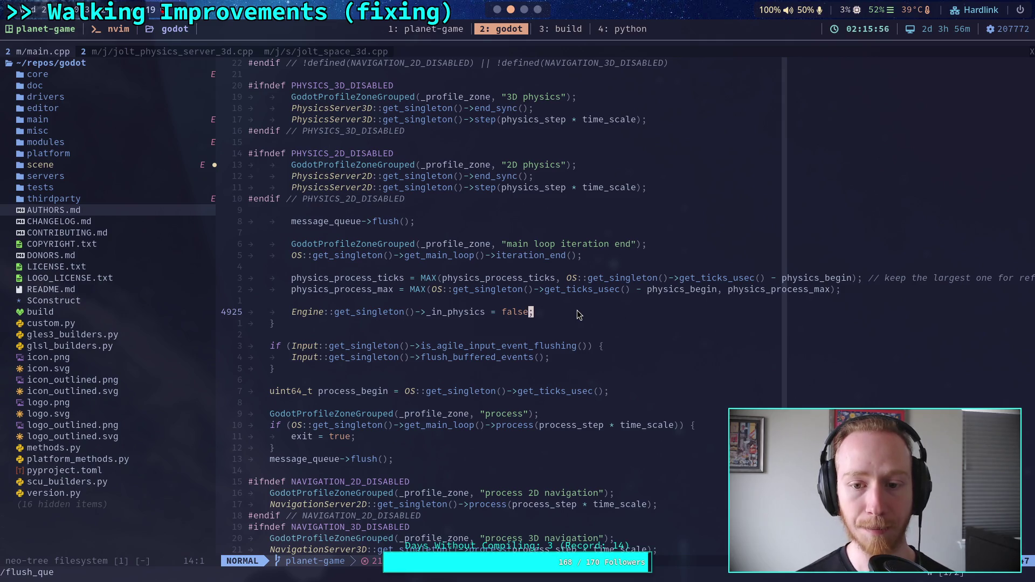
- Read down past iteration_end and the rendering code, then jump to the next flush_queries match
scroll(577, 311, down, 5)
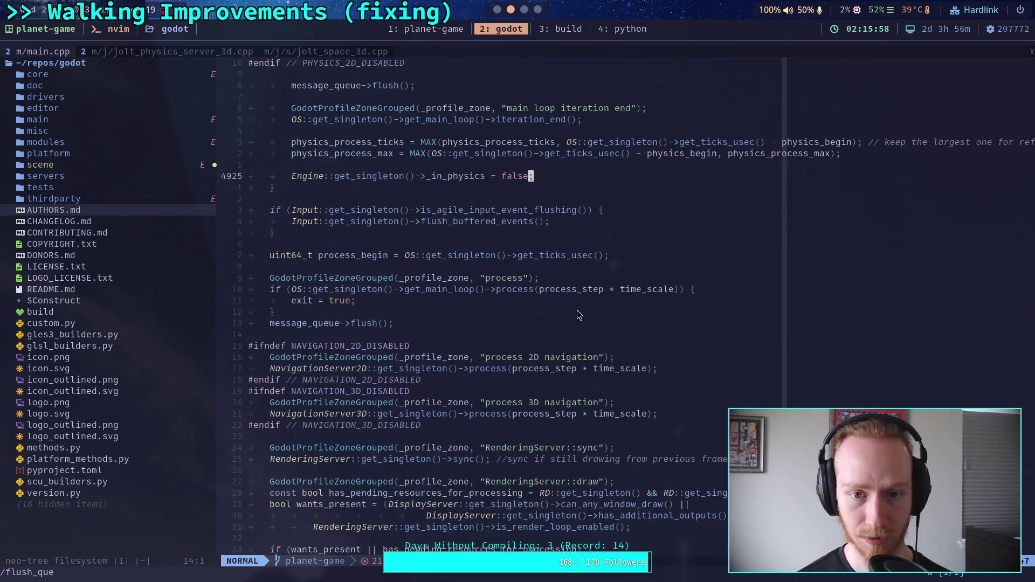
scroll(577, 313, down, 7)
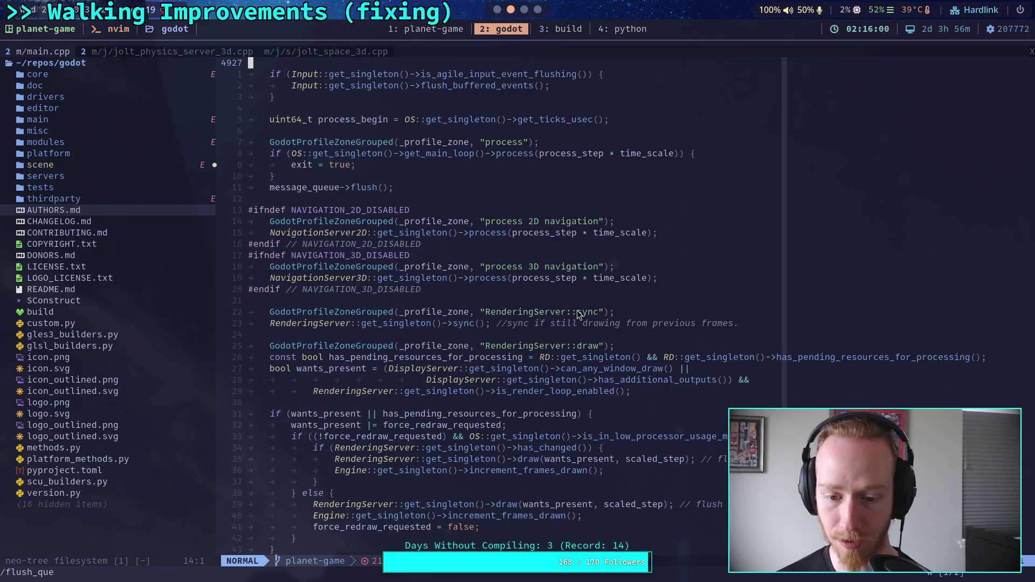
scroll(577, 313, down, 1)
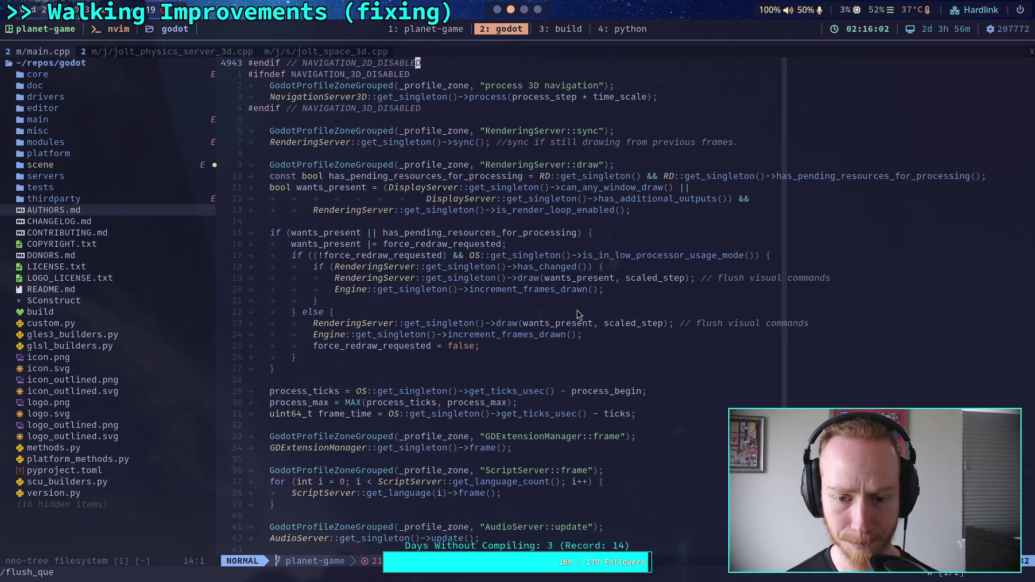
scroll(577, 313, down, 8)
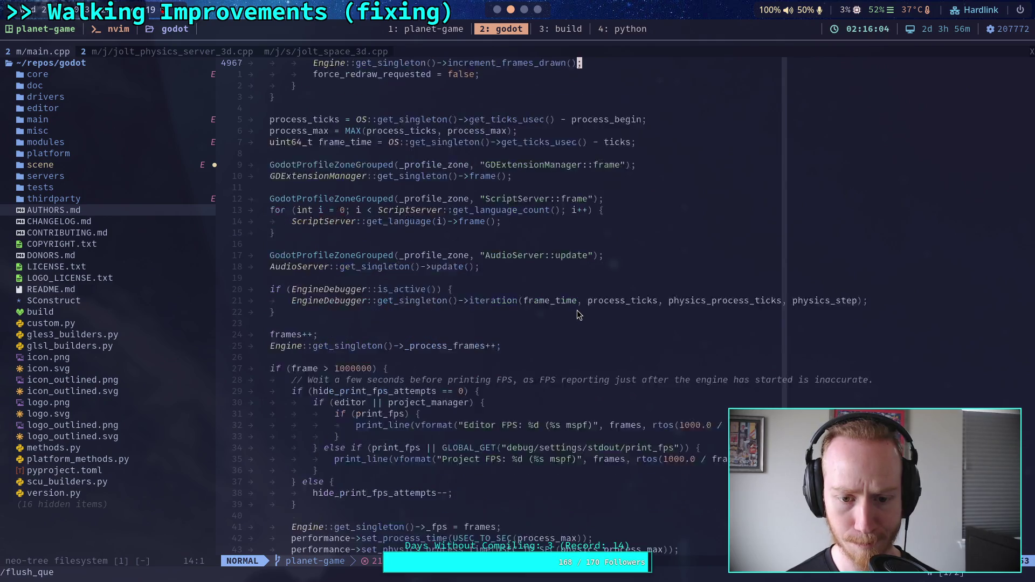
scroll(578, 316, down, 10)
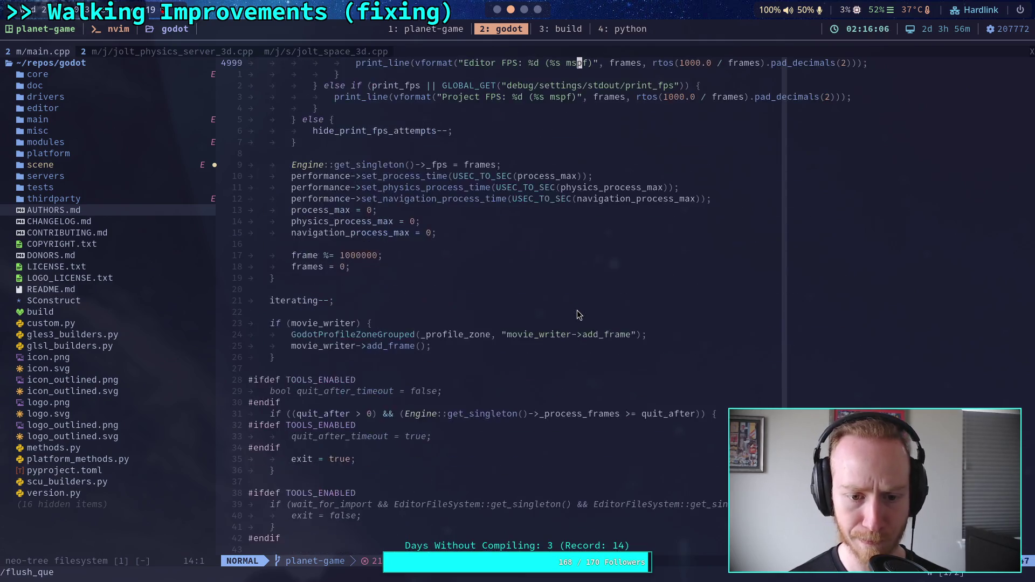
scroll(579, 315, down, 13)
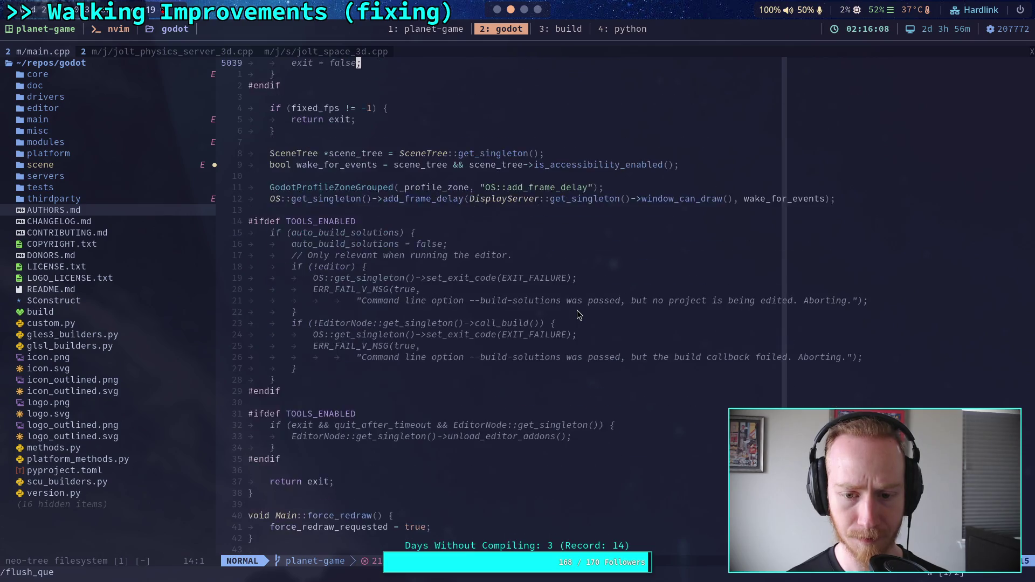
scroll(577, 310, down, 7)
scroll(576, 310, up, 20)
scroll(567, 292, up, 20)
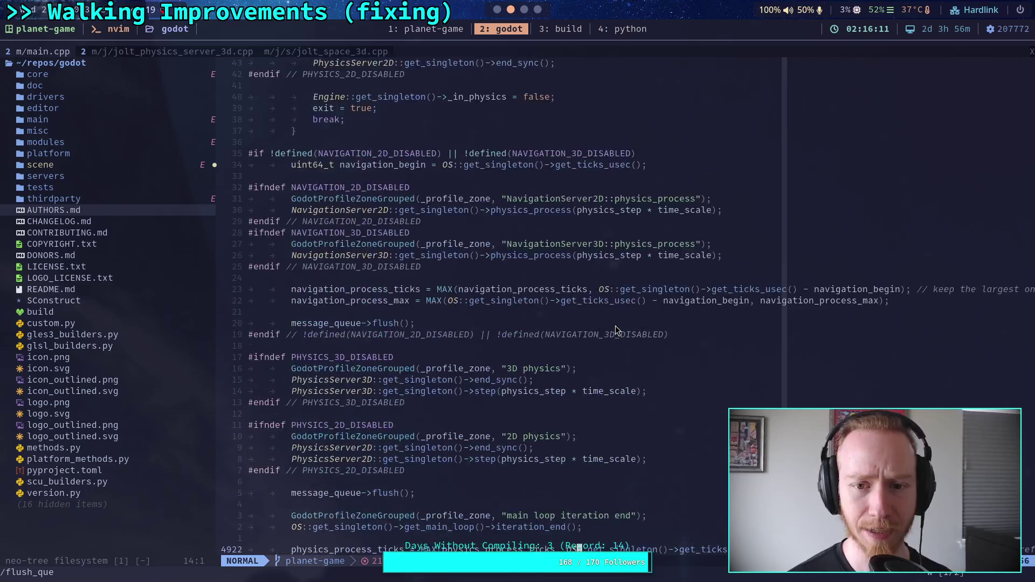
scroll(616, 329, up, 20)
click(635, 365)
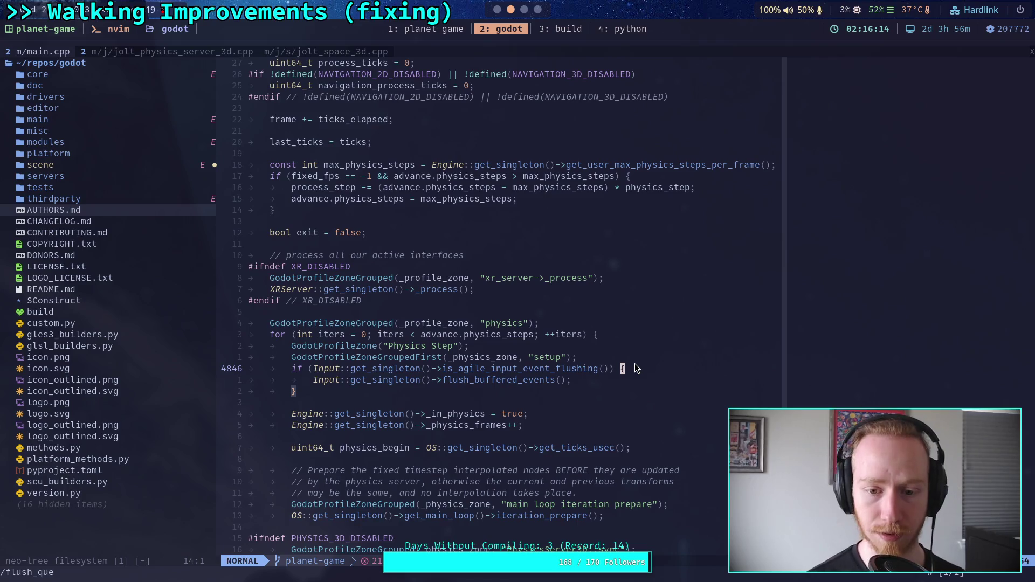
key(n)
scroll(598, 378, down, 4)
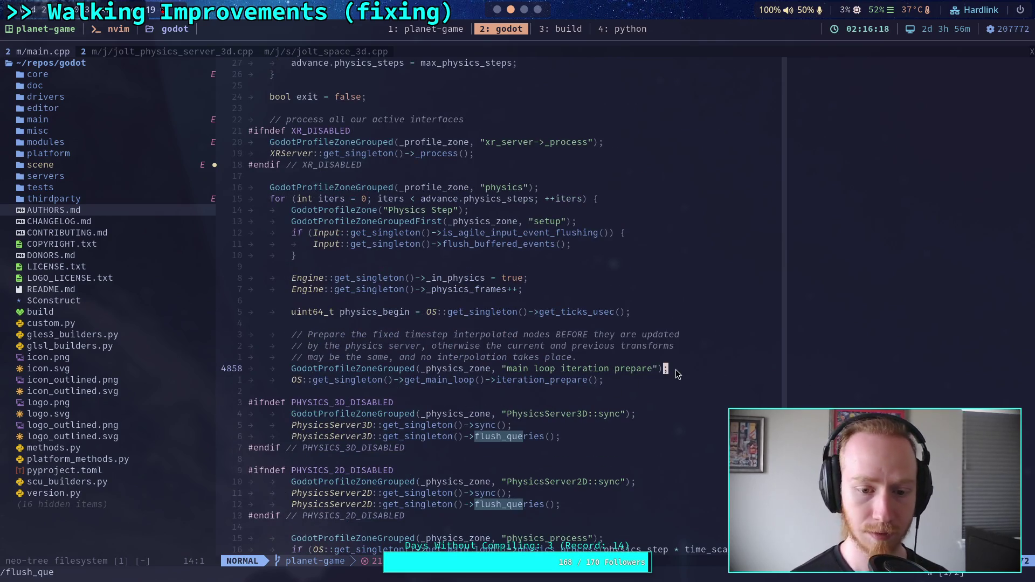
key(slash)
- Search main.cpp for iteration_end, then switch to the jolt_space_3d.cpp buffer
text(iteration_end)
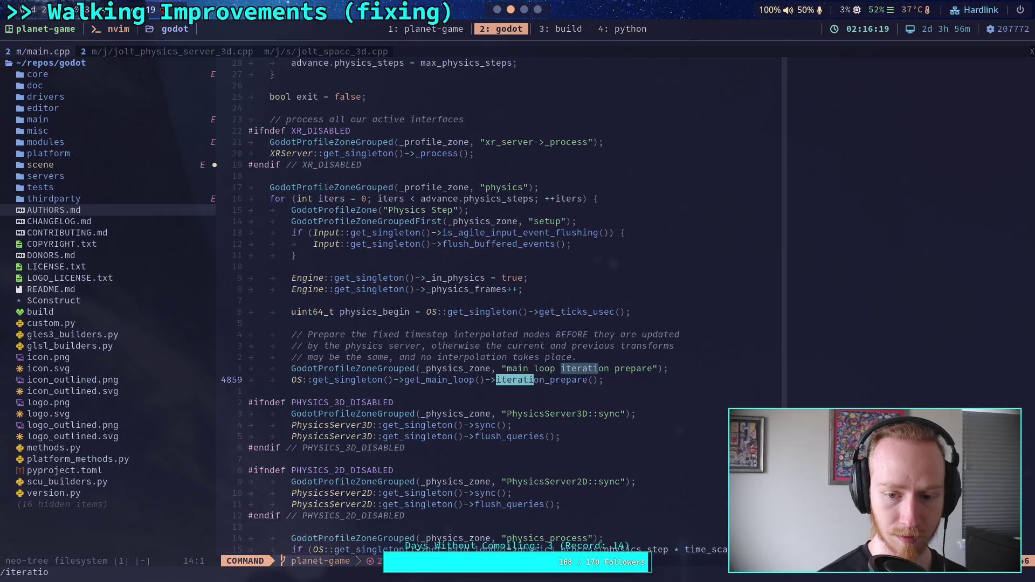
key(Return)
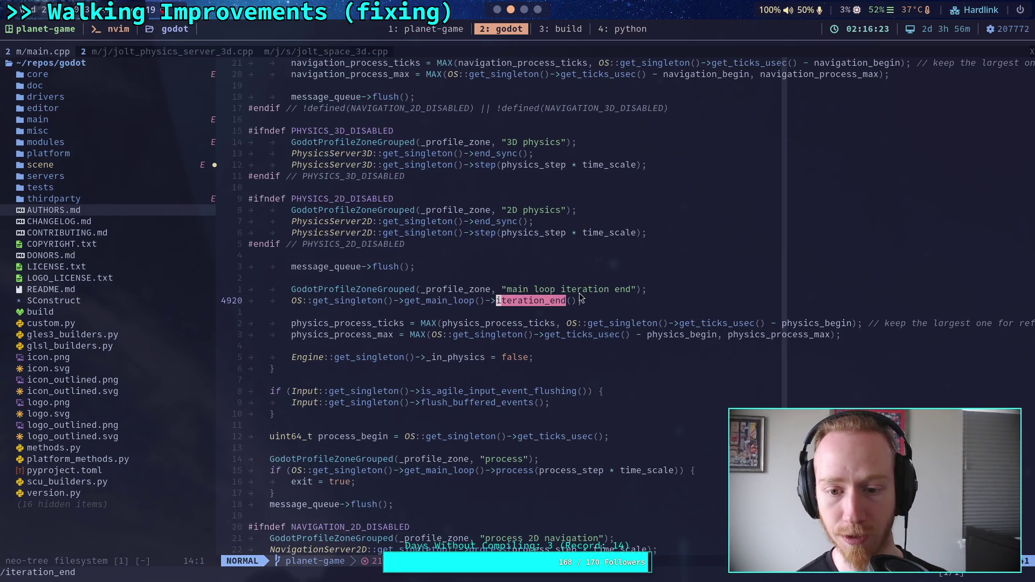
click(349, 52)
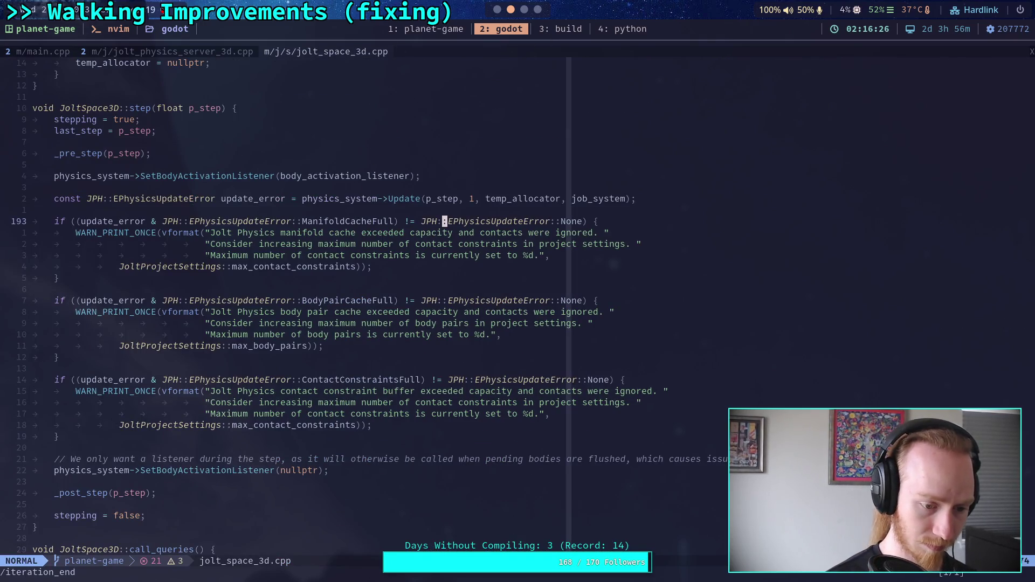
- Live-grep the Godot sources for iteration_end and preview SceneTree::iteration_end in scene_tree.cpp
key(space)
key(f)
key(f)
text(itera)
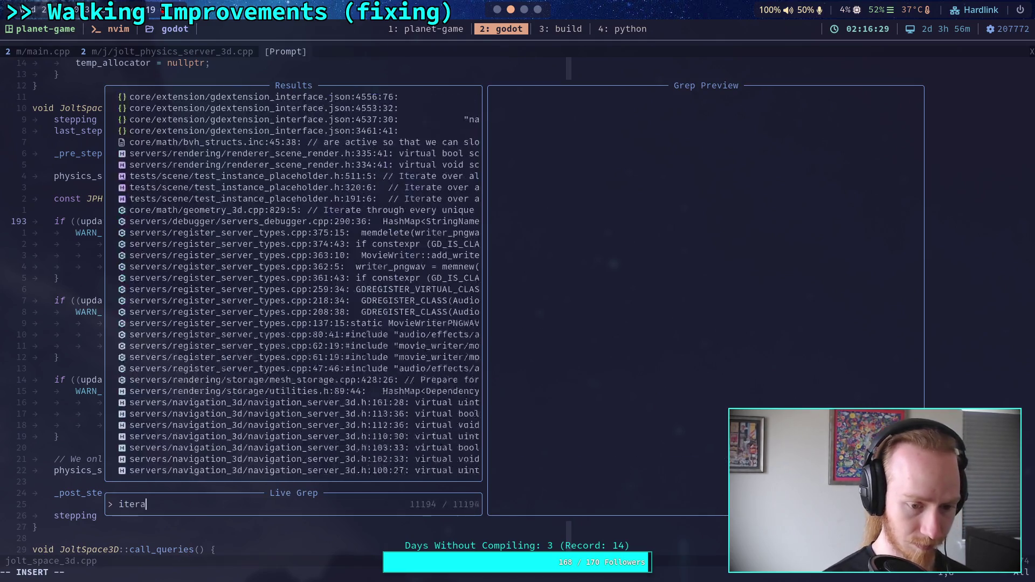
text(tion_end)
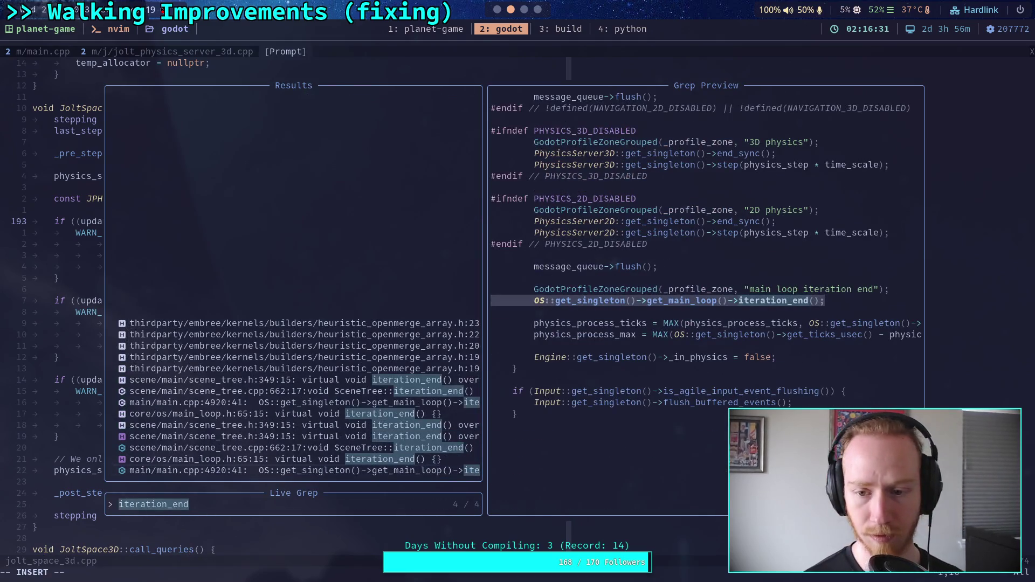
key(Up)
key(Up)
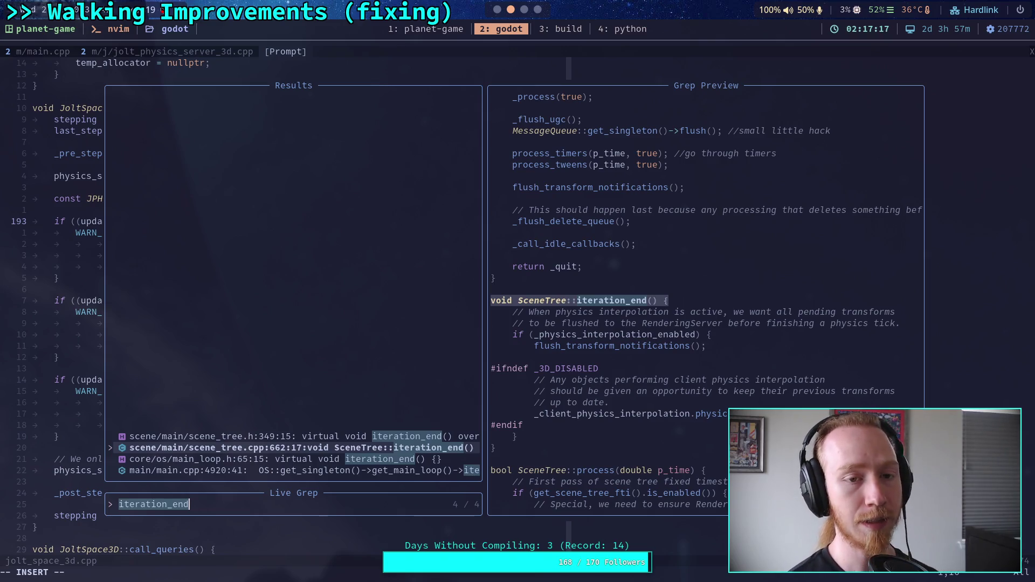
key(super+1)
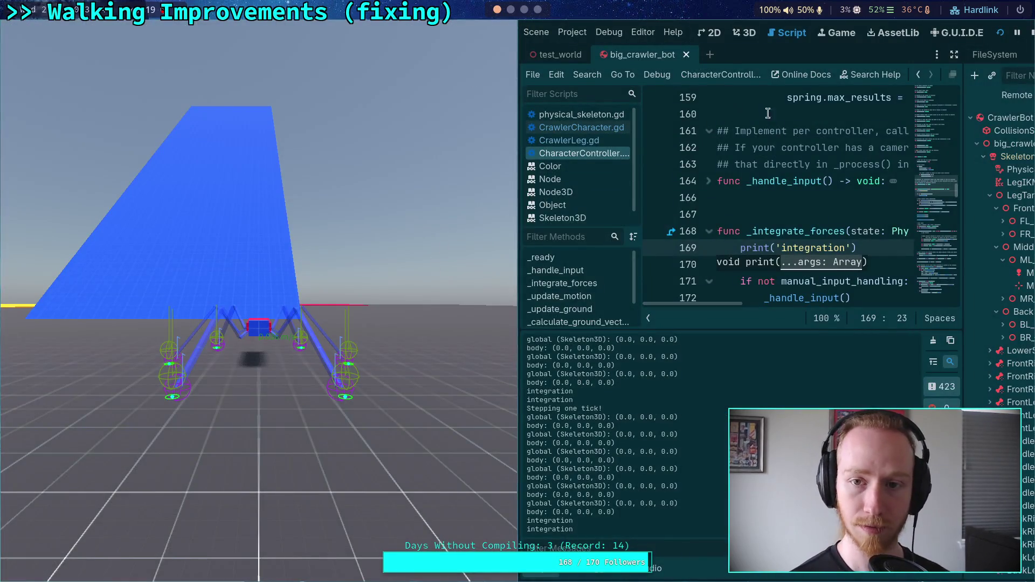
- Stop the running game and open input/input_manager.gd from the file tree, hiding the output log
key(F8)
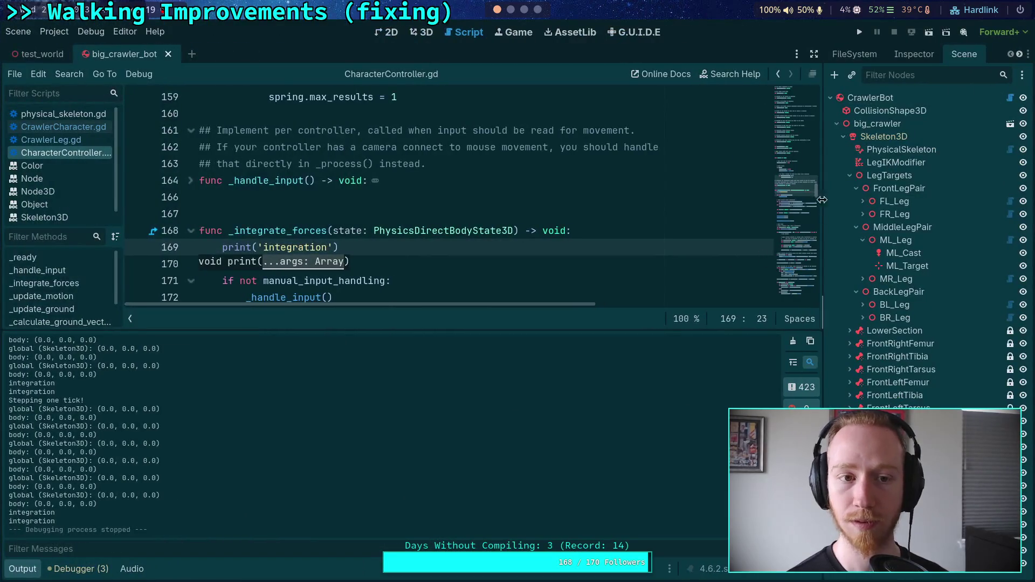
click(863, 54)
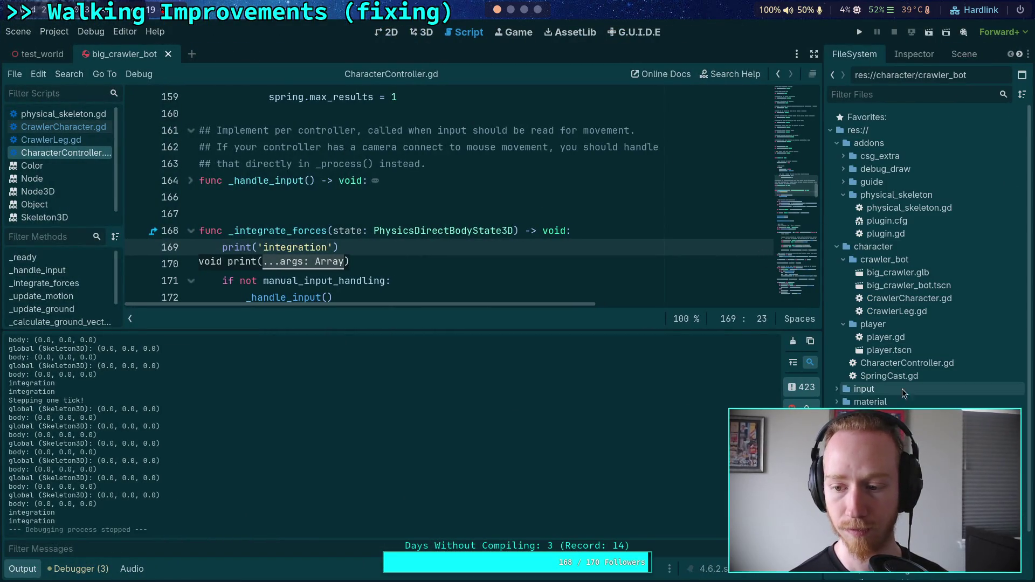
scroll(903, 391, down, 3)
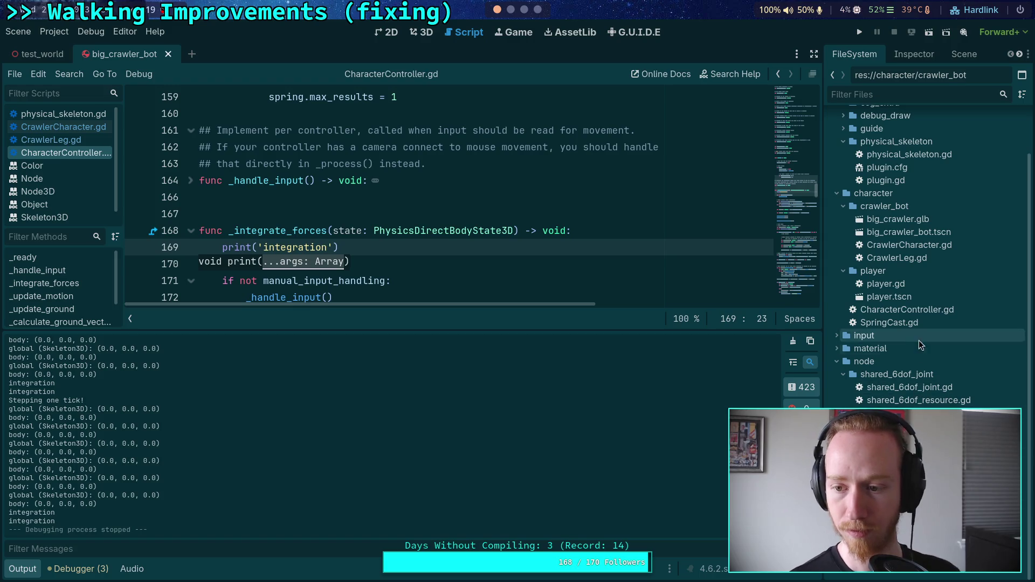
scroll(897, 379, up, 3)
click(844, 392)
double_click(906, 428)
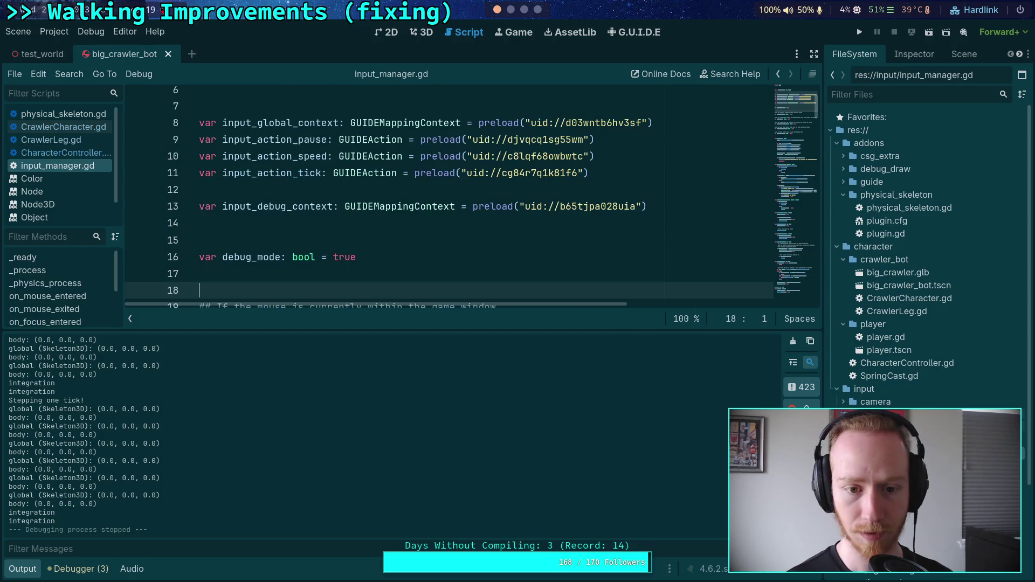
click(23, 568)
- Read through input_manager.gd, highlighting pause_next_tick uses and selecting the _physics_process function
scroll(396, 362, down, 10)
scroll(396, 361, down, 6)
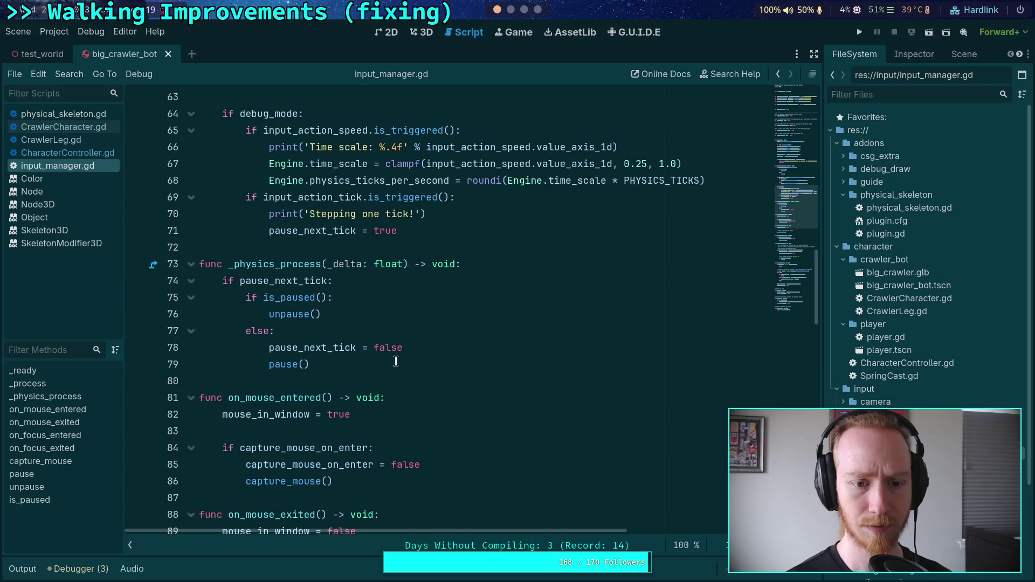
scroll(392, 339, up, 1)
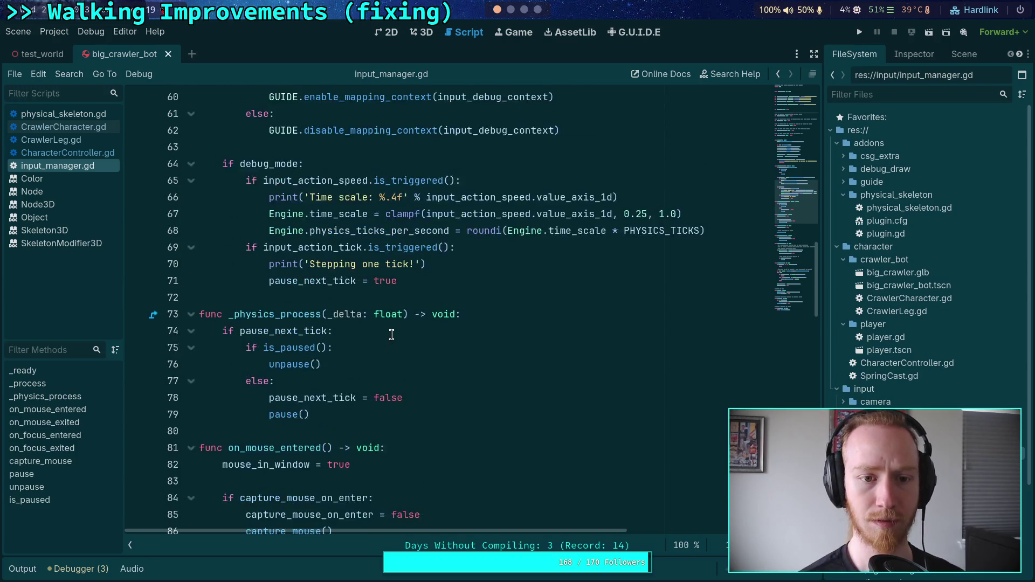
scroll(392, 335, up, 3)
scroll(421, 339, up, 1)
scroll(431, 343, down, 1)
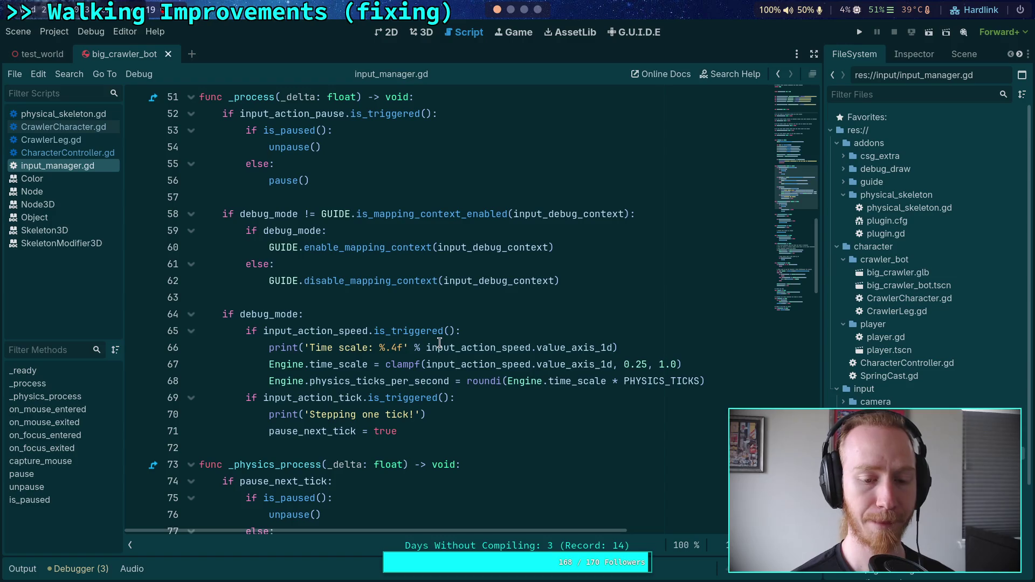
mouse_move(439, 343)
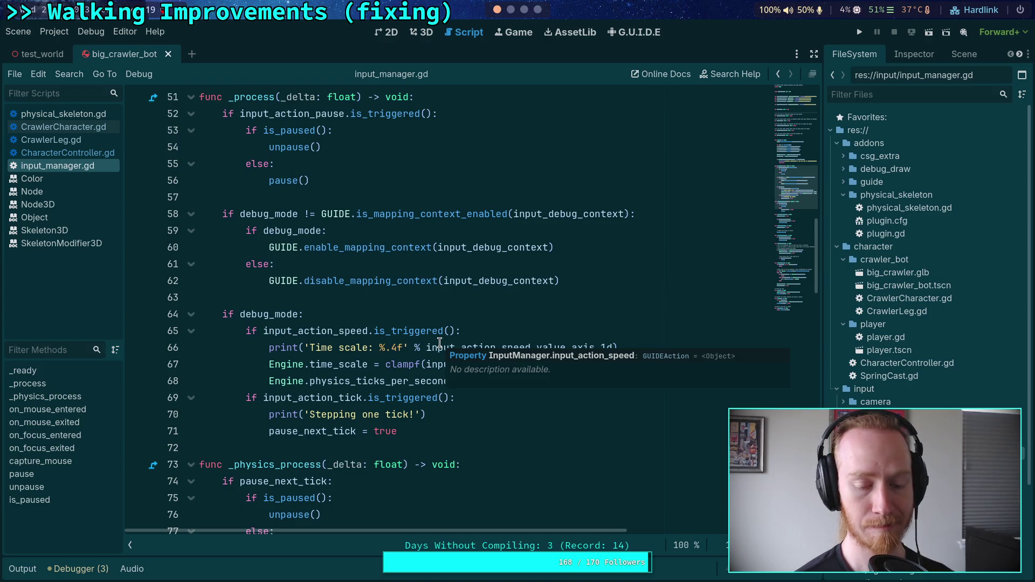
scroll(378, 340, down, 1)
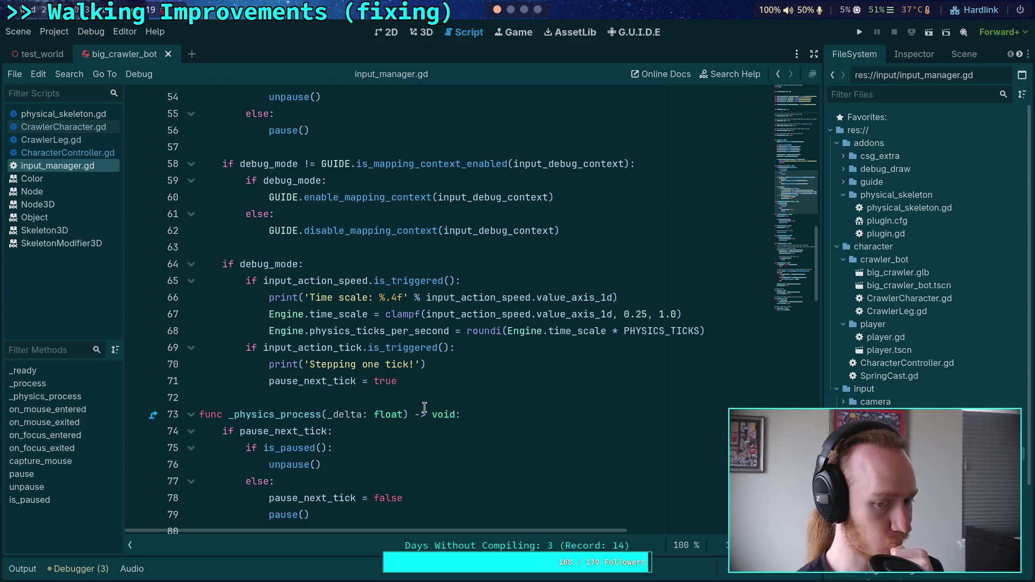
double_click(323, 381)
scroll(412, 410, down, 1)
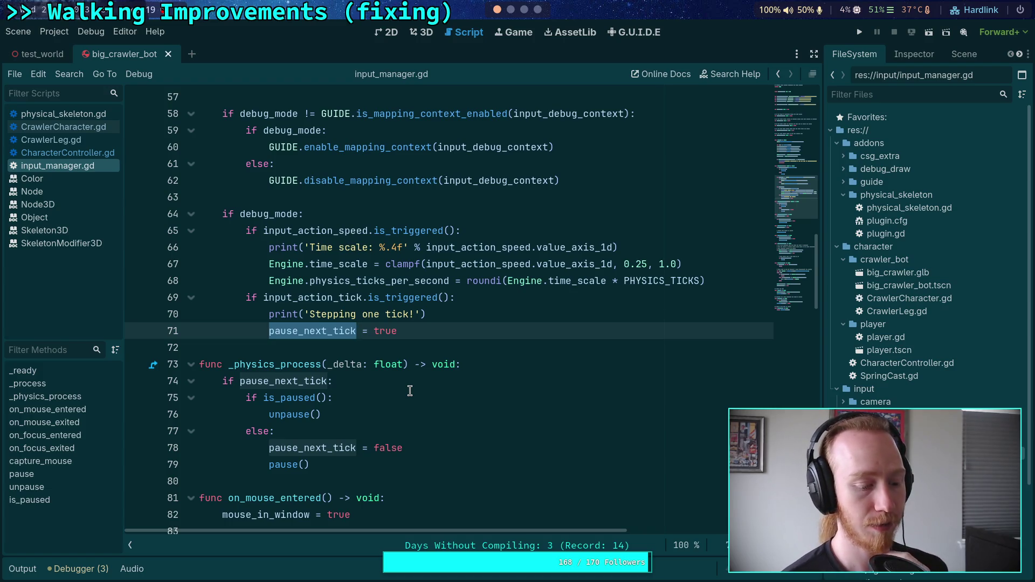
scroll(430, 366, up, 3)
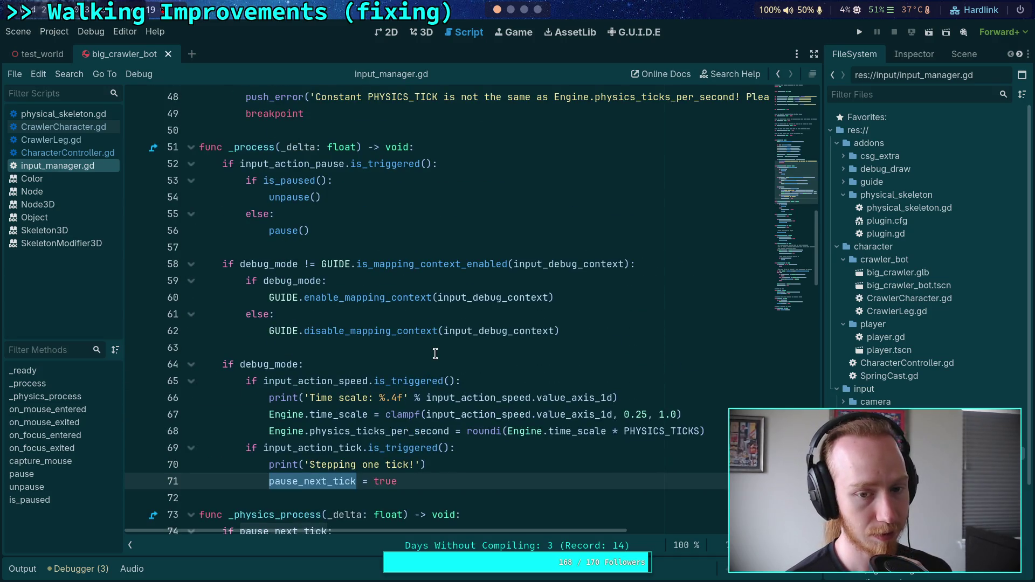
scroll(435, 354, down, 2)
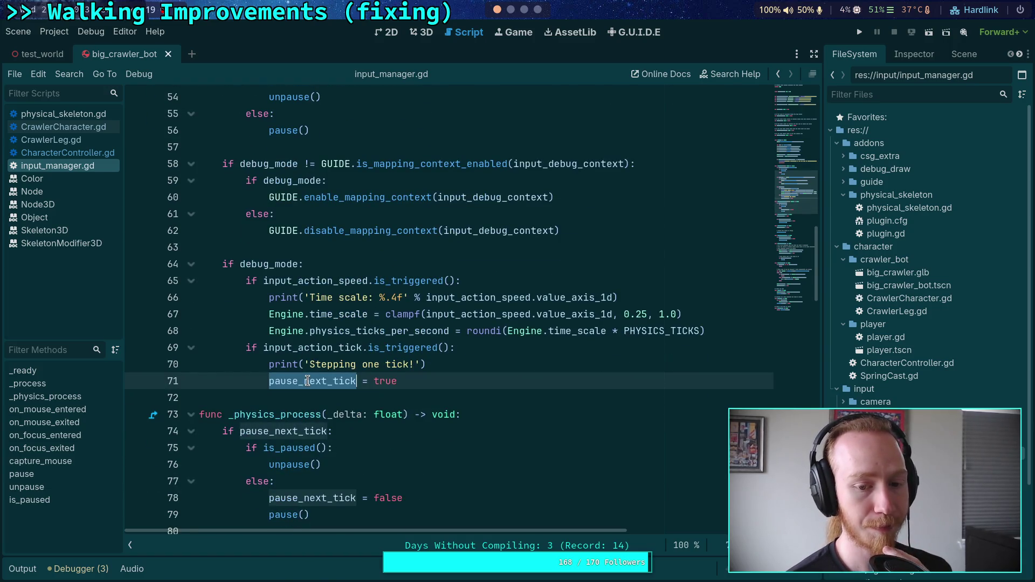
scroll(315, 331, down, 2)
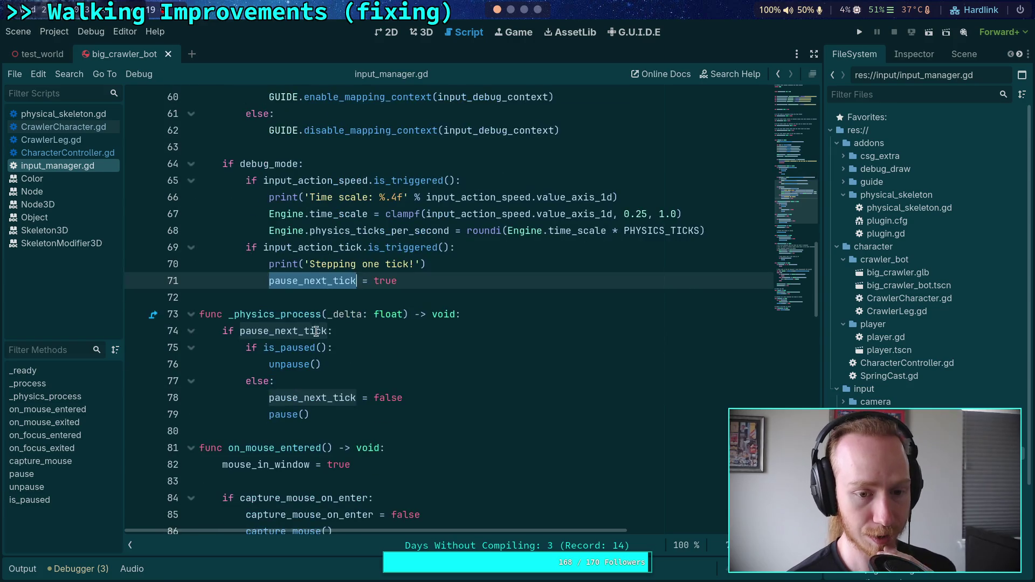
drag(217, 317, 336, 420)
click(362, 405)
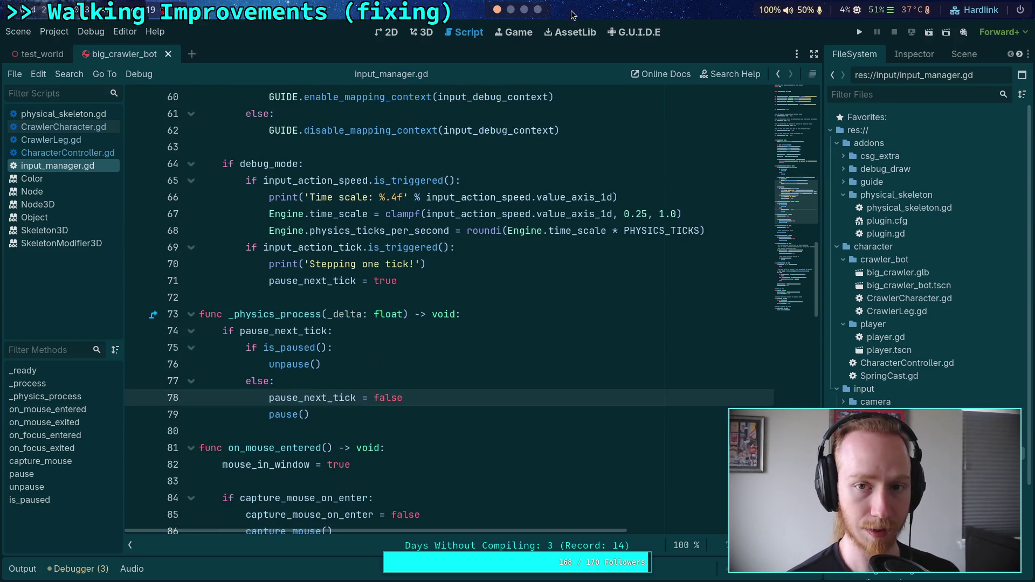
- Cycle through the notes, PDF and Neovim workspaces, then open Godot's Search Help
click(524, 10)
click(536, 11)
click(510, 10)
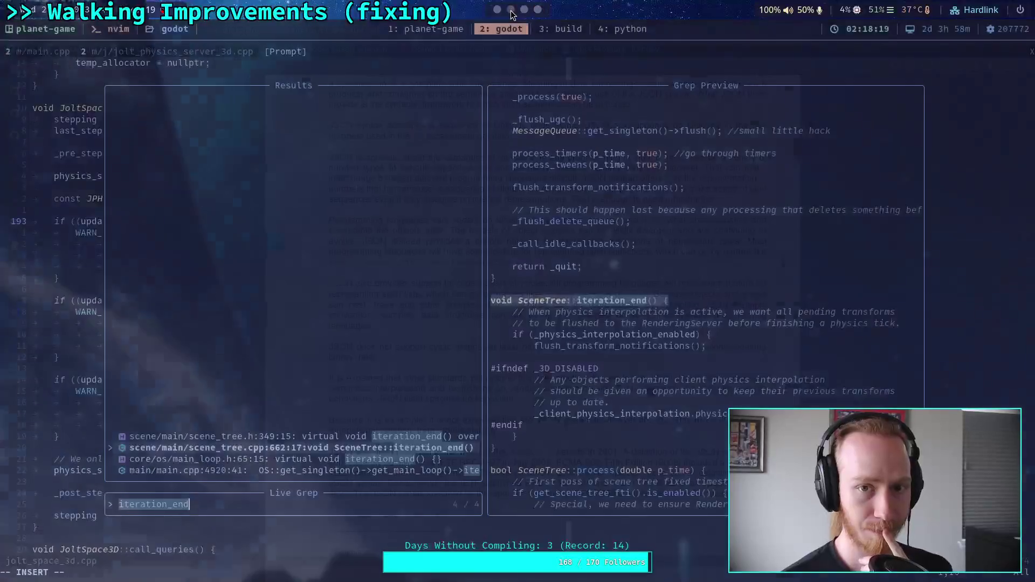
click(497, 10)
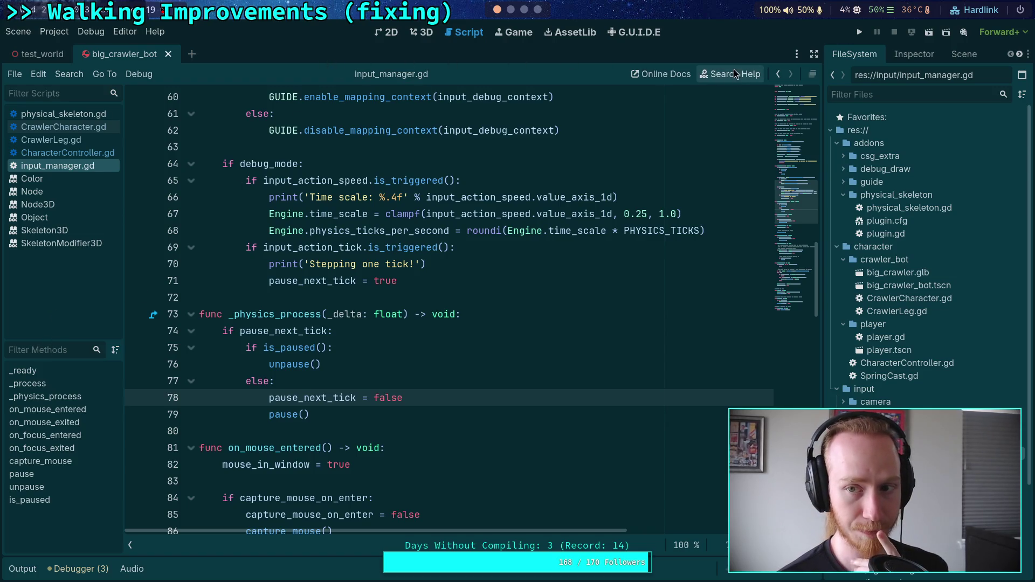
click(718, 74)
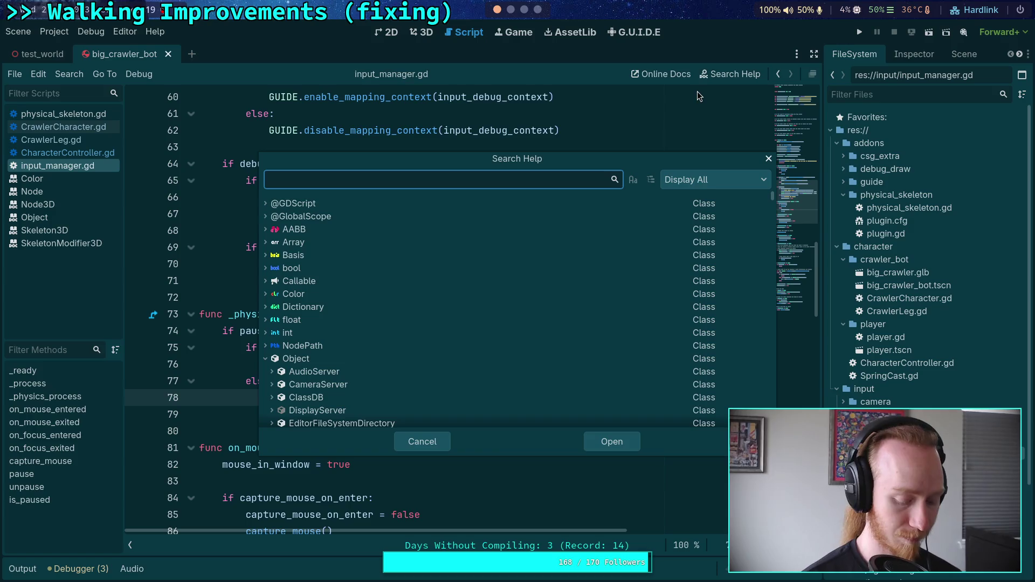
- Look up MainLoop in Search Help and read its _physics_process and _process method descriptions
text(MainLo)
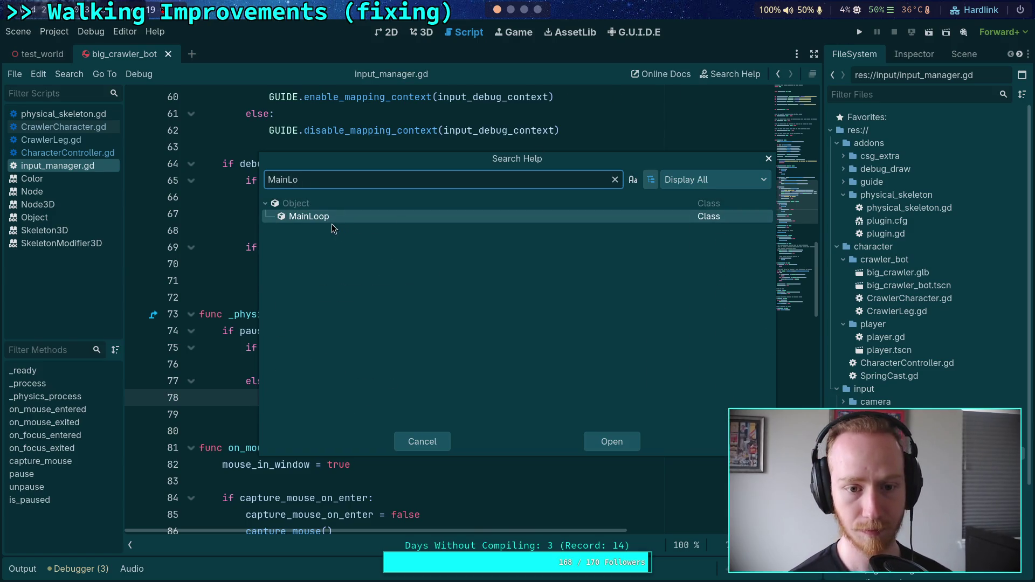
double_click(331, 215)
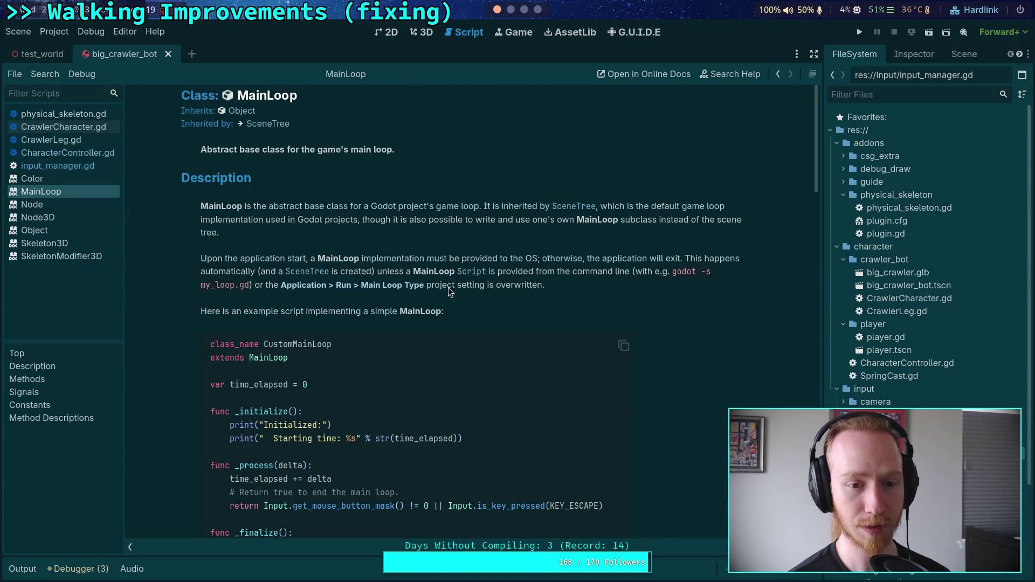
scroll(447, 281, down, 5)
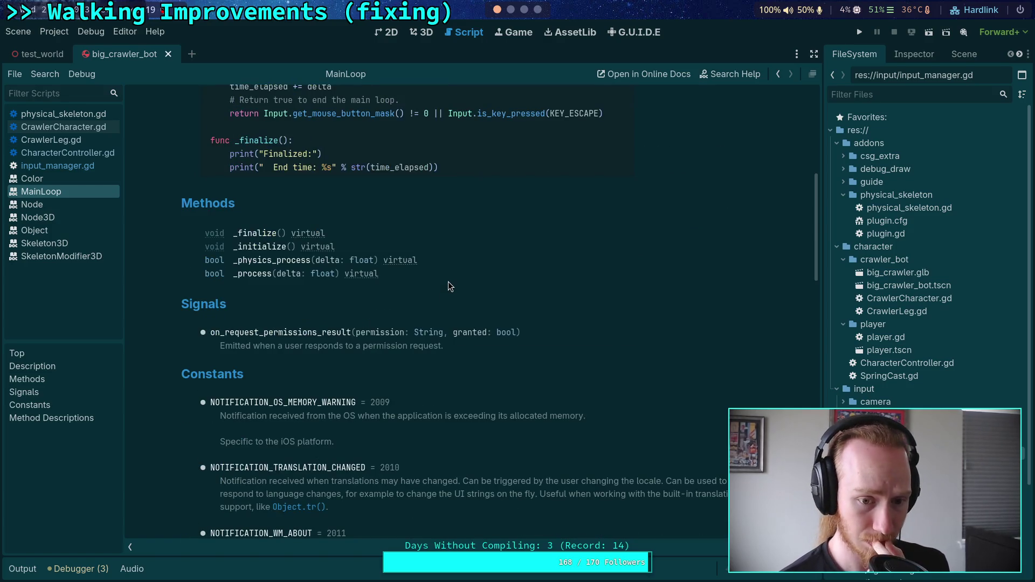
scroll(450, 283, down, 5)
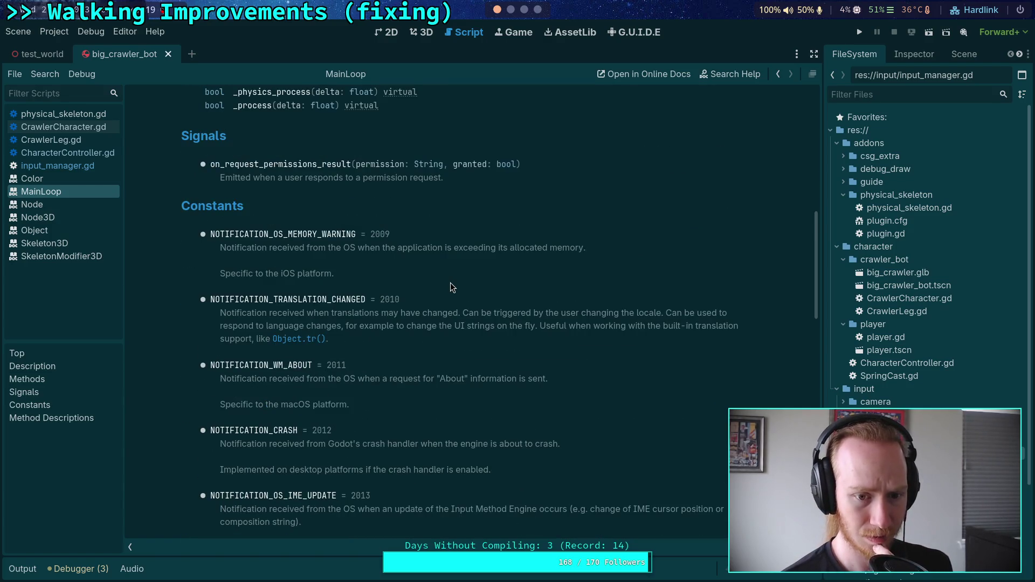
scroll(450, 282, down, 15)
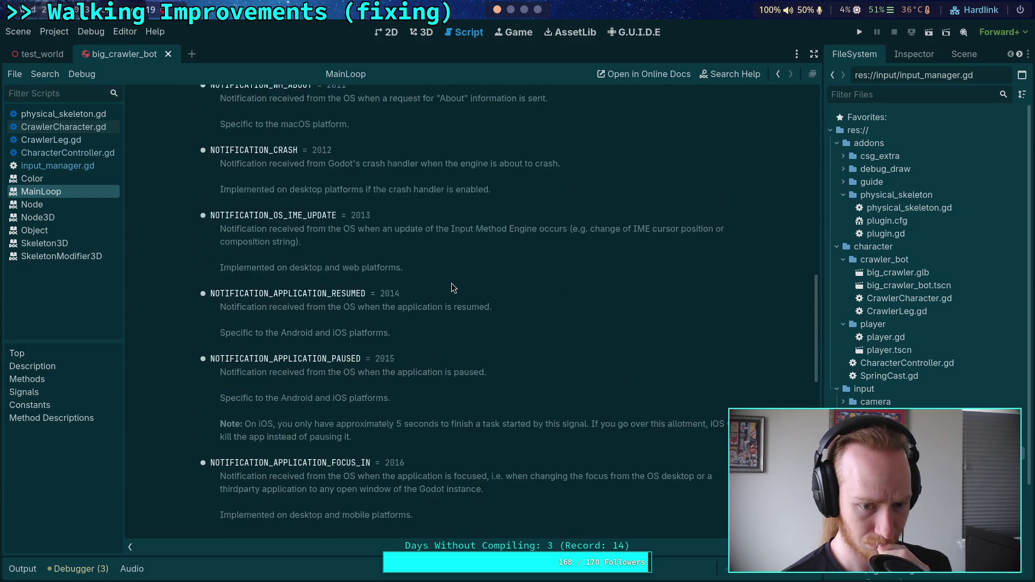
scroll(452, 286, down, 20)
scroll(453, 287, up, 8)
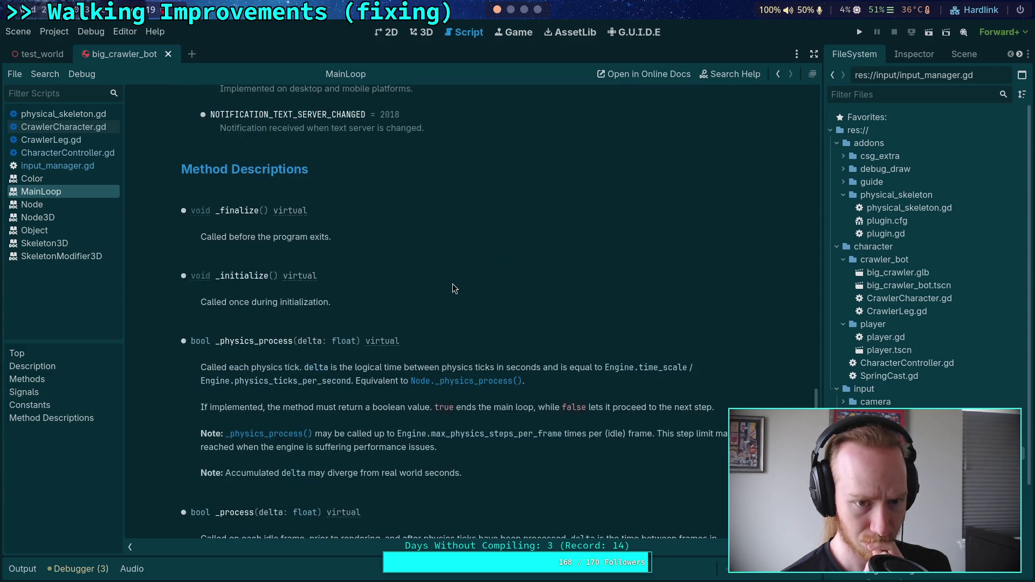
scroll(453, 289, down, 3)
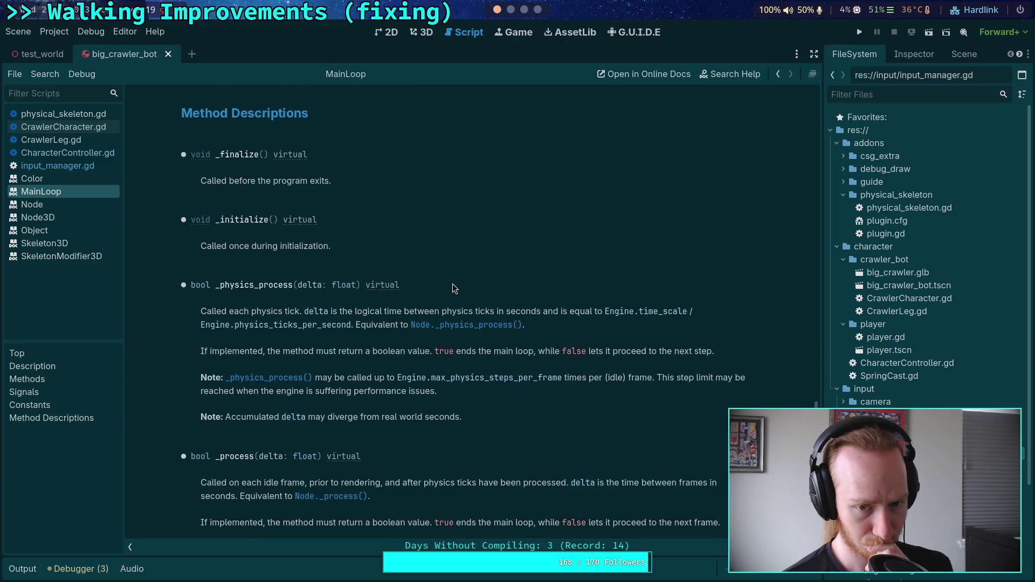
scroll(452, 287, down, 7)
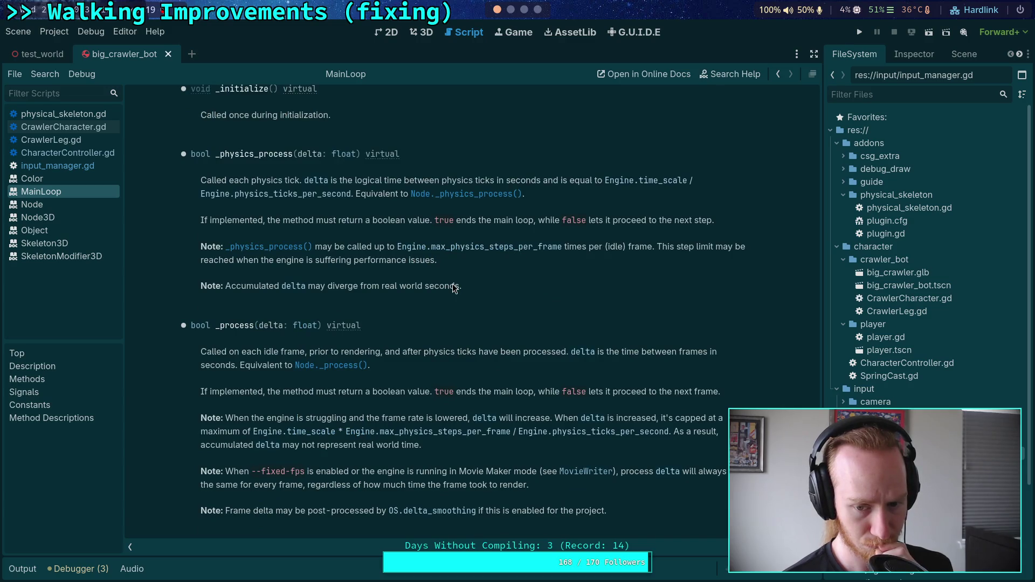
scroll(454, 287, up, 10)
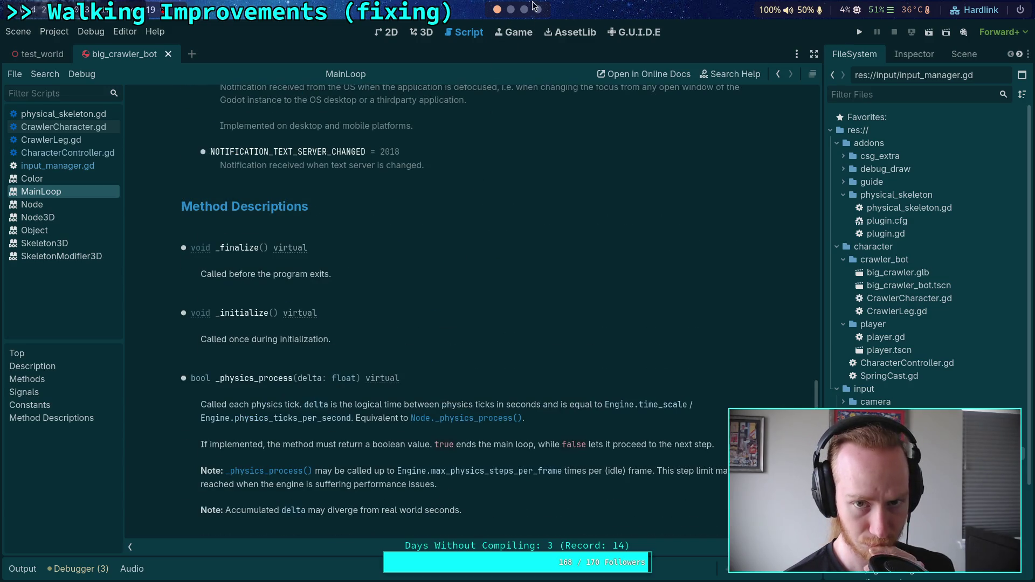
click(524, 9)
click(510, 10)
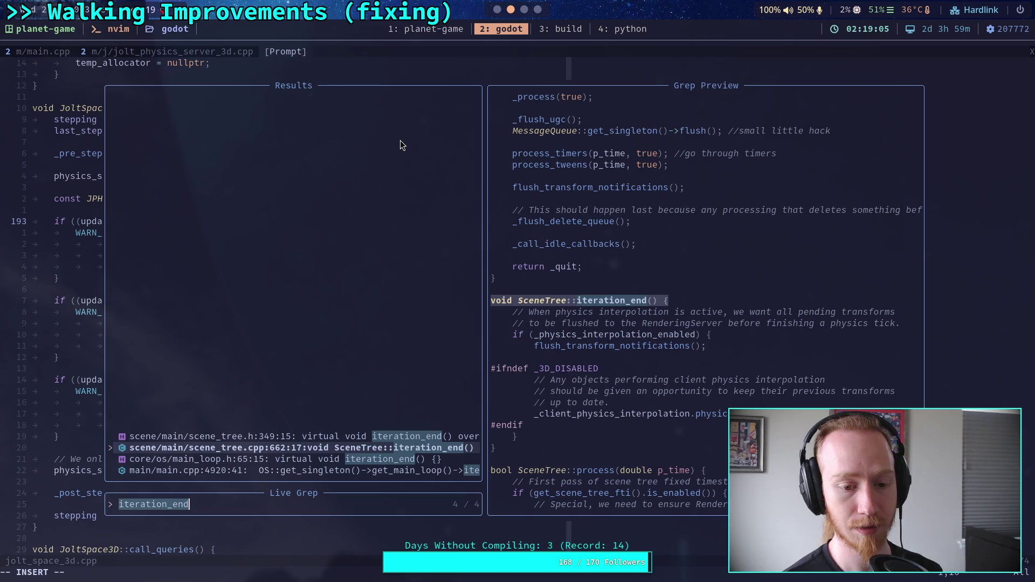
- Move the grep selection up to preview the scene_tree.h:349 iteration_end declaration
key(Up)
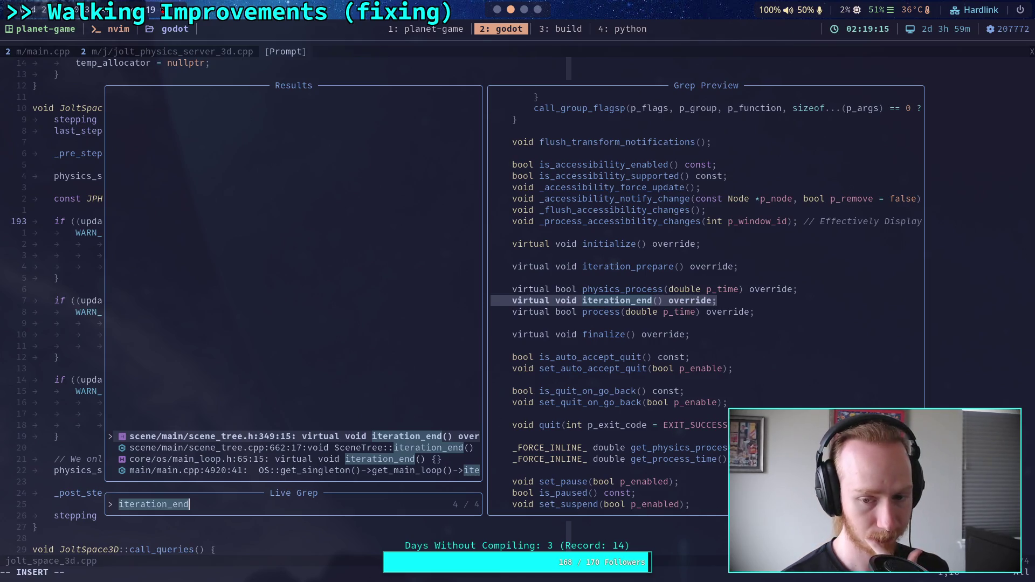
click(524, 9)
- Follow MainLoop's 'Inherited by' link to the SceneTree docs and scroll to signals like physics_frame
click(497, 9)
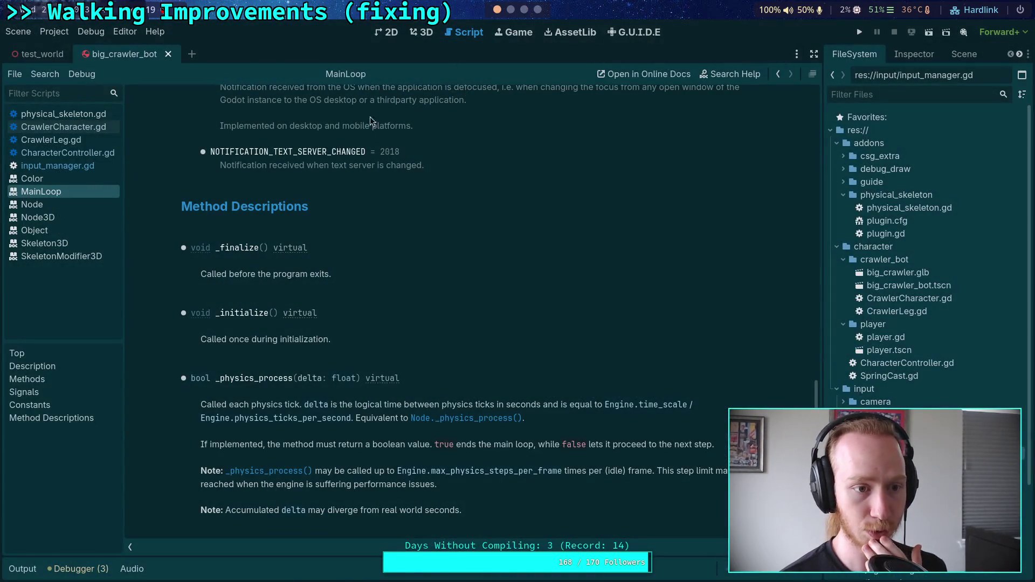
click(728, 74)
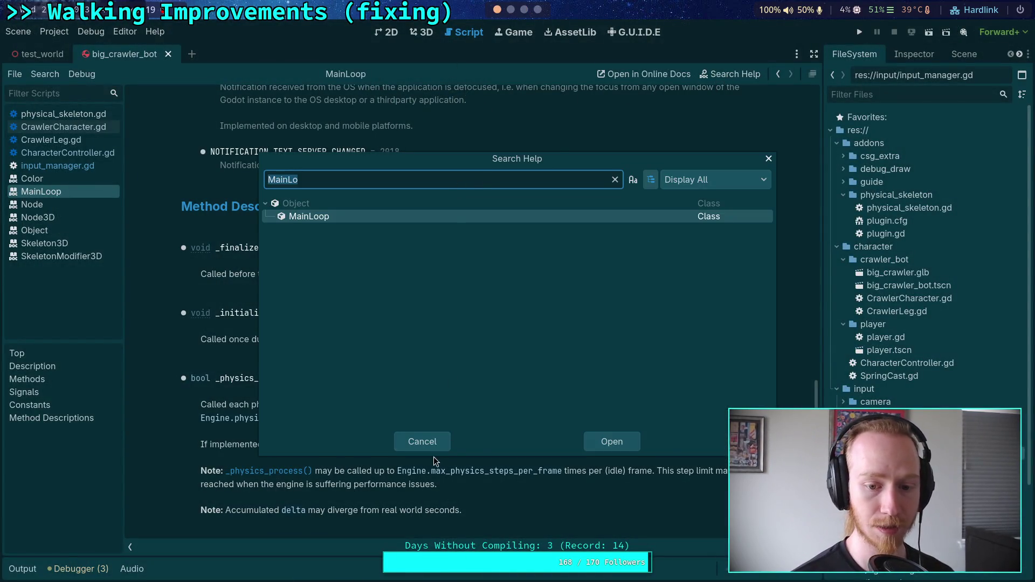
click(431, 447)
scroll(345, 297, up, 15)
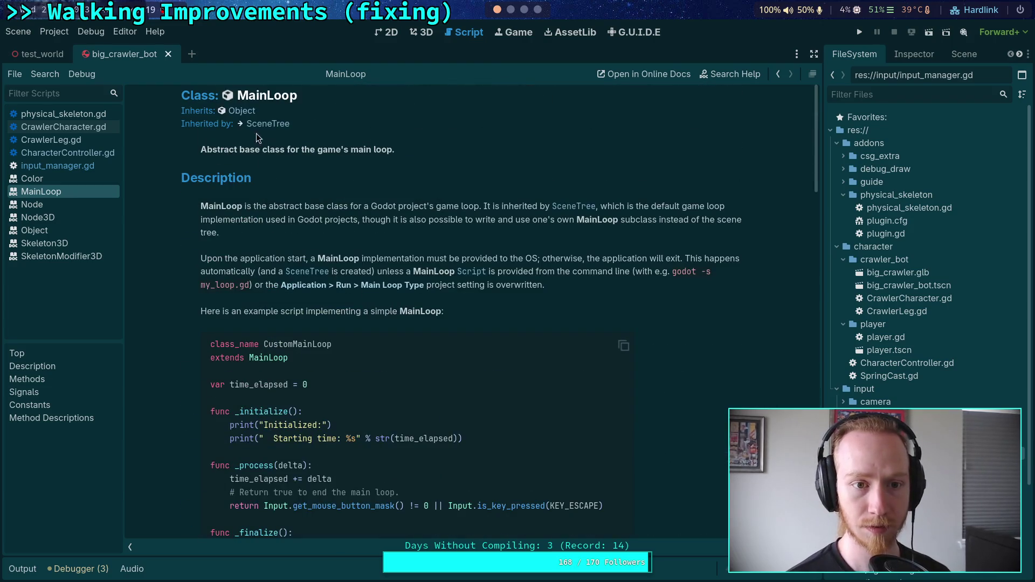
click(268, 124)
scroll(473, 319, down, 20)
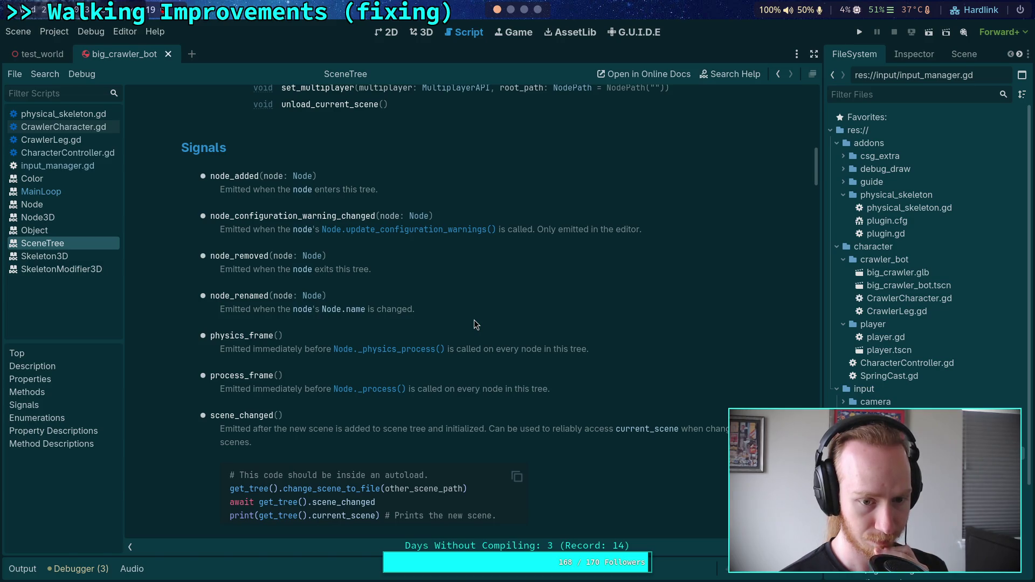
scroll(474, 321, down, 2)
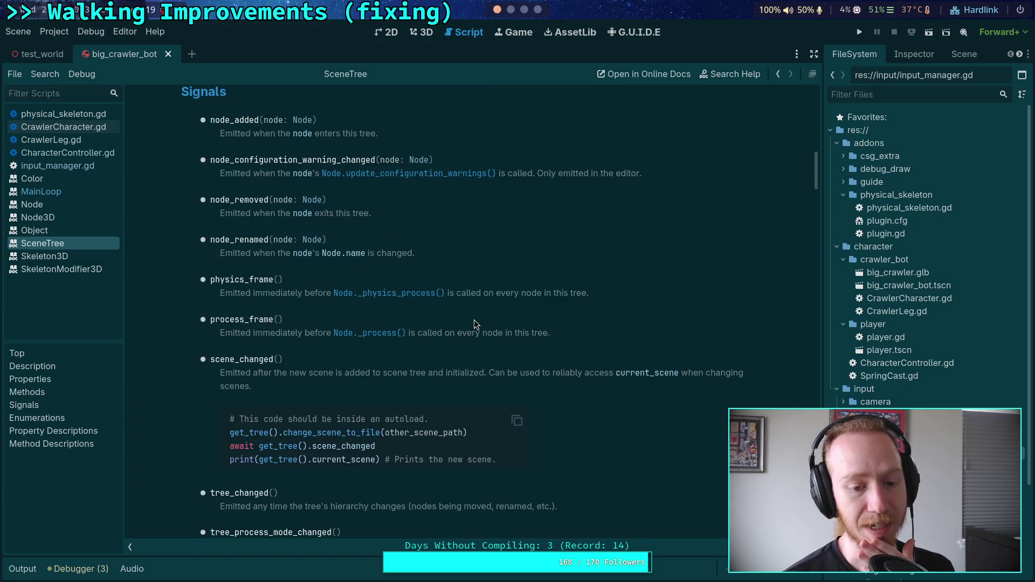
scroll(474, 324, down, 2)
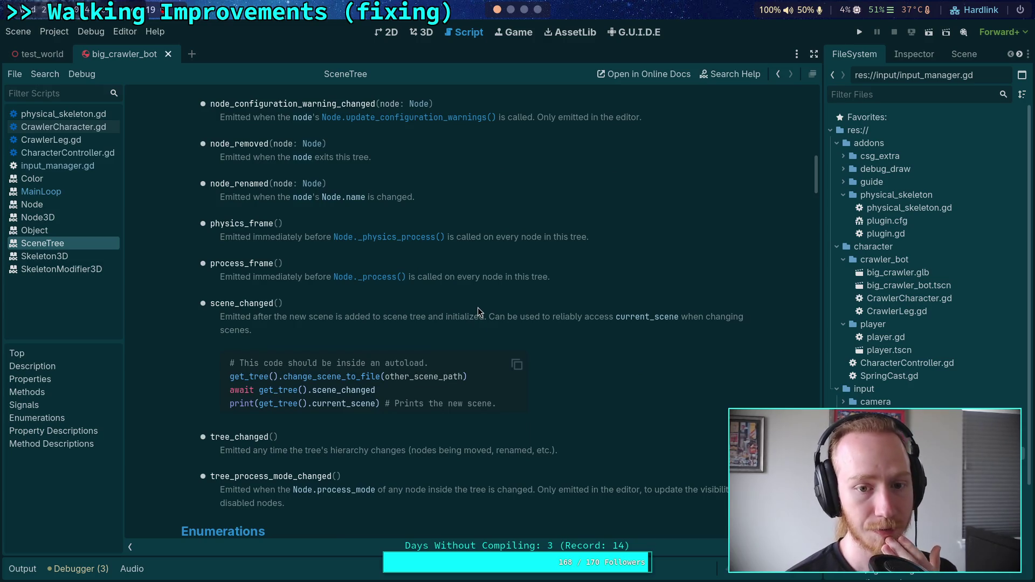
click(521, 11)
click(512, 12)
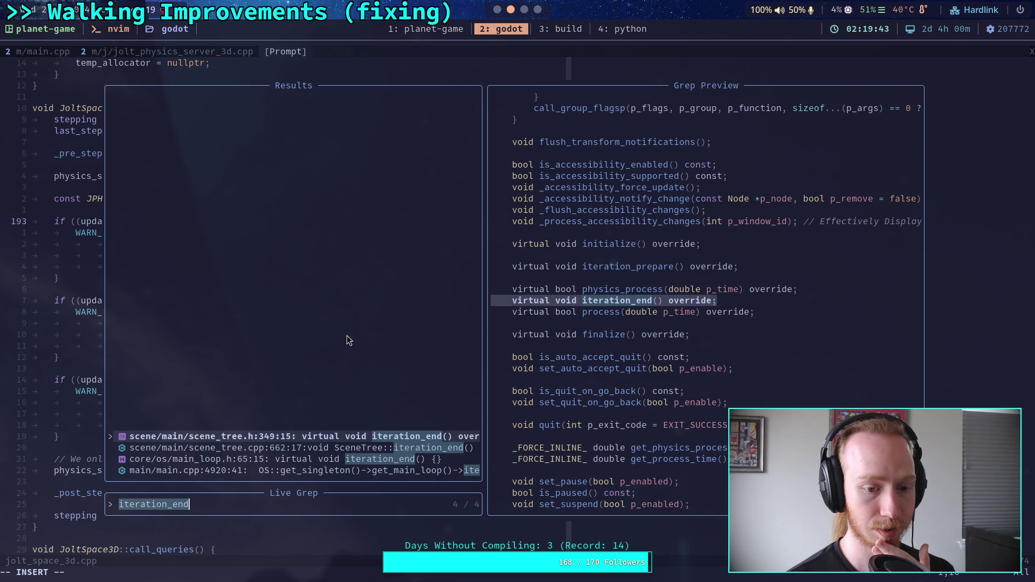
- Open scene_tree.h from the grep results at the iteration_end declaration
key(Down)
key(Up)
key(Return)
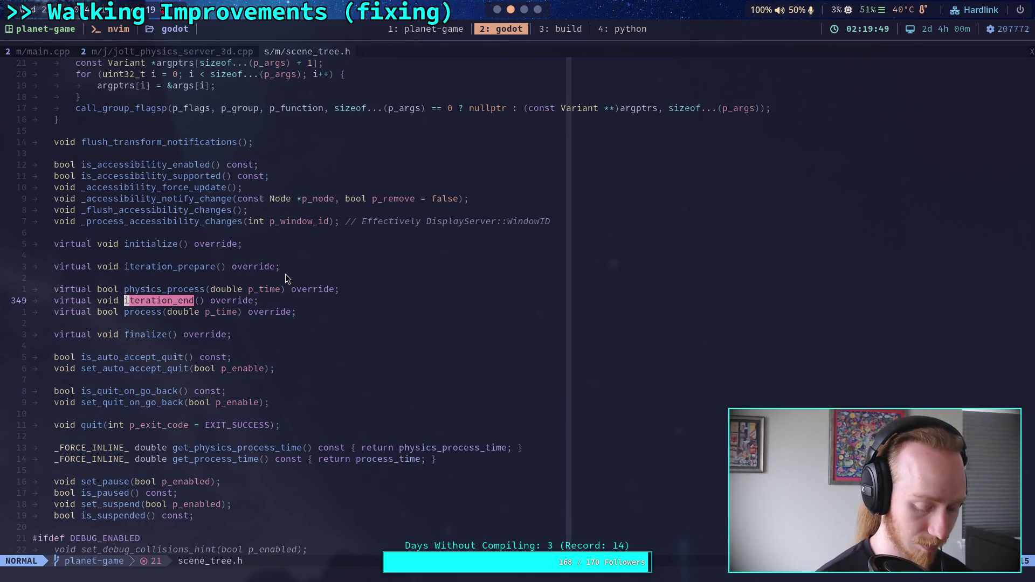
- Find files matching 'scene_tree' and open scene/main/scene_tree.cpp
key(space)
key(f)
key(f)
text(scene_tree)
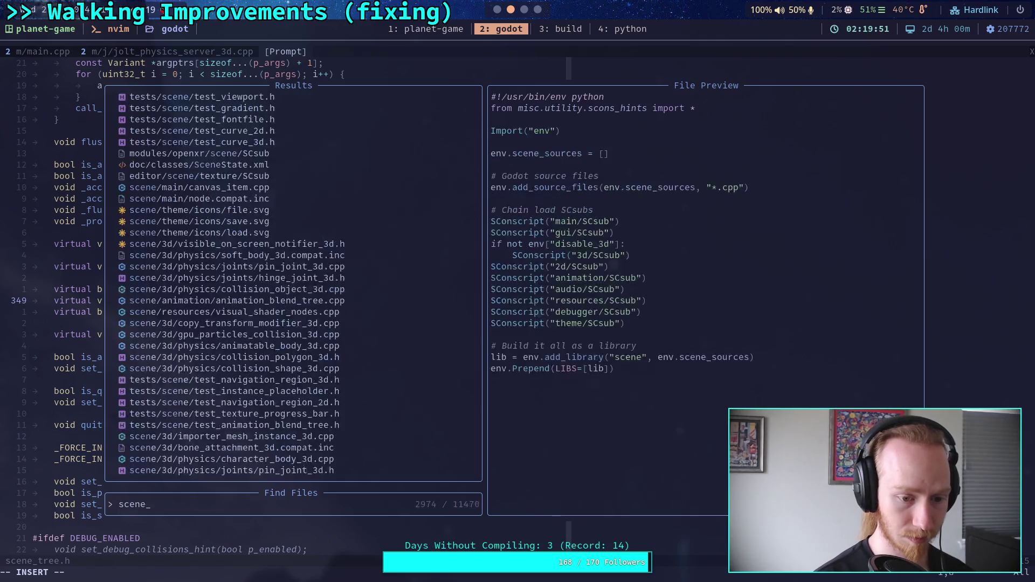
key(Return)
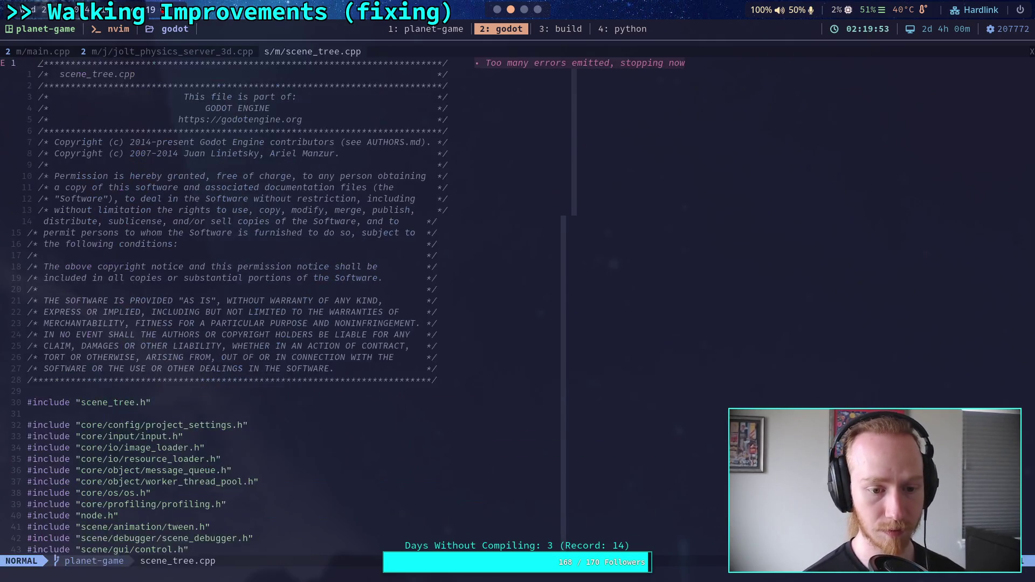